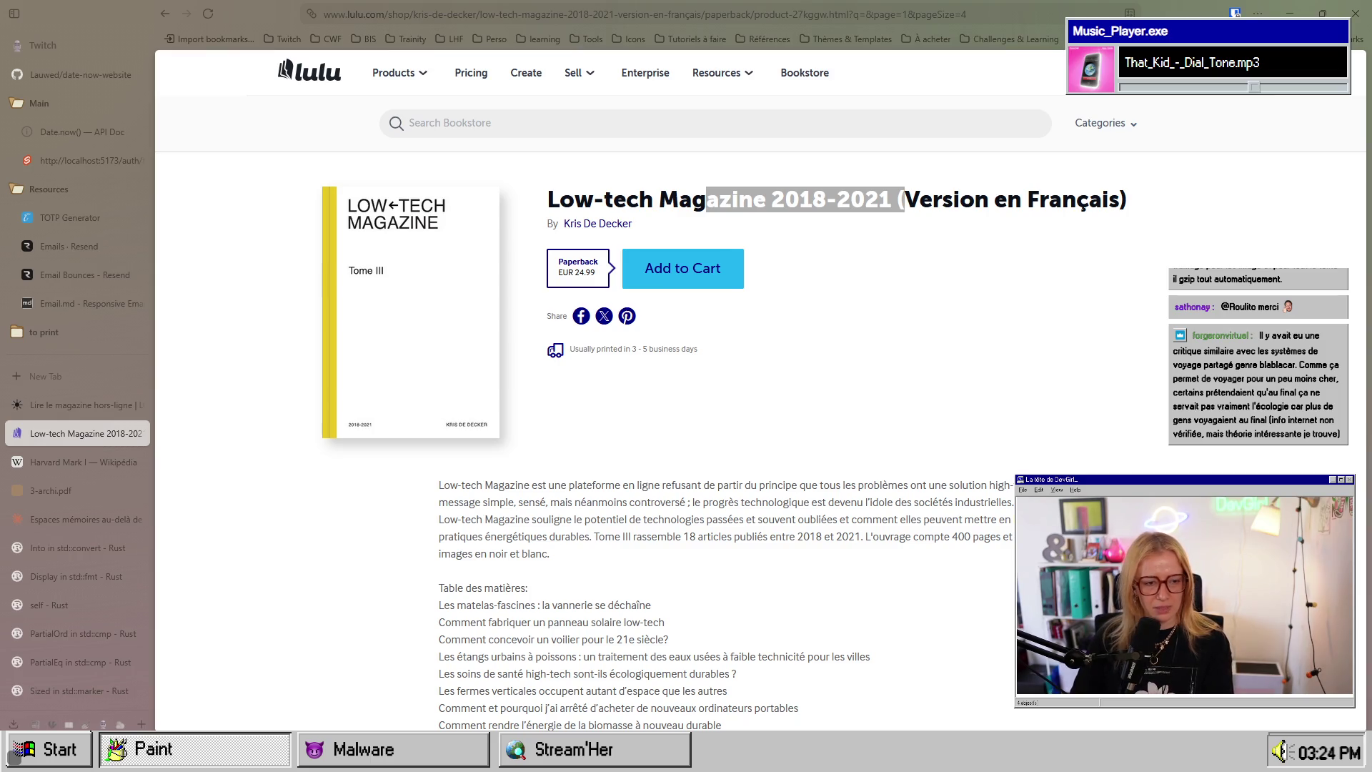
Step: Search Google for 'dithering' from the address bar
{"action": "left_click", "coordinate": [572, 491]}
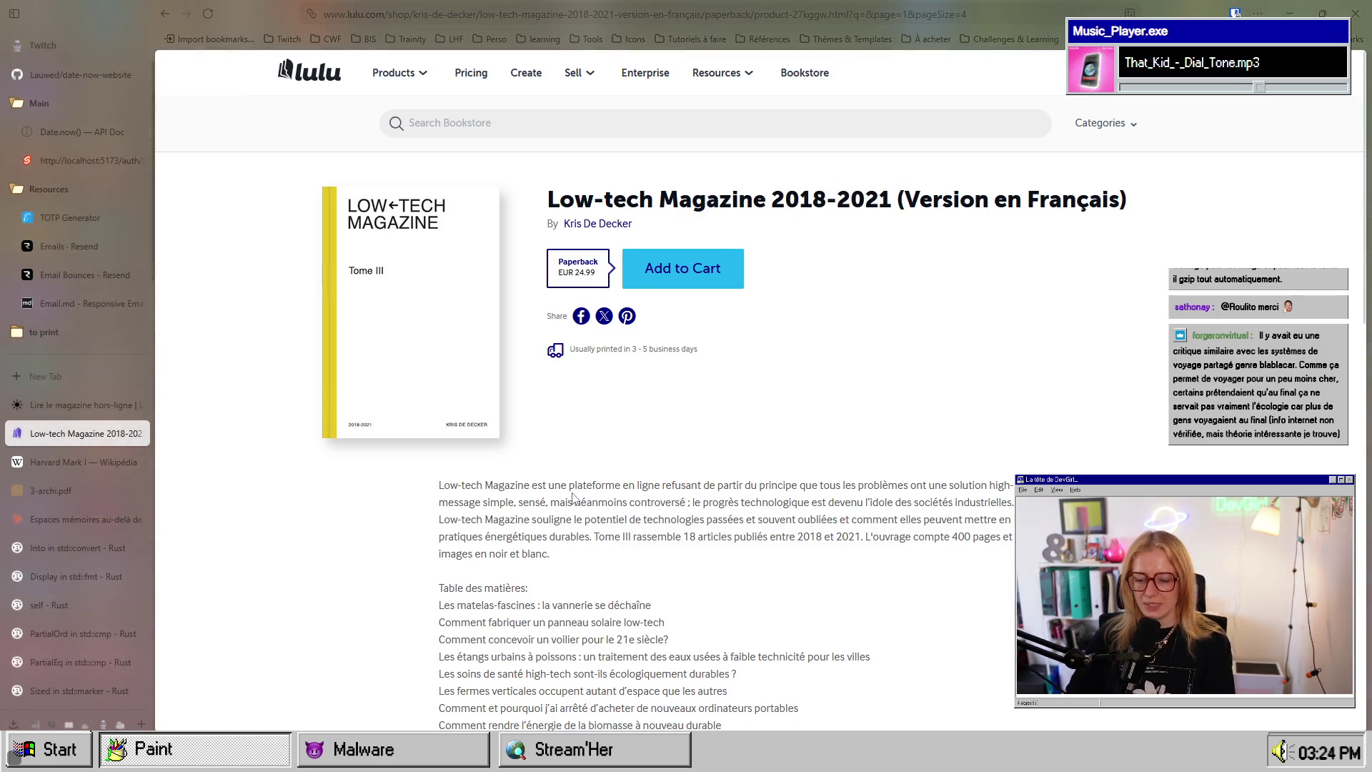
{"action": "key", "text": "ctrl+l"}
{"action": "type", "text": "dithering"}
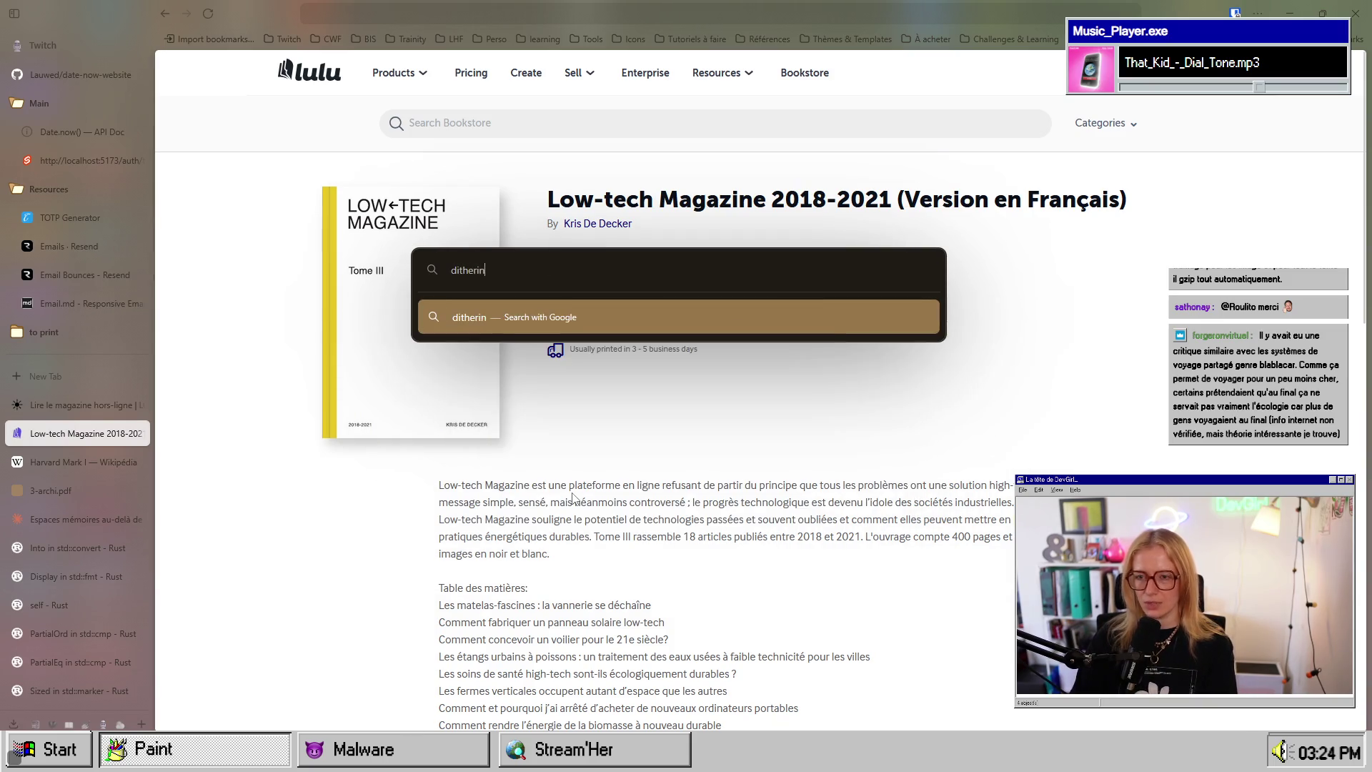
{"action": "key", "text": "Return"}
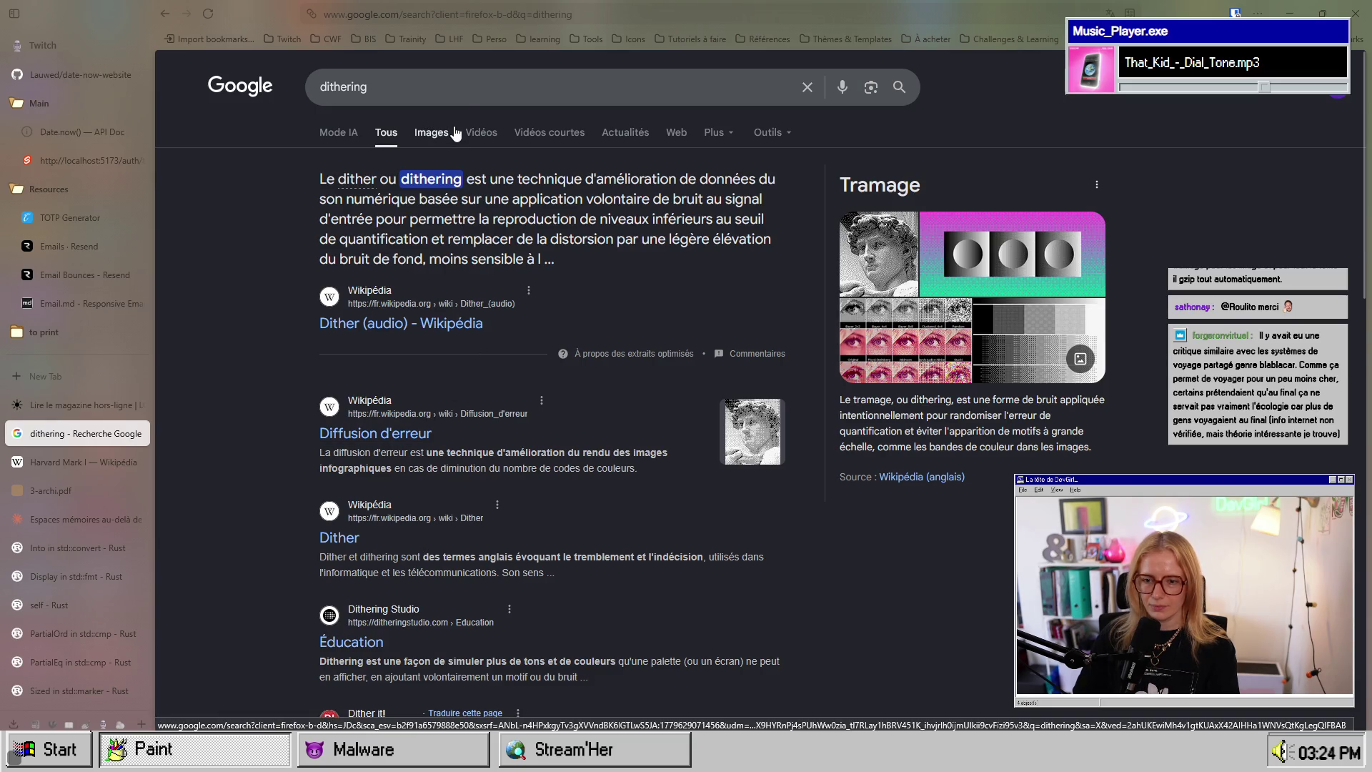
Step: Refine the Google query to 'dithering image'
{"action": "left_click", "coordinate": [536, 87]}
{"action": "type", "text": "image"}
{"action": "key", "text": "Return"}
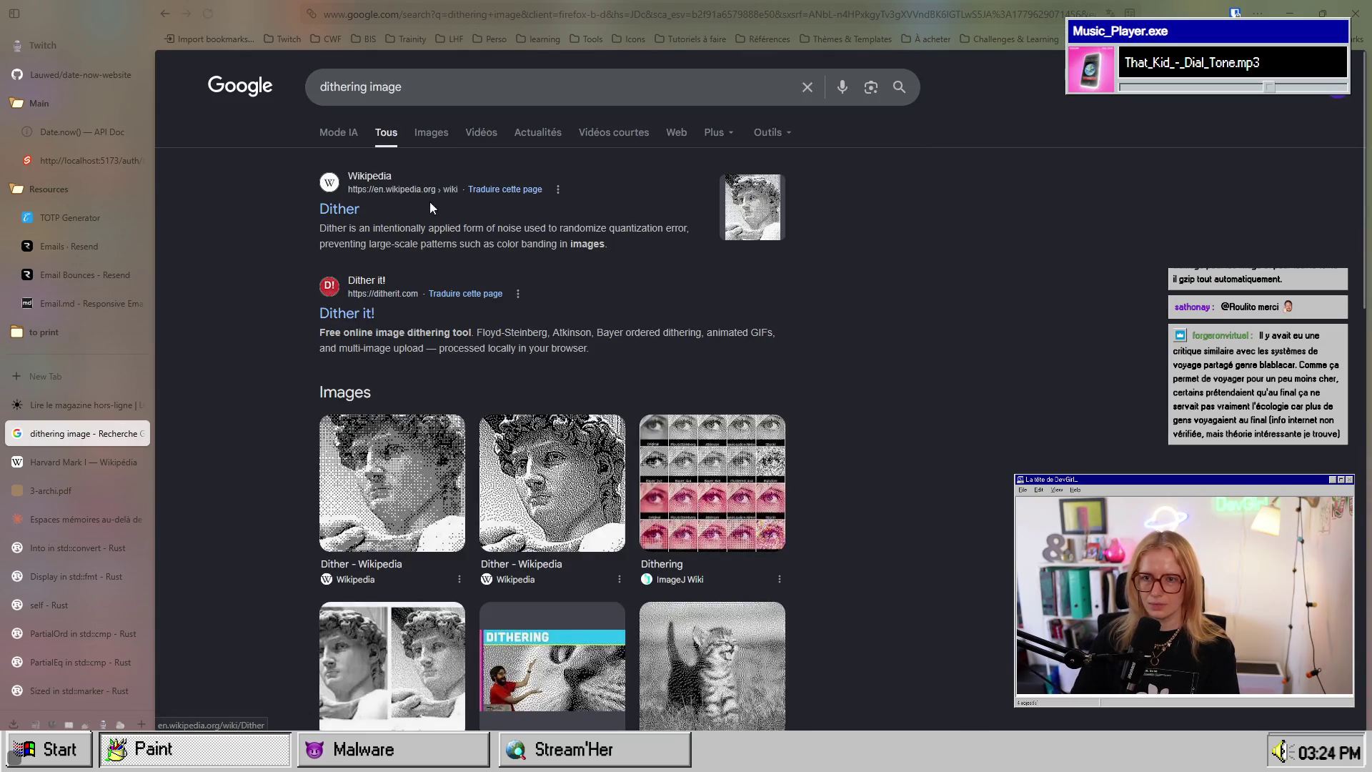
Step: Open the Wikipedia Dither article, read its intro, and switch to the Français version
{"action": "left_click", "coordinate": [353, 208]}
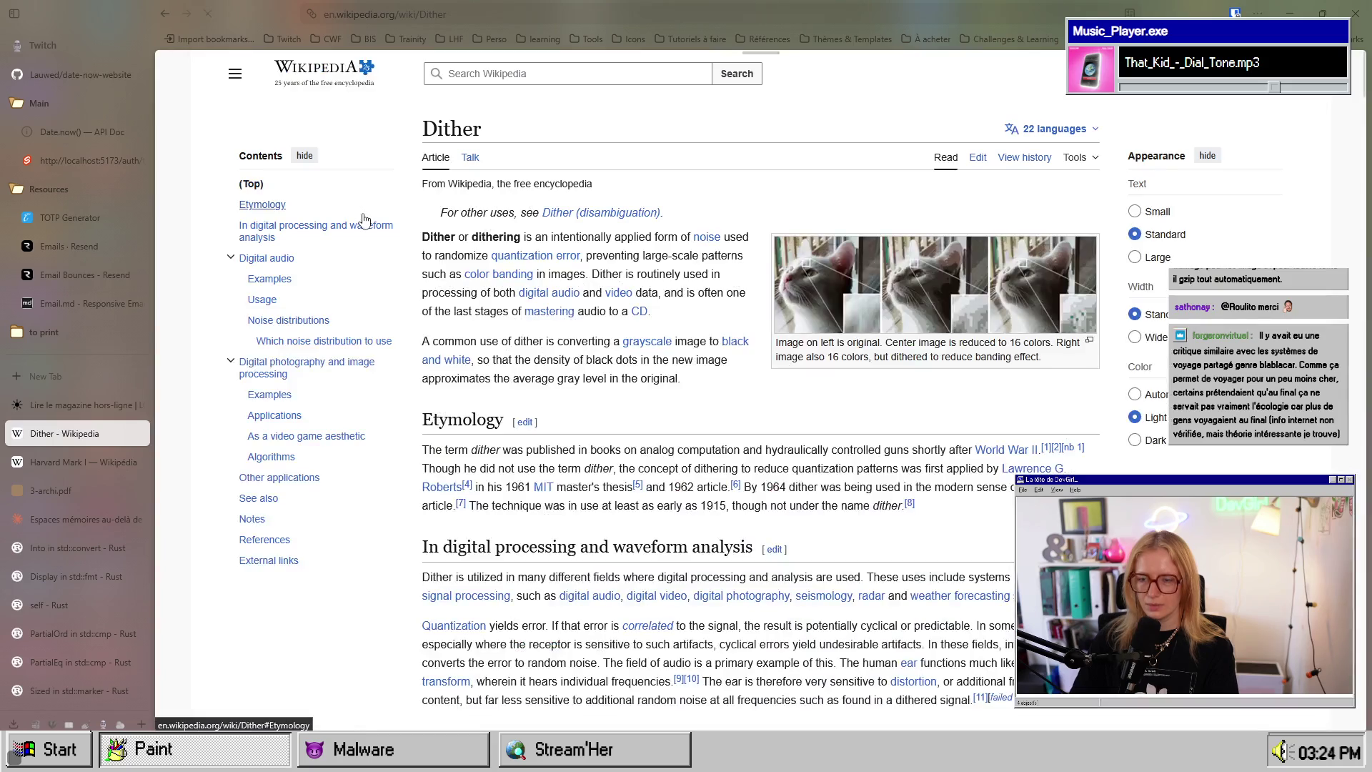
{"action": "mouse_move", "coordinate": [422, 237]}
{"action": "left_mouse_down"}
{"action": "mouse_move", "coordinate": [686, 241]}
{"action": "mouse_move", "coordinate": [728, 261]}
{"action": "left_mouse_up"}
{"action": "left_click", "coordinate": [599, 231]}
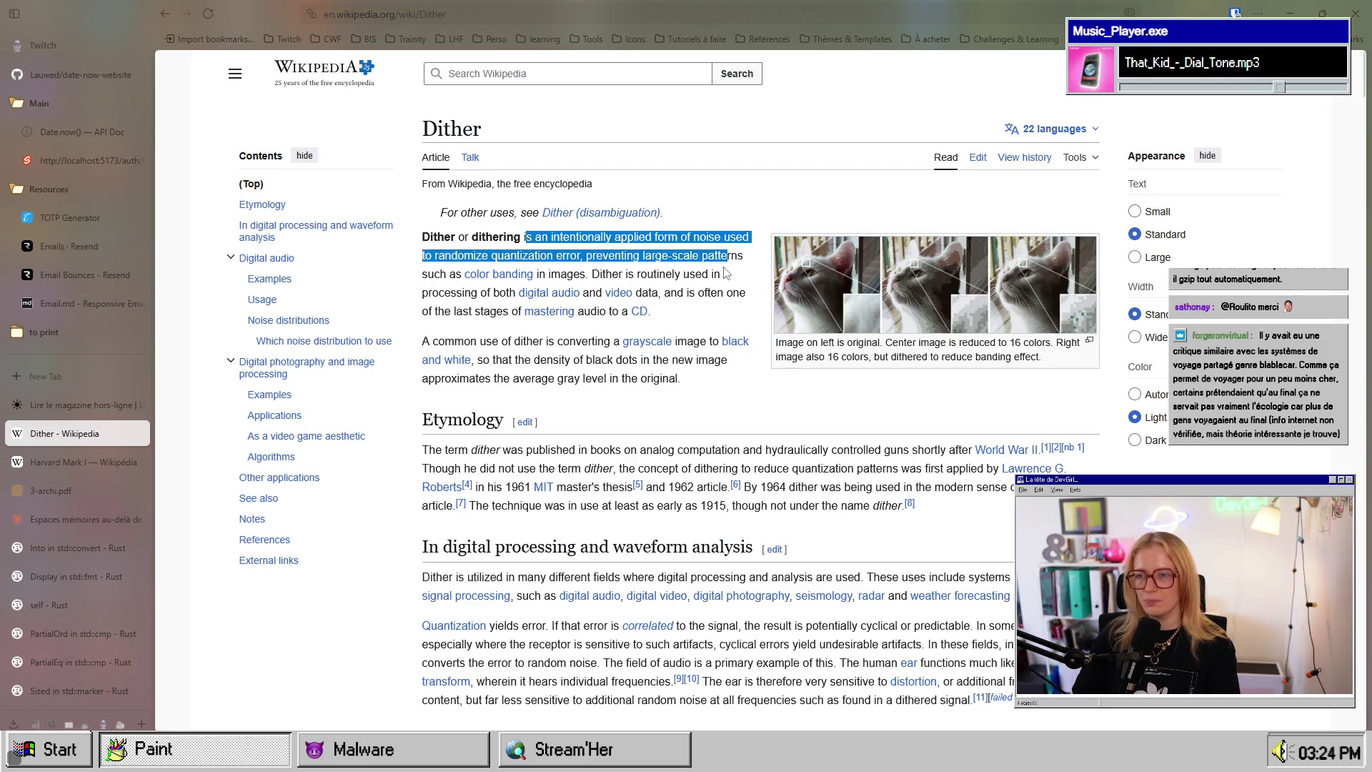
{"action": "left_click", "coordinate": [727, 263]}
{"action": "left_click_drag", "start_coordinate": [435, 256], "coordinate": [476, 259]}
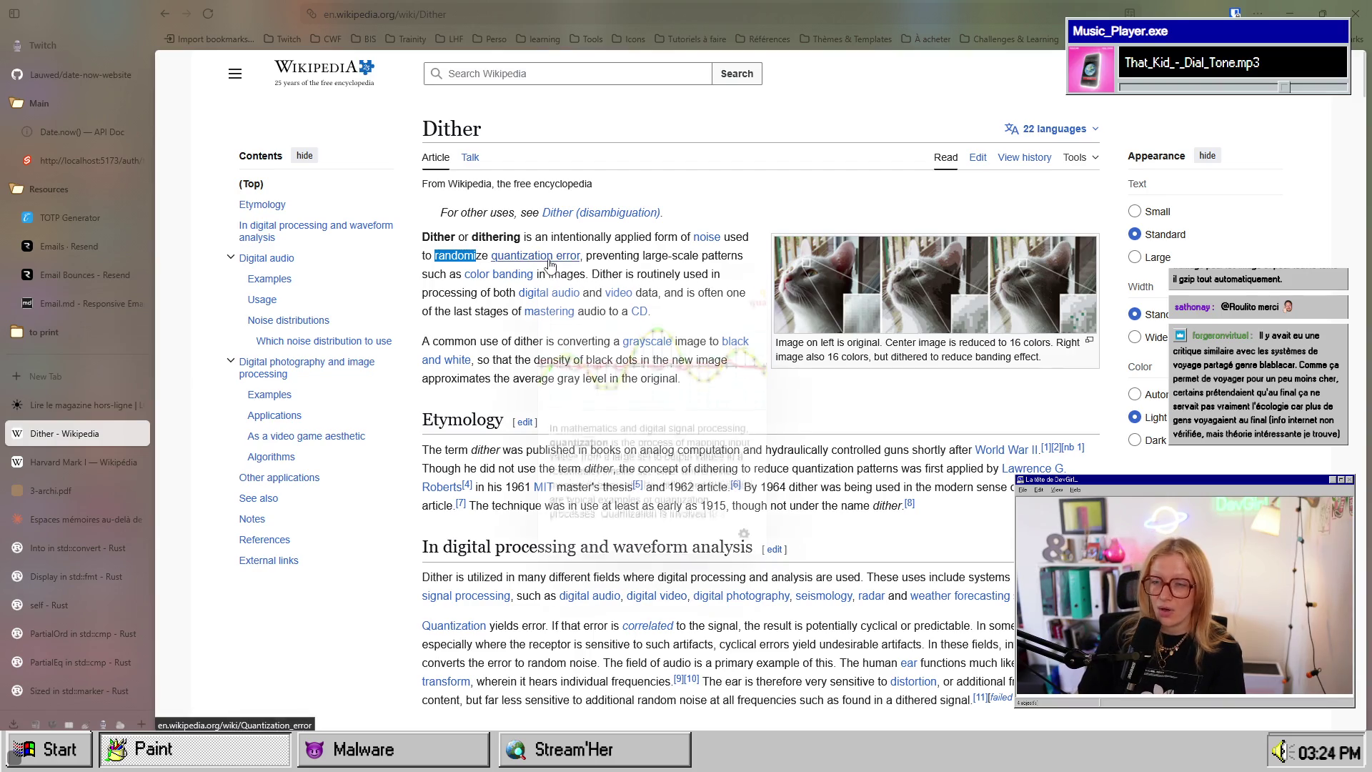
{"action": "mouse_move", "coordinate": [551, 267]}
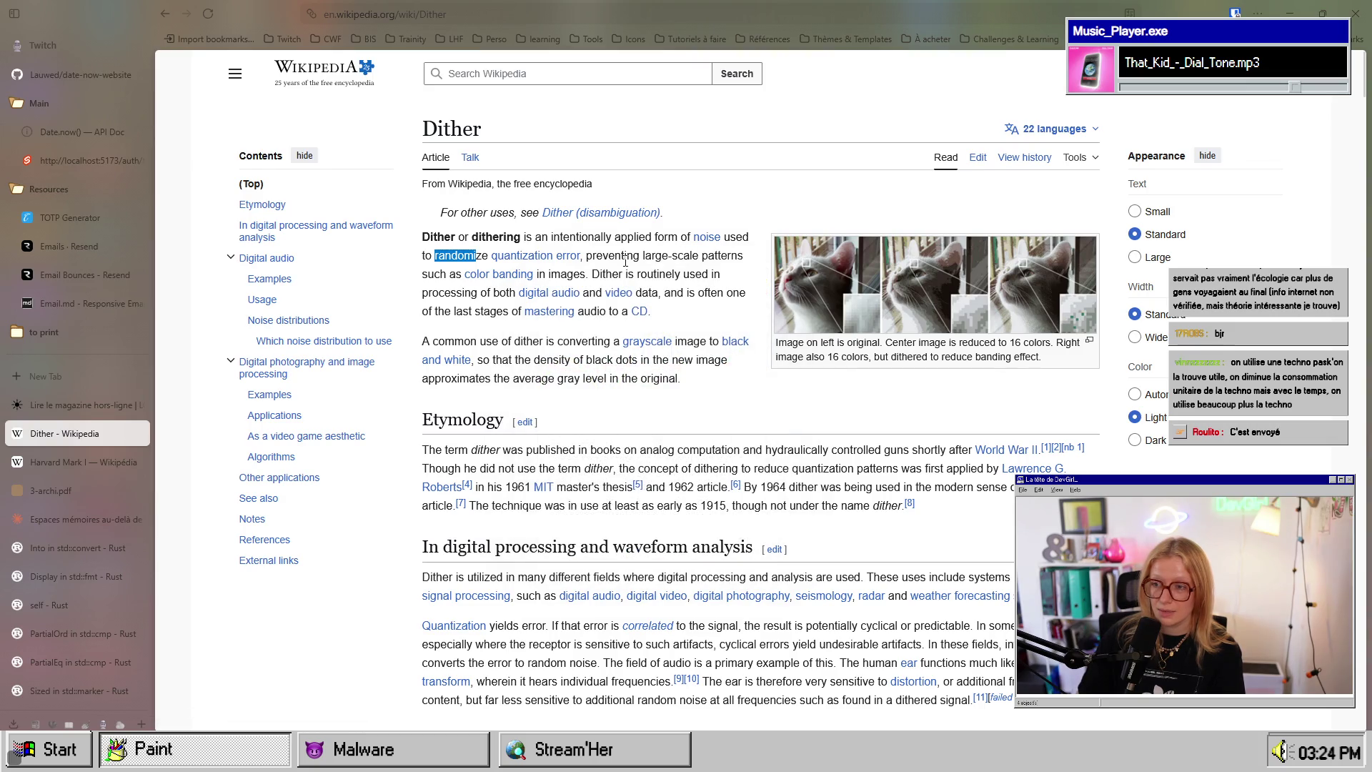
{"action": "left_click_drag", "start_coordinate": [610, 258], "coordinate": [732, 259]}
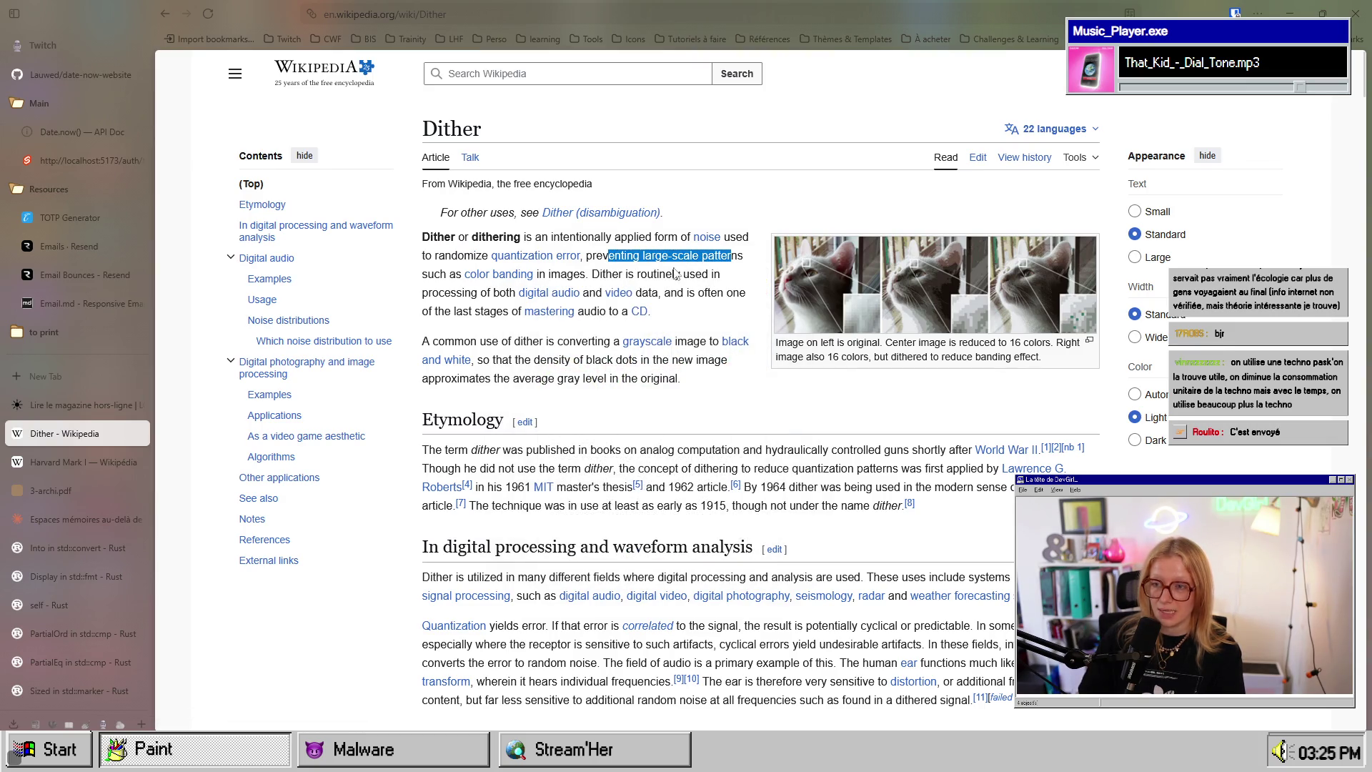
{"action": "mouse_move", "coordinate": [441, 274]}
{"action": "left_mouse_down"}
{"action": "mouse_move", "coordinate": [570, 276]}
{"action": "mouse_move", "coordinate": [536, 276]}
{"action": "left_mouse_up"}
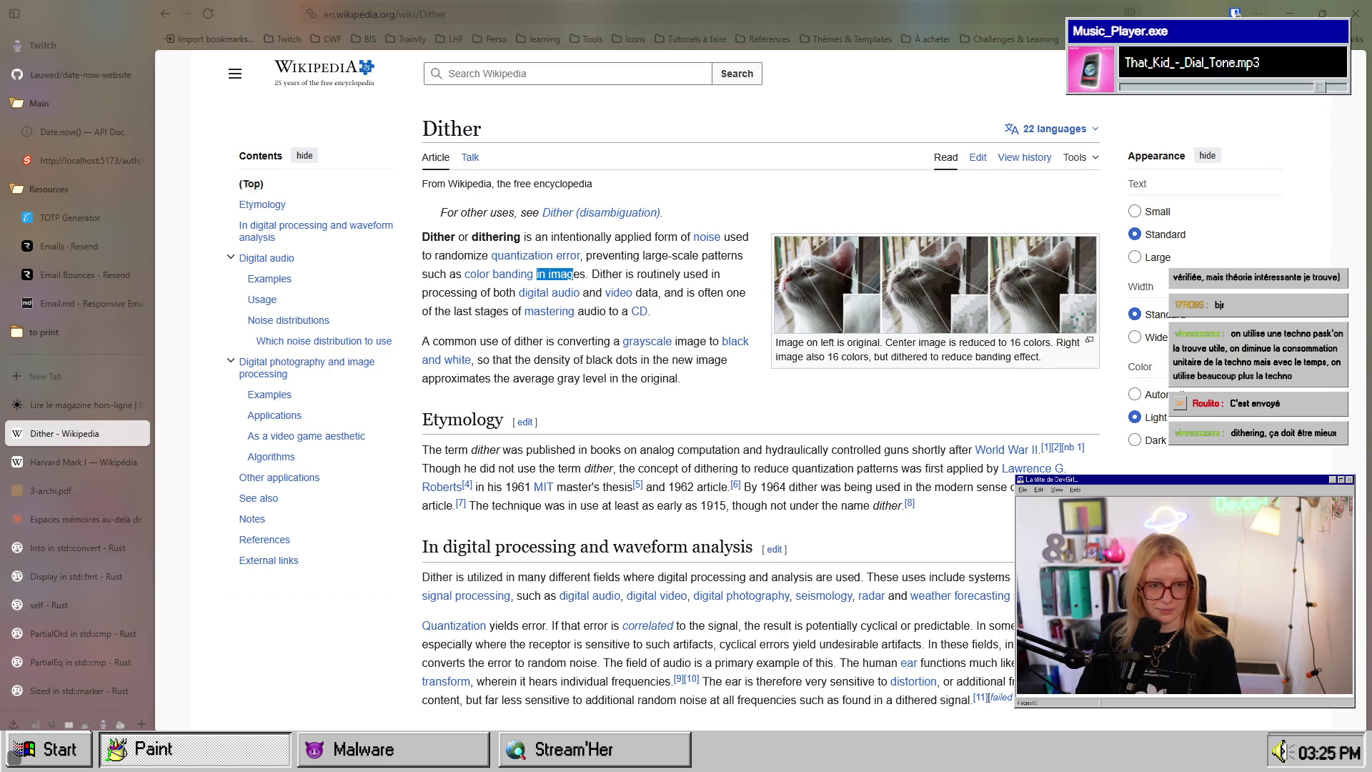
{"action": "left_click", "coordinate": [1051, 128]}
{"action": "left_click", "coordinate": [1000, 234]}
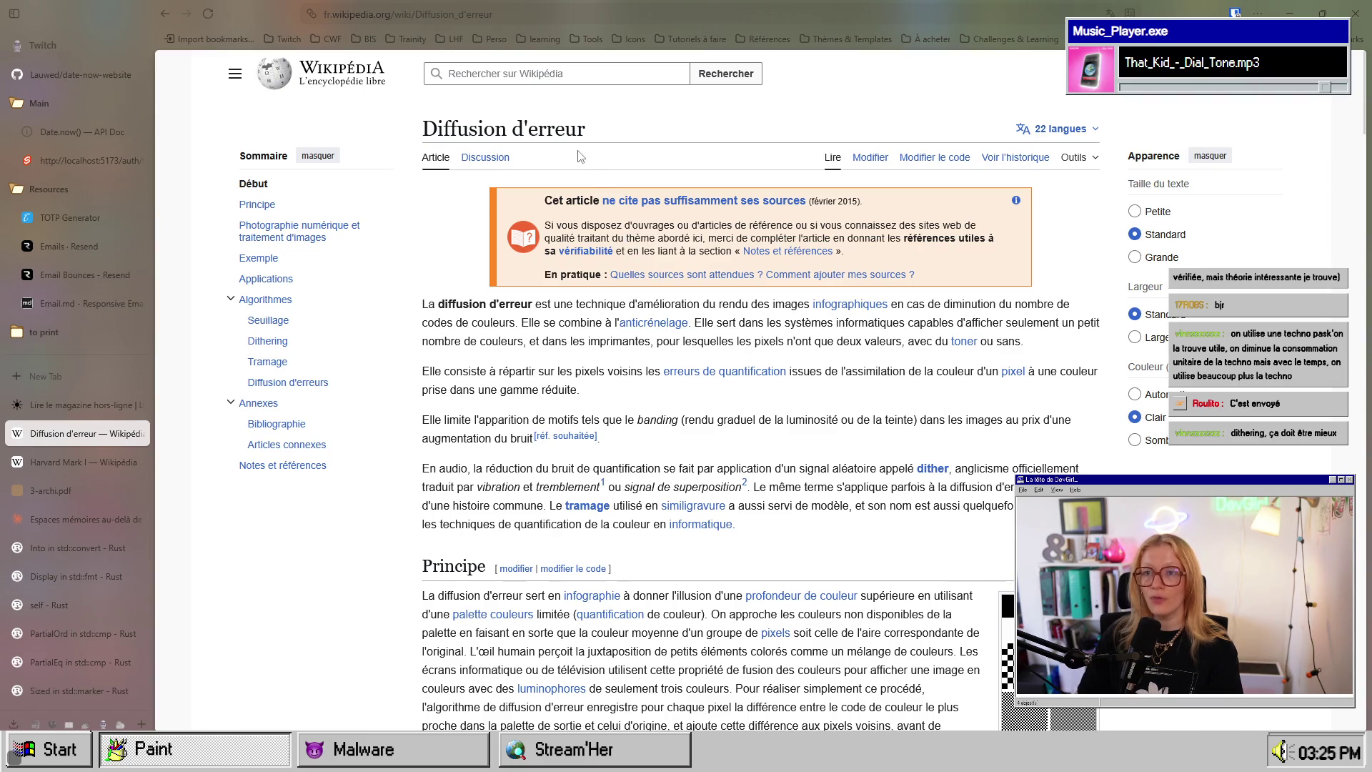
{"action": "left_click_drag", "start_coordinate": [586, 131], "coordinate": [443, 131]}
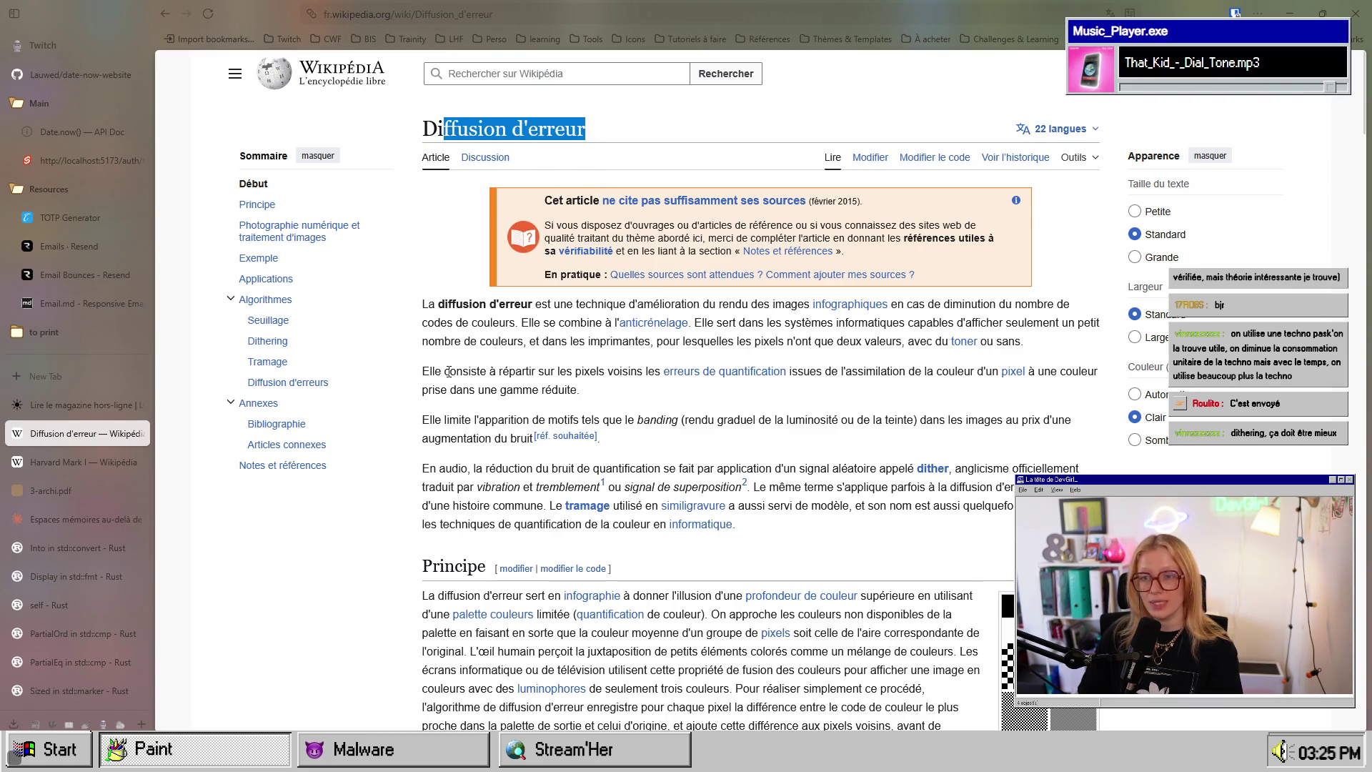
{"action": "left_click_drag", "start_coordinate": [535, 304], "coordinate": [775, 305]}
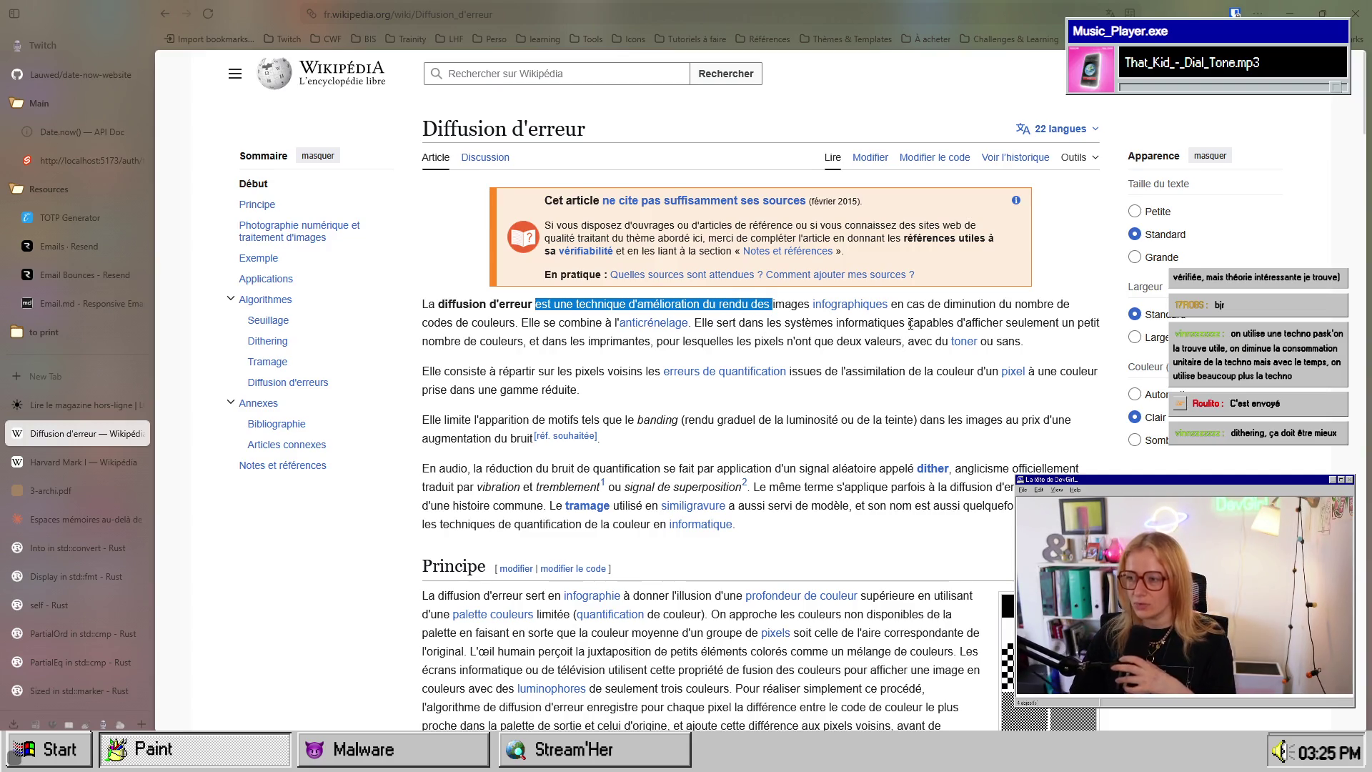
{"action": "mouse_move", "coordinate": [500, 323]}
{"action": "left_mouse_down"}
{"action": "mouse_move", "coordinate": [461, 323]}
{"action": "mouse_move", "coordinate": [712, 326]}
{"action": "left_mouse_up"}
{"action": "left_click", "coordinate": [761, 341]}
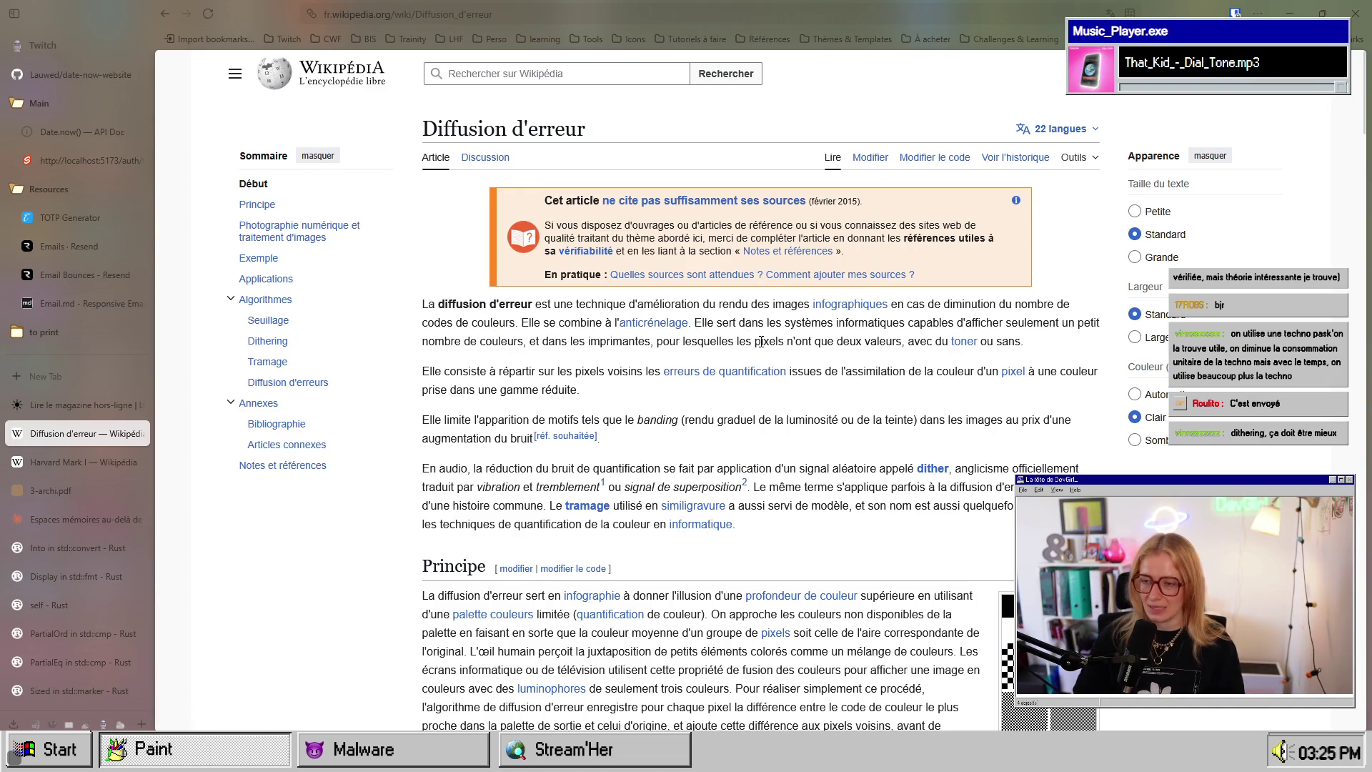
{"action": "mouse_move", "coordinate": [717, 322]}
{"action": "left_mouse_down"}
{"action": "mouse_move", "coordinate": [947, 341]}
{"action": "mouse_move", "coordinate": [958, 323]}
{"action": "mouse_move", "coordinate": [1079, 323]}
{"action": "left_mouse_up"}
{"action": "left_click_drag", "start_coordinate": [445, 342], "coordinate": [1026, 342]}
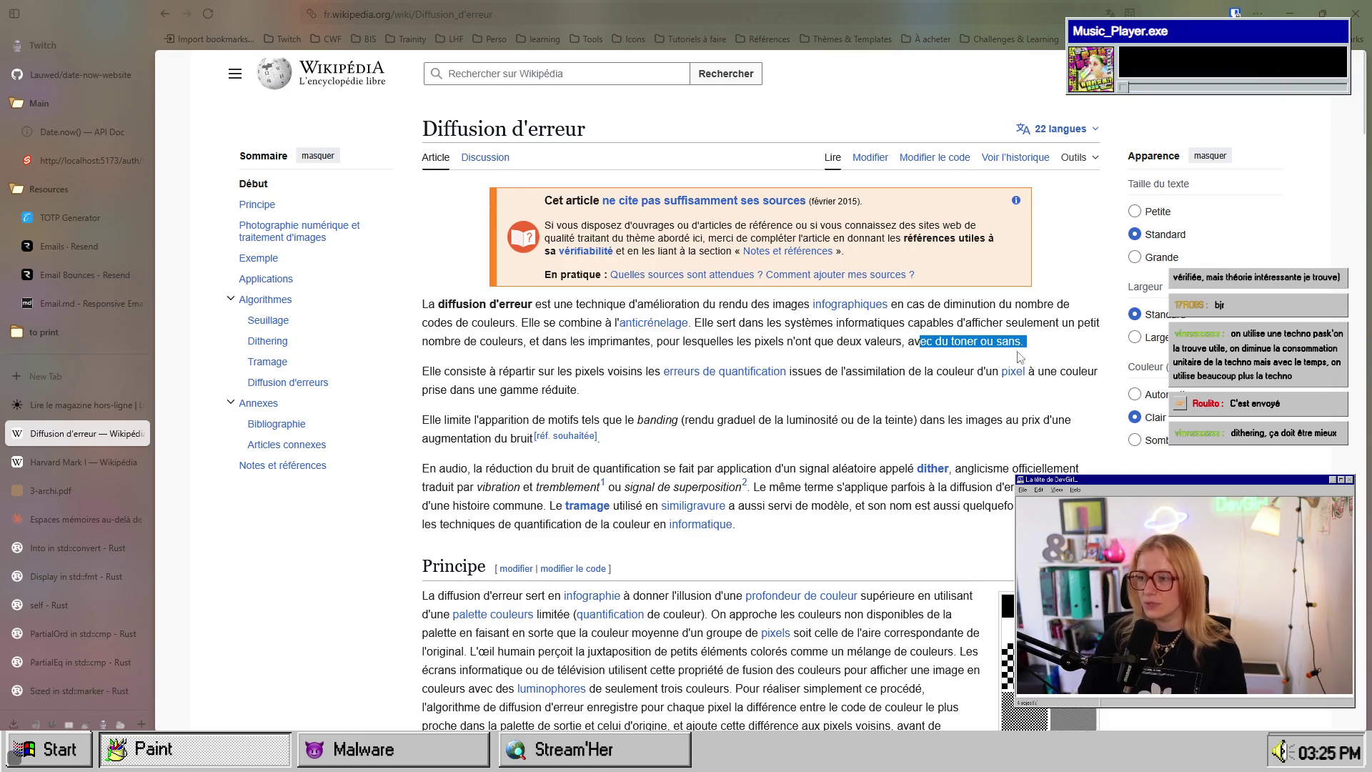
{"action": "scroll", "coordinate": [768, 452], "scroll_direction": "down", "scroll_amount": 5}
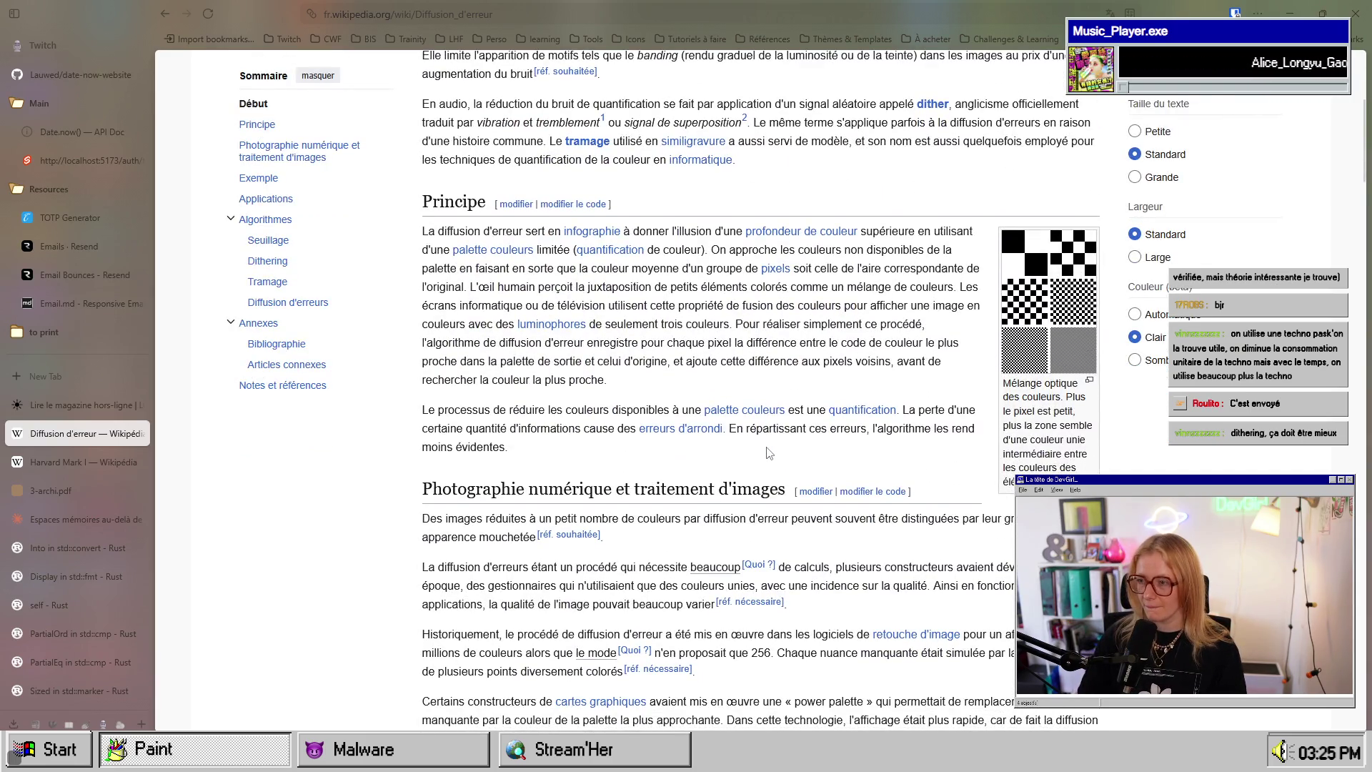
{"action": "scroll", "coordinate": [767, 446], "scroll_direction": "down", "scroll_amount": 5}
{"action": "scroll", "coordinate": [767, 446], "scroll_direction": "down", "scroll_amount": 5}
{"action": "scroll", "coordinate": [576, 353], "scroll_direction": "up", "scroll_amount": 8}
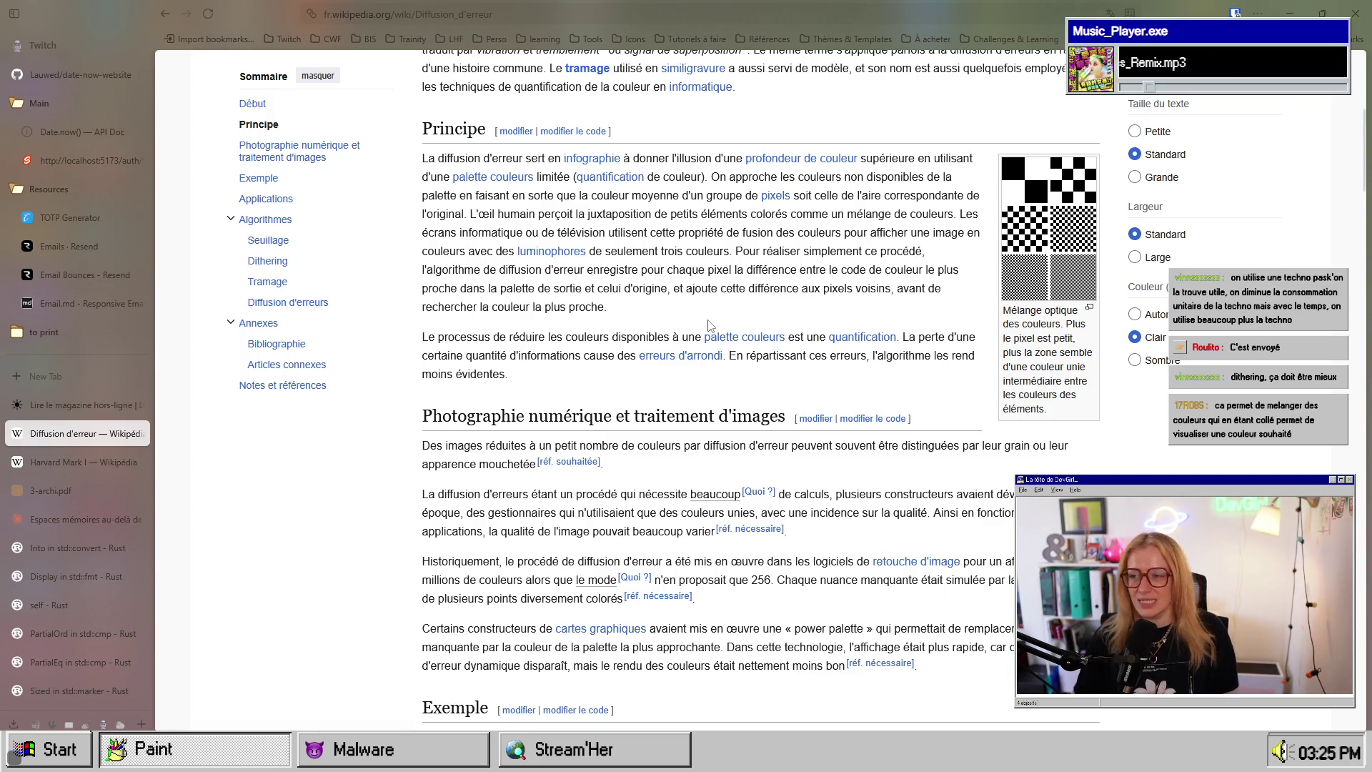
{"action": "scroll", "coordinate": [711, 325], "scroll_direction": "down", "scroll_amount": 7}
{"action": "scroll", "coordinate": [718, 321], "scroll_direction": "down", "scroll_amount": 3}
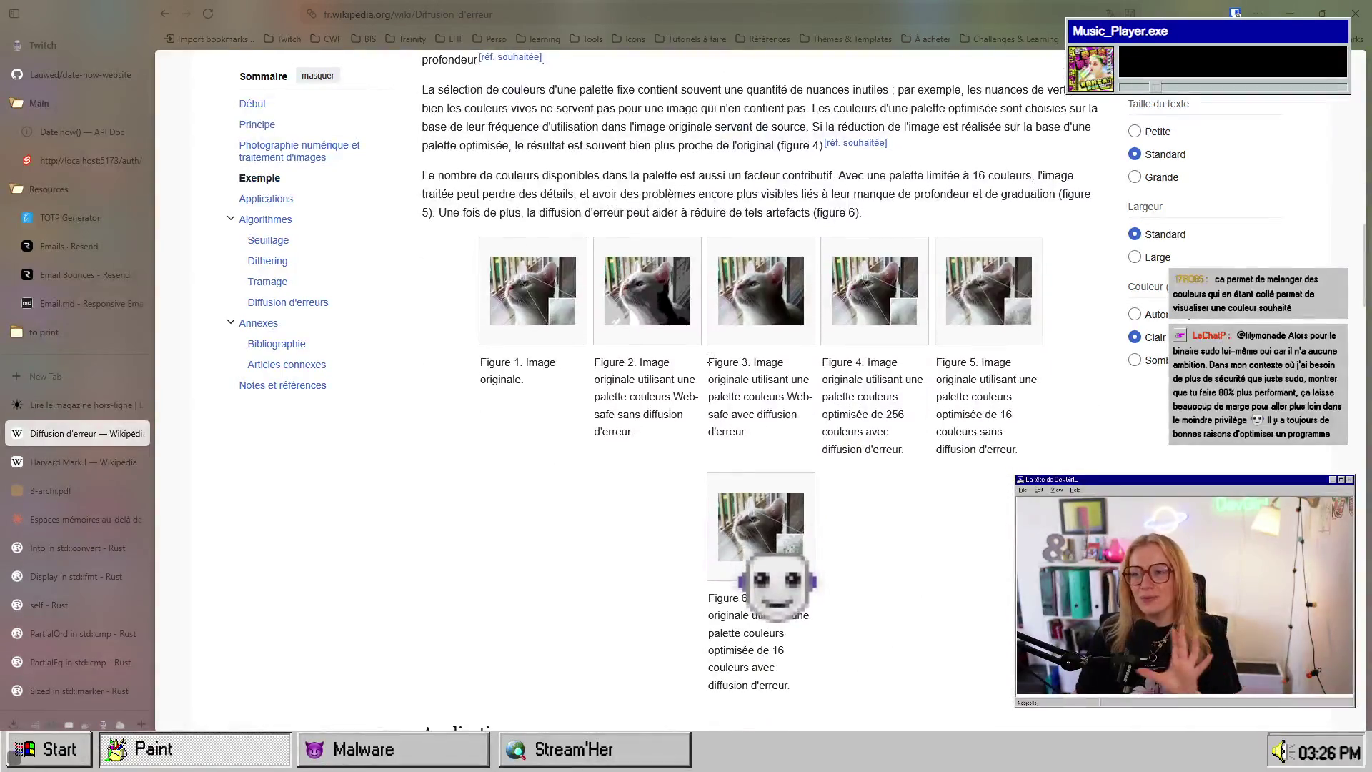
{"action": "scroll", "coordinate": [916, 256], "scroll_direction": "up", "scroll_amount": 8}
{"action": "scroll", "coordinate": [917, 256], "scroll_direction": "up", "scroll_amount": 4}
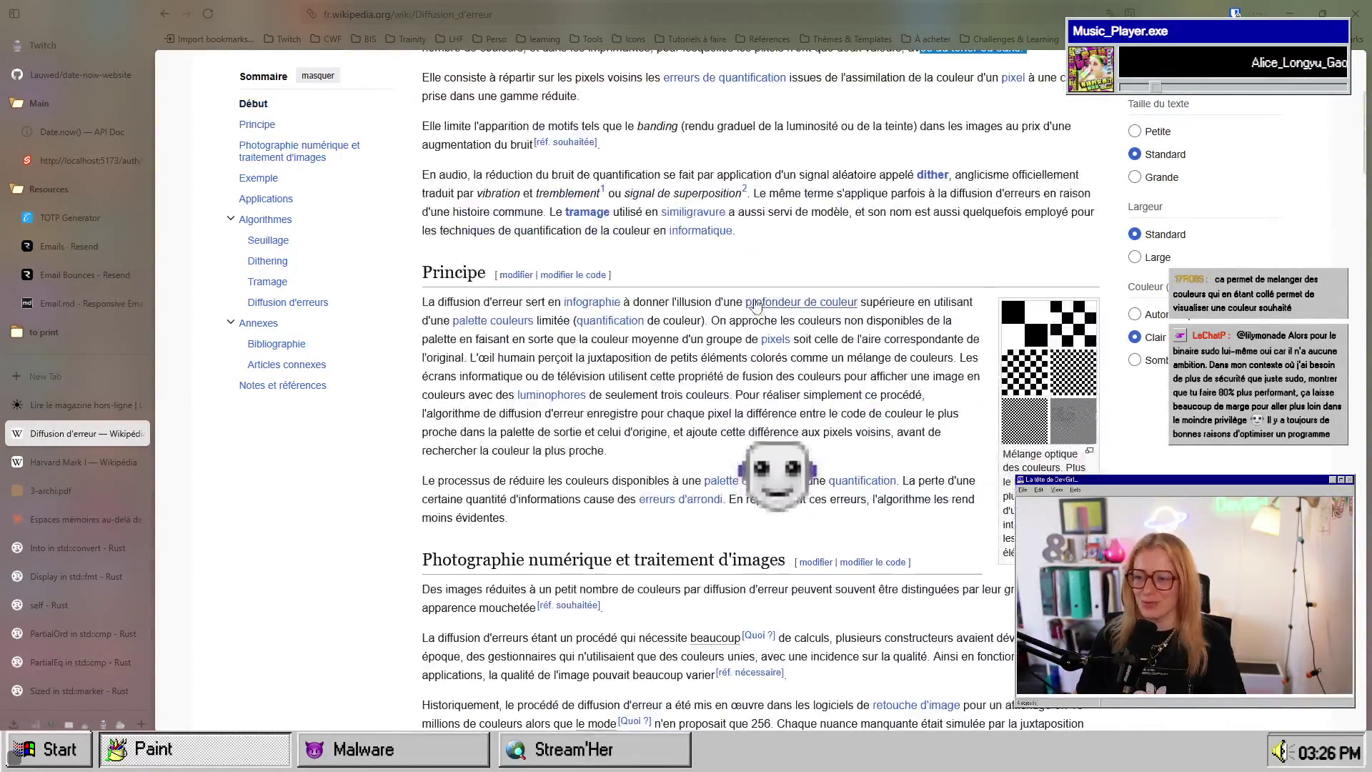
{"action": "scroll", "coordinate": [688, 277], "scroll_direction": "up", "scroll_amount": 4}
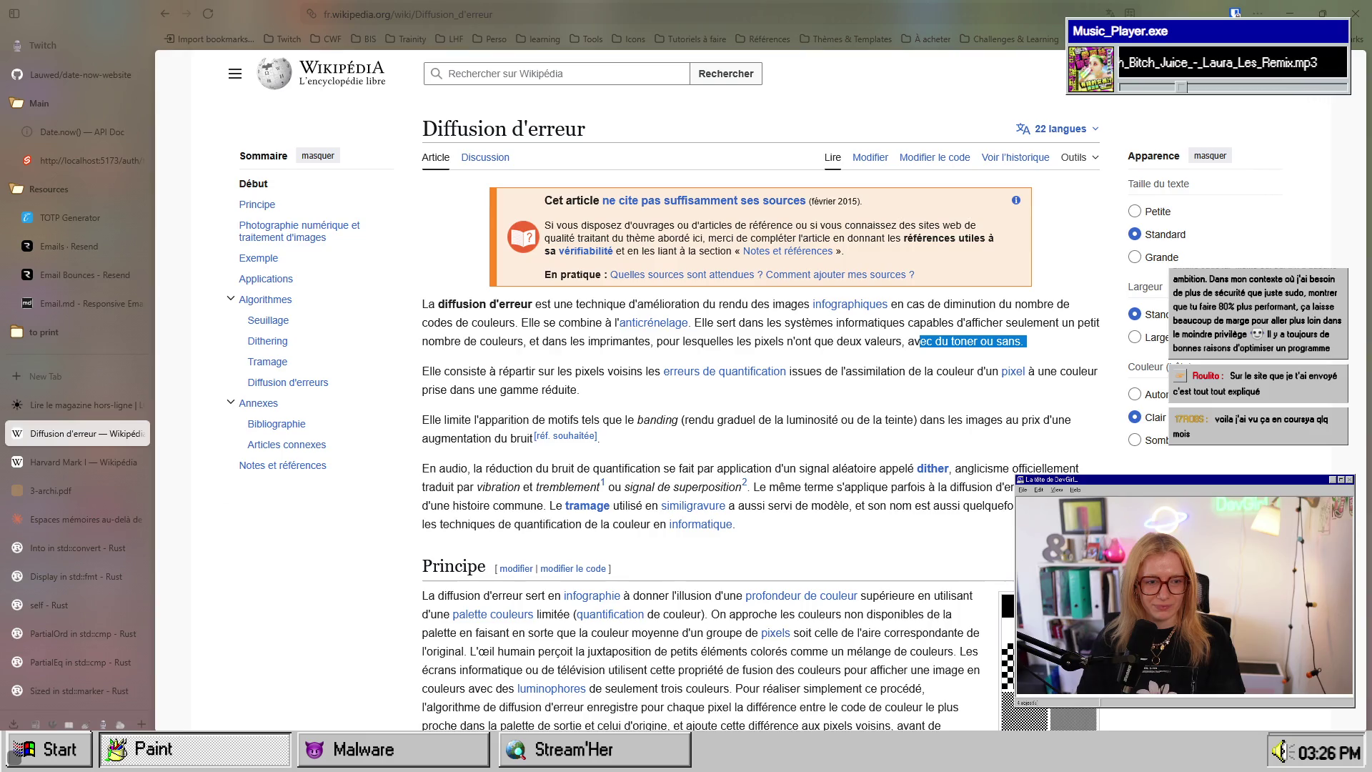
{"action": "key", "text": "alt+Tab"}
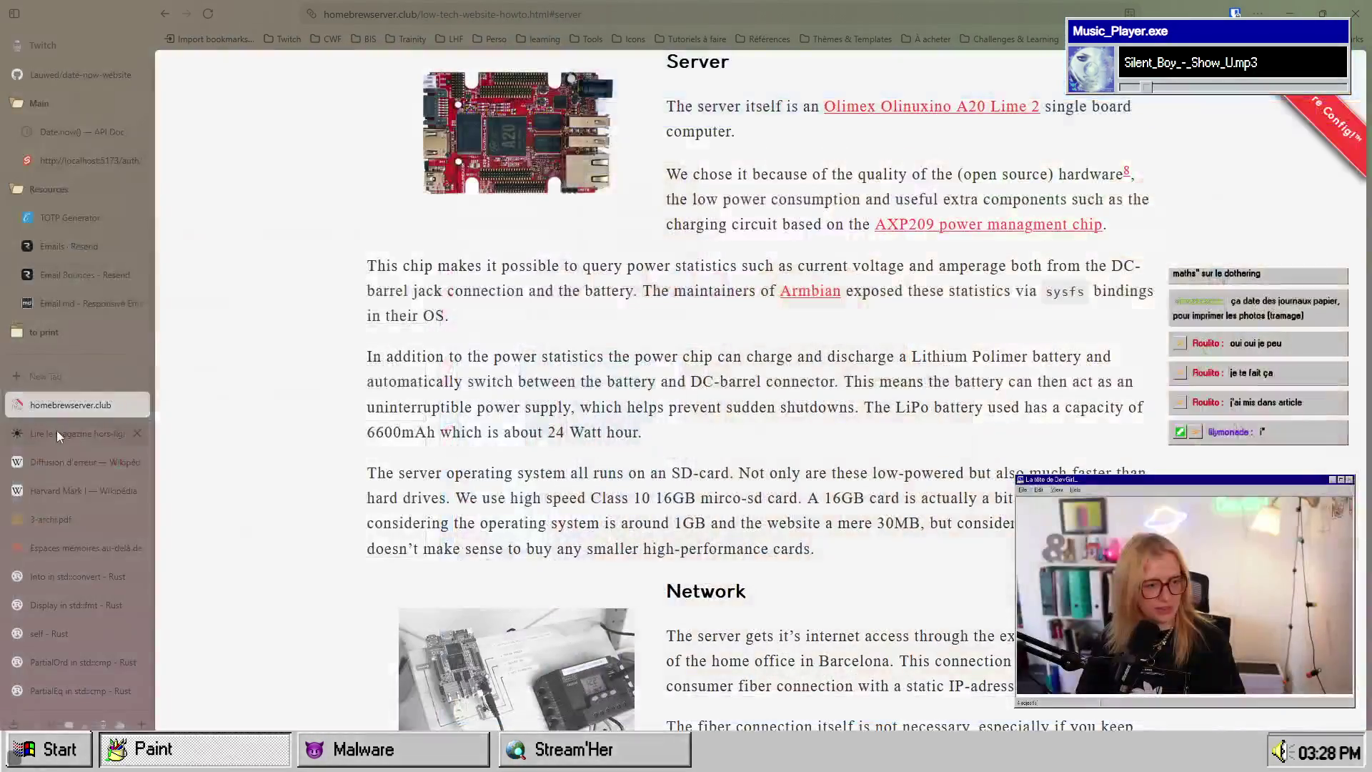
Step: Scroll up slightly in the homebrewserver.club low-tech website article
{"action": "scroll", "coordinate": [505, 458], "scroll_direction": "up", "scroll_amount": 10}
Step: Scroll down the guide to the 'Configuring the webserver' section
{"action": "middle_click", "coordinate": [330, 500]}
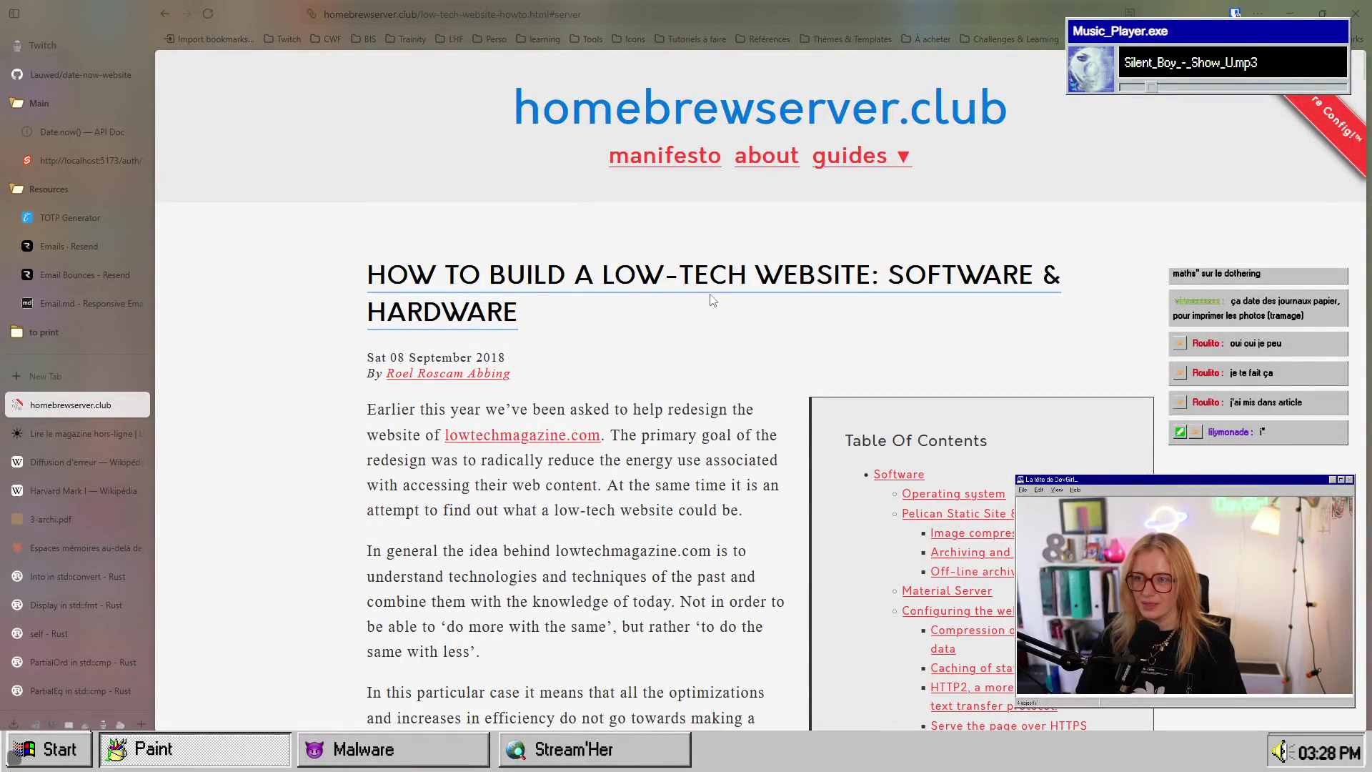
{"action": "scroll", "coordinate": [683, 348], "scroll_direction": "down", "scroll_amount": 15}
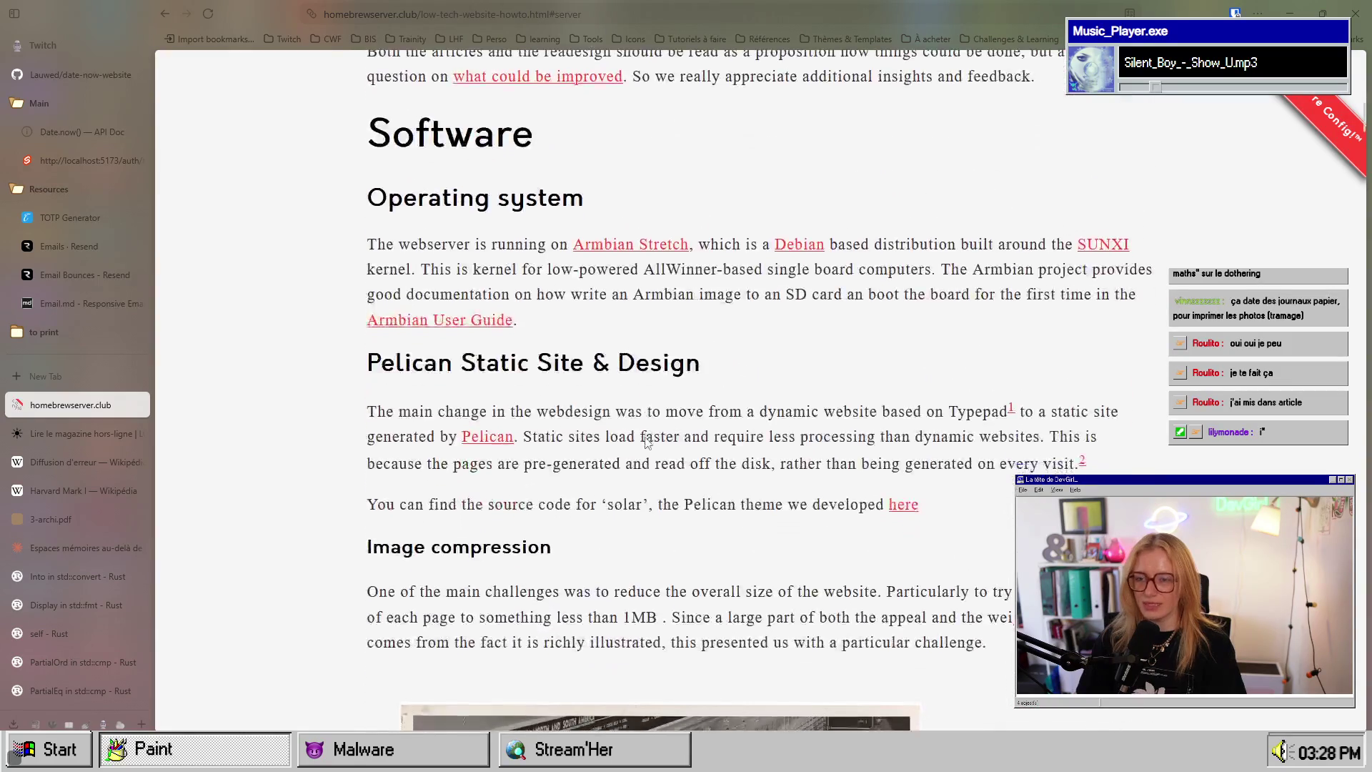
{"action": "scroll", "coordinate": [645, 436], "scroll_direction": "down", "scroll_amount": 5}
{"action": "scroll", "coordinate": [646, 442], "scroll_direction": "down", "scroll_amount": 6}
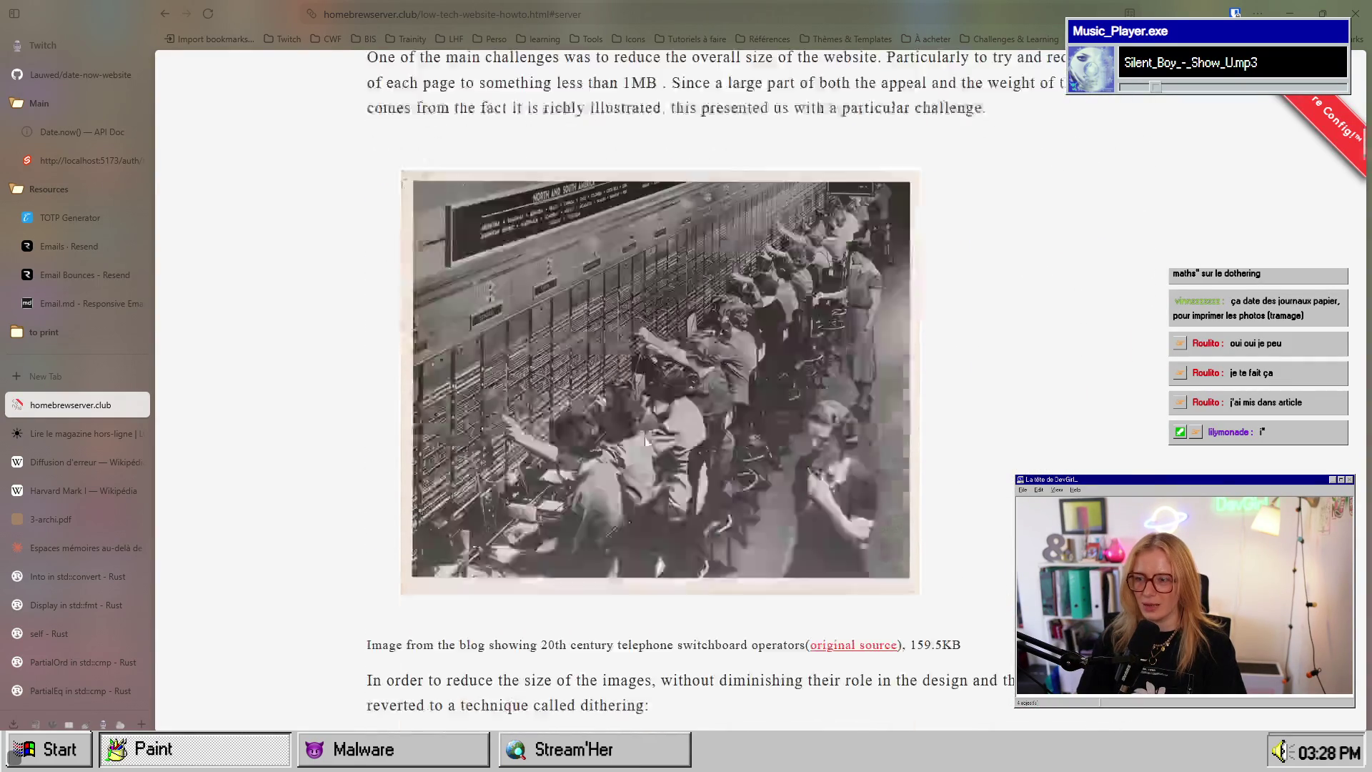
{"action": "scroll", "coordinate": [646, 437], "scroll_direction": "down", "scroll_amount": 20}
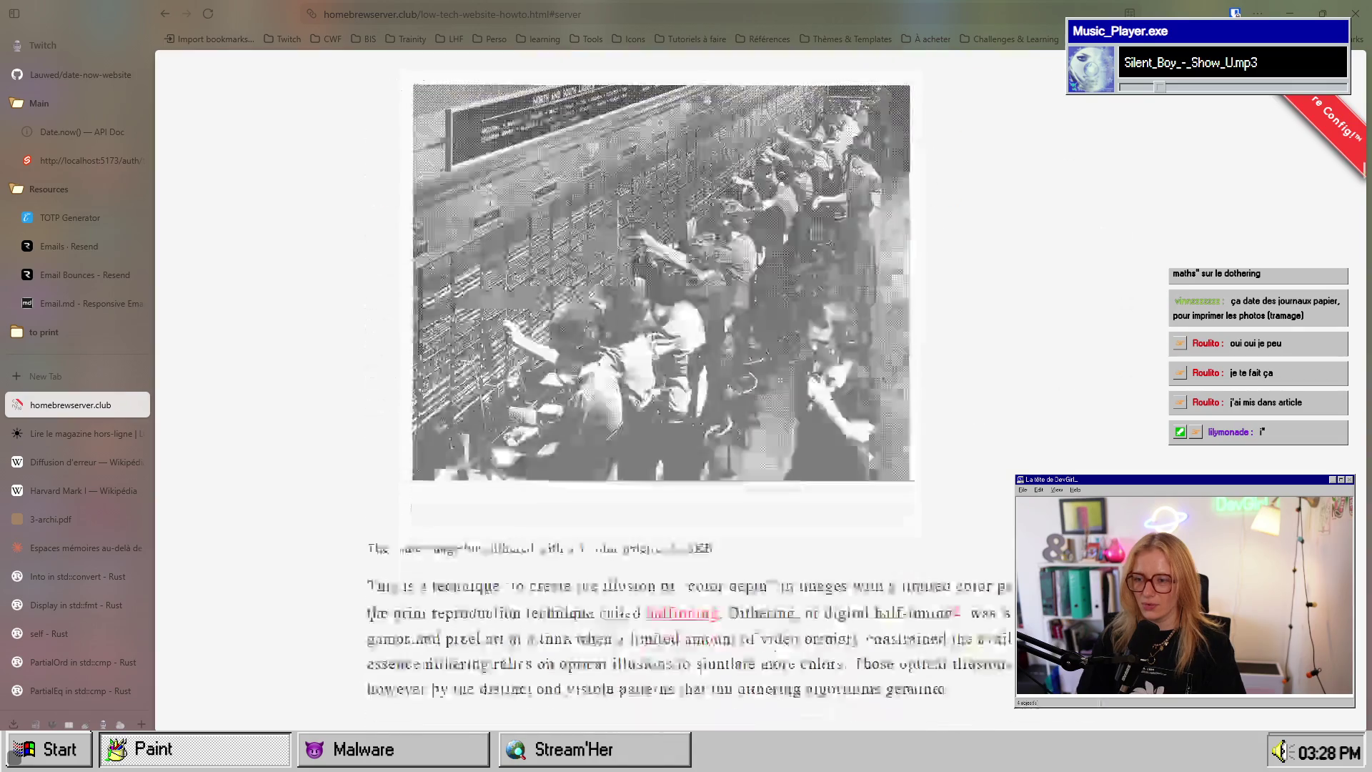
{"action": "scroll", "coordinate": [645, 443], "scroll_direction": "down", "scroll_amount": 14}
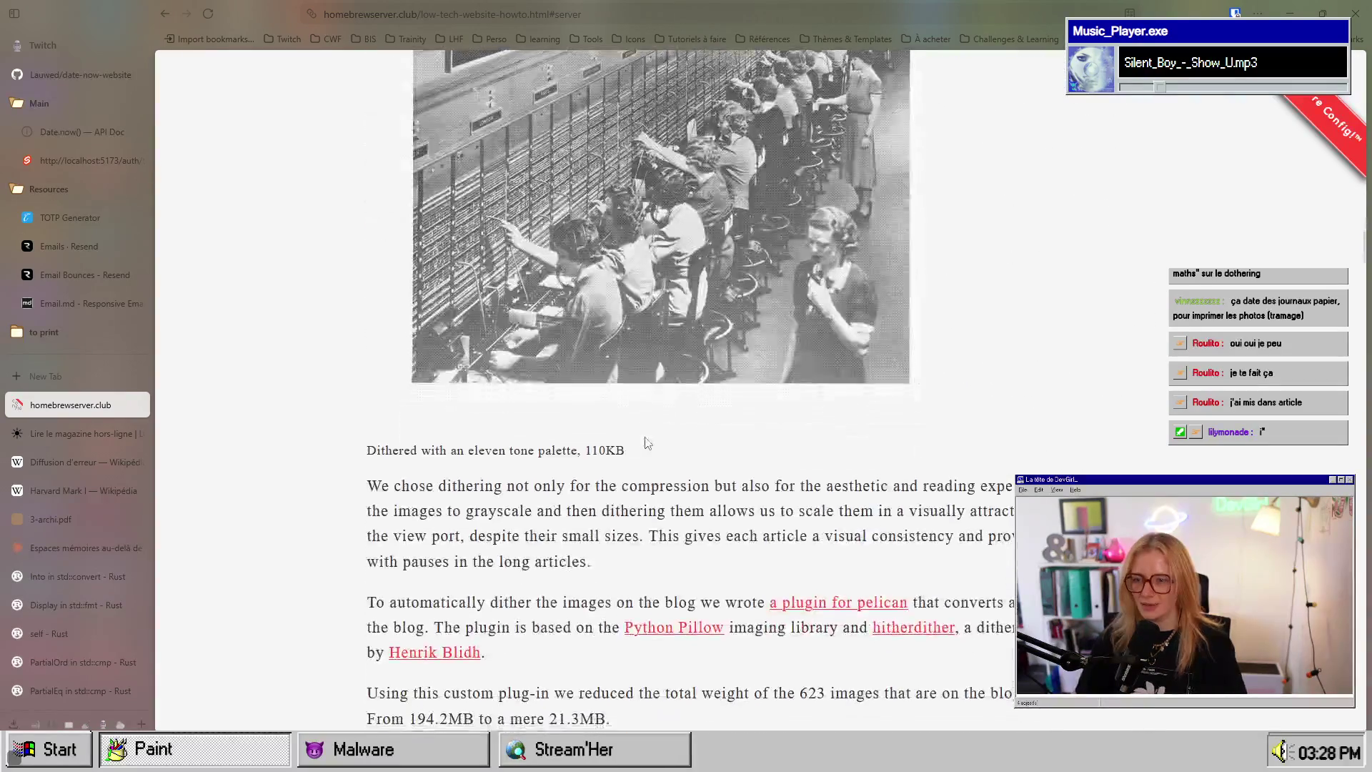
{"action": "scroll", "coordinate": [645, 443], "scroll_direction": "up", "scroll_amount": 14}
{"action": "scroll", "coordinate": [551, 391], "scroll_direction": "up", "scroll_amount": 15}
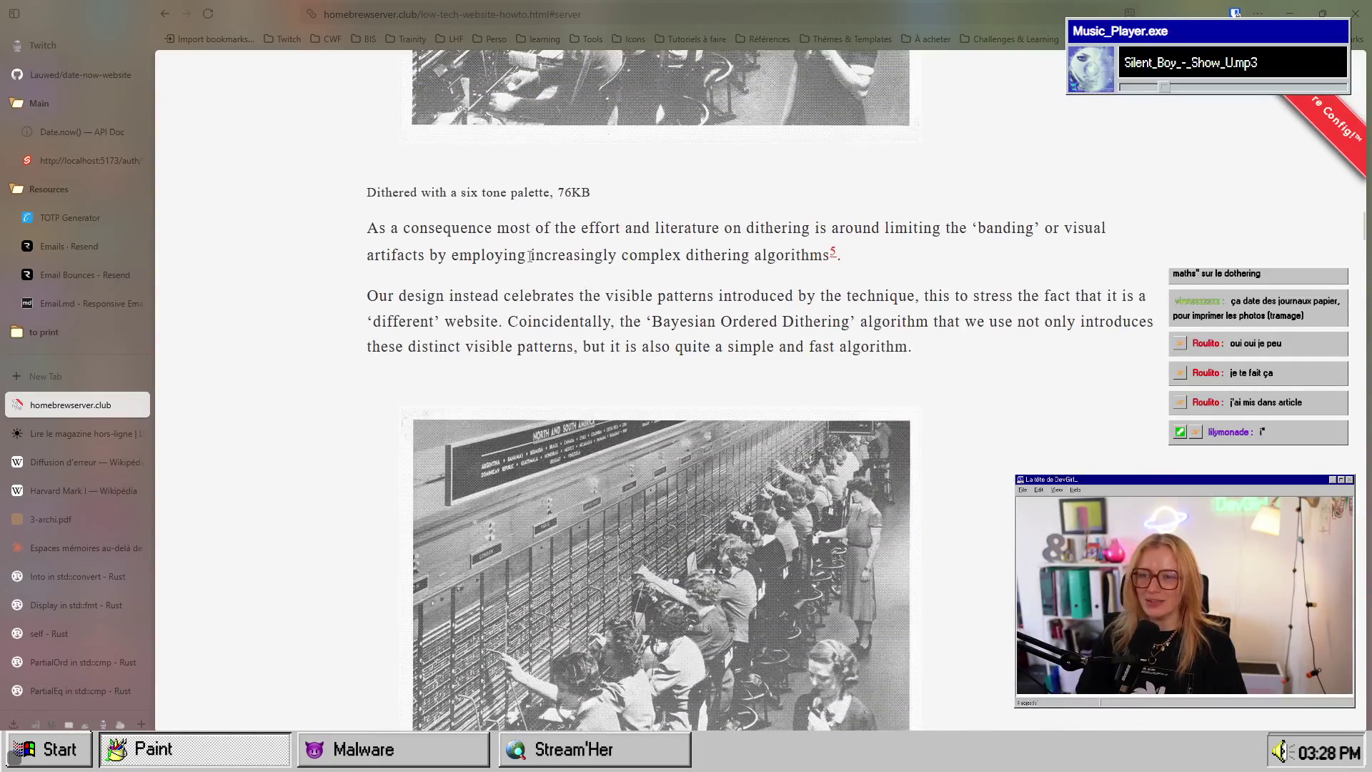
{"action": "scroll", "coordinate": [685, 316], "scroll_direction": "up", "scroll_amount": 10}
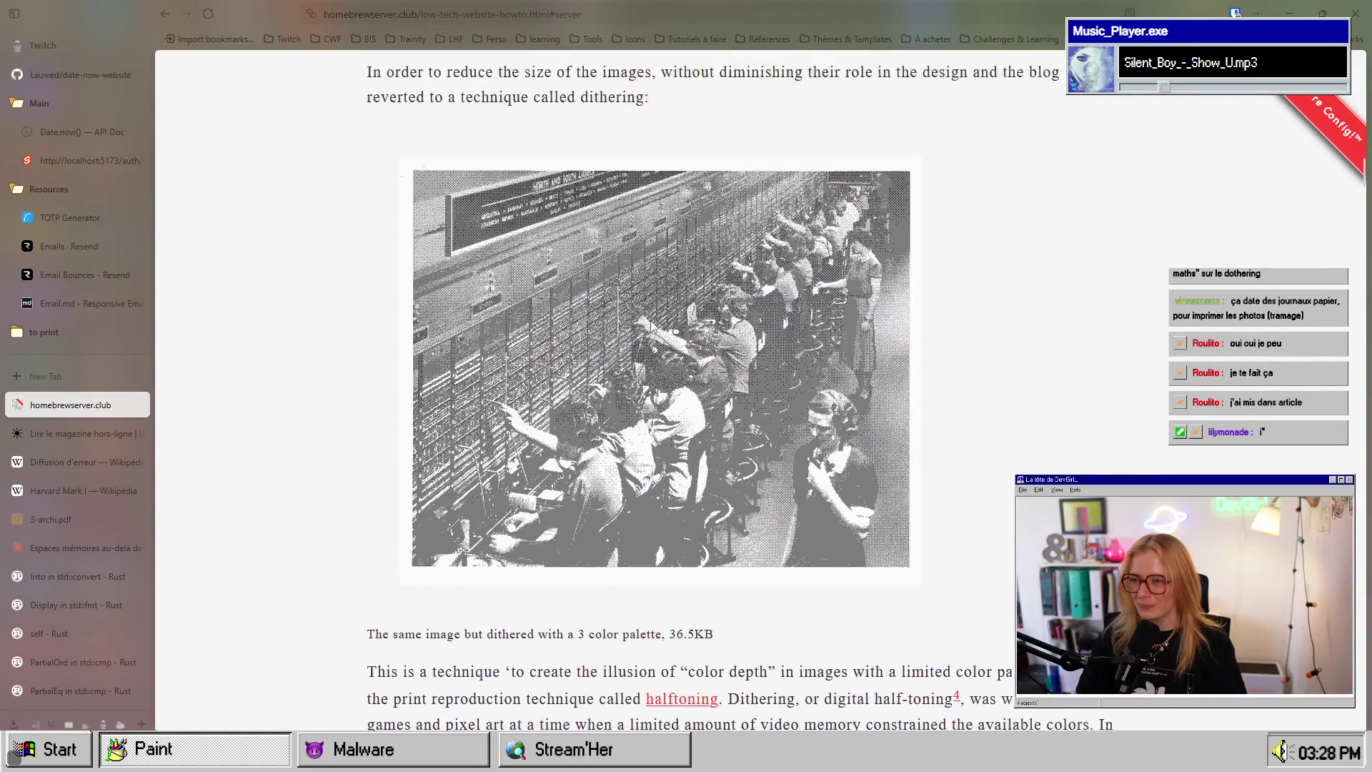
{"action": "scroll", "coordinate": [543, 323], "scroll_direction": "down", "scroll_amount": 5}
{"action": "scroll", "coordinate": [550, 371], "scroll_direction": "down", "scroll_amount": 20}
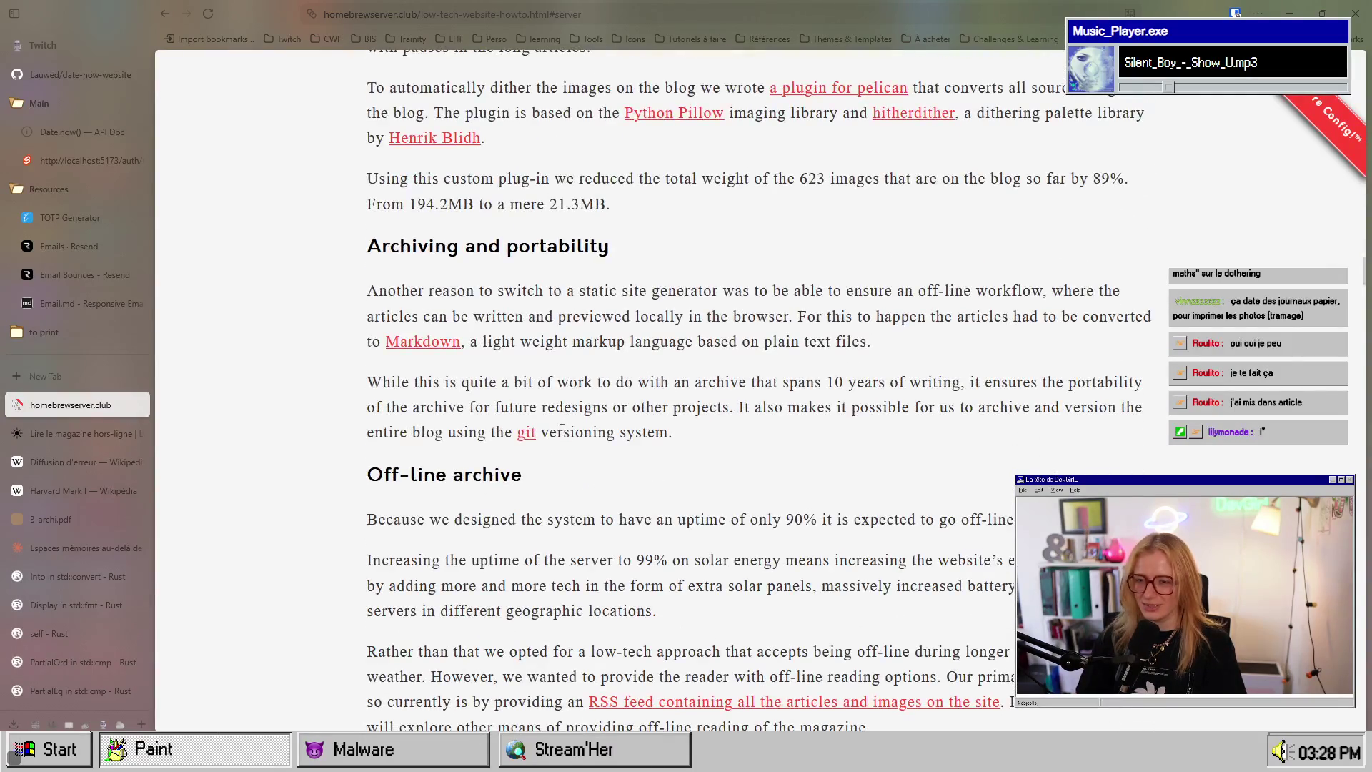
{"action": "scroll", "coordinate": [466, 450], "scroll_direction": "down", "scroll_amount": 7}
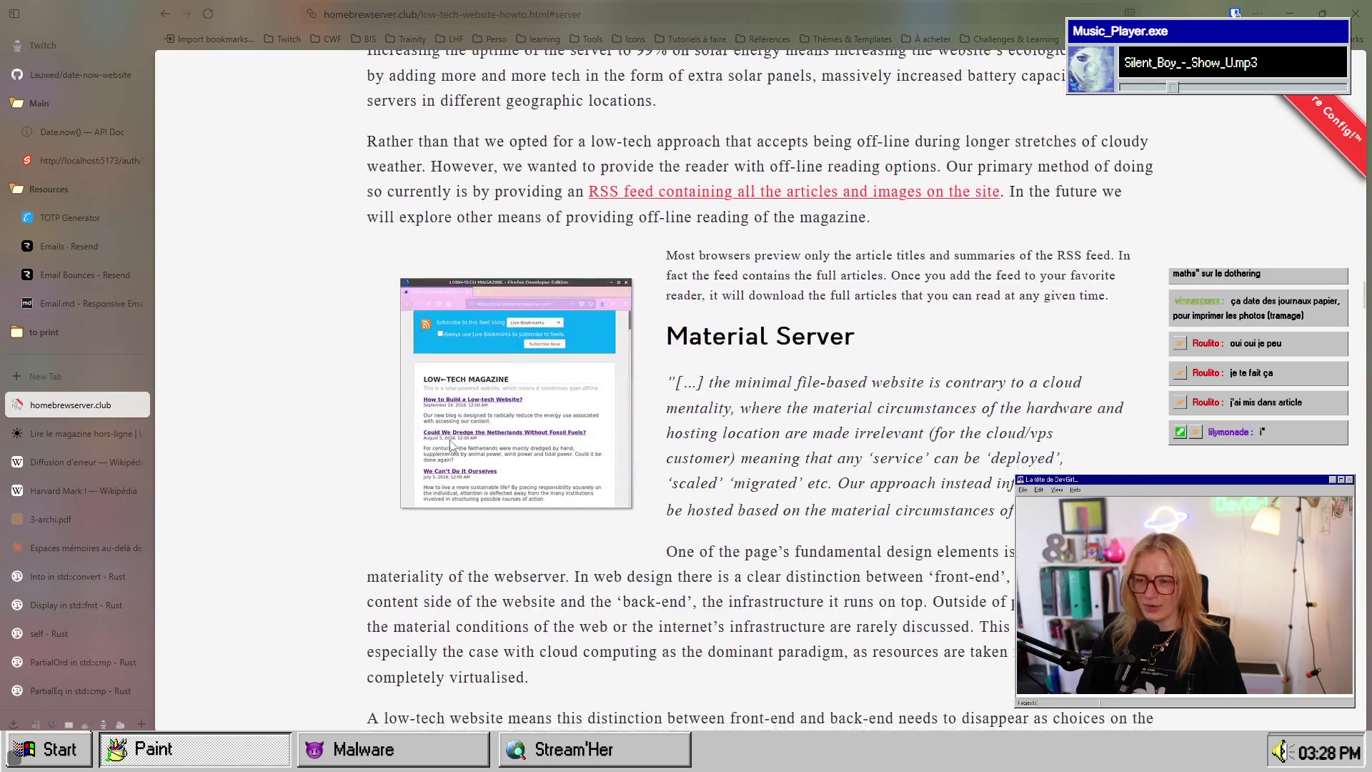
{"action": "scroll", "coordinate": [452, 445], "scroll_direction": "down", "scroll_amount": 15}
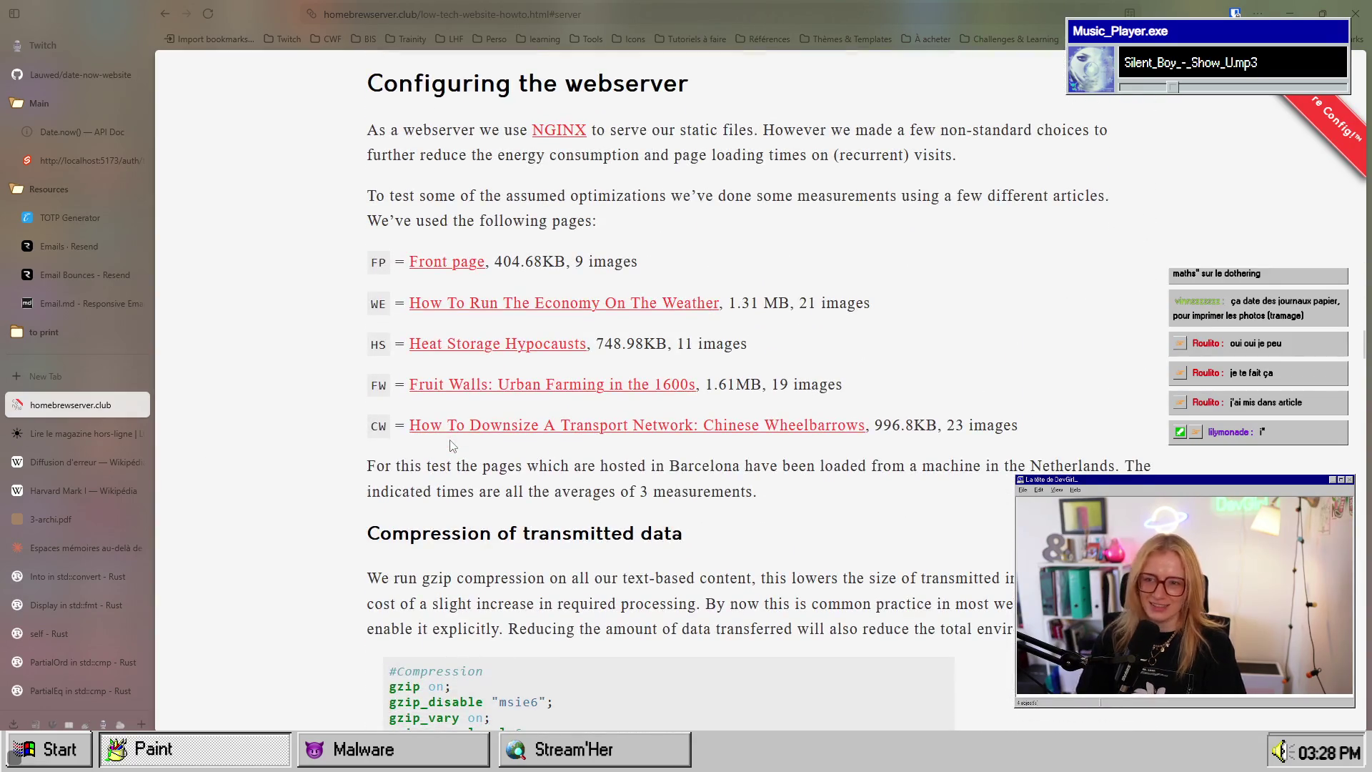
Step: Highlight the sentence about serving files with NGINX
{"action": "left_click_drag", "start_coordinate": [455, 85], "coordinate": [651, 84]}
{"action": "left_click", "coordinate": [633, 198]}
{"action": "left_click_drag", "start_coordinate": [461, 129], "coordinate": [679, 137]}
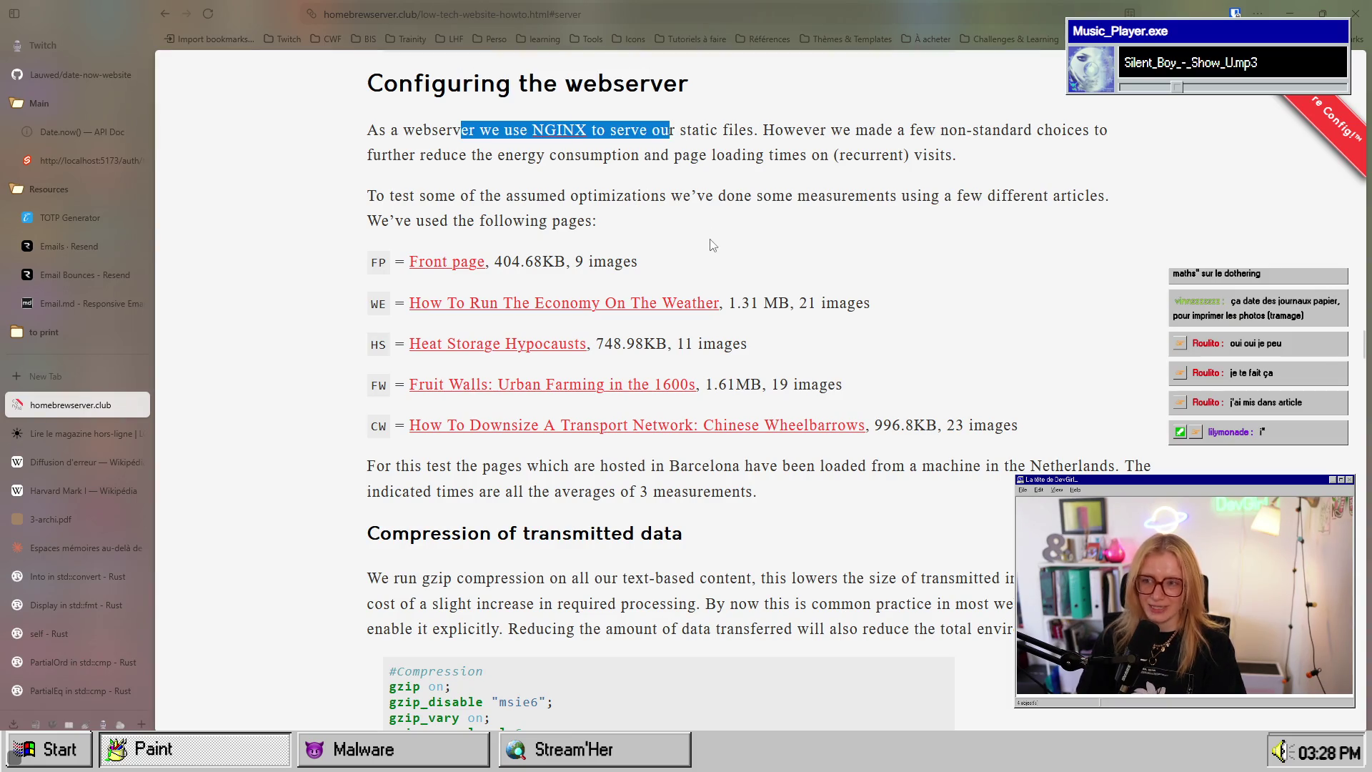
{"action": "scroll", "coordinate": [704, 265], "scroll_direction": "down", "scroll_amount": 2}
{"action": "scroll", "coordinate": [671, 264], "scroll_direction": "up", "scroll_amount": 2}
Step: Highlight the Front page 404.68KB and Weather page 1.31 MB sizes, then open the Weather article
{"action": "left_click_drag", "start_coordinate": [638, 261], "coordinate": [373, 266]}
{"action": "left_click", "coordinate": [355, 273]}
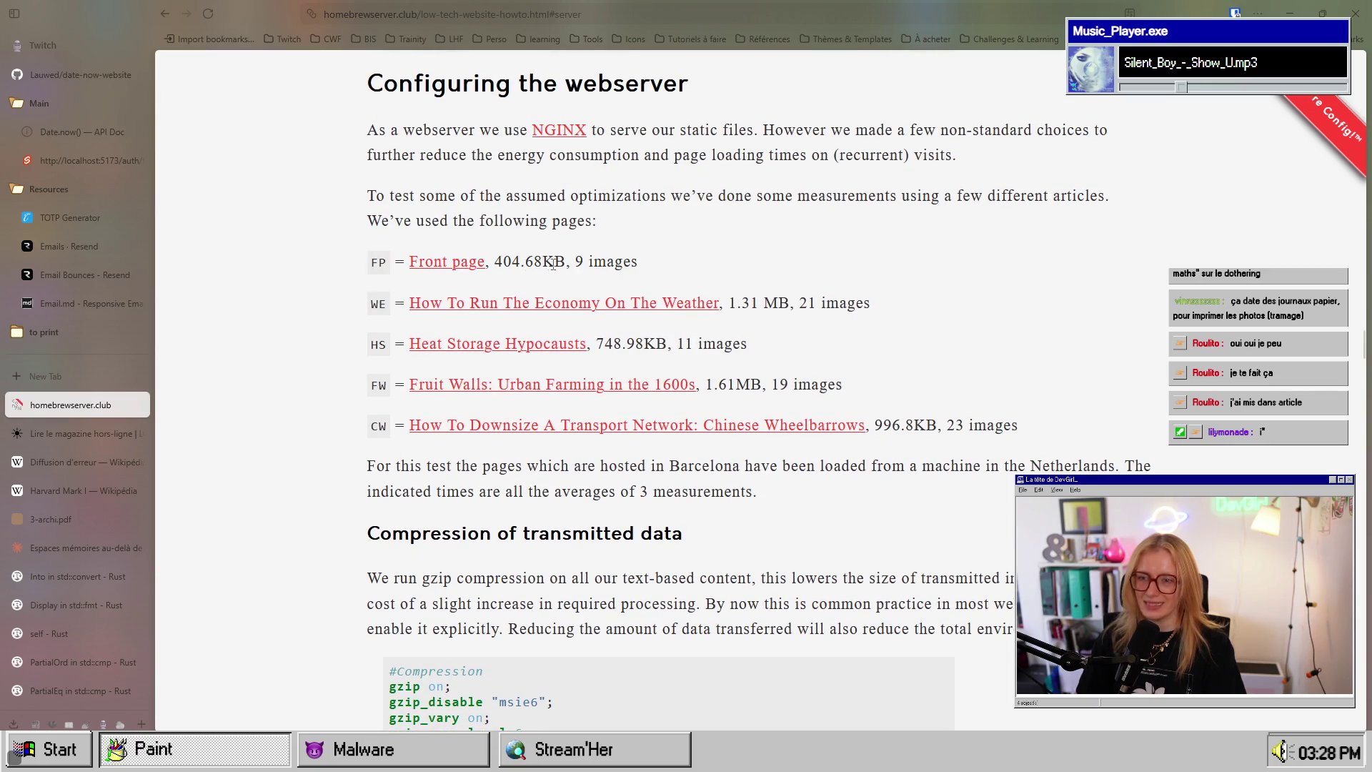
{"action": "left_click_drag", "start_coordinate": [554, 262], "coordinate": [493, 263]}
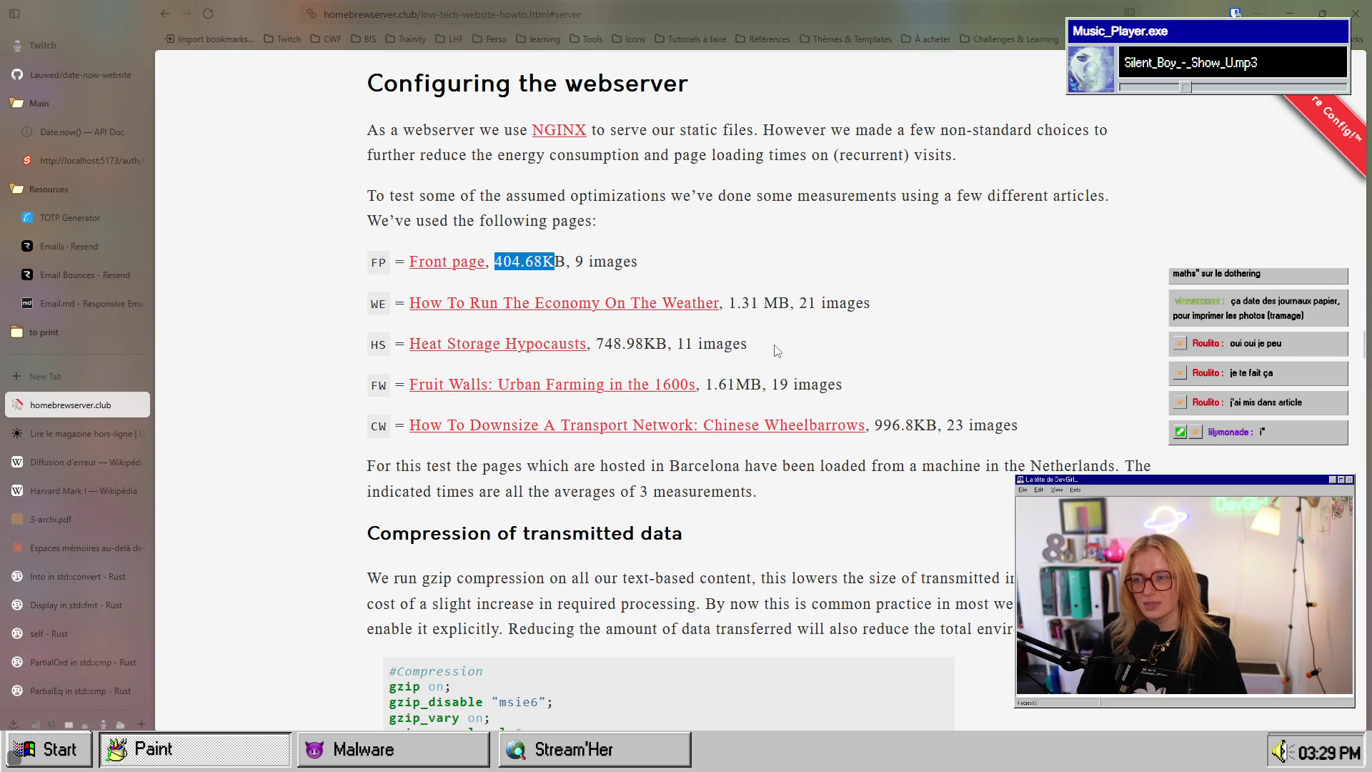
{"action": "left_click_drag", "start_coordinate": [870, 303], "coordinate": [750, 303]}
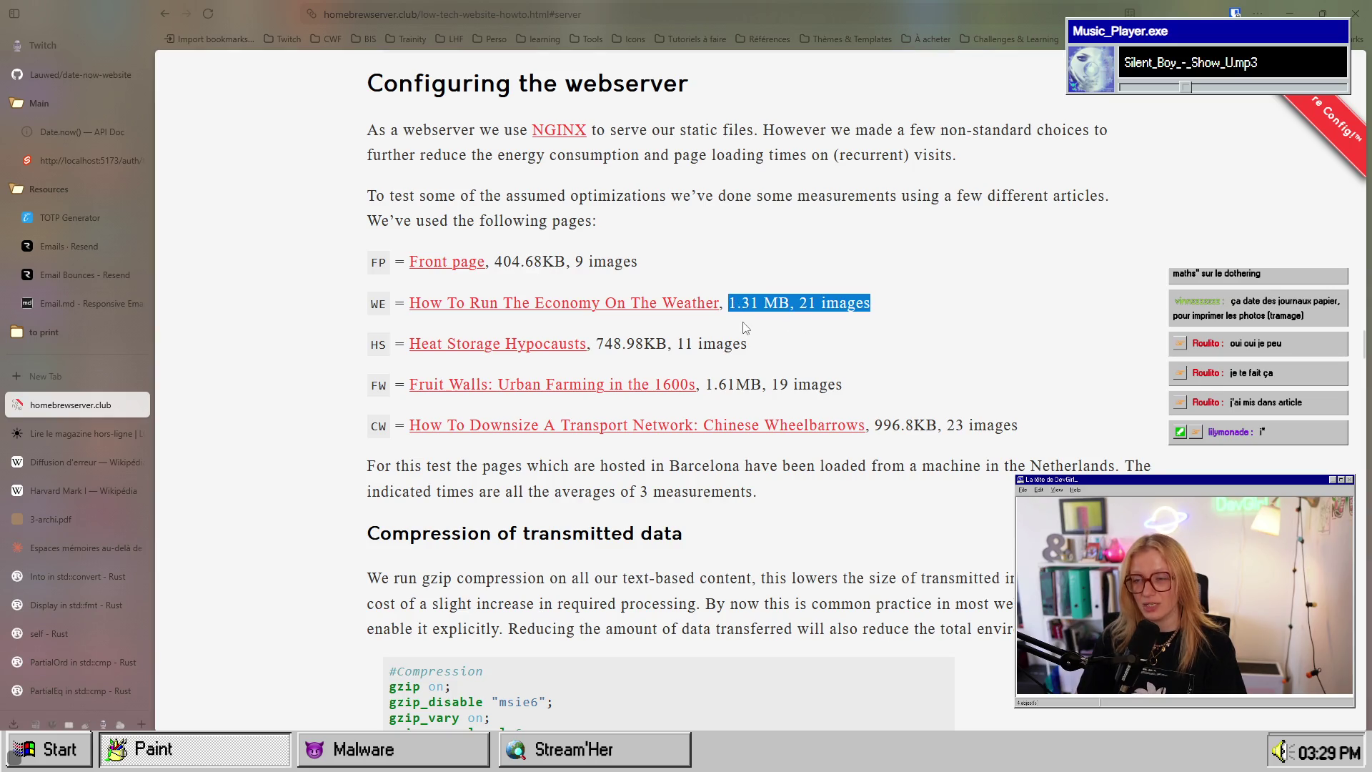
{"action": "left_click", "coordinate": [663, 318]}
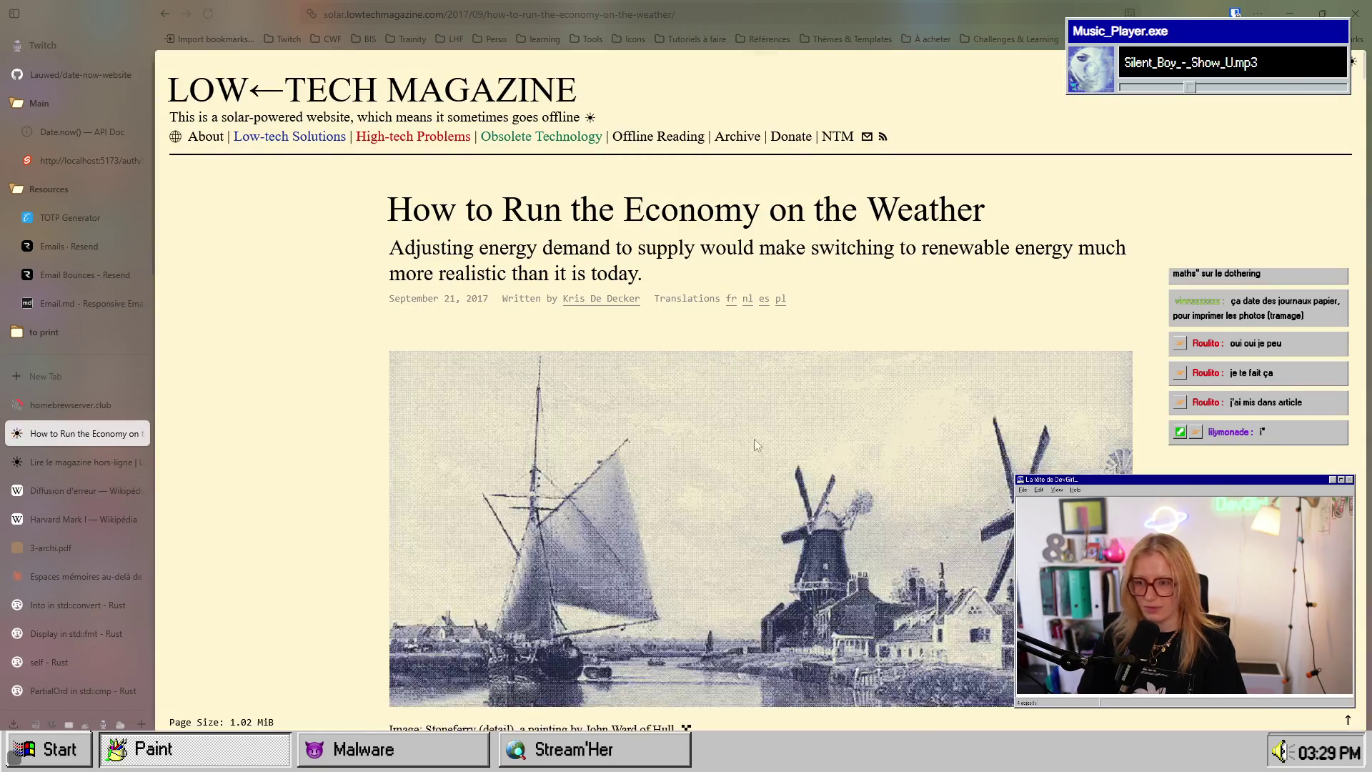
Step: Scroll through the magazine article, then close it and return to the guide
{"action": "scroll", "coordinate": [741, 448], "scroll_direction": "down", "scroll_amount": 15}
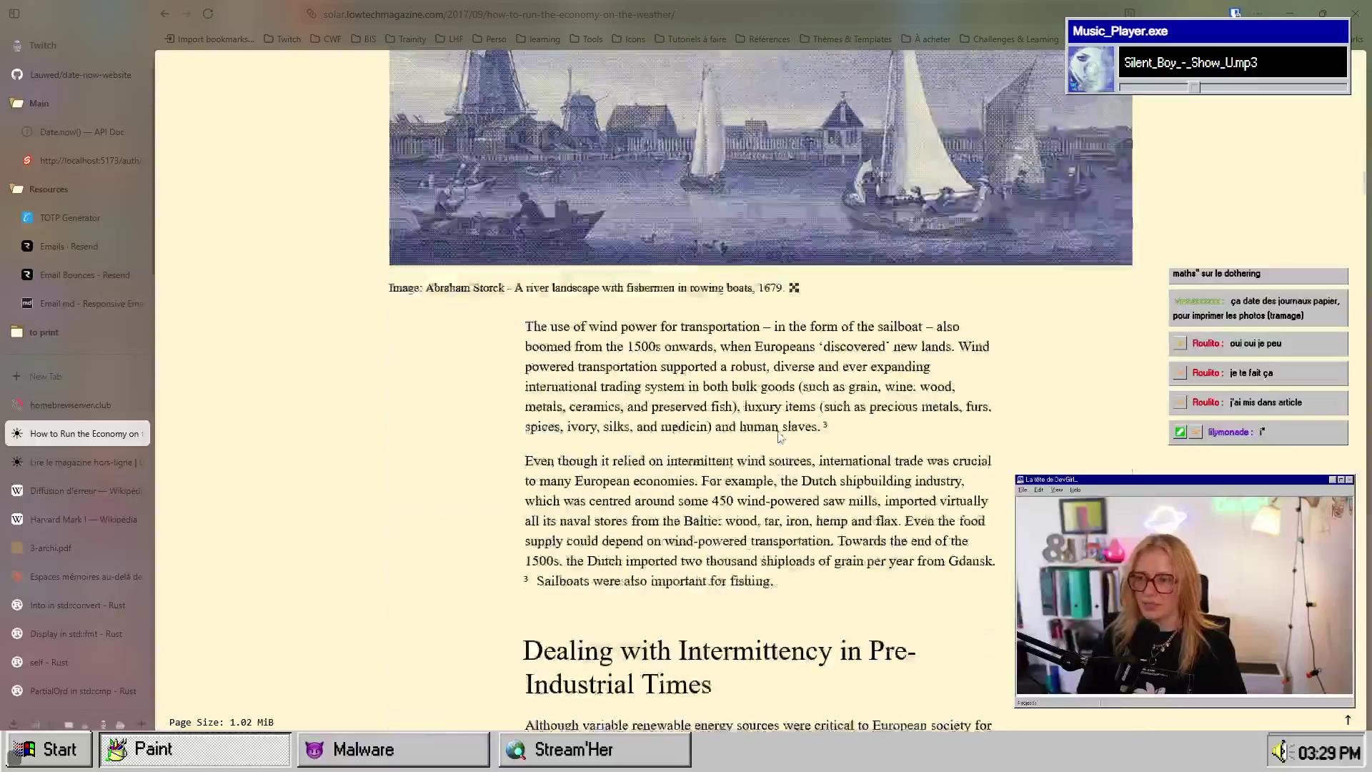
{"action": "scroll", "coordinate": [779, 436], "scroll_direction": "up", "scroll_amount": 3}
{"action": "scroll", "coordinate": [779, 436], "scroll_direction": "down", "scroll_amount": 20}
{"action": "scroll", "coordinate": [779, 437], "scroll_direction": "up", "scroll_amount": 1}
{"action": "scroll", "coordinate": [778, 437], "scroll_direction": "down", "scroll_amount": 15}
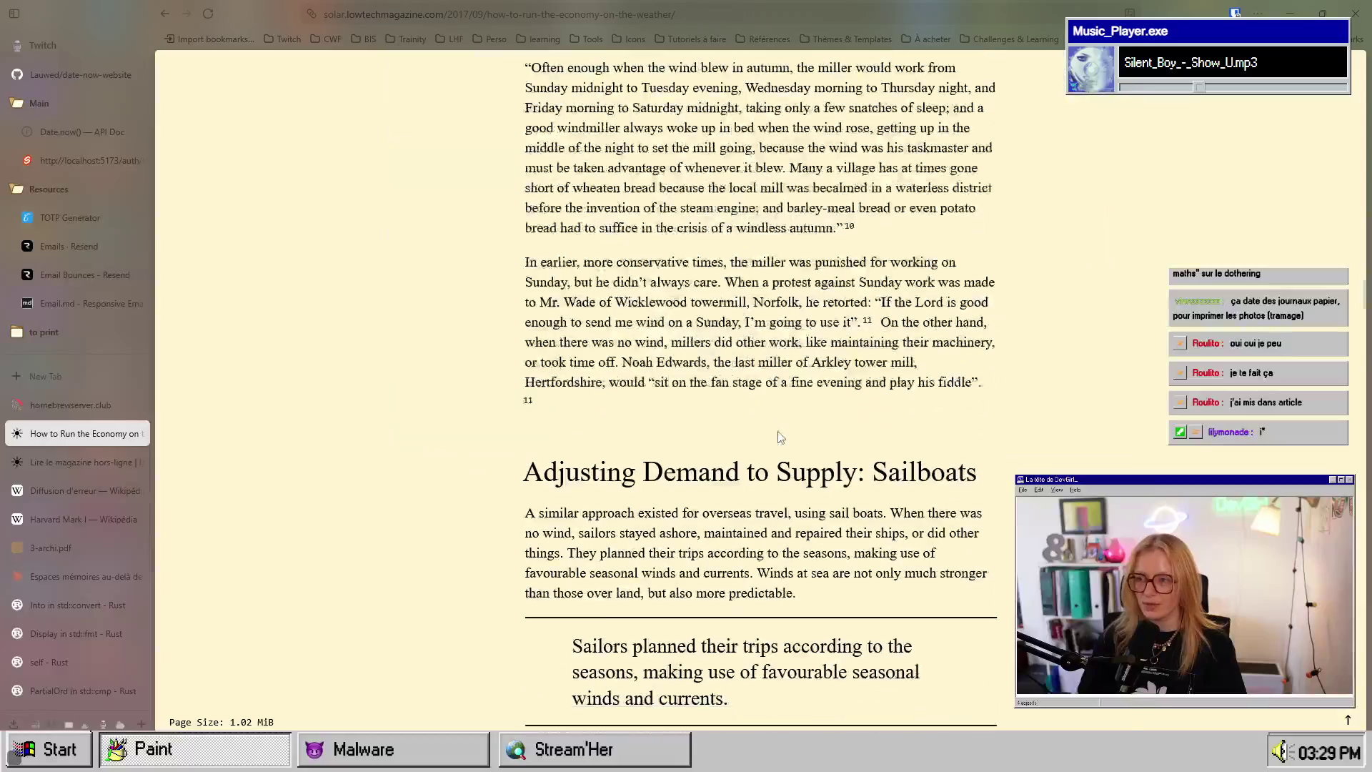
{"action": "scroll", "coordinate": [780, 437], "scroll_direction": "down", "scroll_amount": 20}
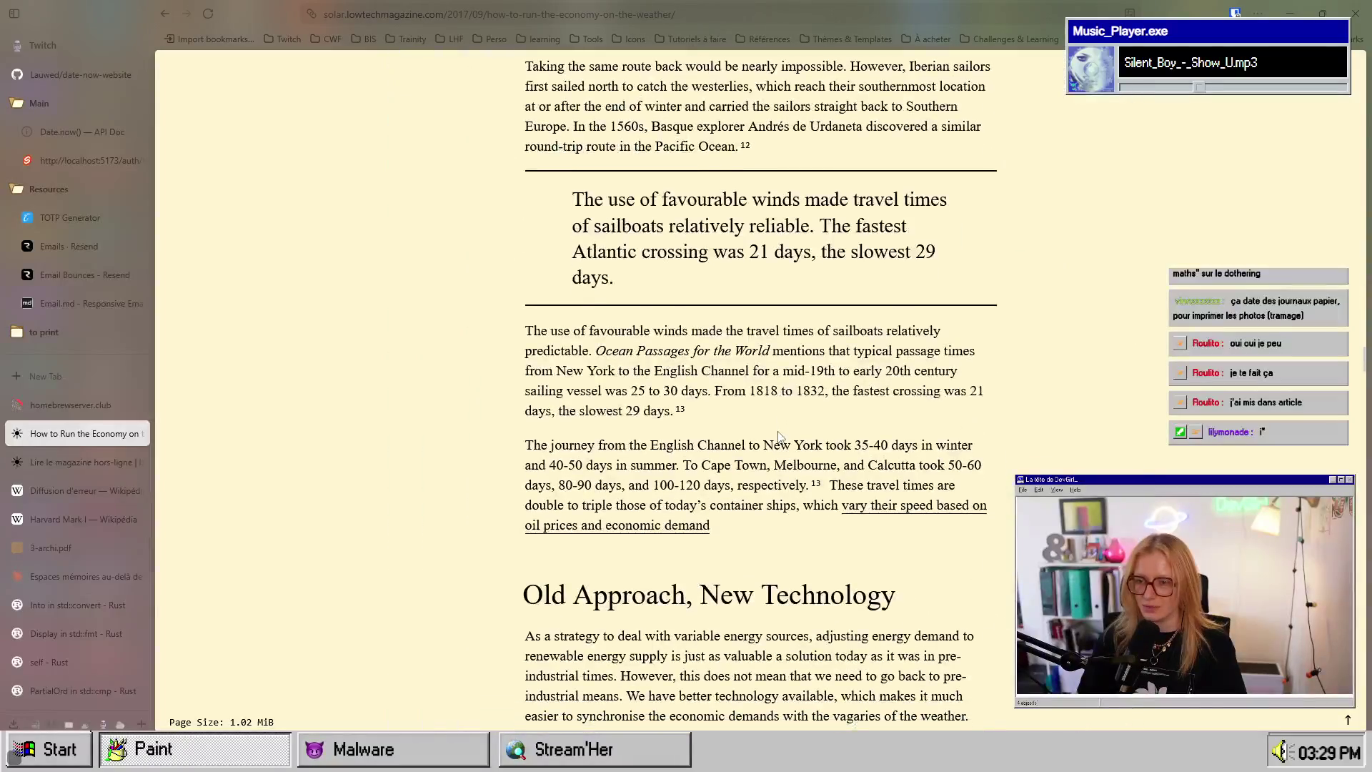
{"action": "scroll", "coordinate": [777, 436], "scroll_direction": "down", "scroll_amount": 20}
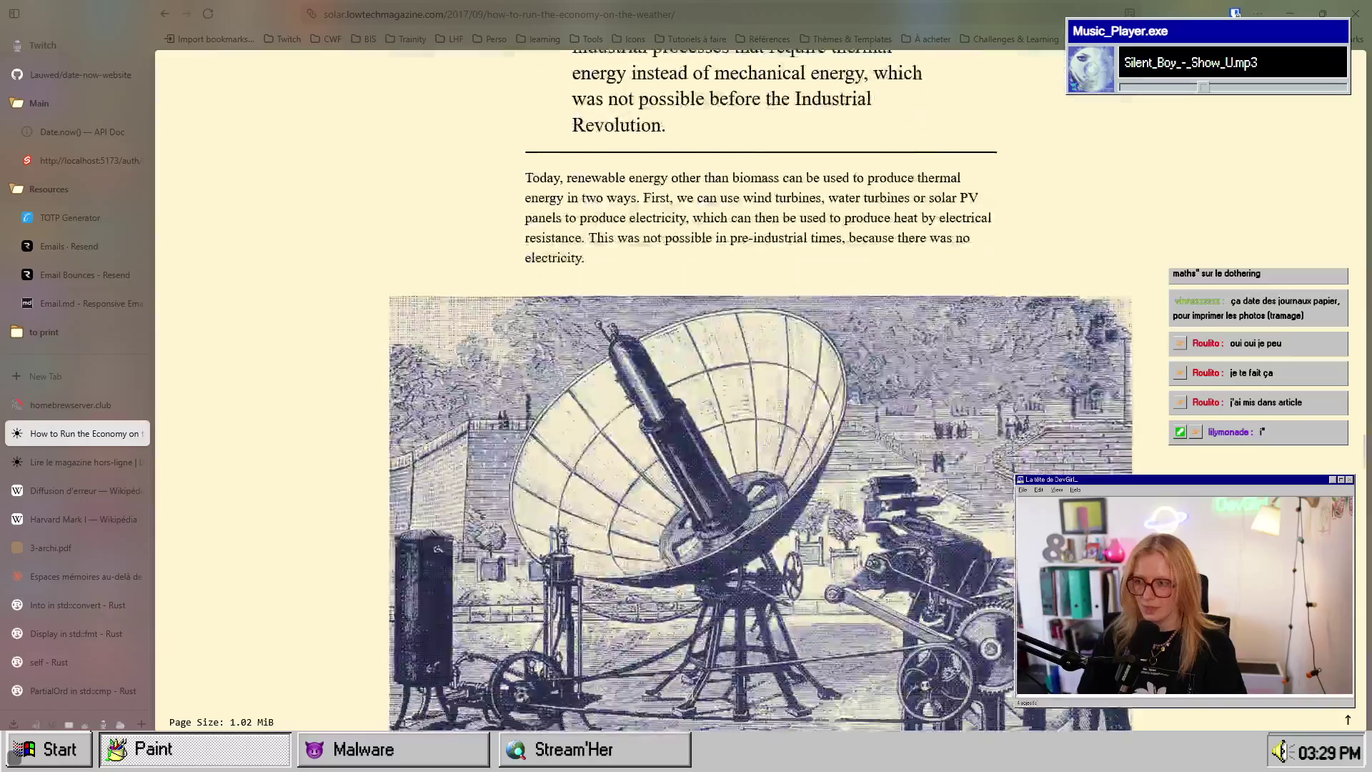
{"action": "scroll", "coordinate": [287, 376], "scroll_direction": "down", "scroll_amount": 7}
{"action": "left_click", "coordinate": [137, 434]}
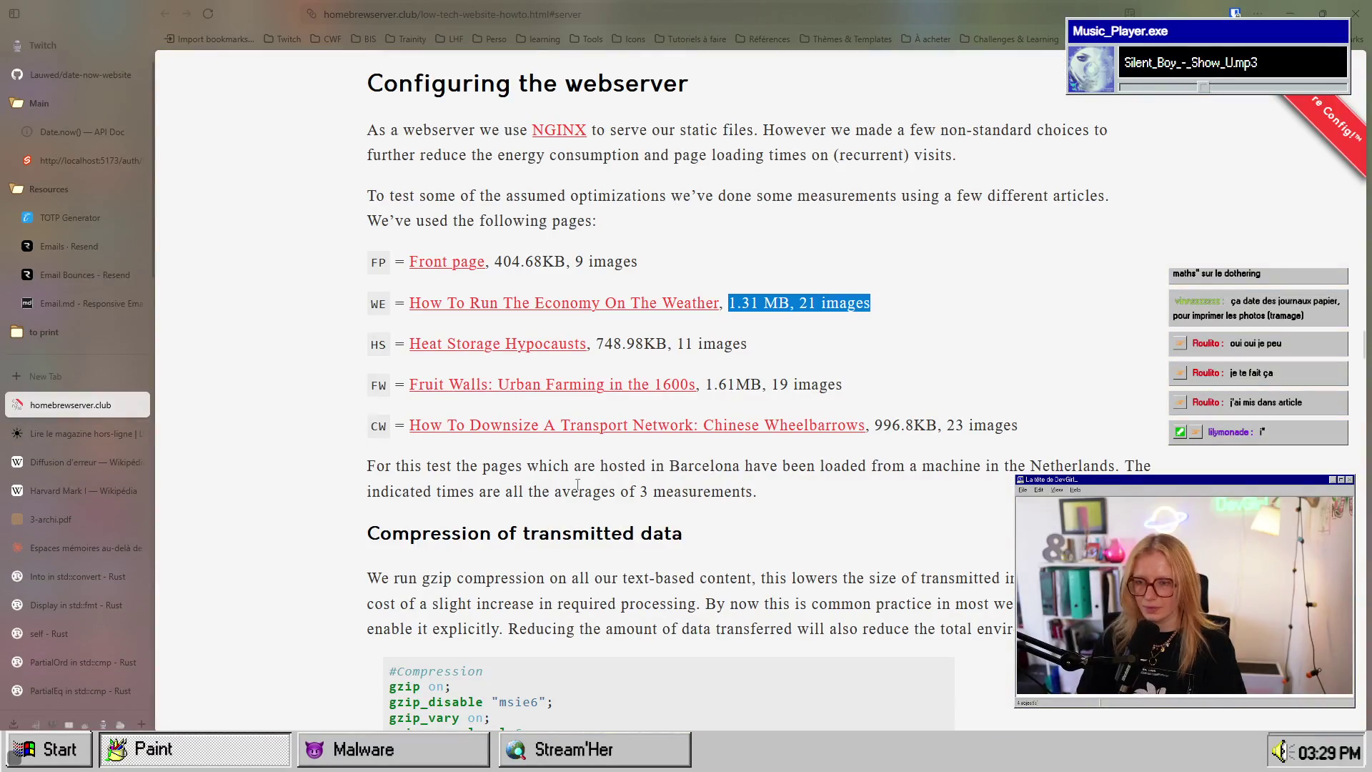
{"action": "scroll", "coordinate": [580, 486], "scroll_direction": "down", "scroll_amount": 1}
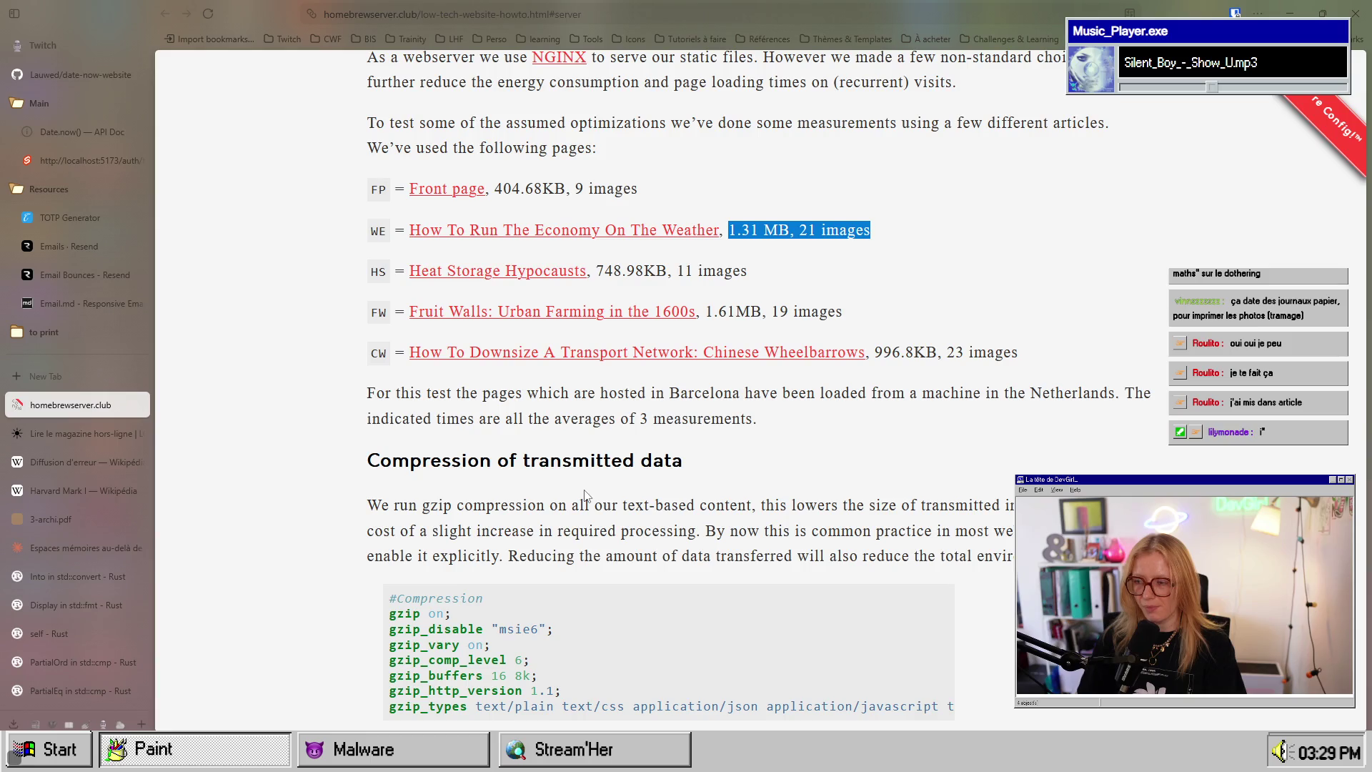
Step: Reopen the Economy on the Weather article and record its network requests with F12 and reload
{"action": "left_click", "coordinate": [628, 230]}
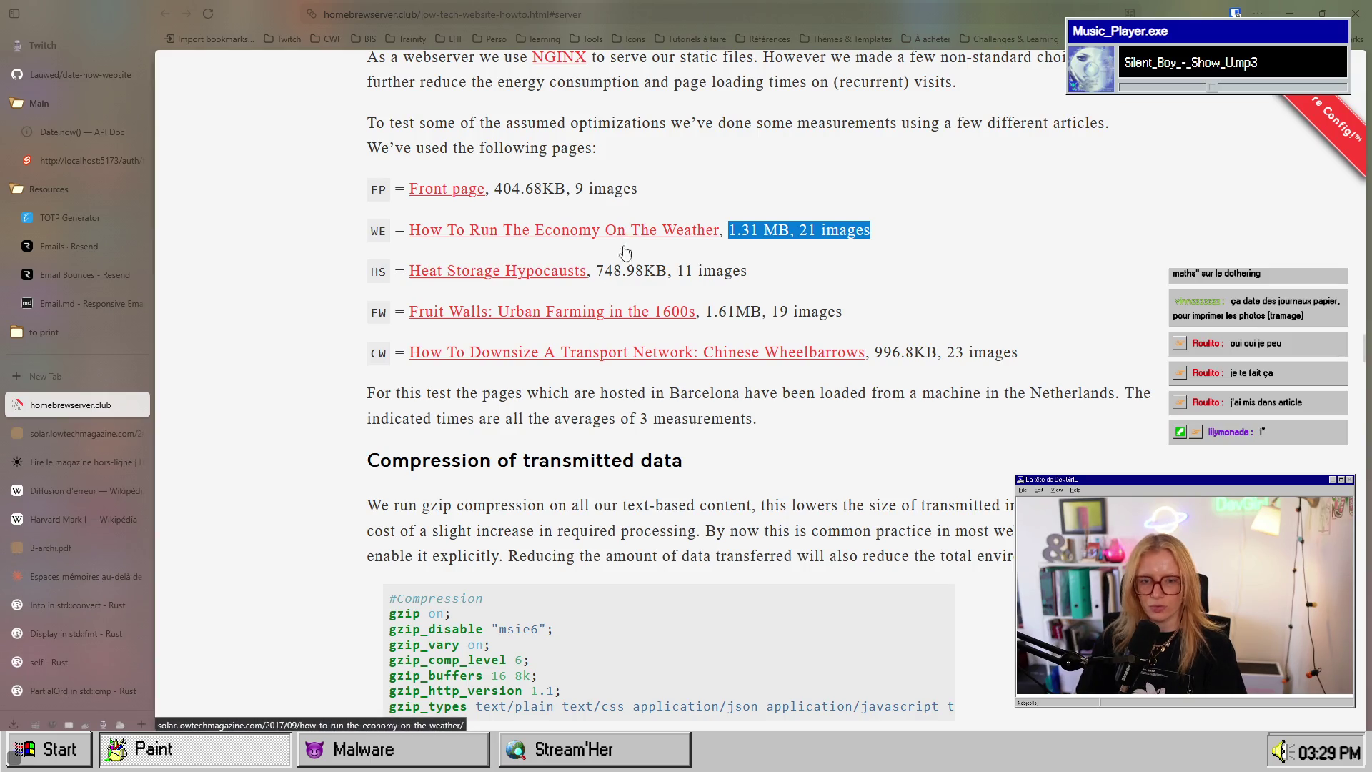
{"action": "key", "text": "F12"}
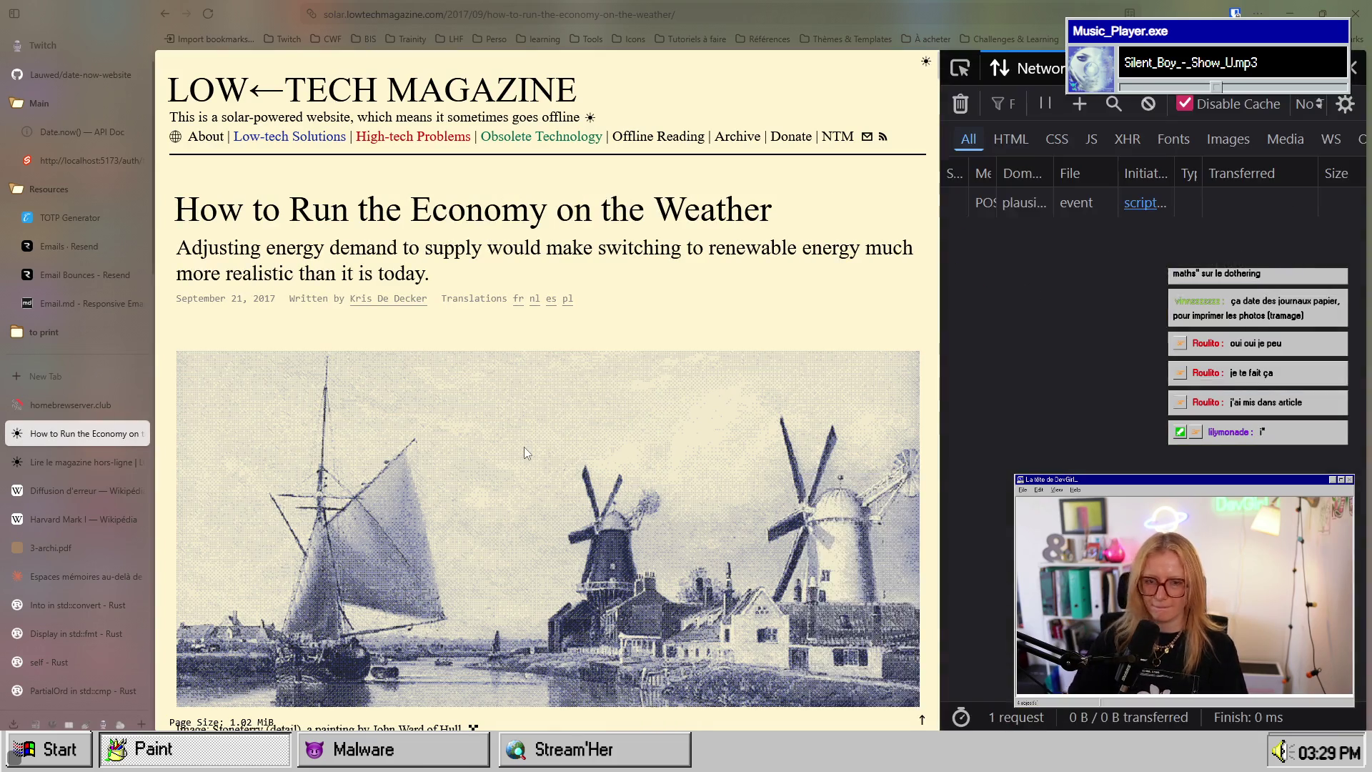
{"action": "left_click", "coordinate": [208, 14]}
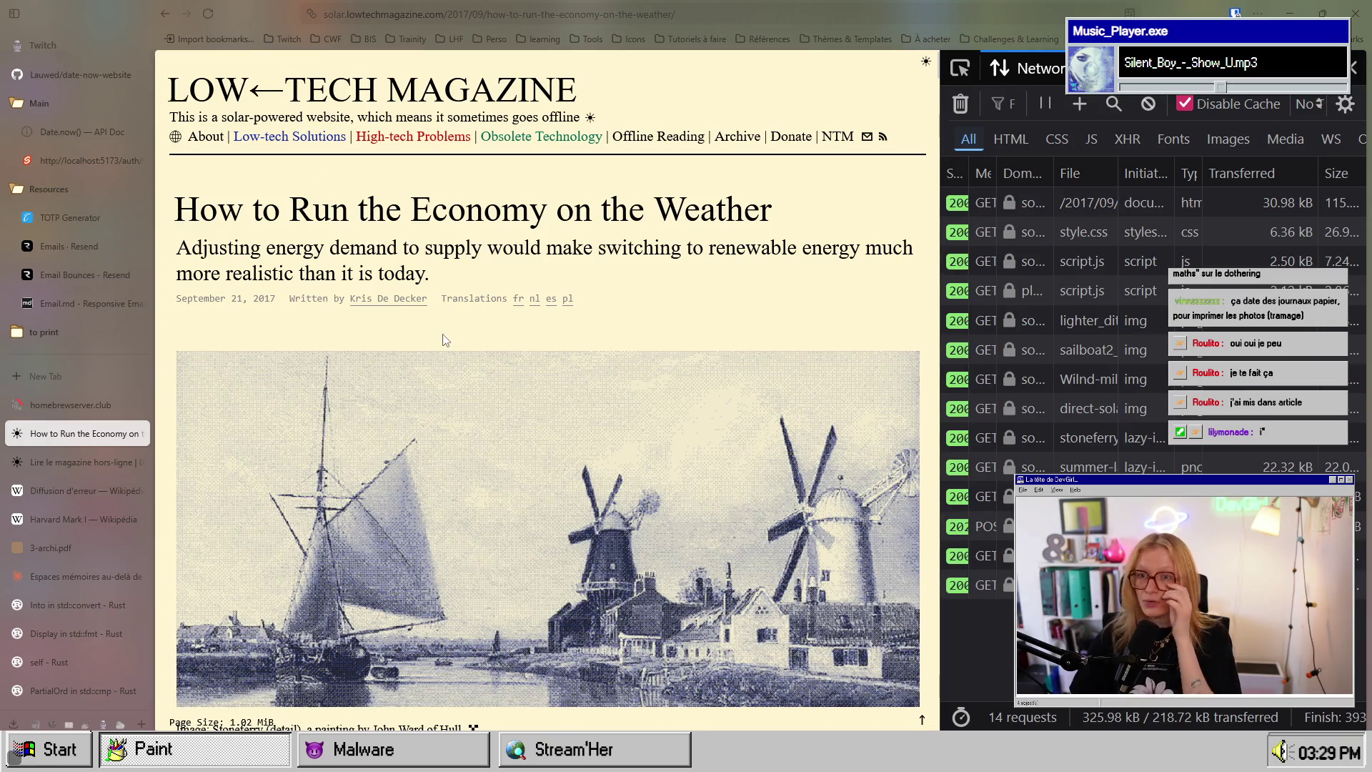
Step: Revisit the guide, then return to the article's network results: 15 requests, 325.98 kB
{"action": "left_click", "coordinate": [45, 404]}
{"action": "scroll", "coordinate": [427, 374], "scroll_direction": "up", "scroll_amount": 5}
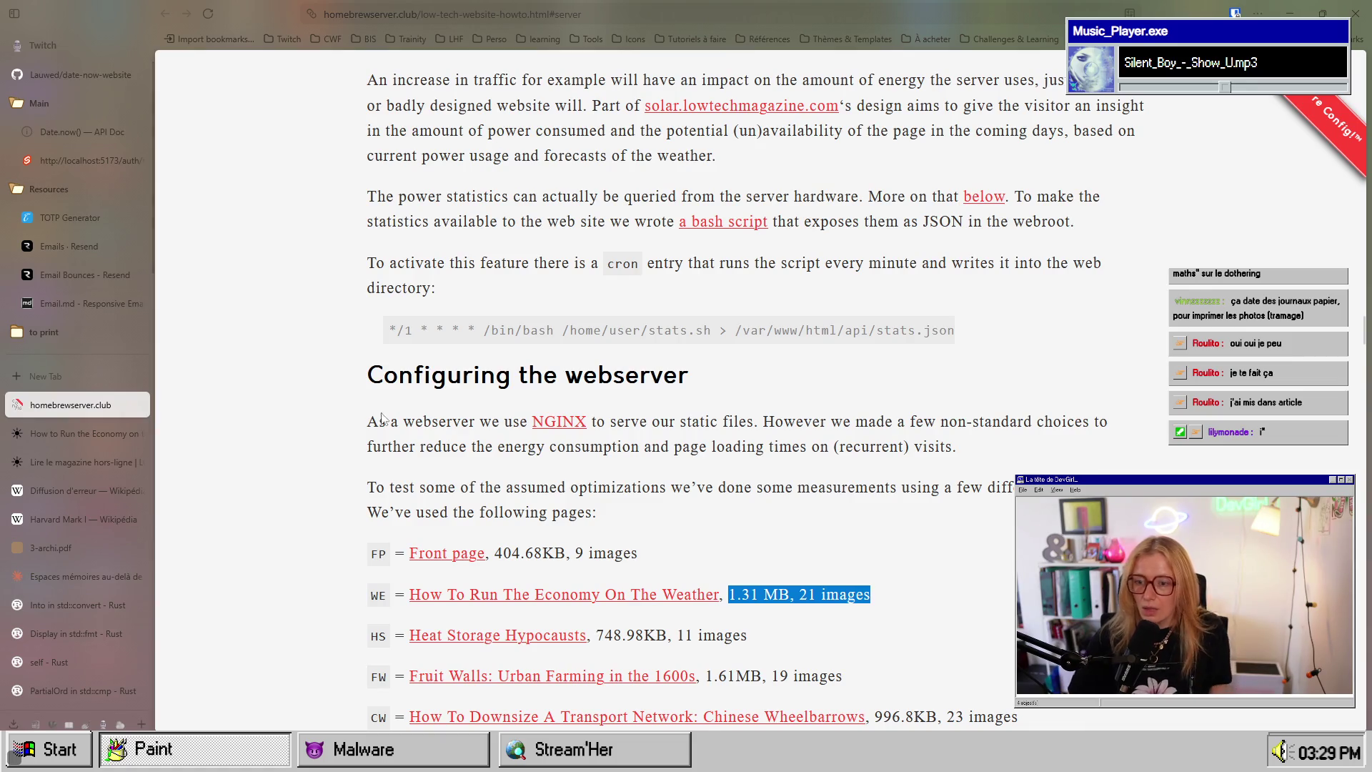
{"action": "scroll", "coordinate": [833, 397], "scroll_direction": "down", "scroll_amount": 3}
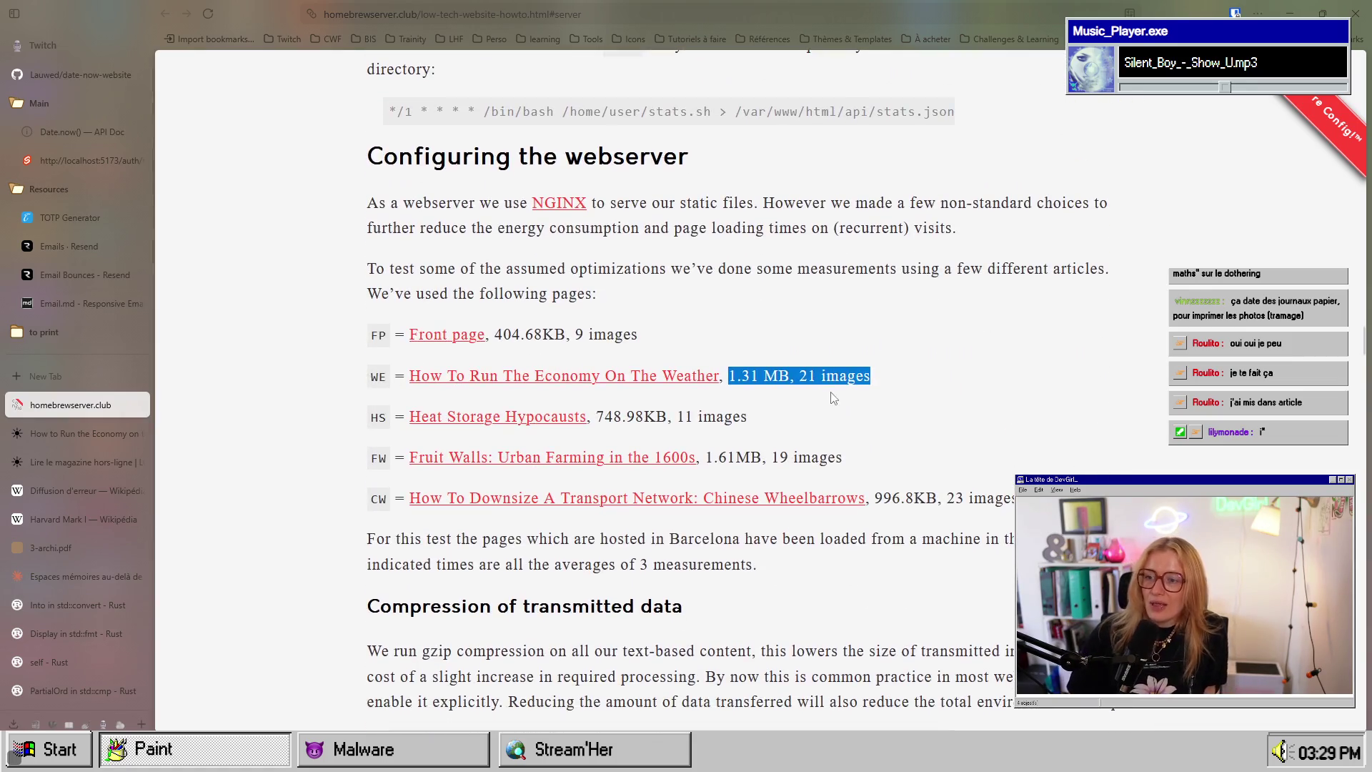
{"action": "left_click", "coordinate": [766, 376]}
{"action": "left_click", "coordinate": [94, 432]}
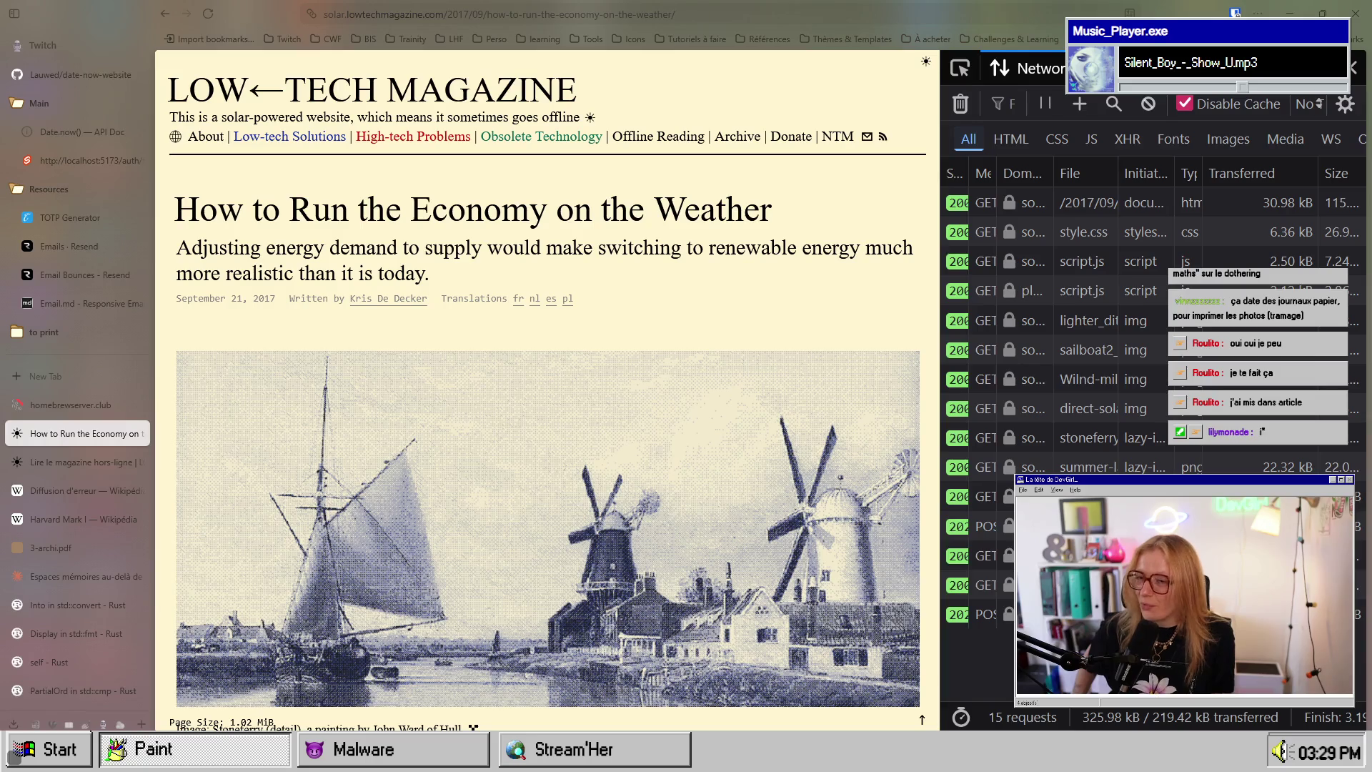
Step: Return to the homebrewserver.club guide and read down through it, highlighting passages
{"action": "left_click", "coordinate": [81, 405]}
{"action": "scroll", "coordinate": [555, 534], "scroll_direction": "down", "scroll_amount": 5}
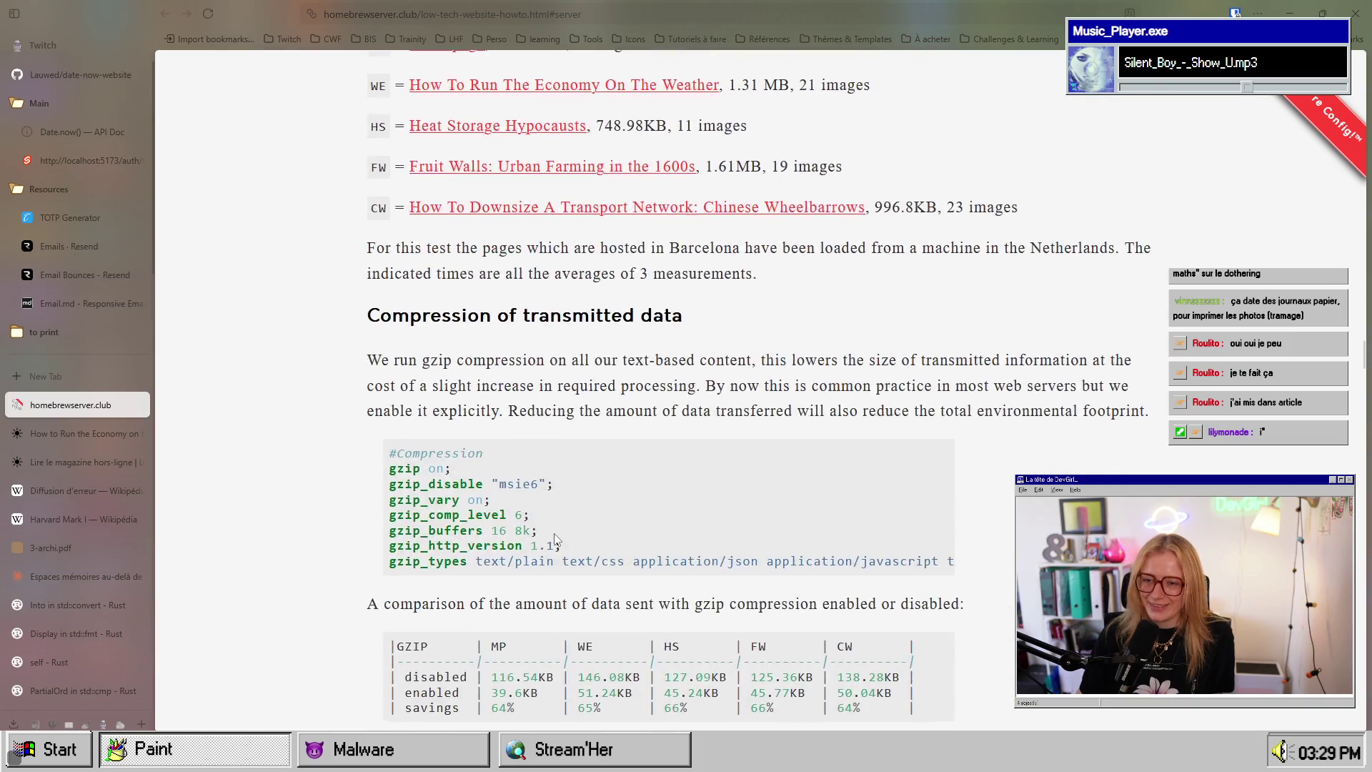
{"action": "scroll", "coordinate": [555, 534], "scroll_direction": "down", "scroll_amount": 2}
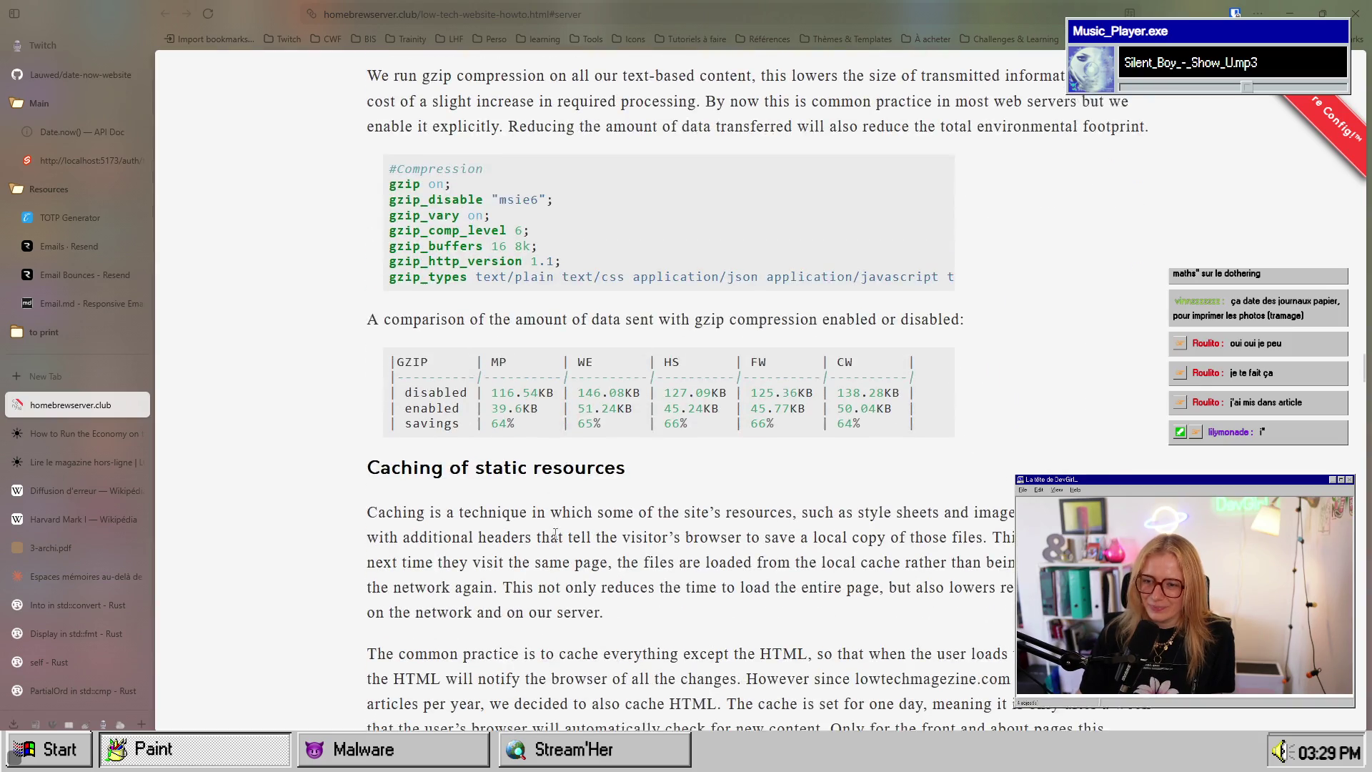
{"action": "scroll", "coordinate": [555, 533], "scroll_direction": "down", "scroll_amount": 5}
{"action": "scroll", "coordinate": [556, 533], "scroll_direction": "down", "scroll_amount": 3}
{"action": "scroll", "coordinate": [555, 533], "scroll_direction": "up", "scroll_amount": 6}
{"action": "left_click_drag", "start_coordinate": [420, 386], "coordinate": [512, 465]}
{"action": "left_click", "coordinate": [512, 501]}
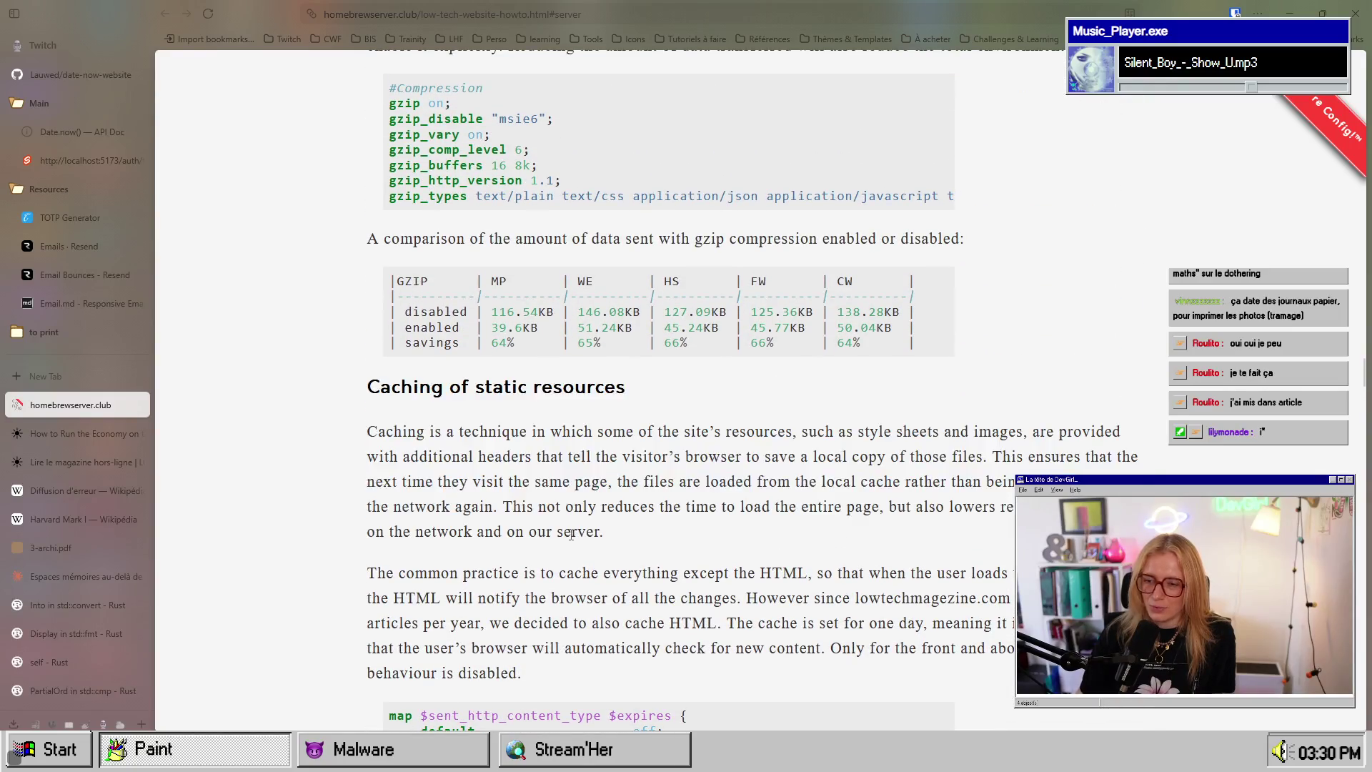
{"action": "scroll", "coordinate": [512, 500], "scroll_direction": "up", "scroll_amount": 6}
{"action": "left_click_drag", "start_coordinate": [368, 346], "coordinate": [506, 513]}
{"action": "scroll", "coordinate": [505, 513], "scroll_direction": "down", "scroll_amount": 9}
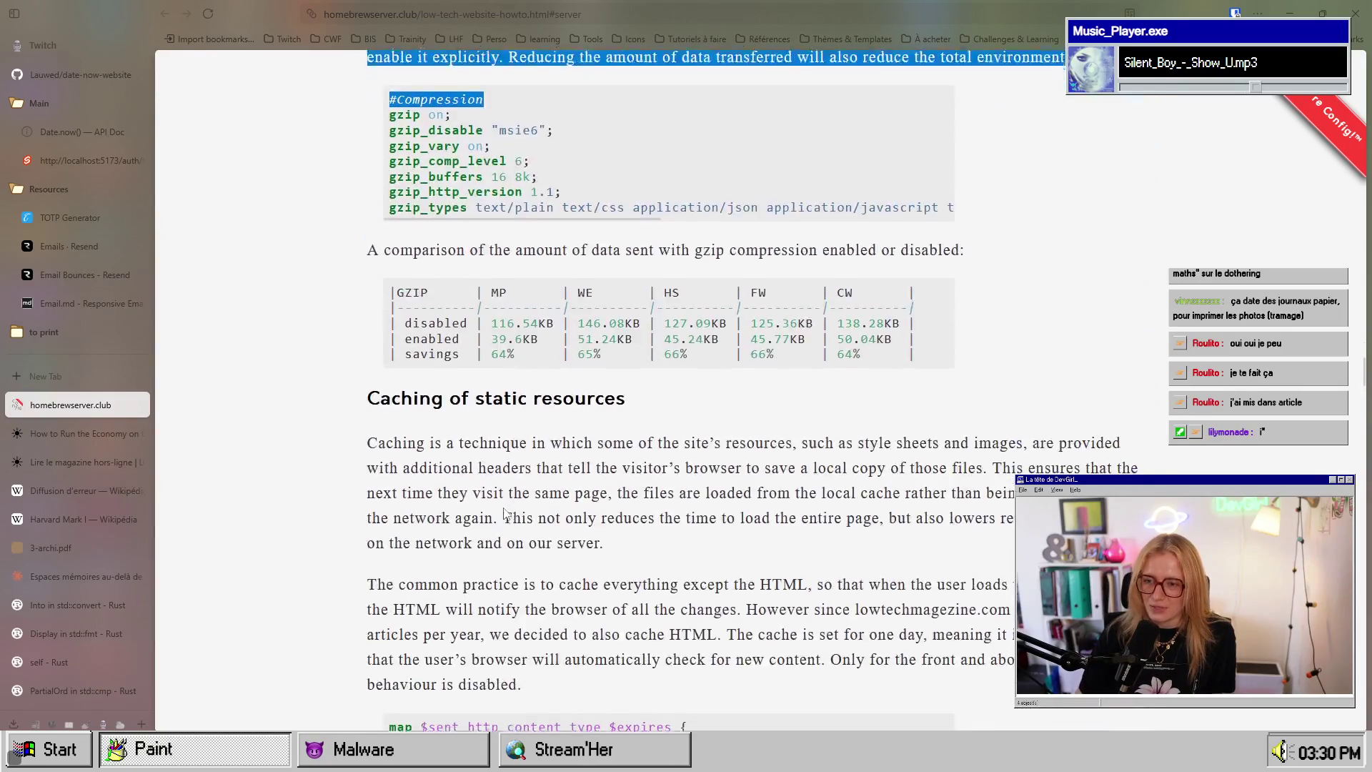
{"action": "left_click_drag", "start_coordinate": [457, 293], "coordinate": [522, 454]}
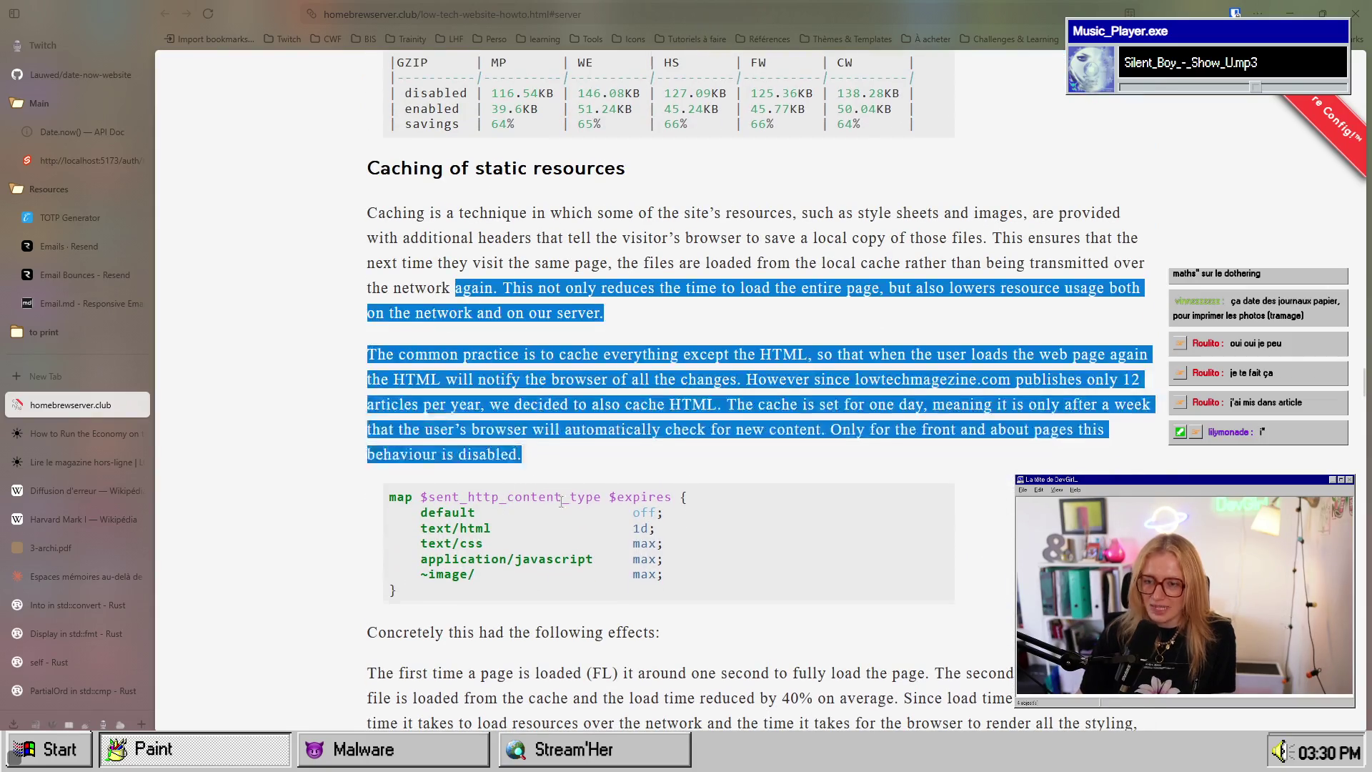
{"action": "scroll", "coordinate": [560, 505], "scroll_direction": "down", "scroll_amount": 14}
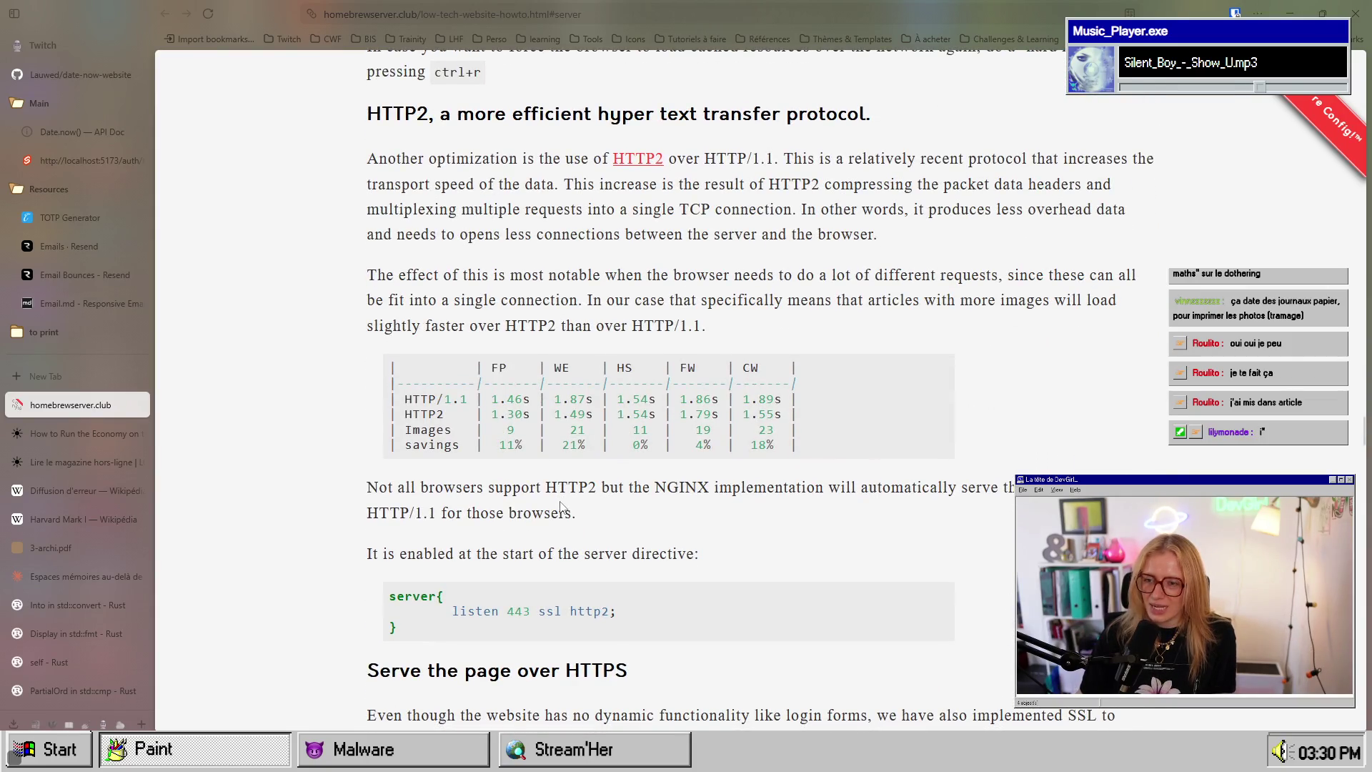
{"action": "scroll", "coordinate": [466, 357], "scroll_direction": "up", "scroll_amount": 1}
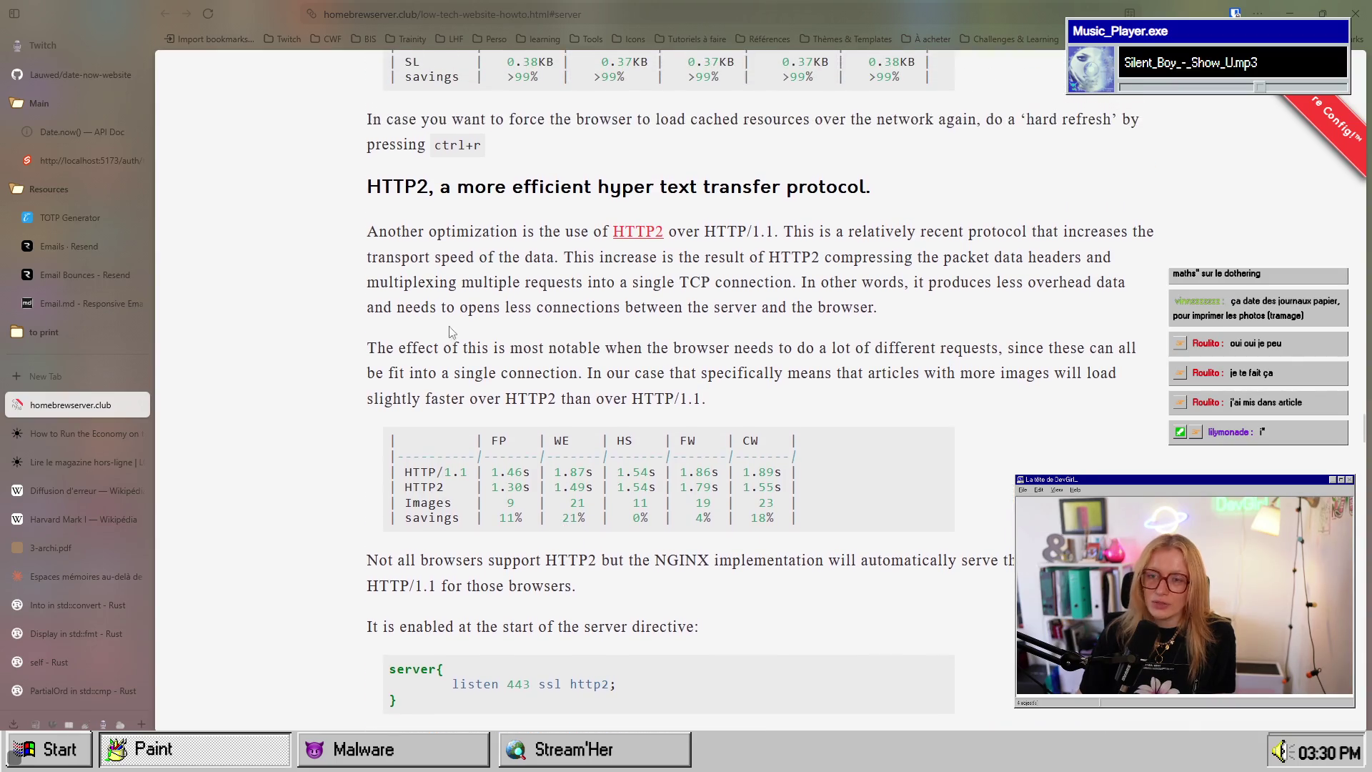
Step: Highlight the HTTP2 section and HTTP/1.1 mention, reading on to 'Room for improvements?'
{"action": "left_click_drag", "start_coordinate": [498, 256], "coordinate": [589, 348]}
{"action": "left_click", "coordinate": [708, 256]}
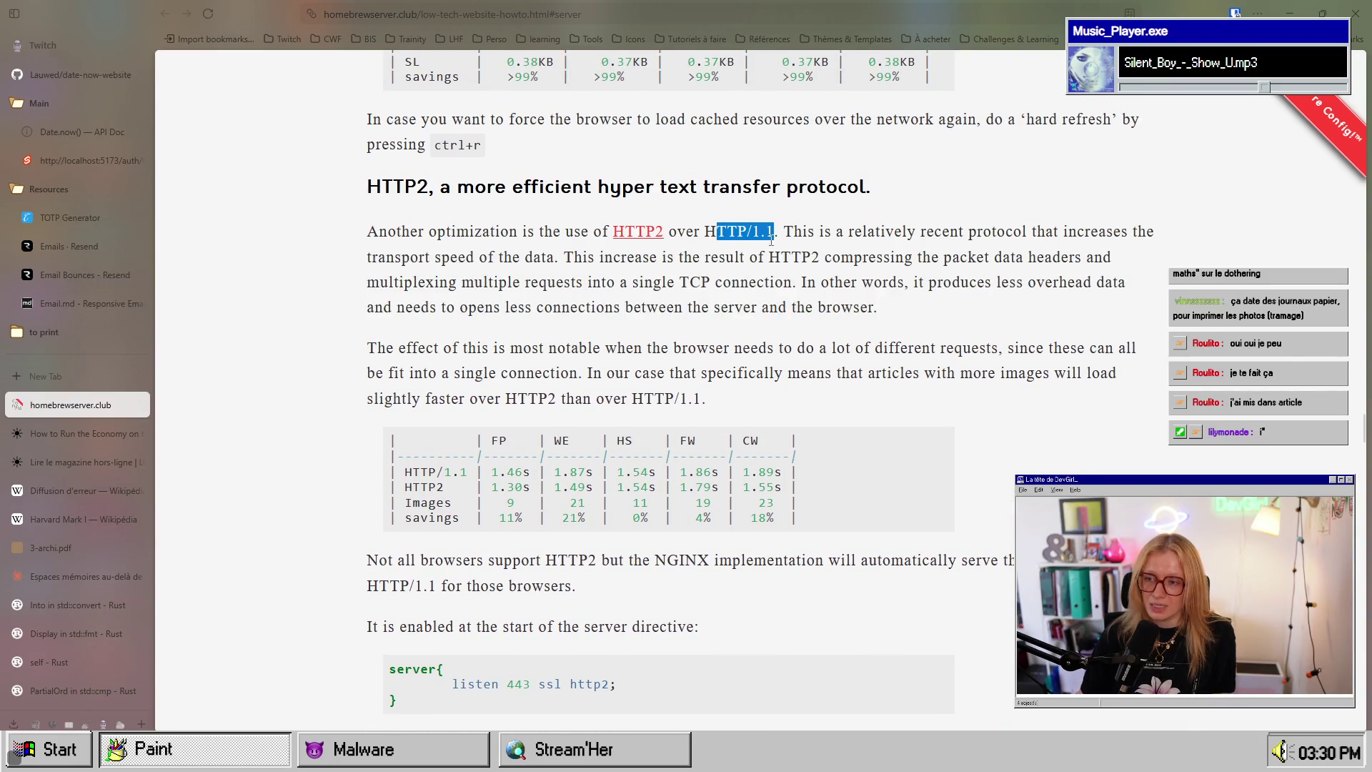
{"action": "left_click_drag", "start_coordinate": [591, 231], "coordinate": [700, 230]}
{"action": "scroll", "coordinate": [699, 337], "scroll_direction": "down", "scroll_amount": 8}
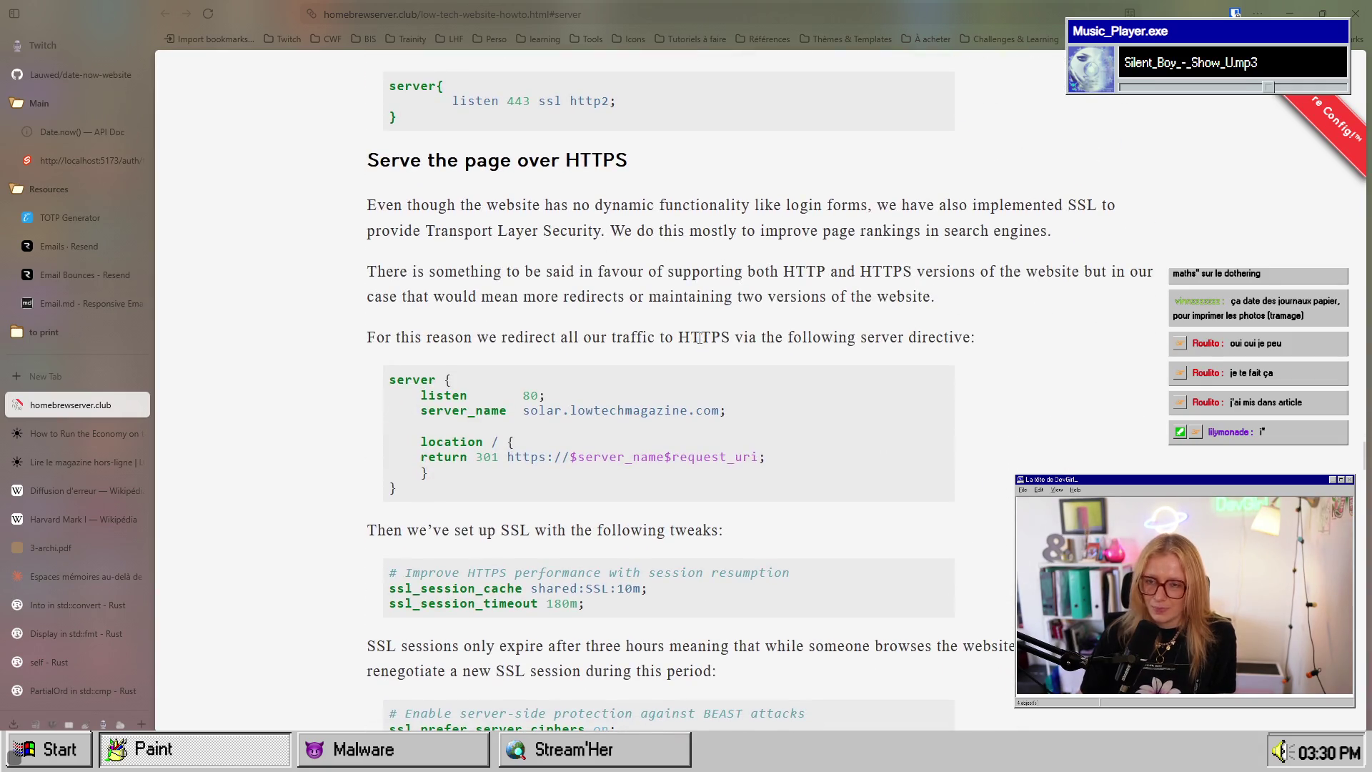
{"action": "scroll", "coordinate": [699, 338], "scroll_direction": "down", "scroll_amount": 5}
{"action": "scroll", "coordinate": [699, 337], "scroll_direction": "down", "scroll_amount": 12}
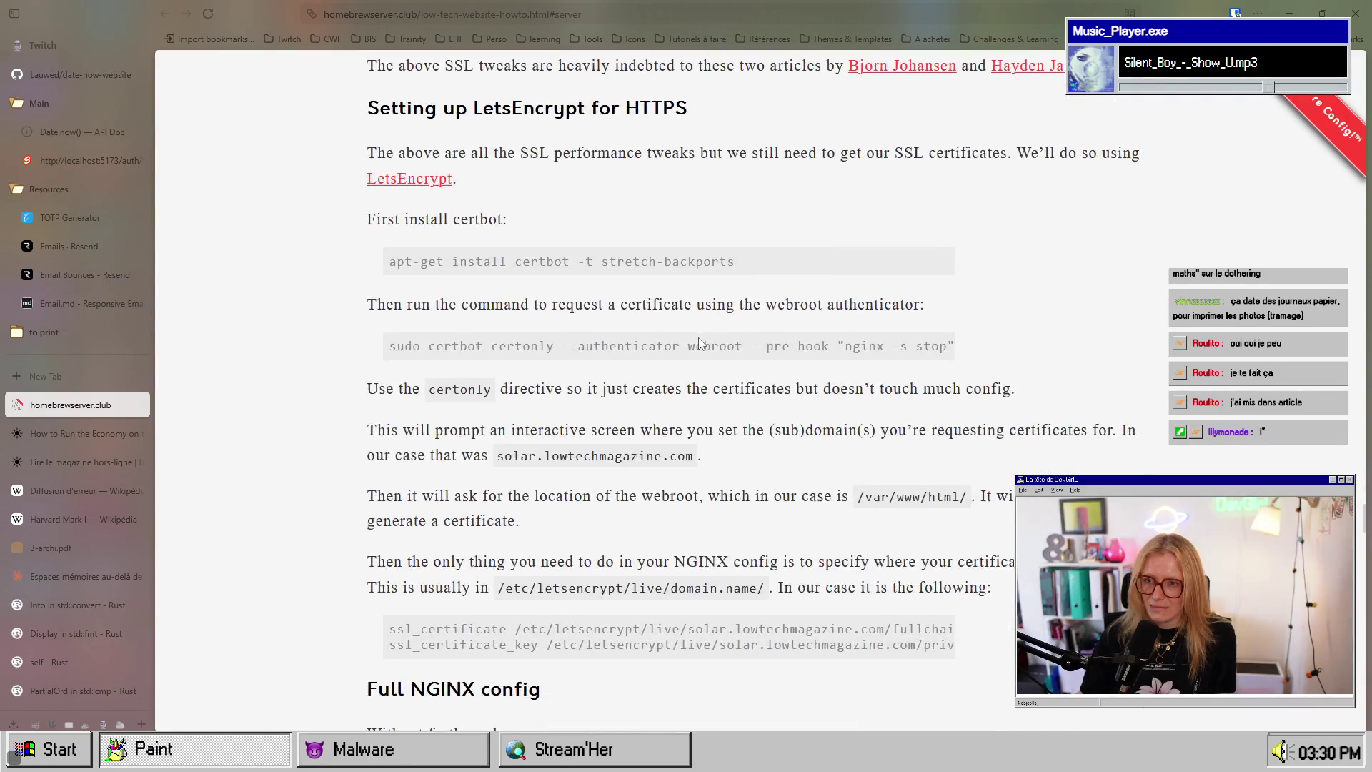
{"action": "scroll", "coordinate": [699, 339], "scroll_direction": "down", "scroll_amount": 15}
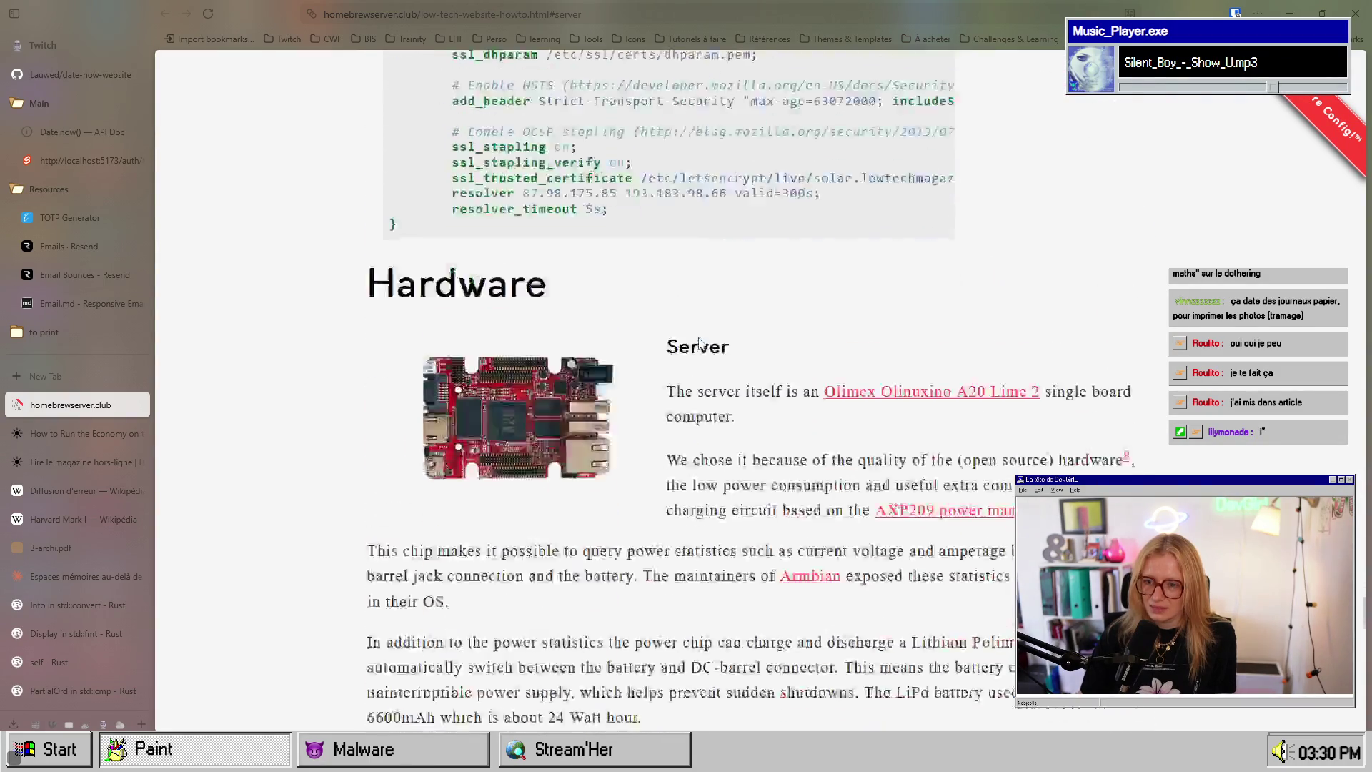
{"action": "scroll", "coordinate": [700, 337], "scroll_direction": "up", "scroll_amount": 2}
{"action": "scroll", "coordinate": [700, 338], "scroll_direction": "down", "scroll_amount": 15}
{"action": "scroll", "coordinate": [699, 338], "scroll_direction": "up", "scroll_amount": 2}
{"action": "scroll", "coordinate": [699, 344], "scroll_direction": "down", "scroll_amount": 12}
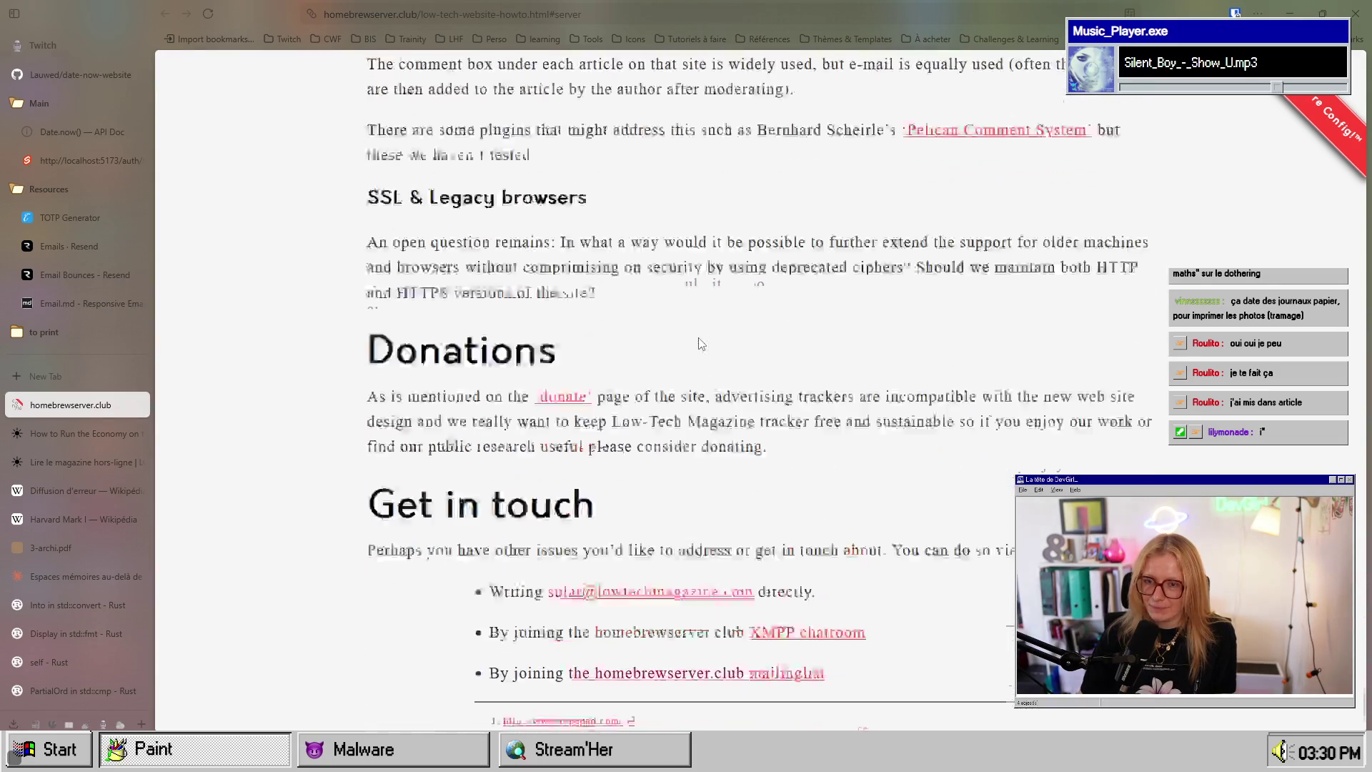
{"action": "scroll", "coordinate": [440, 289], "scroll_direction": "up", "scroll_amount": 10}
{"action": "scroll", "coordinate": [440, 290], "scroll_direction": "up", "scroll_amount": 3}
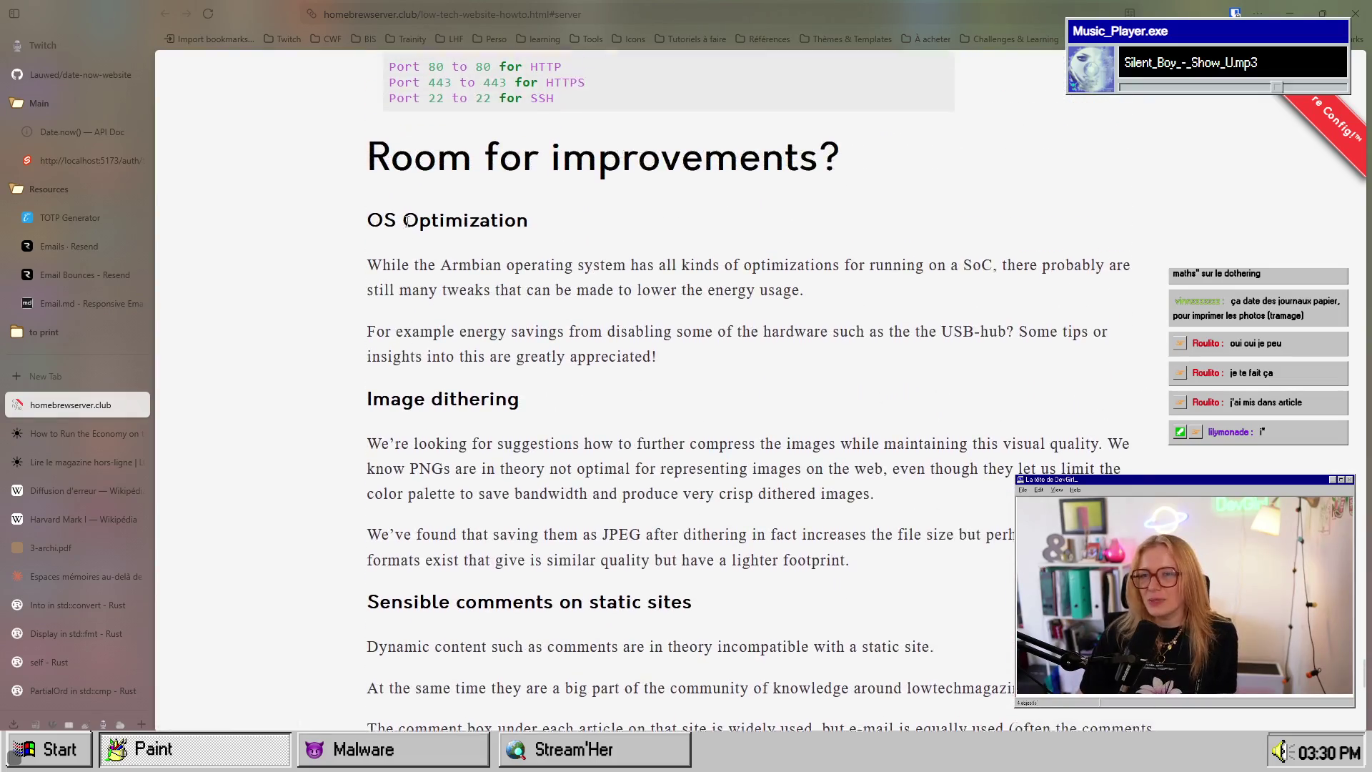
{"action": "left_click_drag", "start_coordinate": [363, 190], "coordinate": [838, 190]}
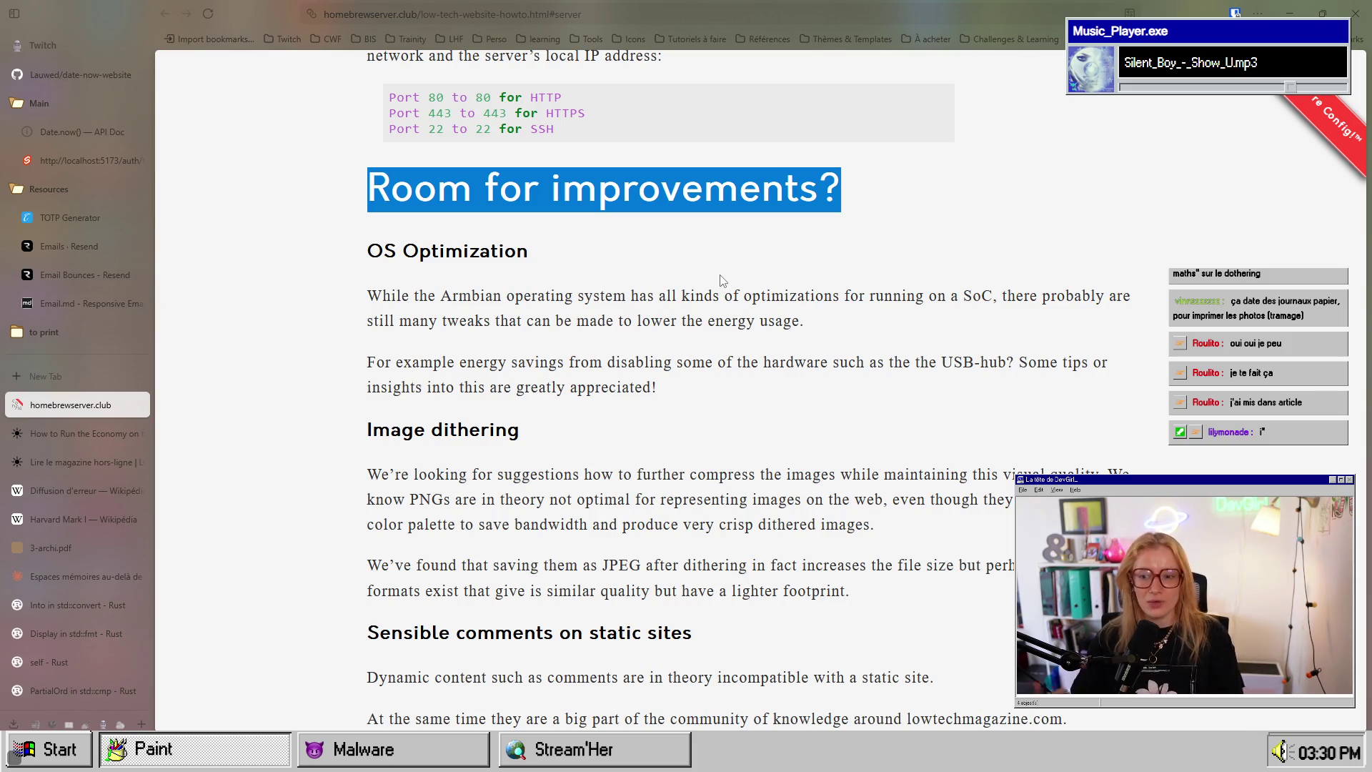
Step: Scroll back up to the top of the guide
{"action": "scroll", "coordinate": [731, 484], "scroll_direction": "up", "scroll_amount": 10}
{"action": "scroll", "coordinate": [730, 483], "scroll_direction": "up", "scroll_amount": 15}
{"action": "scroll", "coordinate": [730, 484], "scroll_direction": "up", "scroll_amount": 15}
{"action": "scroll", "coordinate": [730, 483], "scroll_direction": "up", "scroll_amount": 20}
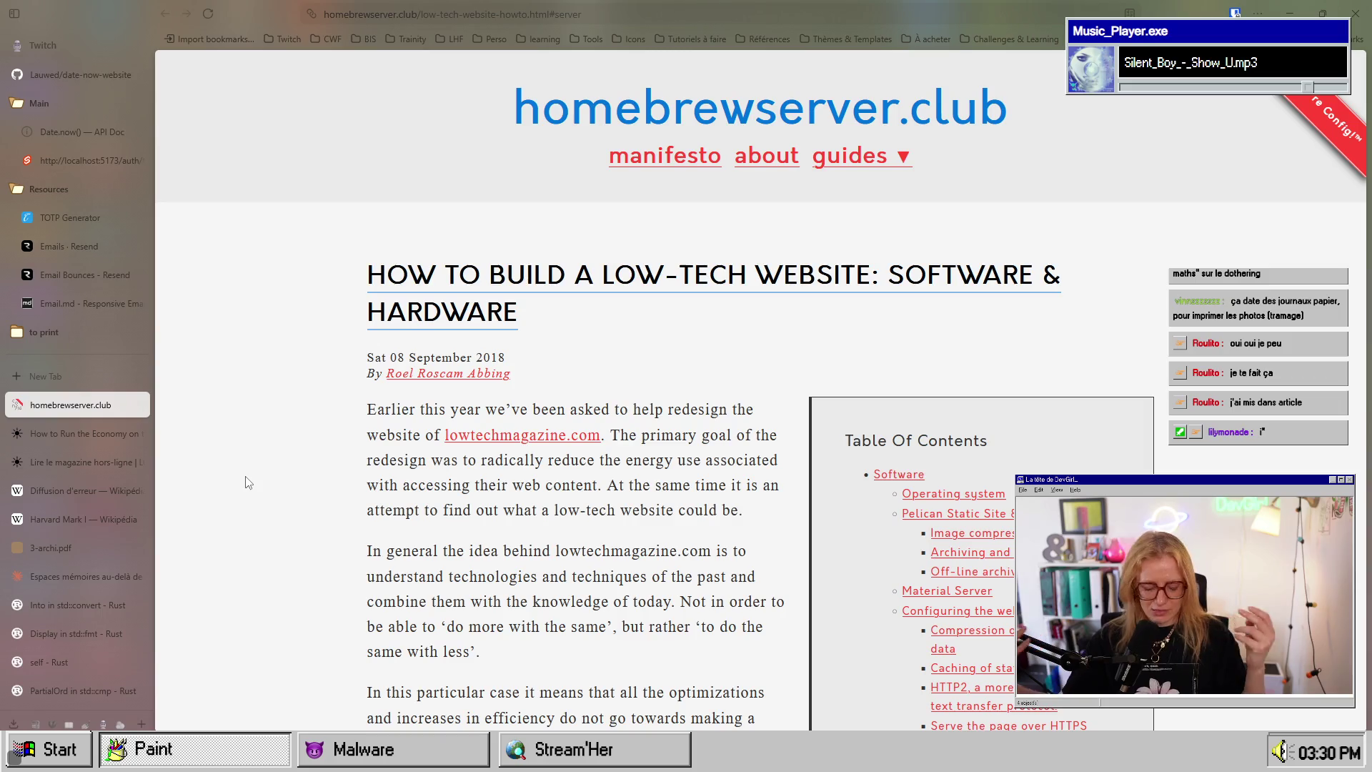
Step: Close the developer network panel on the Economy on the Weather article
{"action": "left_click", "coordinate": [113, 435]}
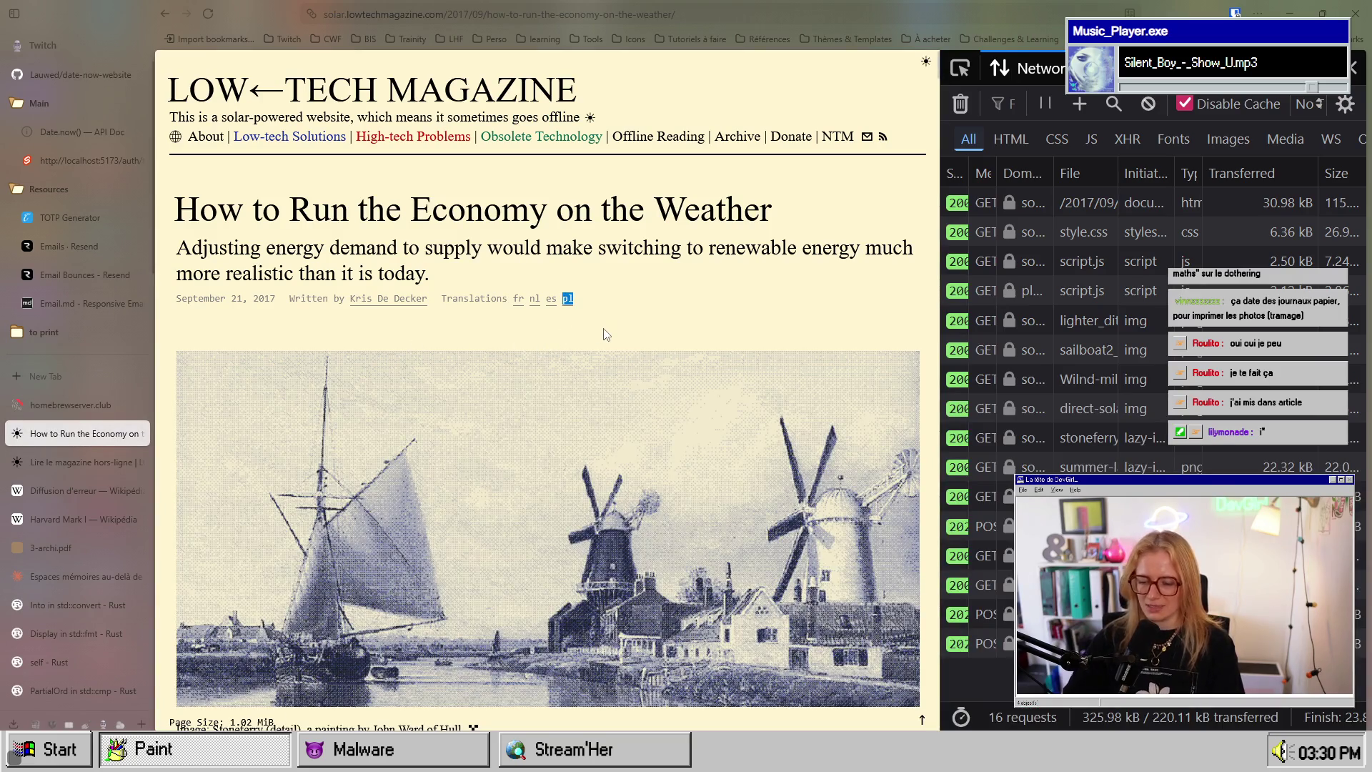
{"action": "key", "text": "F12"}
{"action": "scroll", "coordinate": [604, 368], "scroll_direction": "down", "scroll_amount": 20}
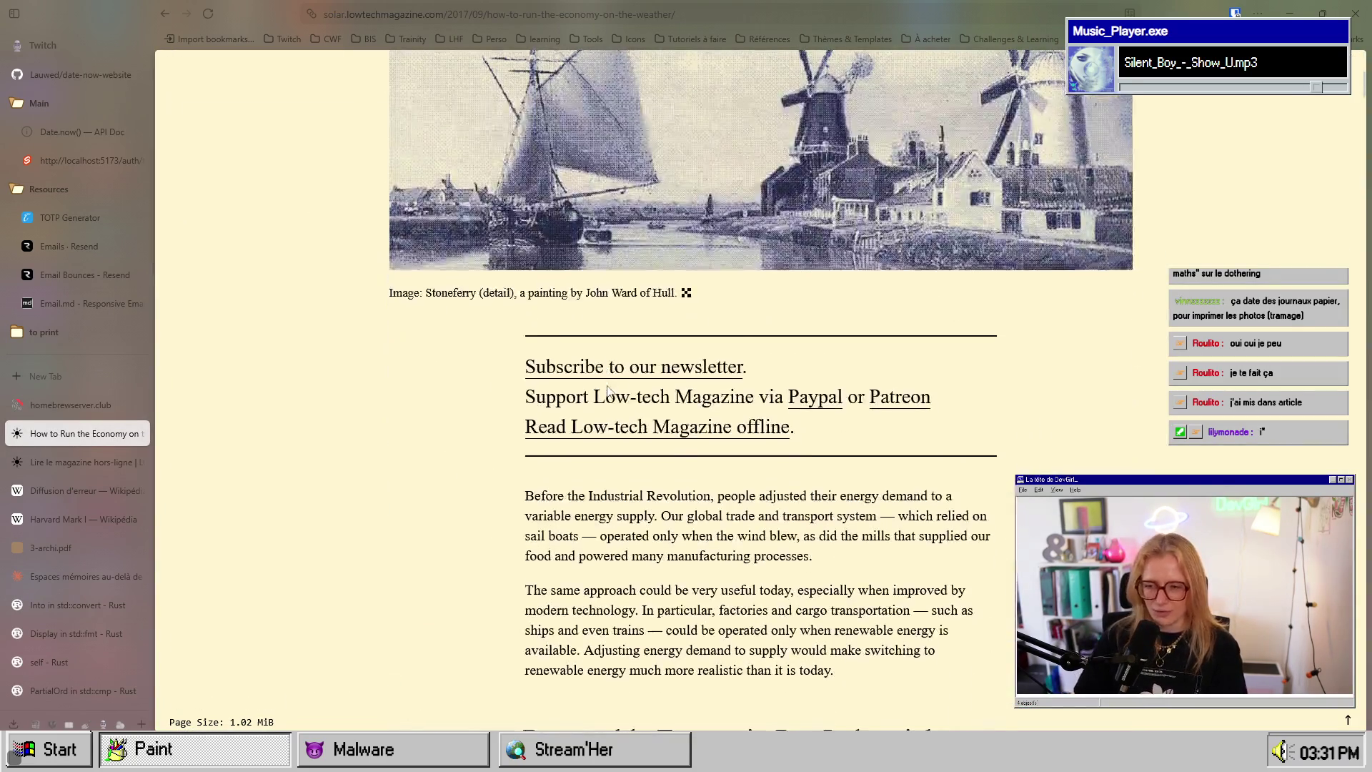
{"action": "scroll", "coordinate": [581, 394], "scroll_direction": "up", "scroll_amount": 20}
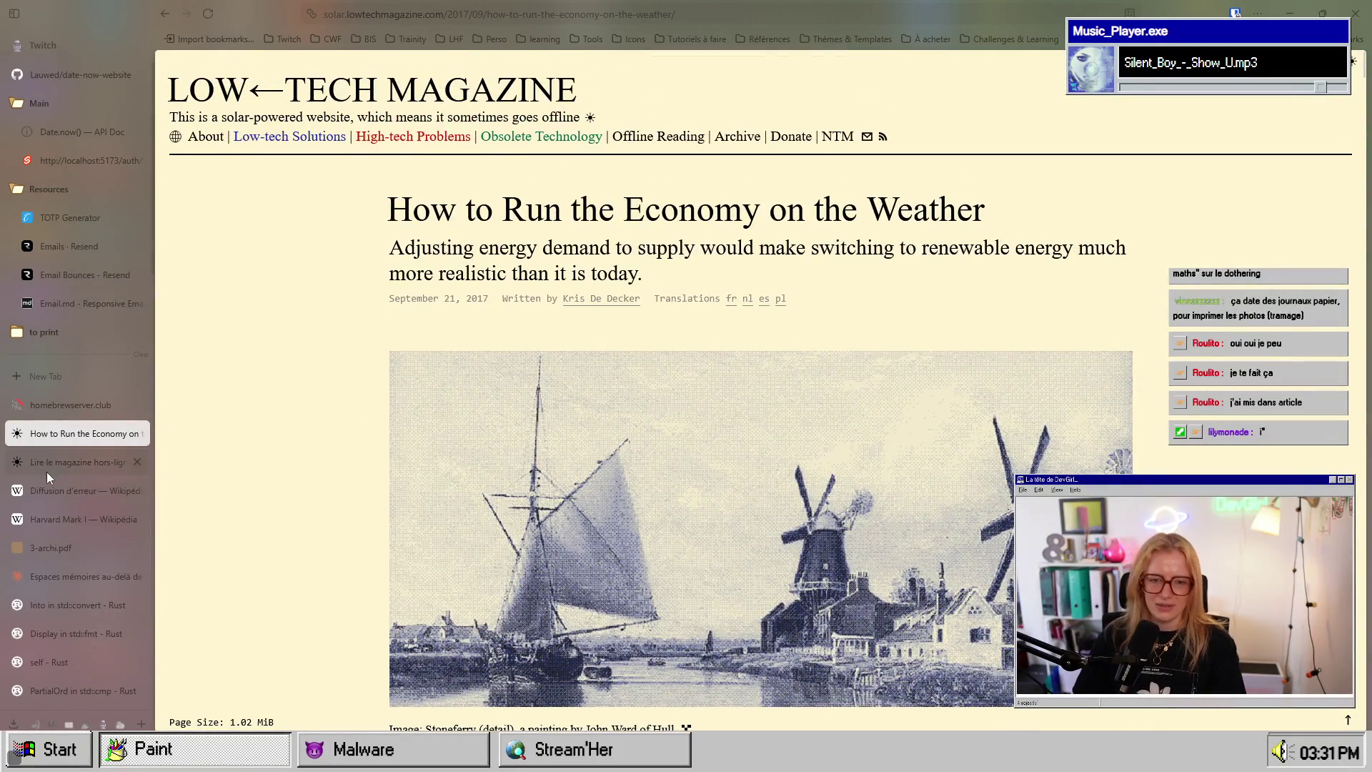
Step: Close DevTools on the 'Lire le magazine hors-ligne' page and close the homebrewserver.club tab
{"action": "left_click", "coordinate": [46, 465]}
{"action": "key", "text": "F12"}
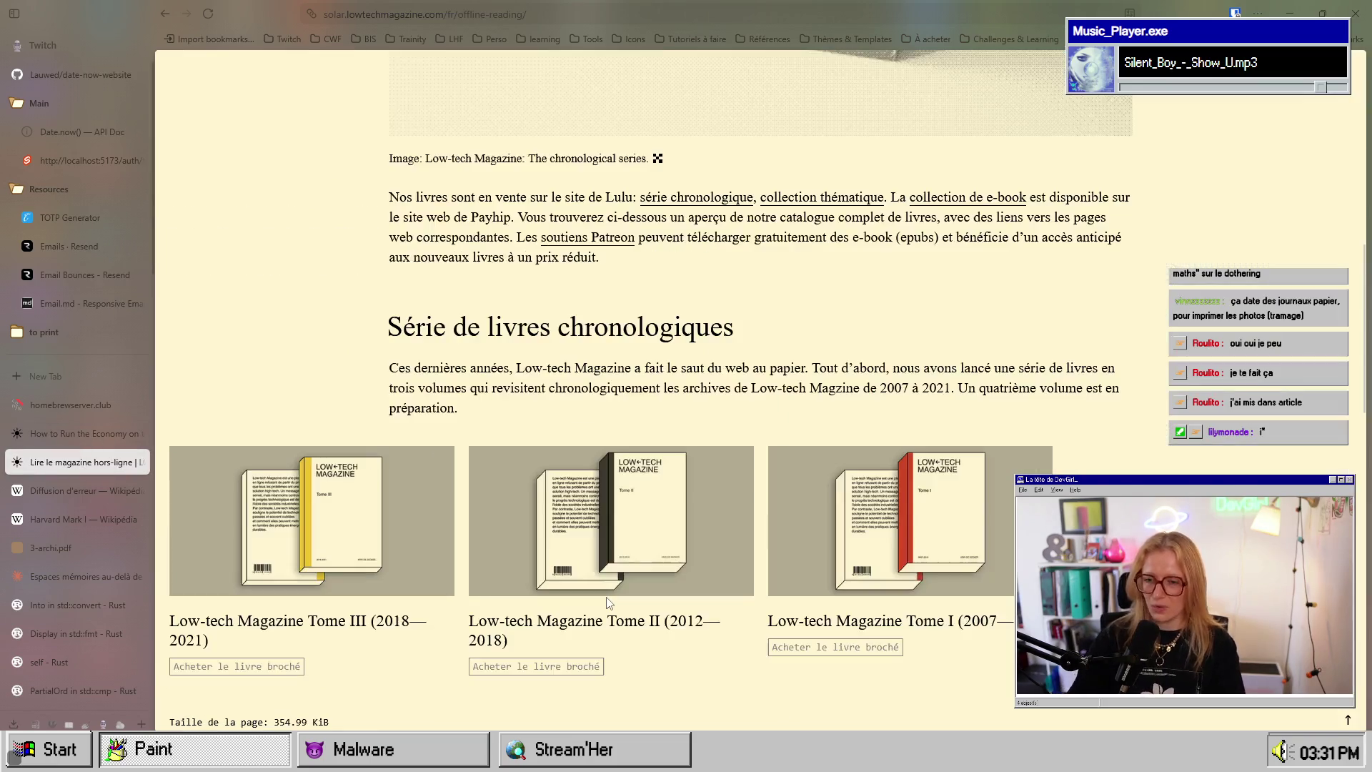
{"action": "scroll", "coordinate": [608, 602], "scroll_direction": "up", "scroll_amount": 10}
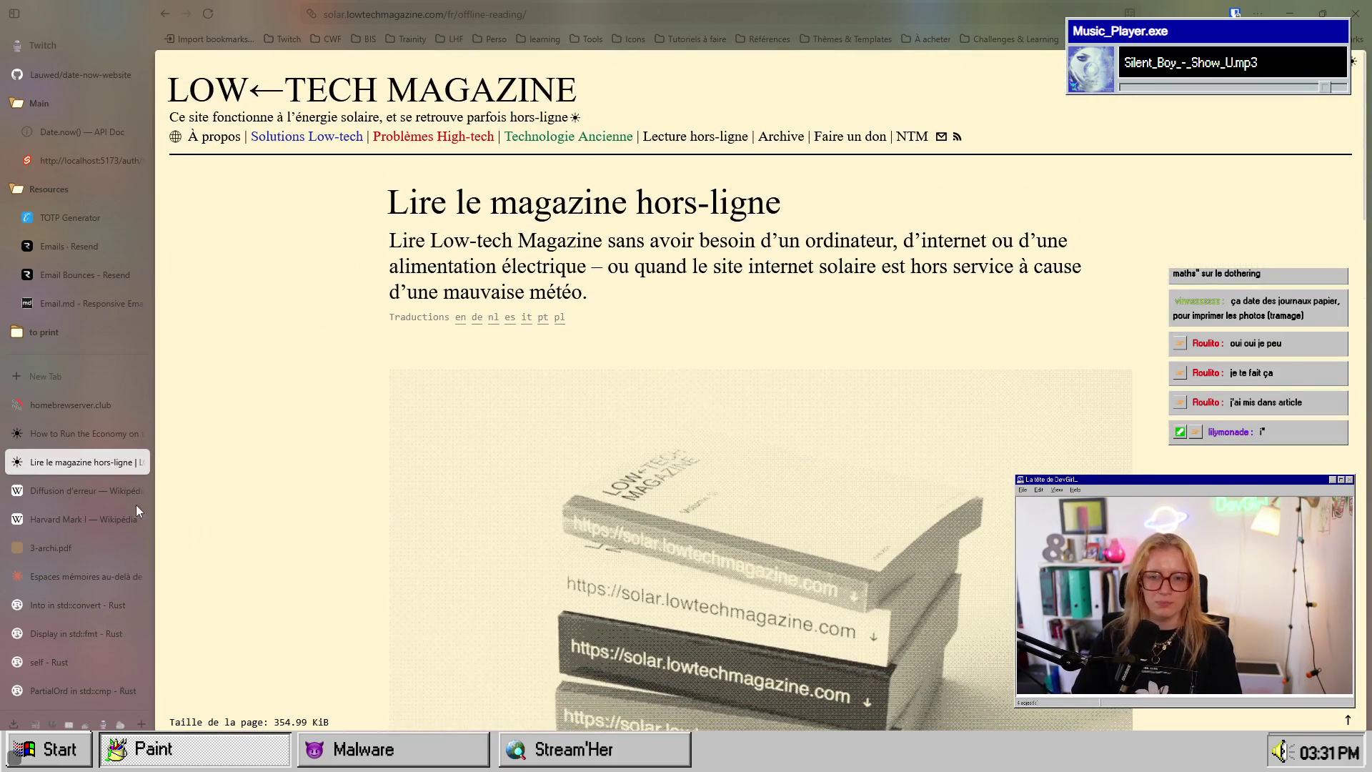
{"action": "scroll", "coordinate": [308, 482], "scroll_direction": "down", "scroll_amount": 5}
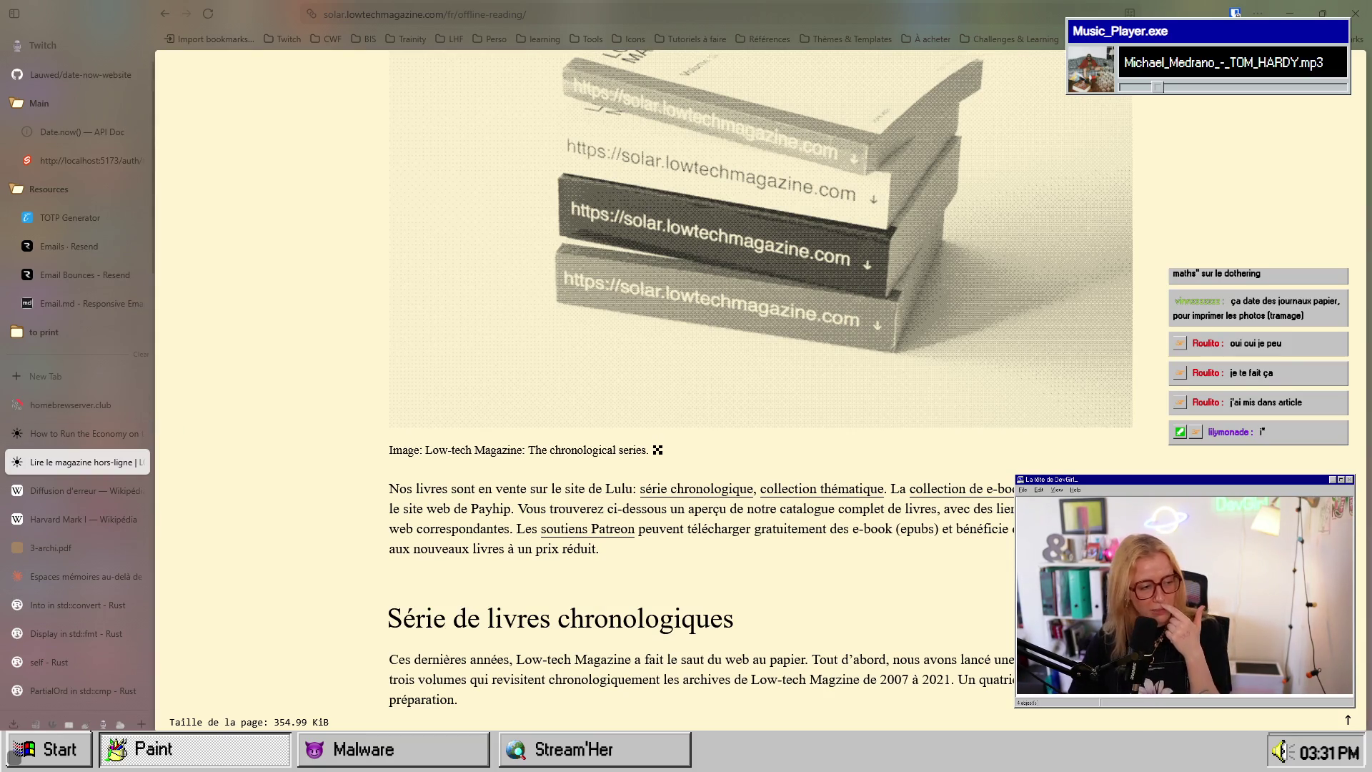
{"action": "left_click", "coordinate": [141, 406]}
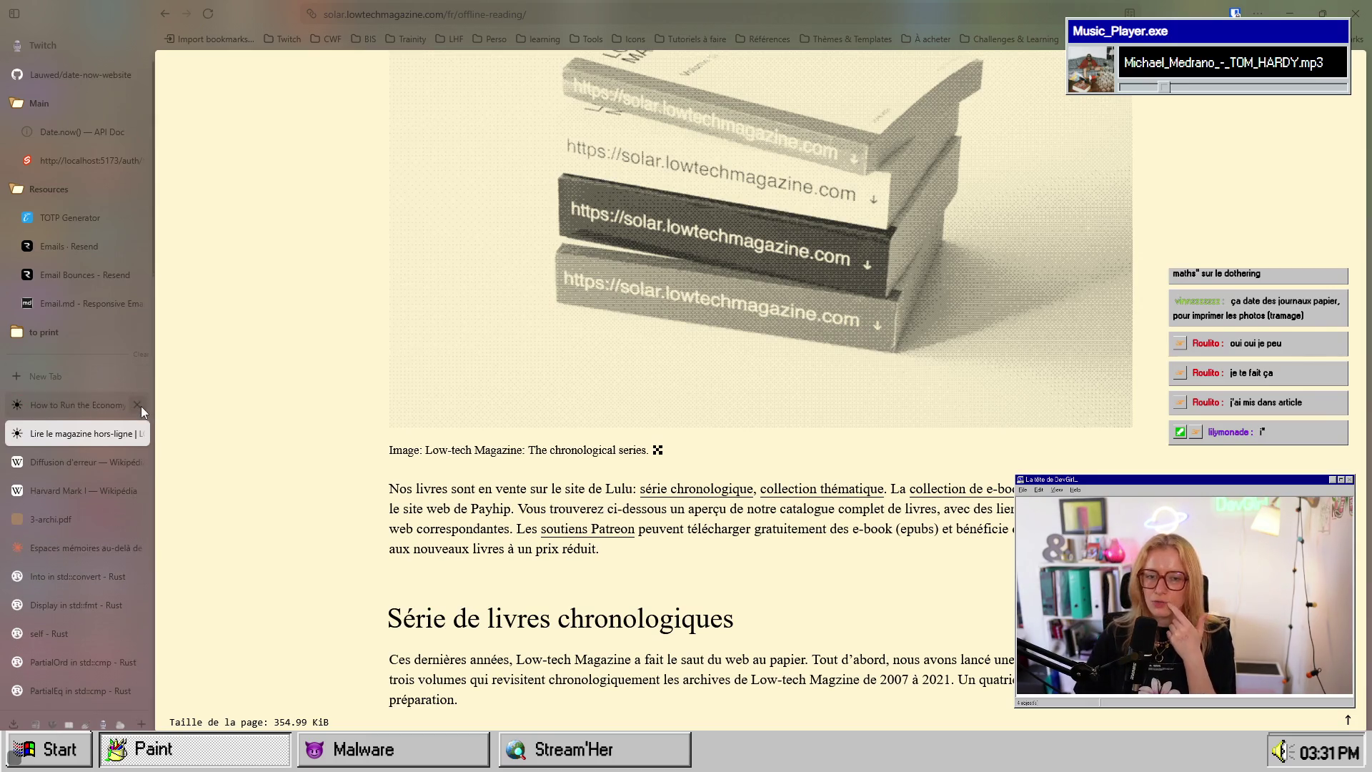
Step: Close the Economy on the Weather, Lire le magazine hors-ligne and Diffusion d'erreur tabs
{"action": "left_click", "coordinate": [140, 406]}
{"action": "left_click", "coordinate": [140, 405]}
{"action": "left_click", "coordinate": [138, 405]}
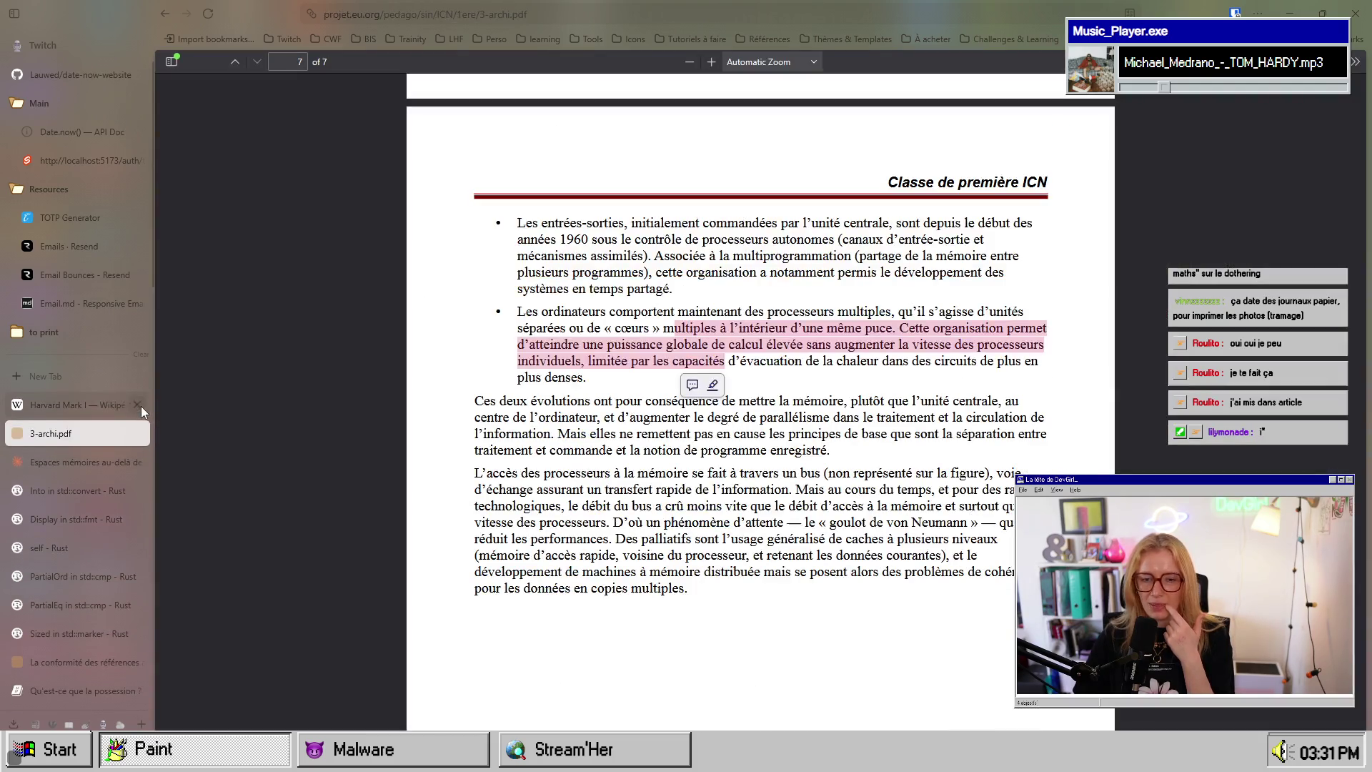
Step: Select the 3-archi.pdf passages about multiple cores and computing power without faster processors
{"action": "mouse_move", "coordinate": [701, 328]}
{"action": "left_mouse_down"}
{"action": "mouse_move", "coordinate": [807, 361]}
{"action": "mouse_move", "coordinate": [964, 353]}
{"action": "mouse_move", "coordinate": [834, 376]}
{"action": "mouse_move", "coordinate": [621, 347]}
{"action": "mouse_move", "coordinate": [952, 346]}
{"action": "left_mouse_up"}
{"action": "left_click", "coordinate": [798, 424]}
{"action": "left_click", "coordinate": [750, 408]}
{"action": "left_click", "coordinate": [850, 368]}
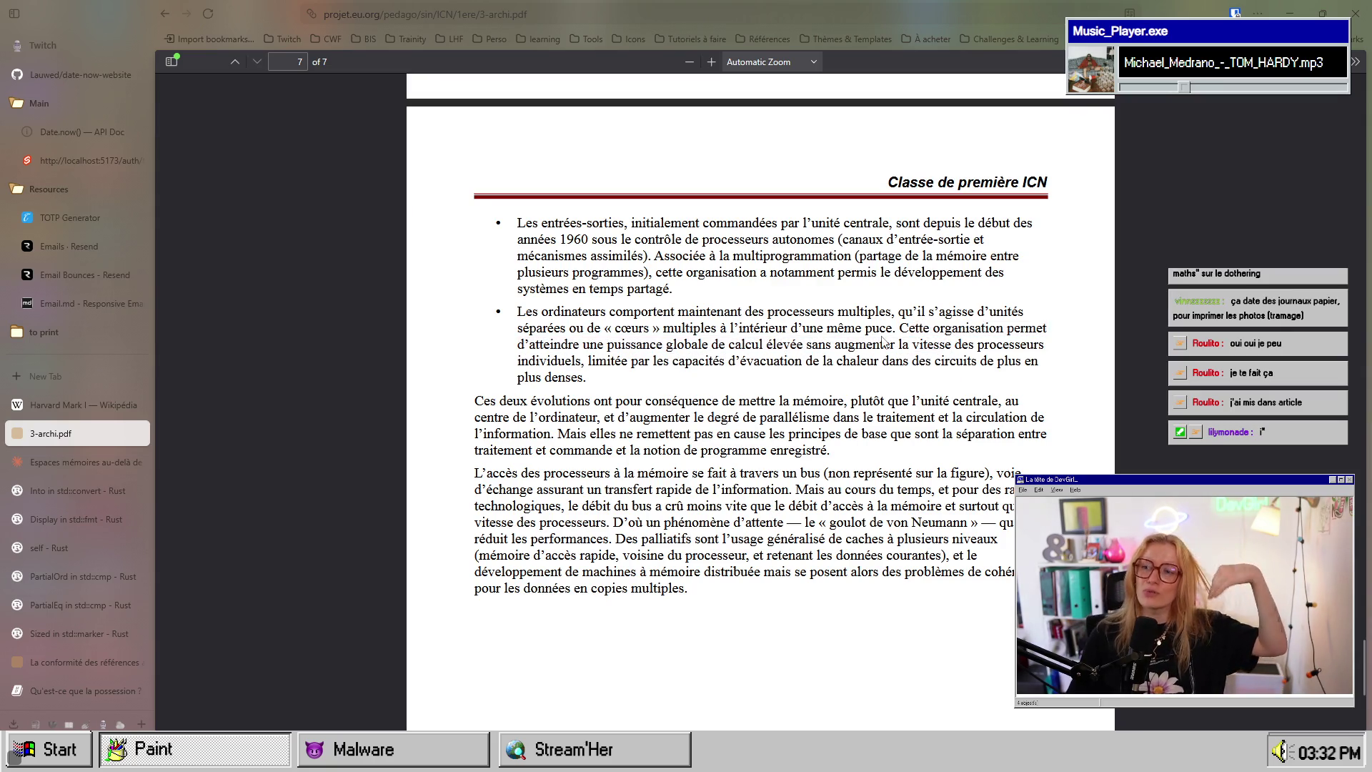
{"action": "left_click_drag", "start_coordinate": [553, 345], "coordinate": [579, 367]}
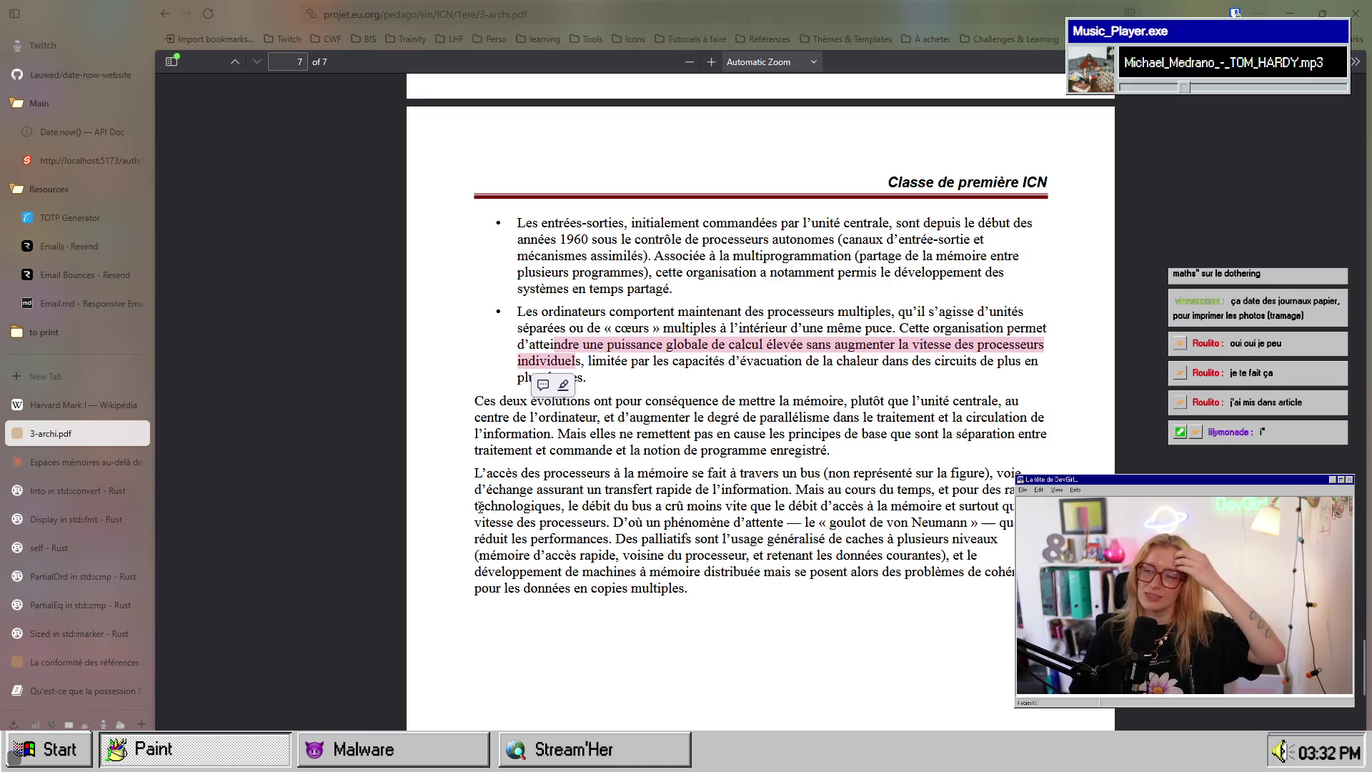
{"action": "scroll", "coordinate": [640, 577], "scroll_direction": "down", "scroll_amount": 2}
{"action": "left_click", "coordinate": [638, 498]}
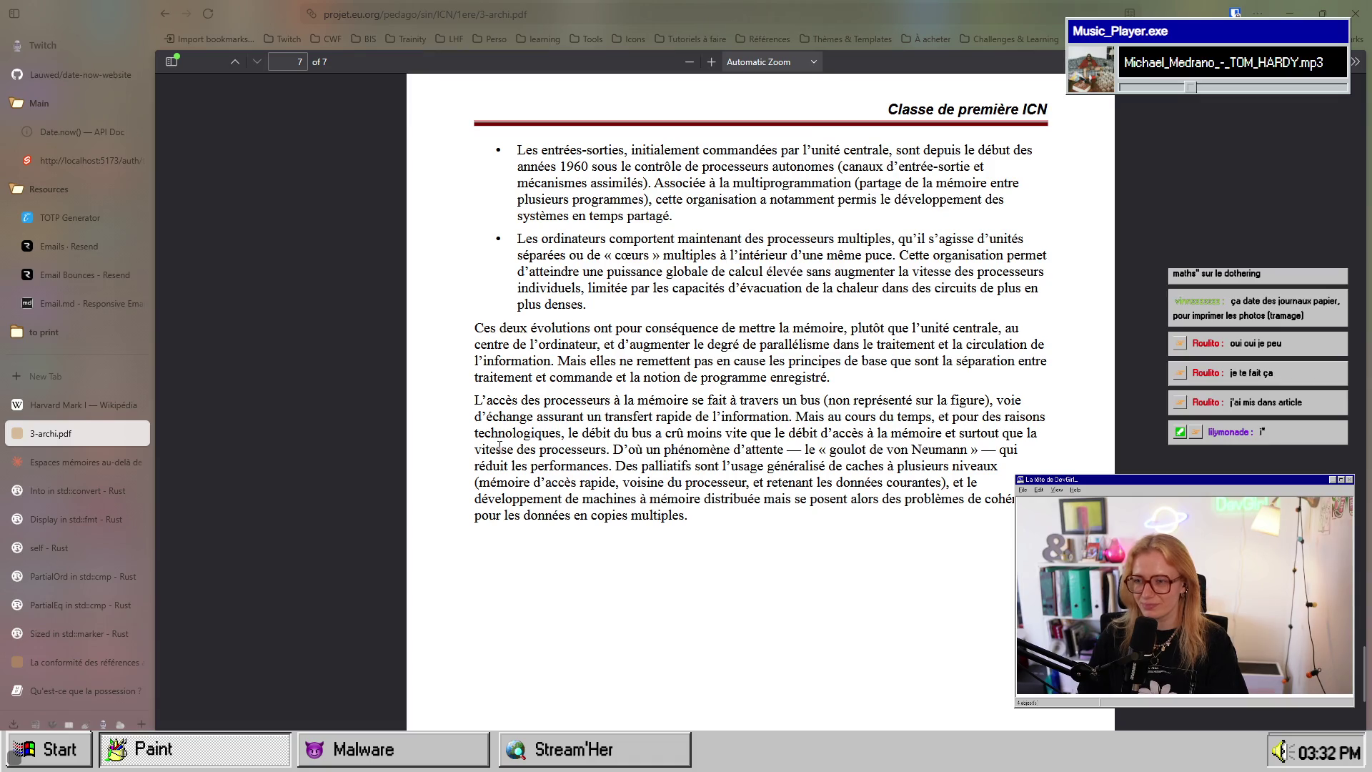
Step: Select the sentences about the two evolutions, unchanged base principles and the stored-program notion
{"action": "left_click_drag", "start_coordinate": [486, 330], "coordinate": [857, 340]}
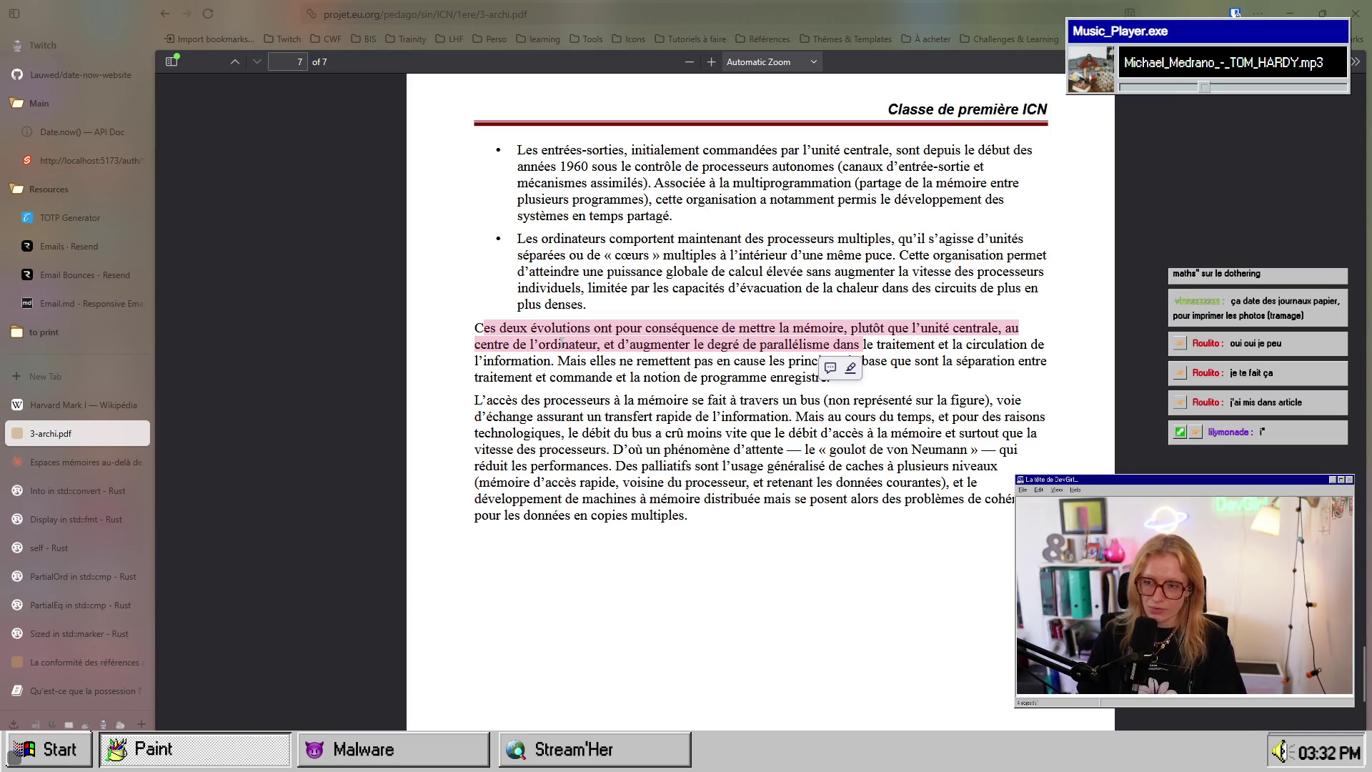
{"action": "left_click_drag", "start_coordinate": [880, 343], "coordinate": [1026, 344]}
{"action": "left_click", "coordinate": [504, 361]}
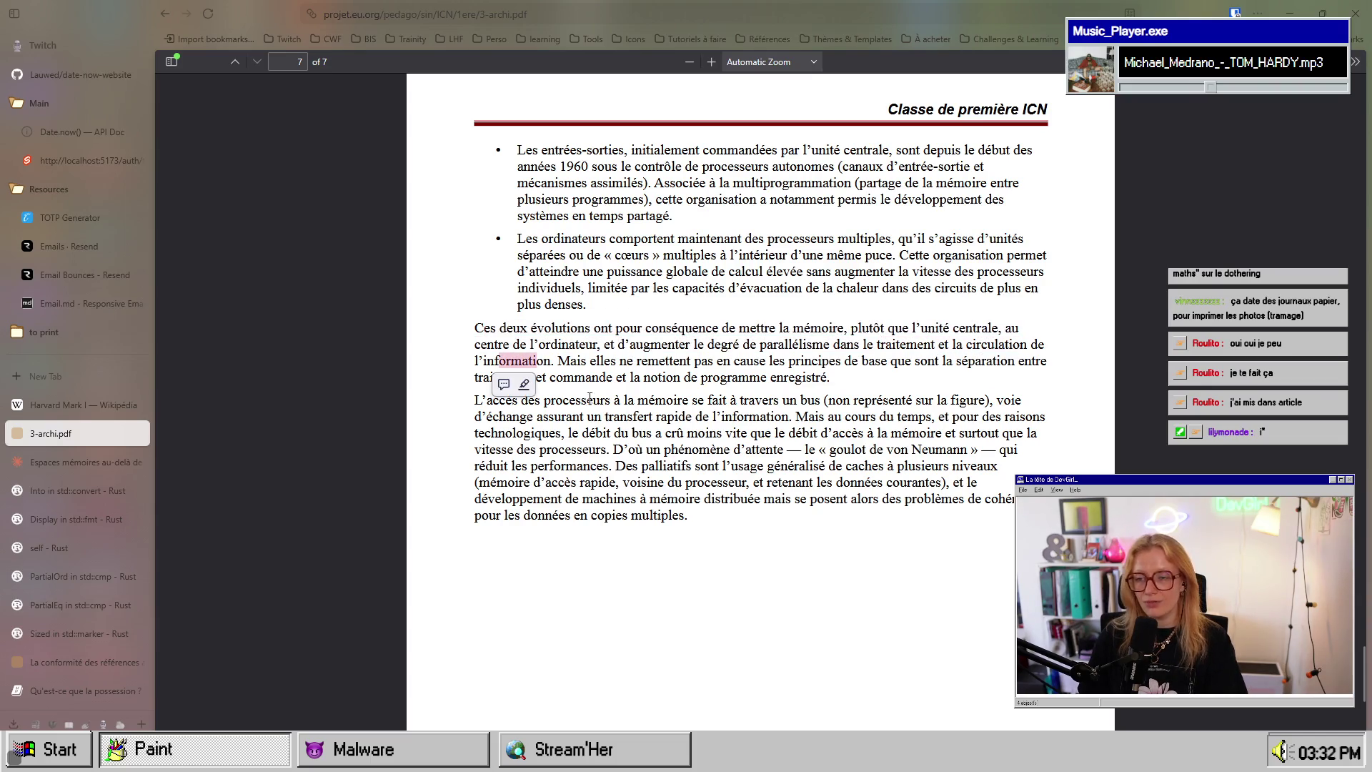
{"action": "left_click_drag", "start_coordinate": [581, 361], "coordinate": [969, 361]}
{"action": "left_click_drag", "start_coordinate": [549, 377], "coordinate": [828, 382]}
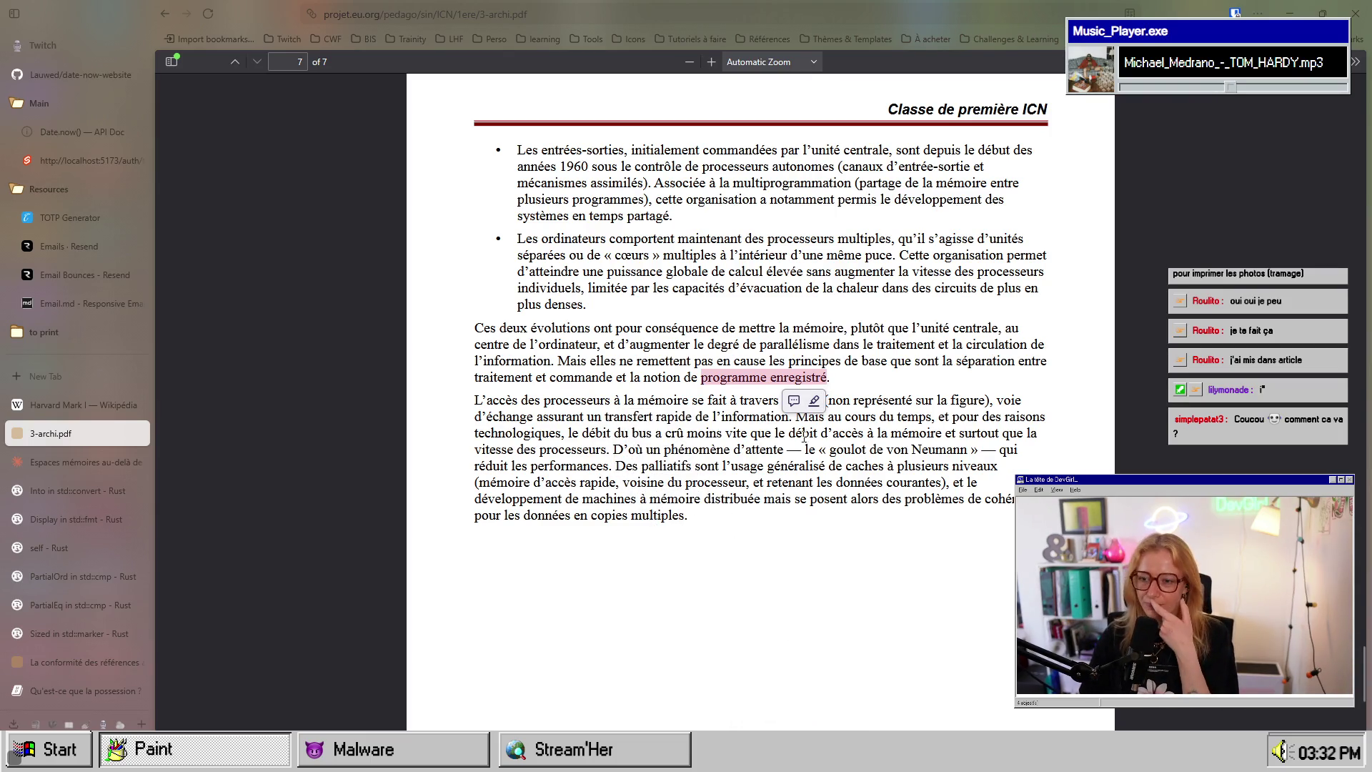
{"action": "scroll", "coordinate": [829, 558], "scroll_direction": "down", "scroll_amount": 5}
{"action": "scroll", "coordinate": [829, 558], "scroll_direction": "up", "scroll_amount": 9}
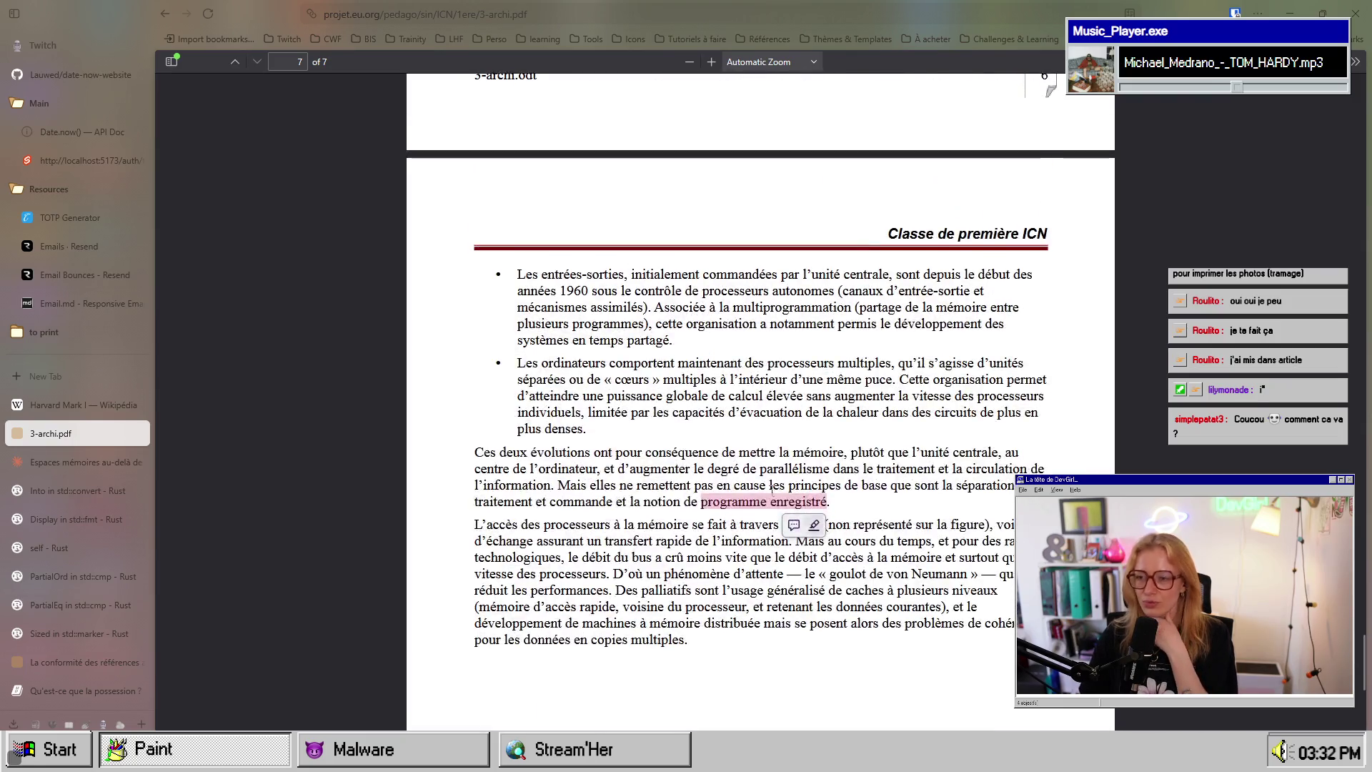
{"action": "left_click_drag", "start_coordinate": [615, 454], "coordinate": [684, 484]}
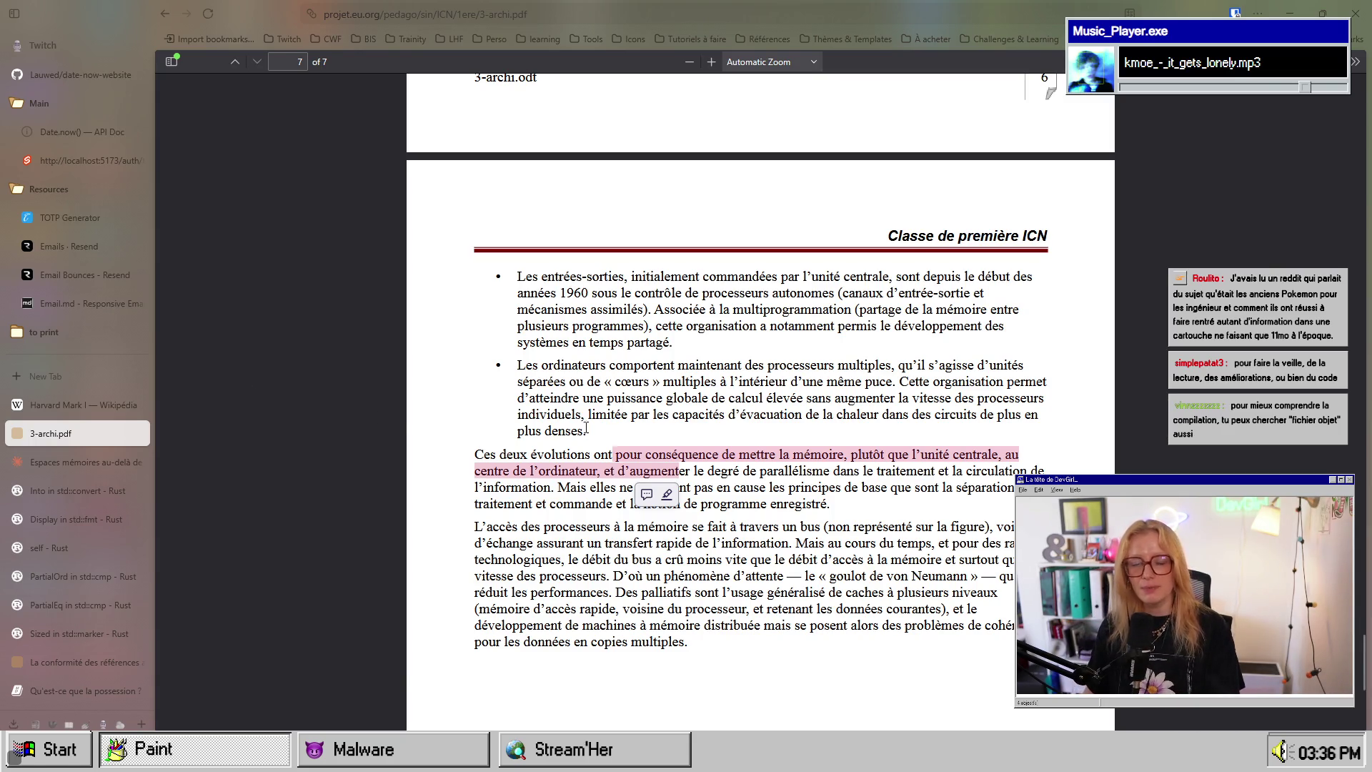
{"action": "left_click", "coordinate": [748, 470]}
{"action": "scroll", "coordinate": [750, 471], "scroll_direction": "down", "scroll_amount": 2}
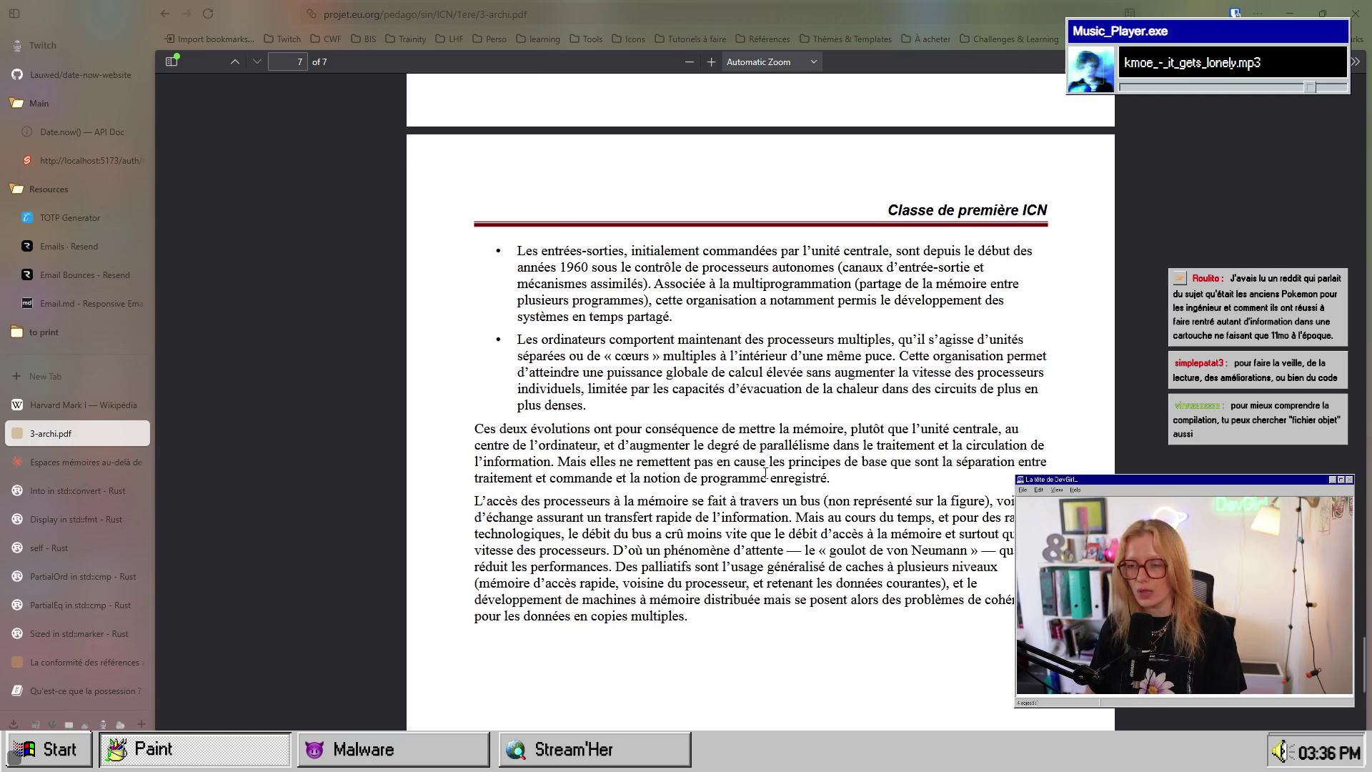
{"action": "scroll", "coordinate": [747, 469], "scroll_direction": "down", "scroll_amount": 5}
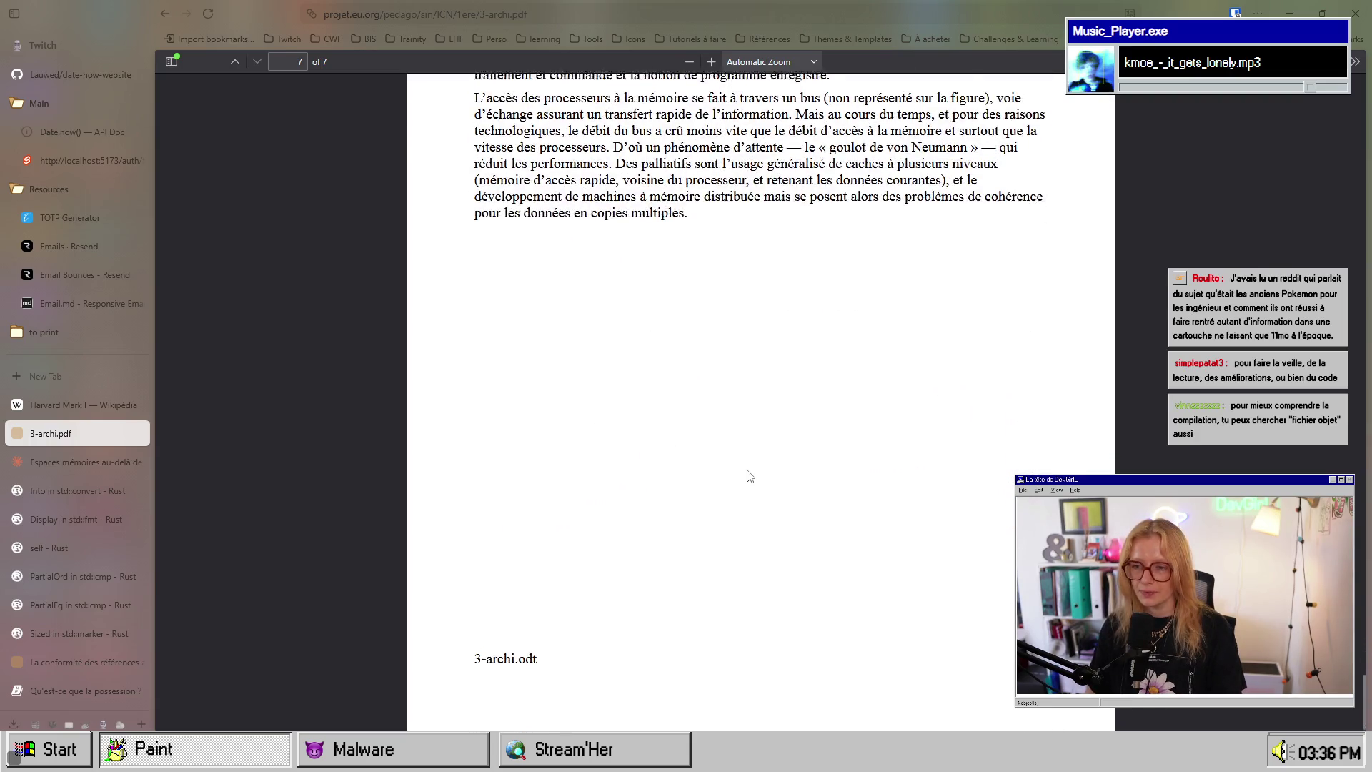
{"action": "scroll", "coordinate": [748, 469], "scroll_direction": "up", "scroll_amount": 5}
{"action": "scroll", "coordinate": [748, 469], "scroll_direction": "up", "scroll_amount": 10}
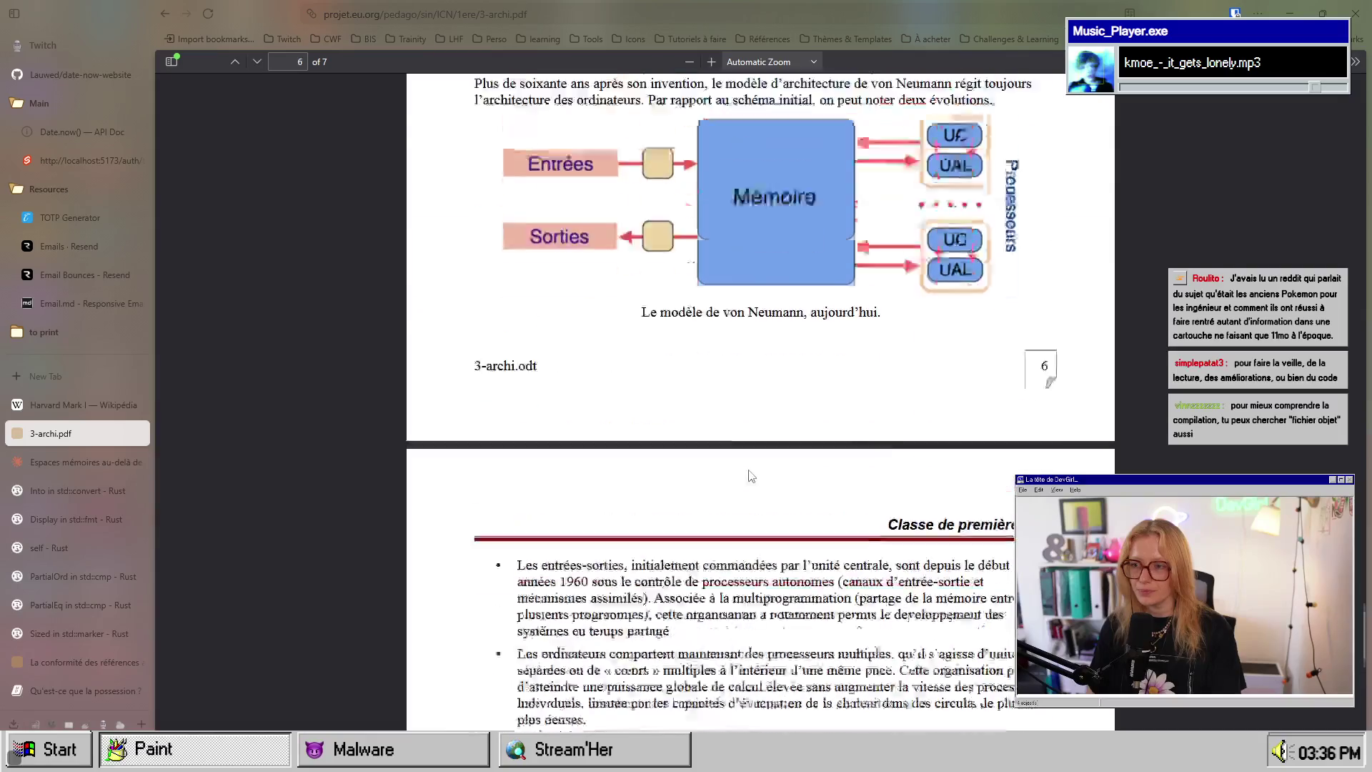
{"action": "scroll", "coordinate": [748, 469], "scroll_direction": "down", "scroll_amount": 7}
{"action": "scroll", "coordinate": [748, 474], "scroll_direction": "down", "scroll_amount": 7}
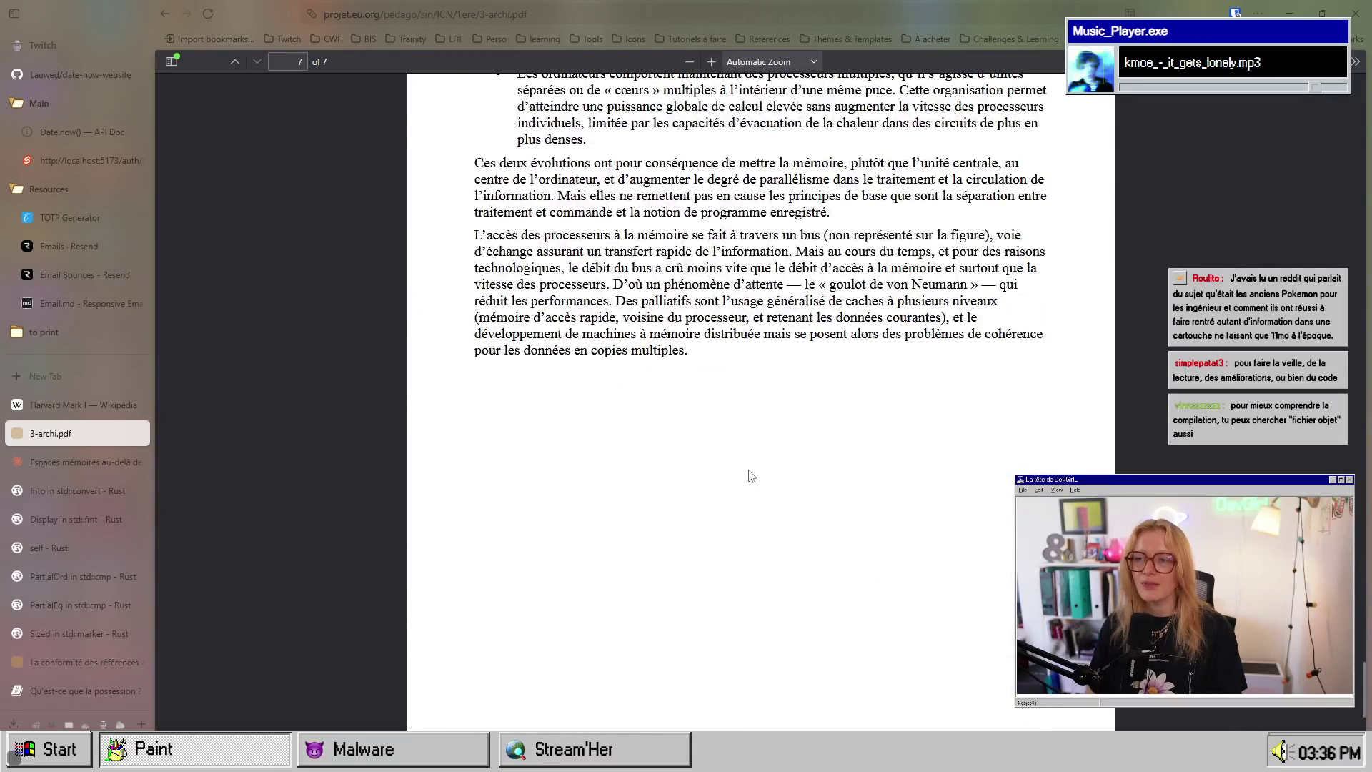
{"action": "key", "text": "ctrl+l"}
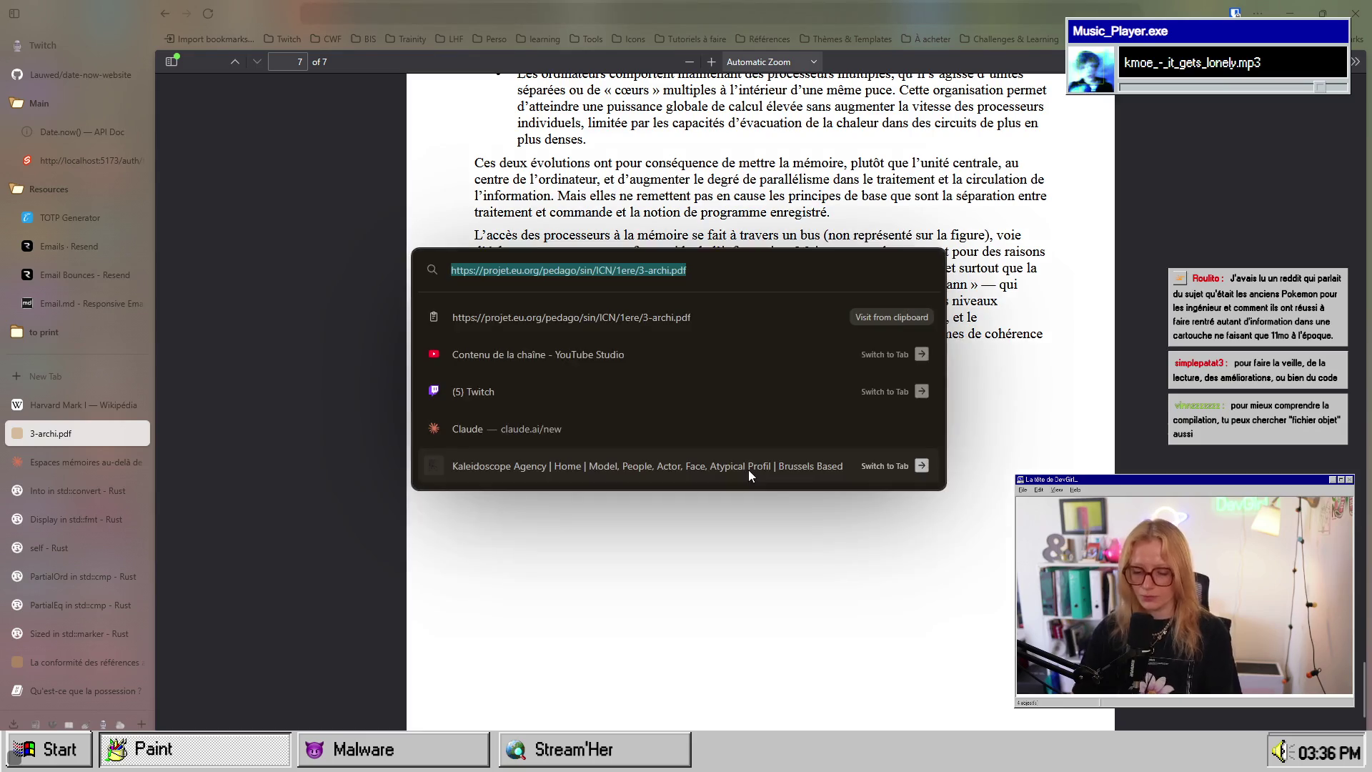
Step: Search Google for 'architecture hardware vs software', skim the results, then close that tab
{"action": "type", "text": "arc"}
{"action": "type", "text": "hitectu"}
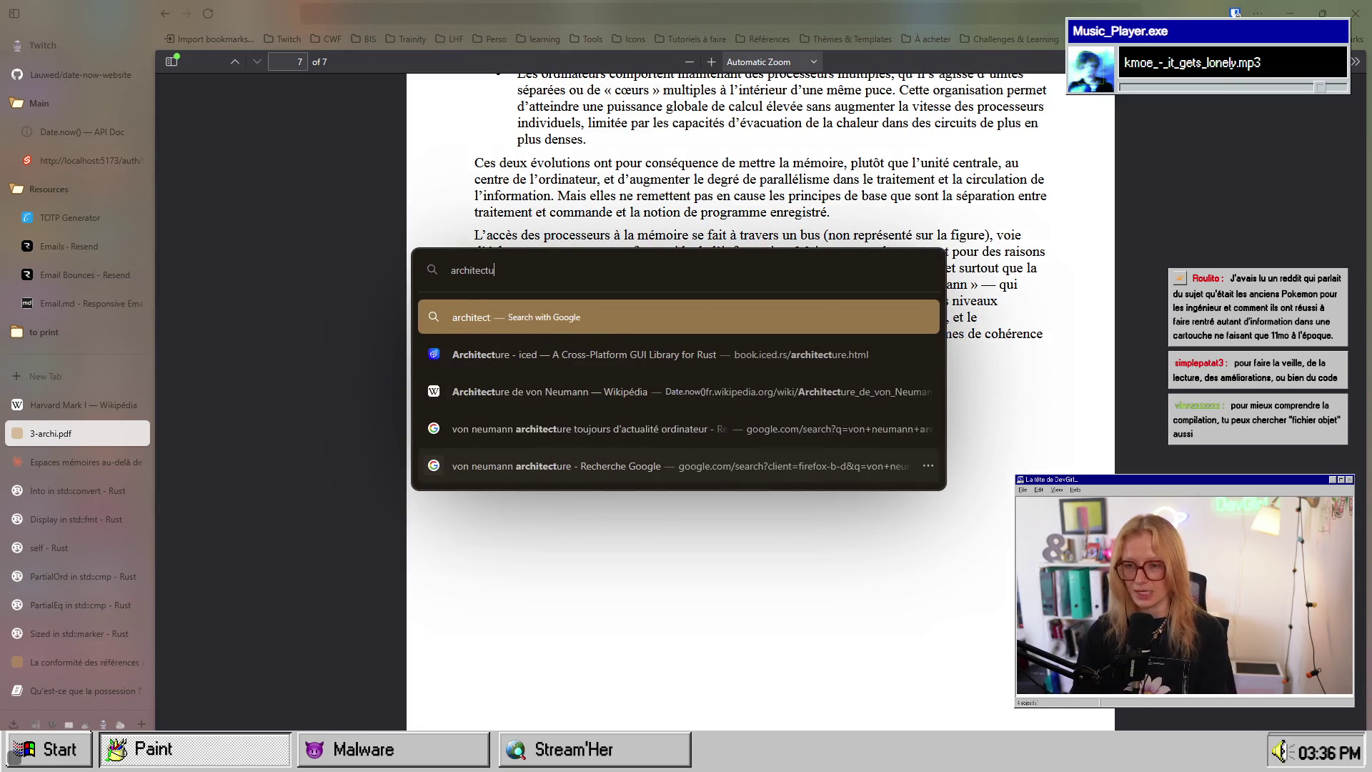
{"action": "type", "text": "re hard"}
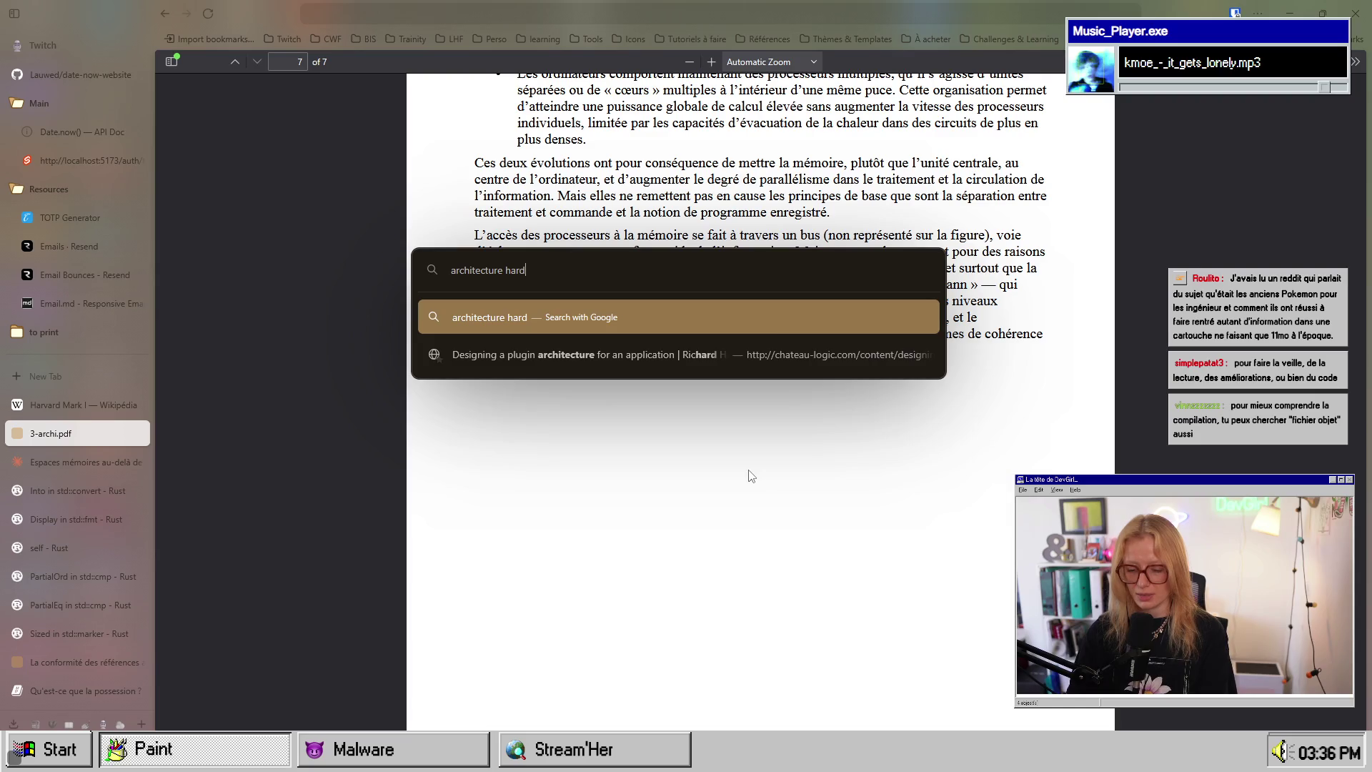
{"action": "type", "text": "ware vs software vs softwa"}
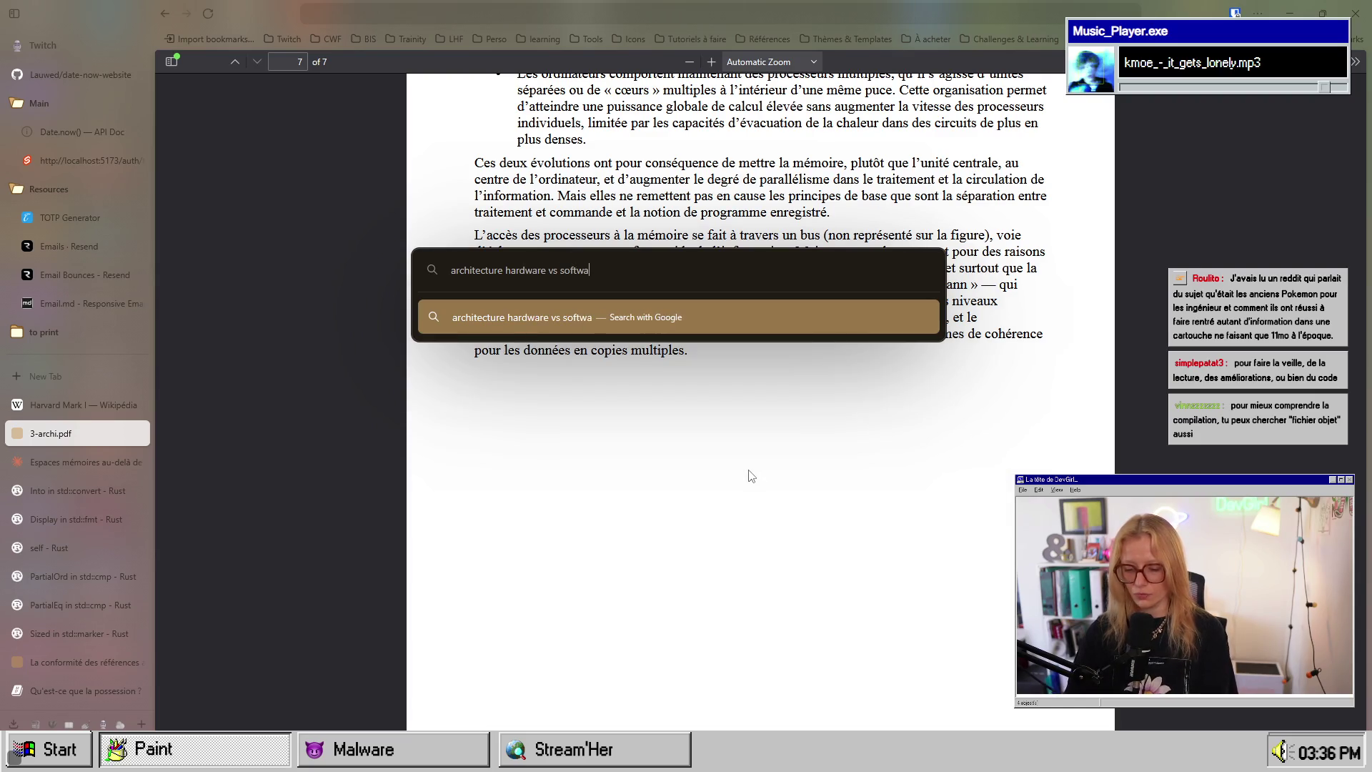
{"action": "key", "text": "Return"}
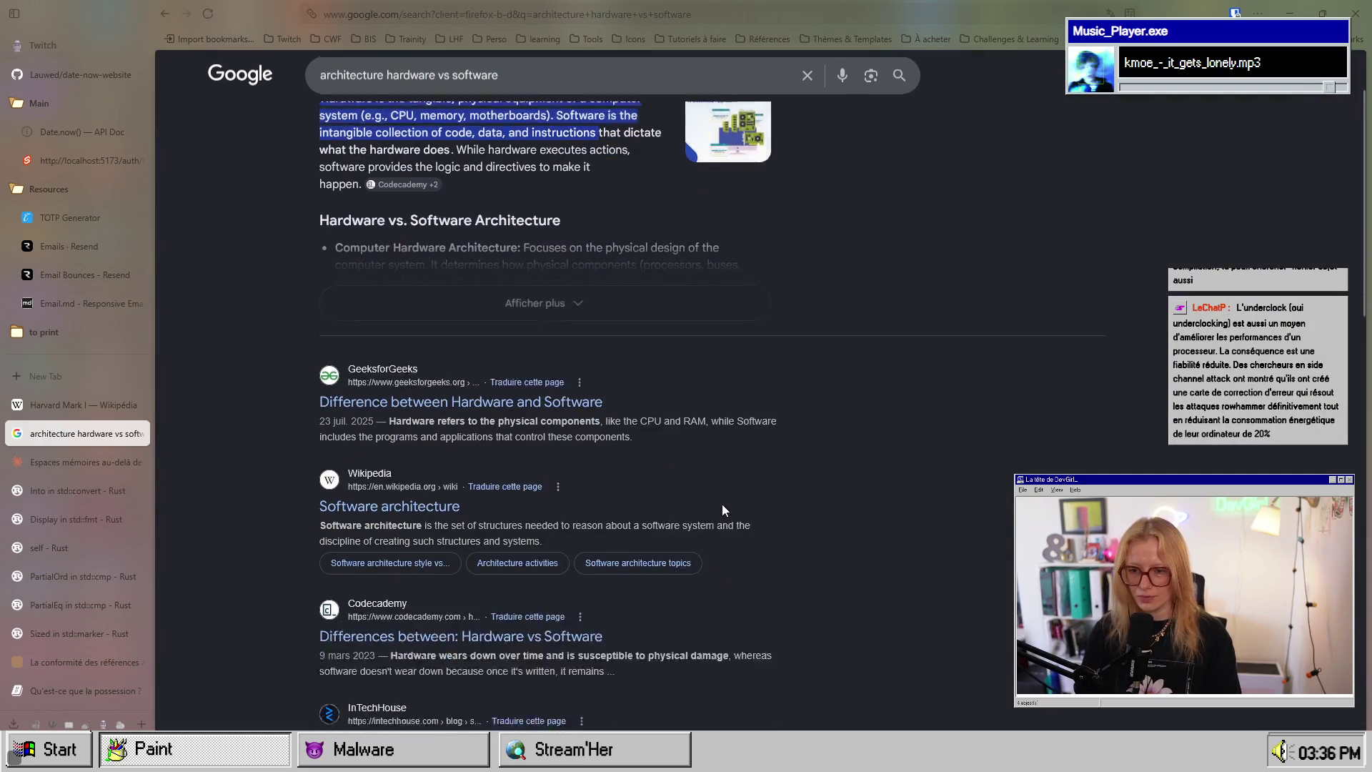
{"action": "scroll", "coordinate": [731, 517], "scroll_direction": "down", "scroll_amount": 5}
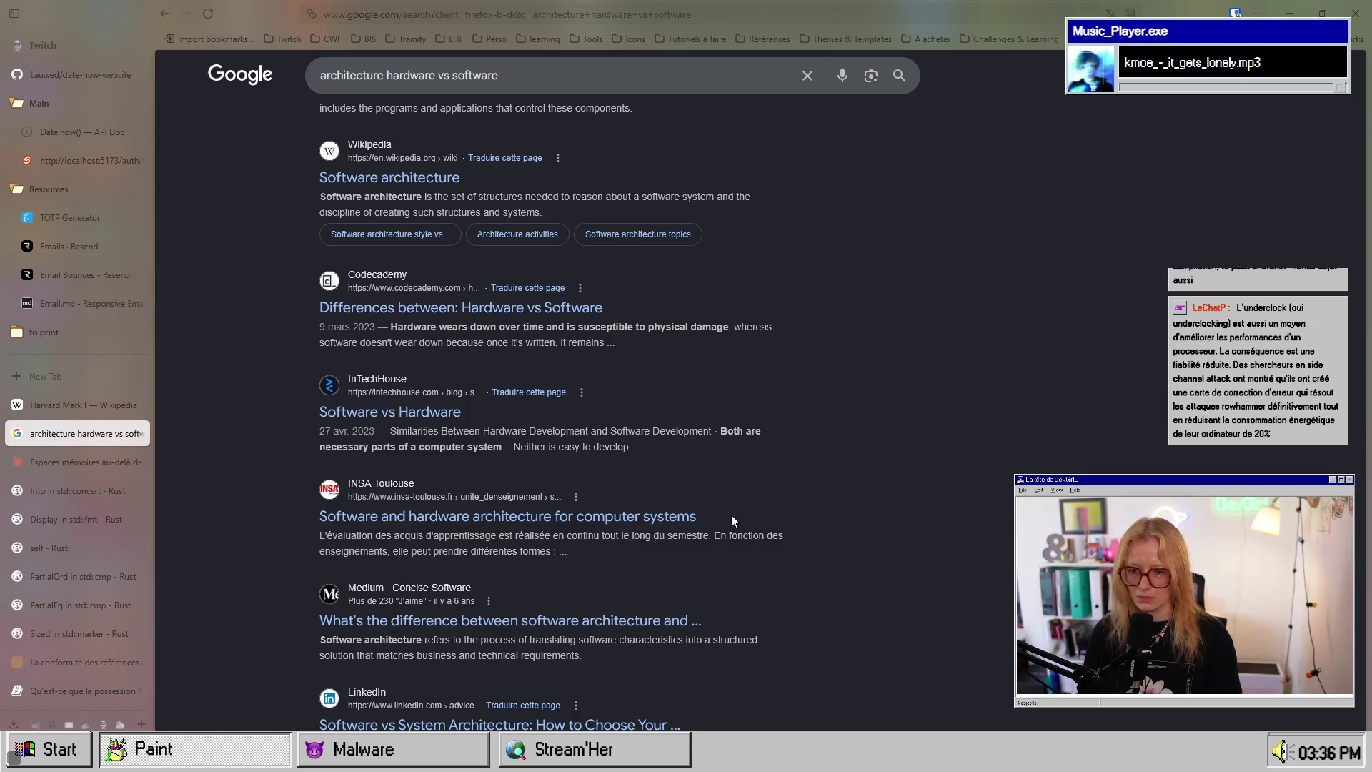
{"action": "scroll", "coordinate": [731, 514], "scroll_direction": "up", "scroll_amount": 4}
{"action": "scroll", "coordinate": [731, 515], "scroll_direction": "down", "scroll_amount": 2}
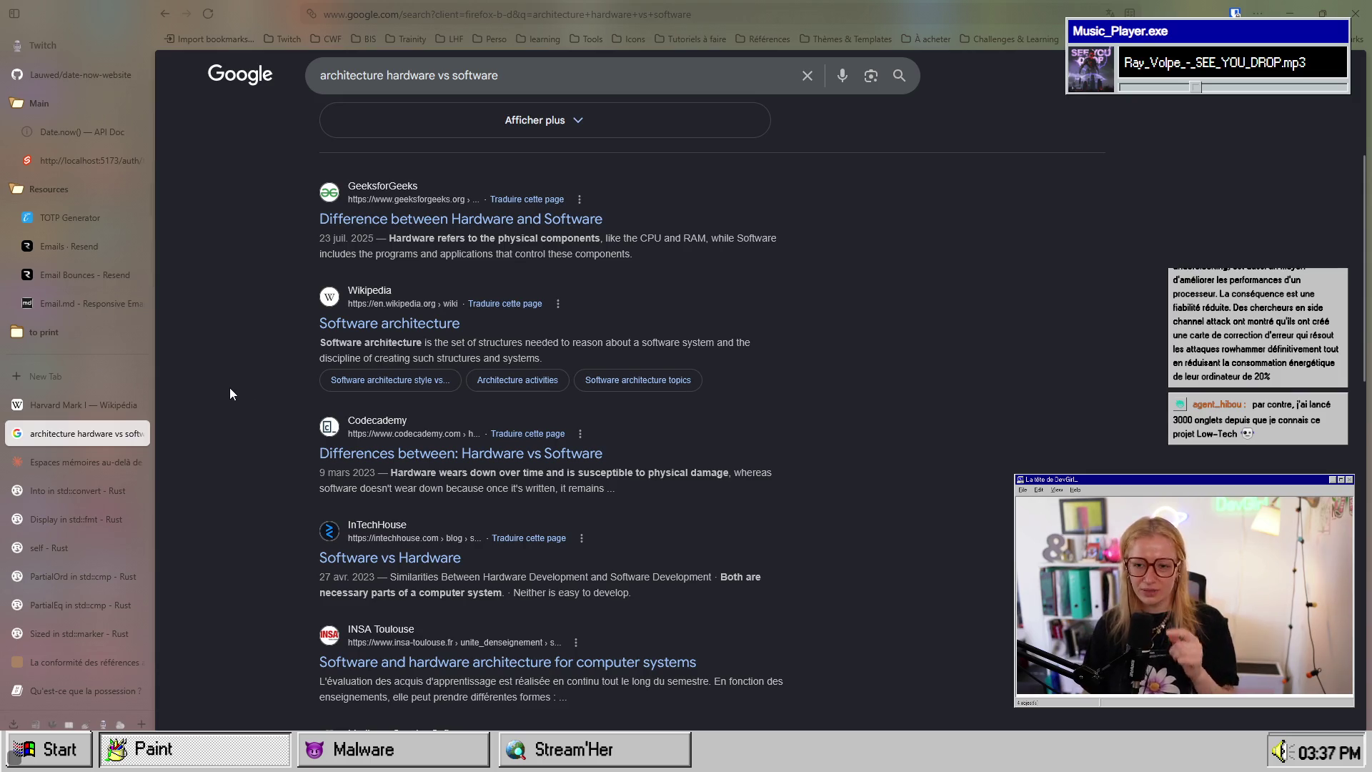
{"action": "left_click", "coordinate": [135, 433]}
{"action": "left_click", "coordinate": [133, 423]}
{"action": "left_click", "coordinate": [136, 405]}
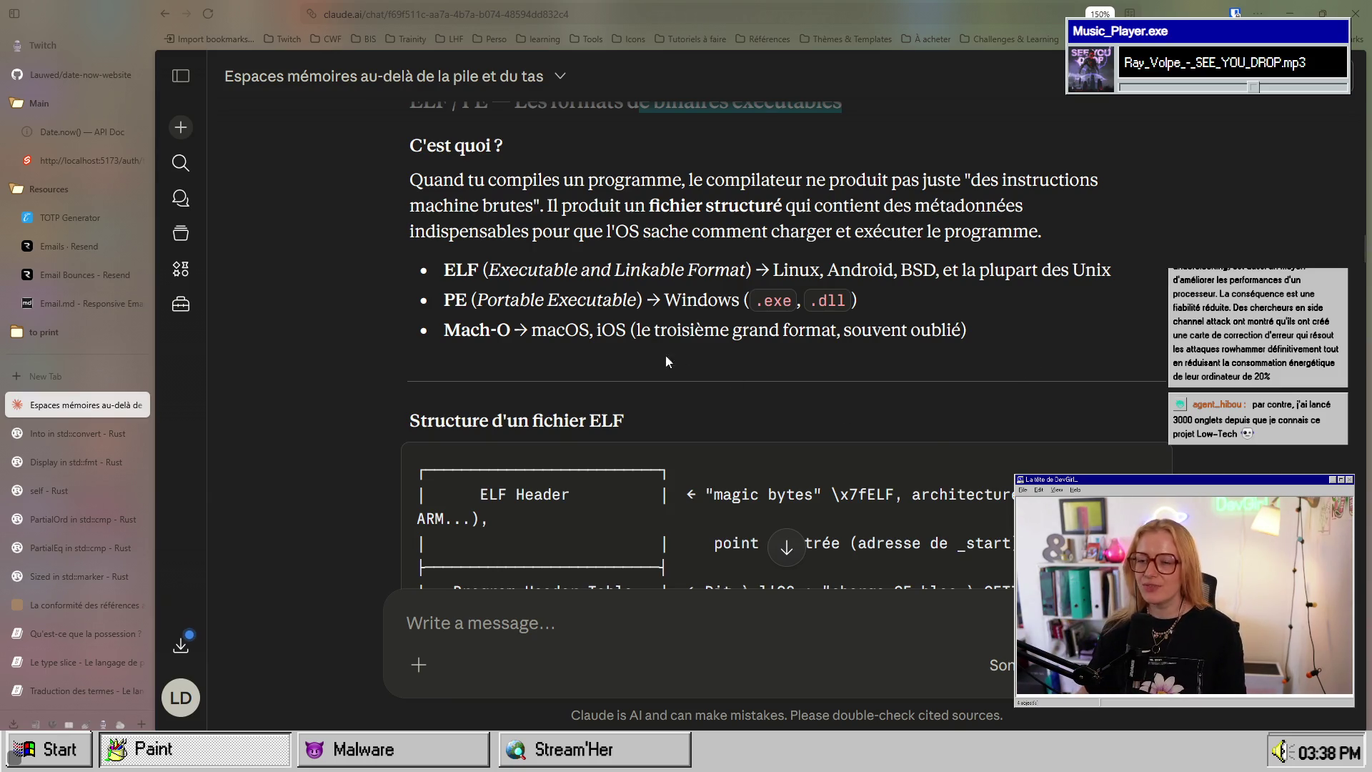
{"action": "left_click_drag", "start_coordinate": [508, 330], "coordinate": [440, 330]}
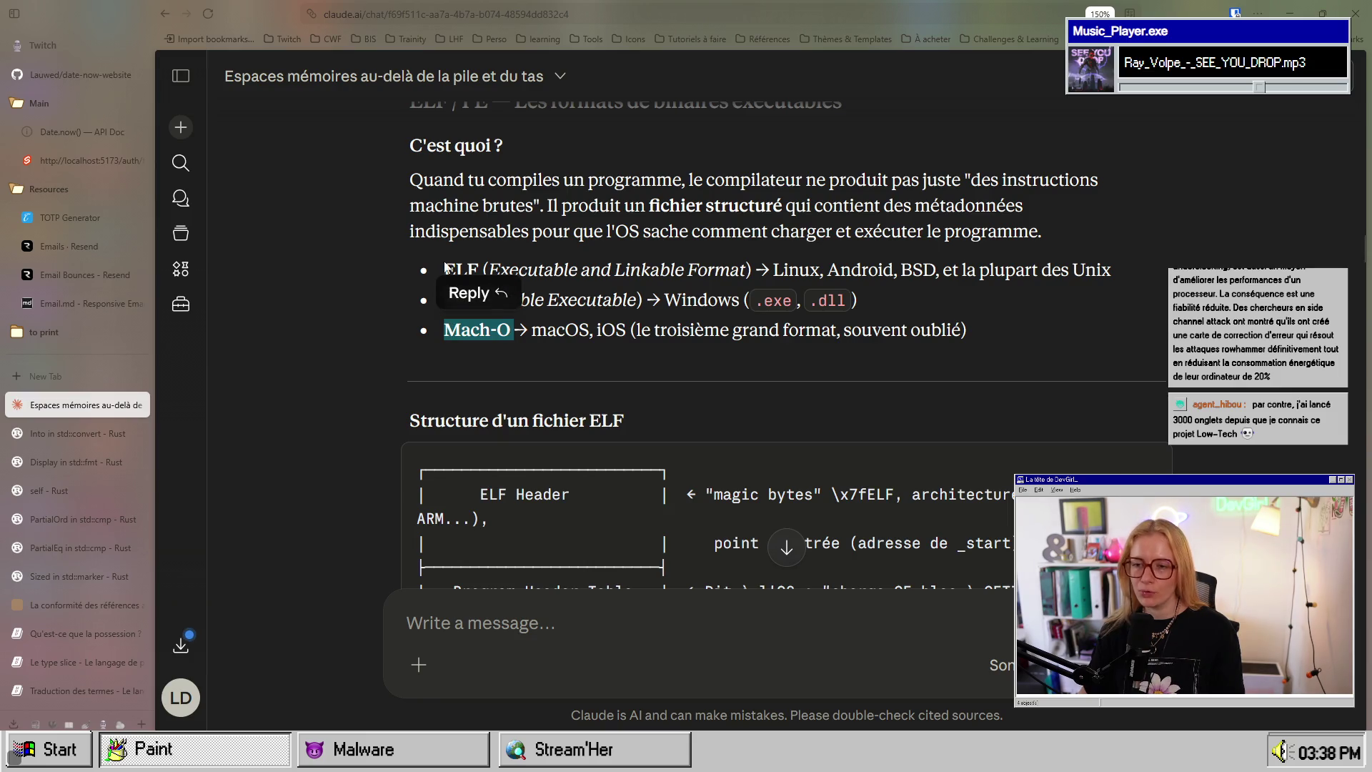
{"action": "left_click", "coordinate": [434, 268]}
{"action": "left_click_drag", "start_coordinate": [437, 269], "coordinate": [478, 270]}
{"action": "scroll", "coordinate": [620, 377], "scroll_direction": "down", "scroll_amount": 5}
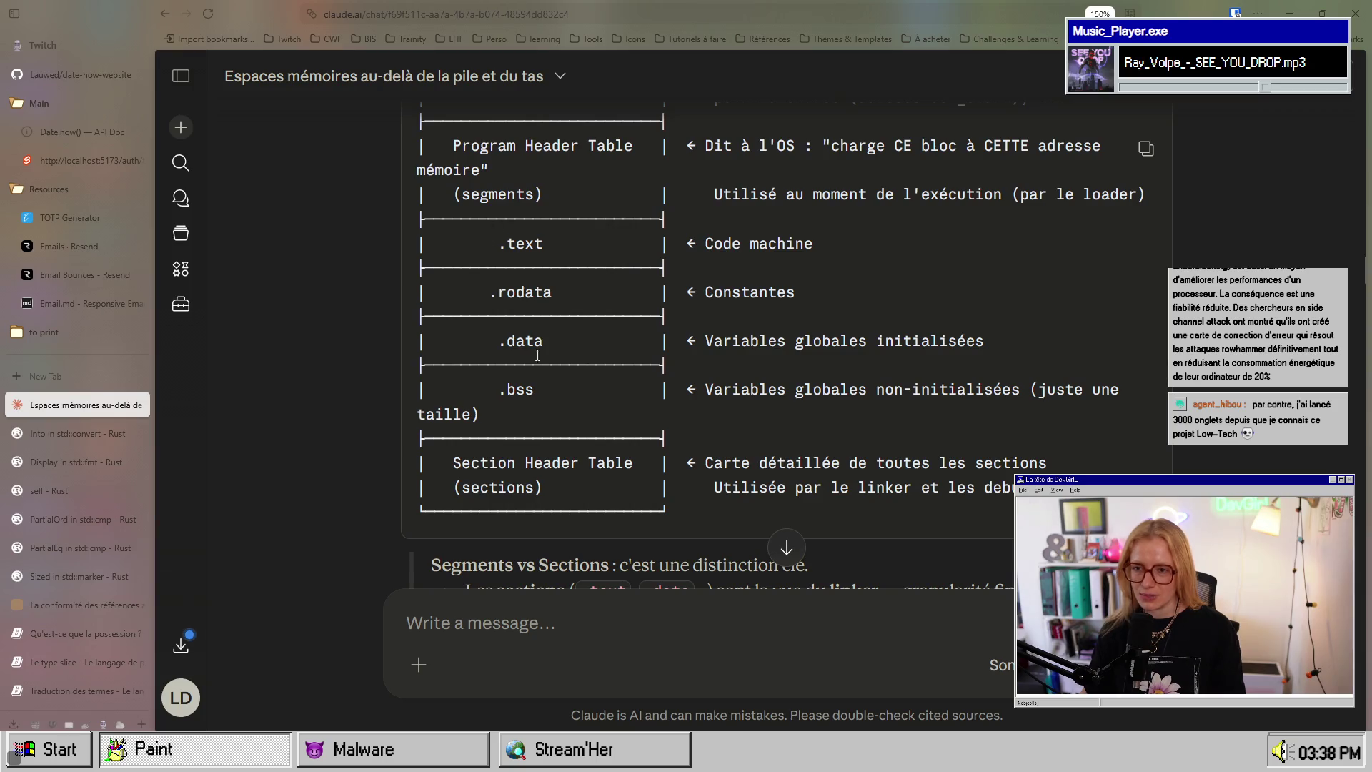
{"action": "scroll", "coordinate": [542, 490], "scroll_direction": "up", "scroll_amount": 2}
{"action": "scroll", "coordinate": [555, 387], "scroll_direction": "down", "scroll_amount": 4}
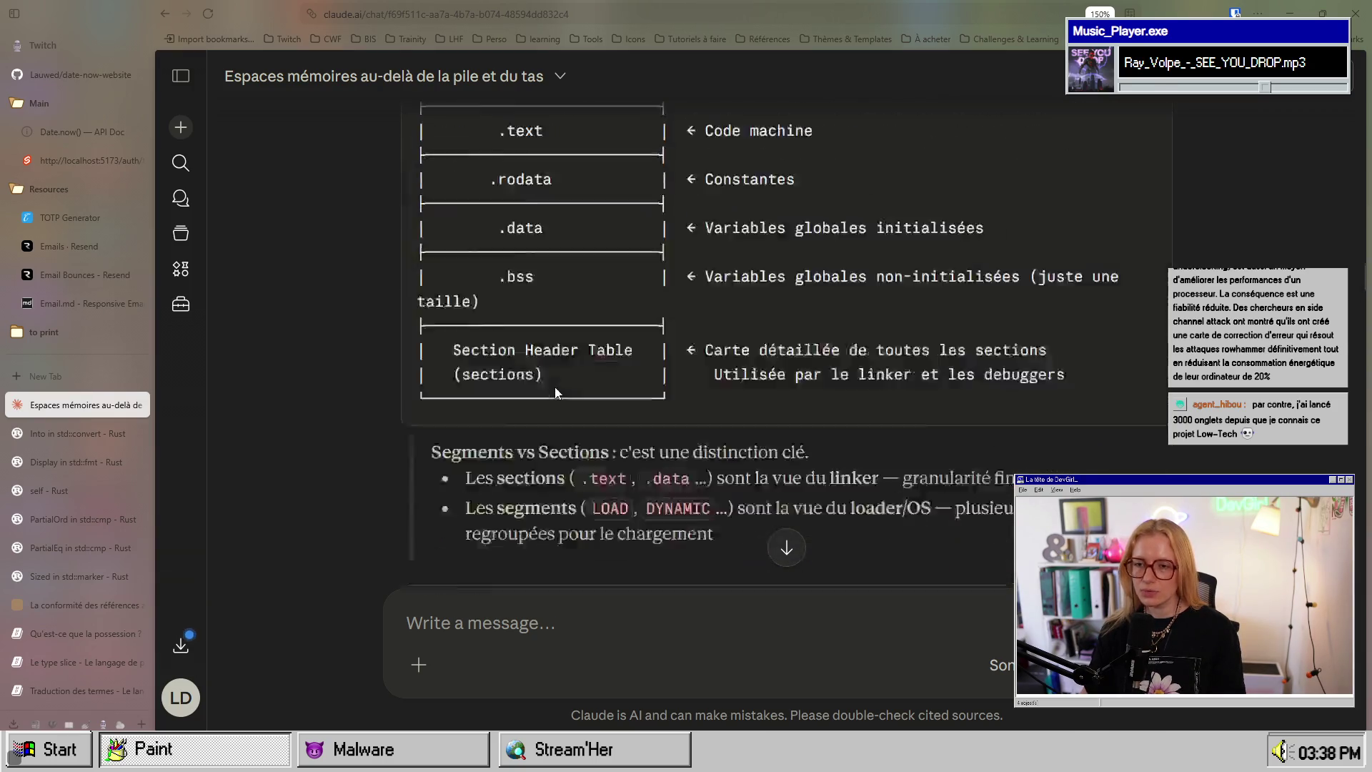
{"action": "scroll", "coordinate": [426, 433], "scroll_direction": "up", "scroll_amount": 3}
{"action": "scroll", "coordinate": [547, 408], "scroll_direction": "up", "scroll_amount": 3}
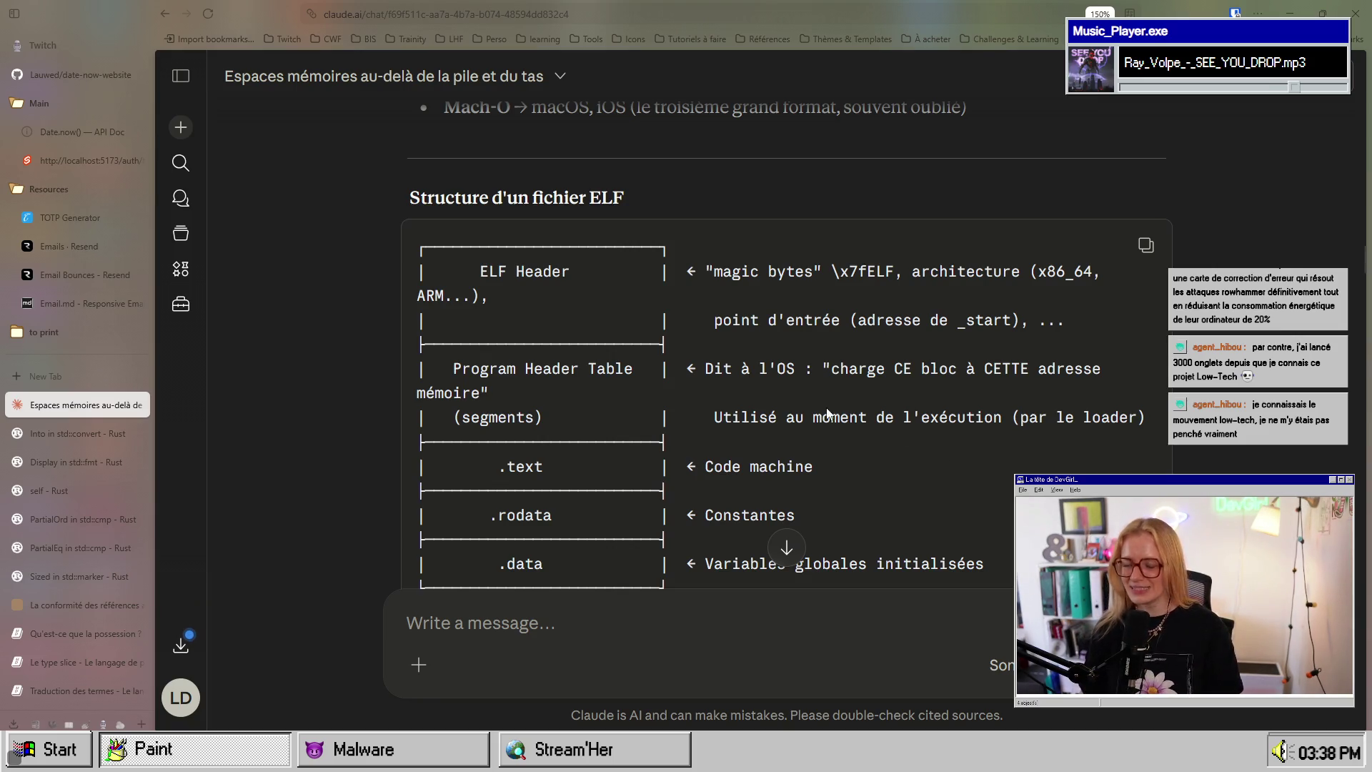
{"action": "scroll", "coordinate": [826, 408], "scroll_direction": "down", "scroll_amount": 5}
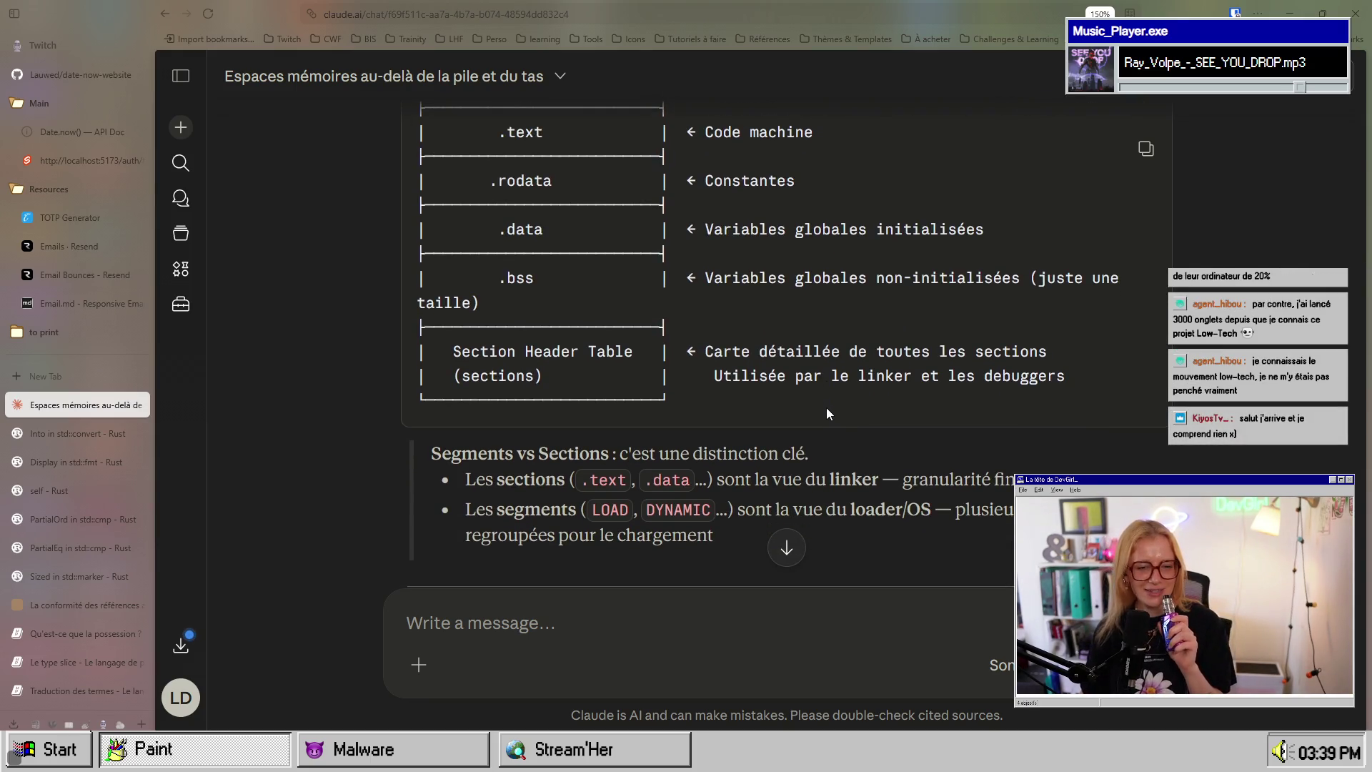
{"action": "scroll", "coordinate": [826, 407], "scroll_direction": "up", "scroll_amount": 10}
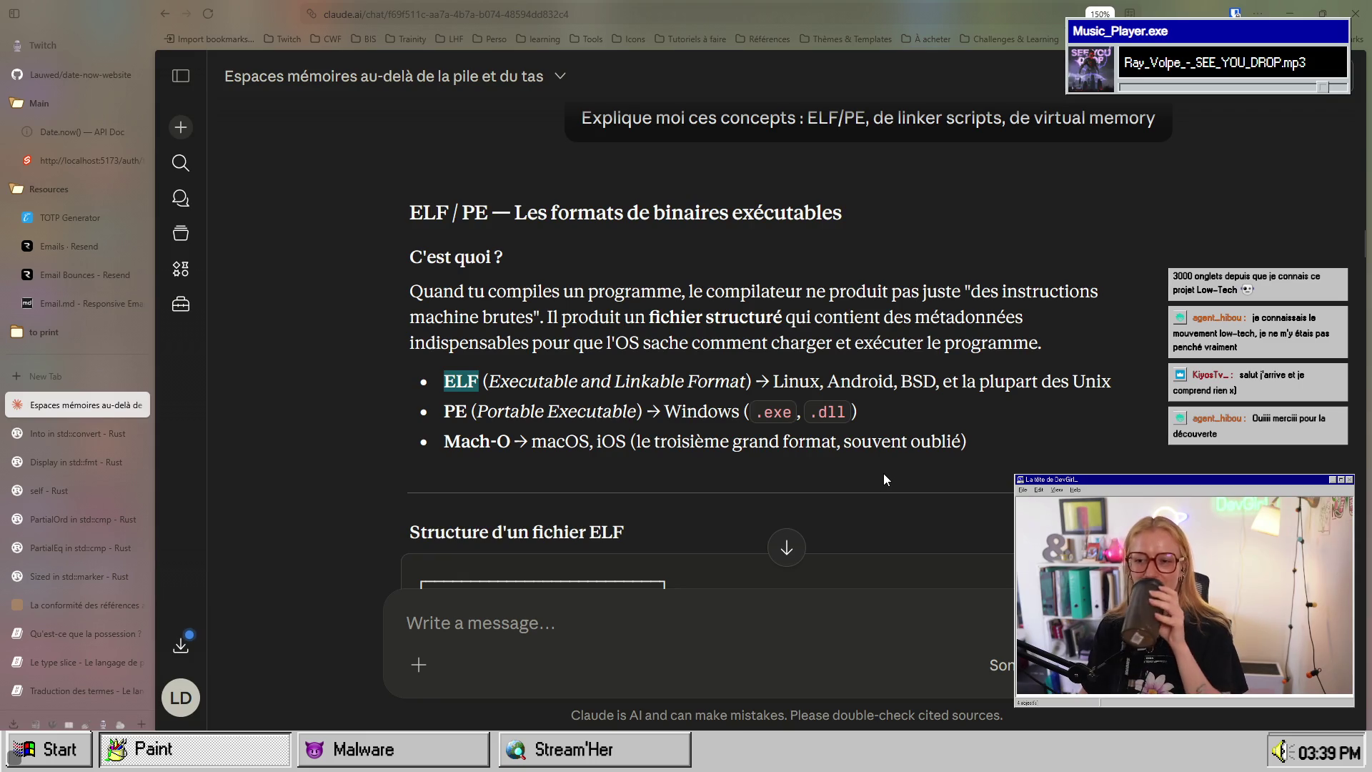
{"action": "scroll", "coordinate": [883, 473], "scroll_direction": "down", "scroll_amount": 6}
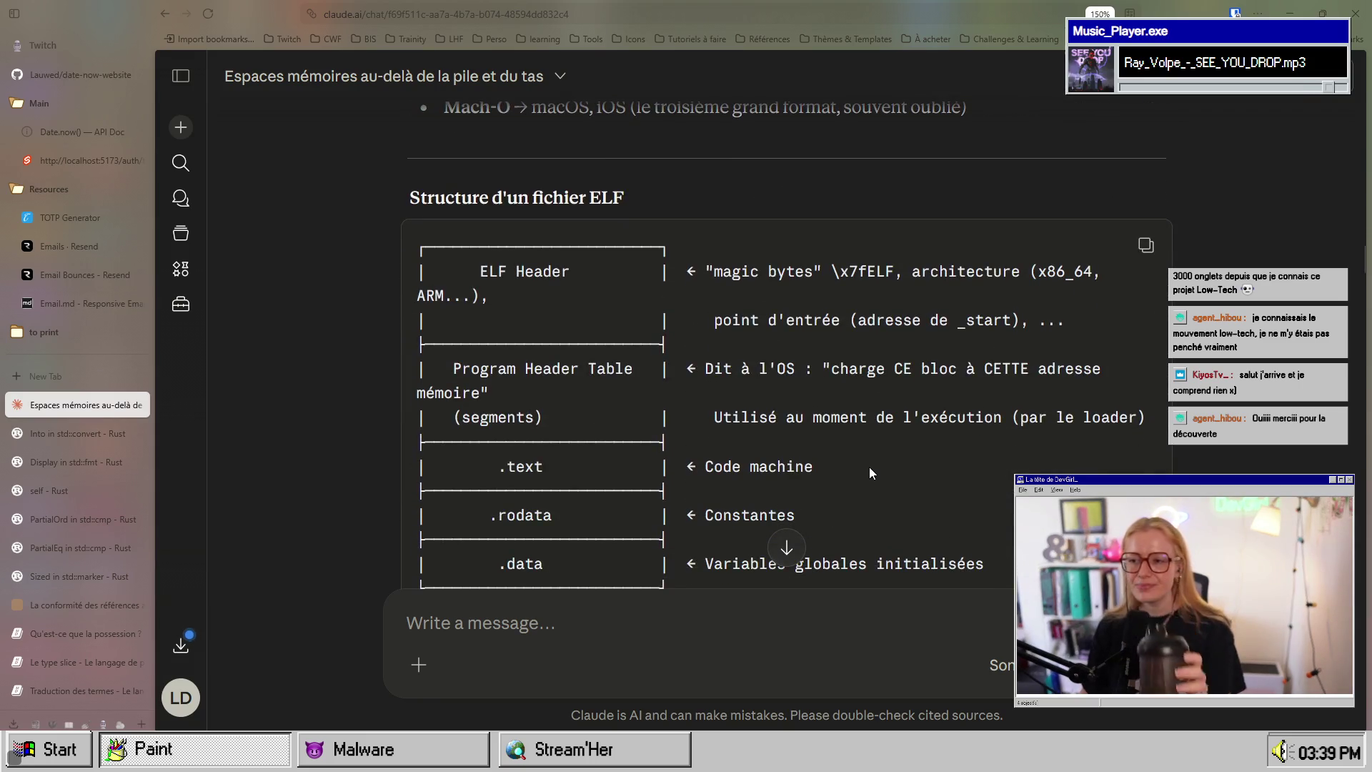
{"action": "scroll", "coordinate": [870, 466], "scroll_direction": "up", "scroll_amount": 7}
{"action": "scroll", "coordinate": [872, 465], "scroll_direction": "down", "scroll_amount": 4}
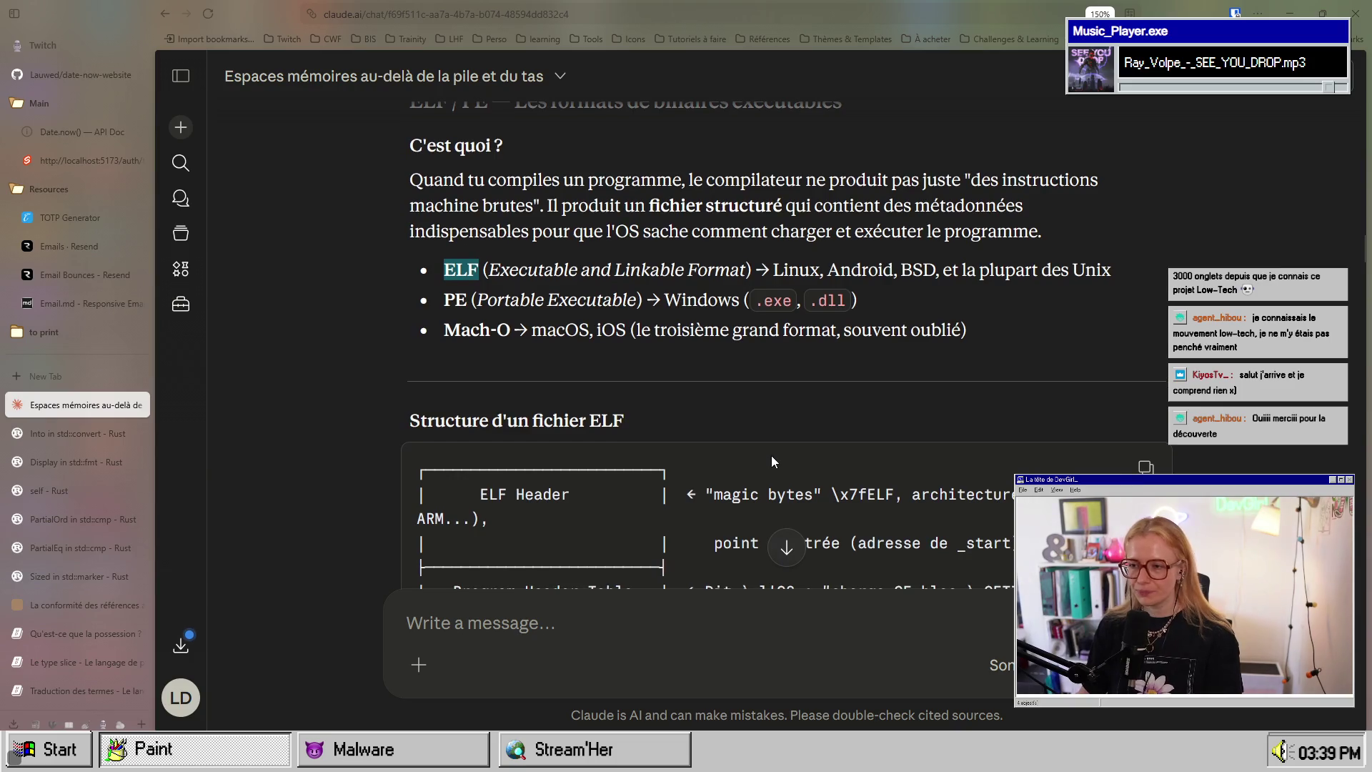
{"action": "scroll", "coordinate": [770, 455], "scroll_direction": "up", "scroll_amount": 4}
{"action": "scroll", "coordinate": [770, 458], "scroll_direction": "up", "scroll_amount": 5}
{"action": "scroll", "coordinate": [770, 458], "scroll_direction": "down", "scroll_amount": 5}
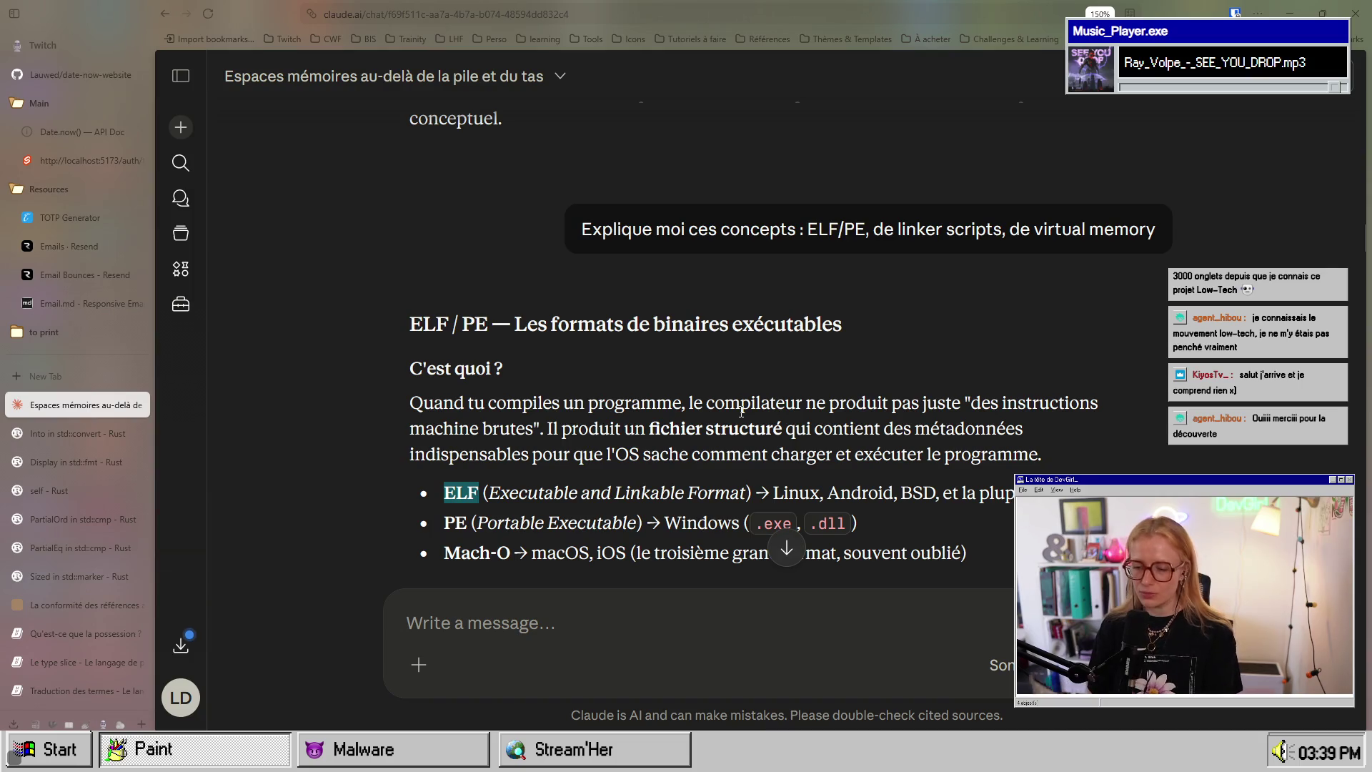
{"action": "scroll", "coordinate": [741, 411], "scroll_direction": "down", "scroll_amount": 7}
{"action": "scroll", "coordinate": [741, 411], "scroll_direction": "up", "scroll_amount": 1}
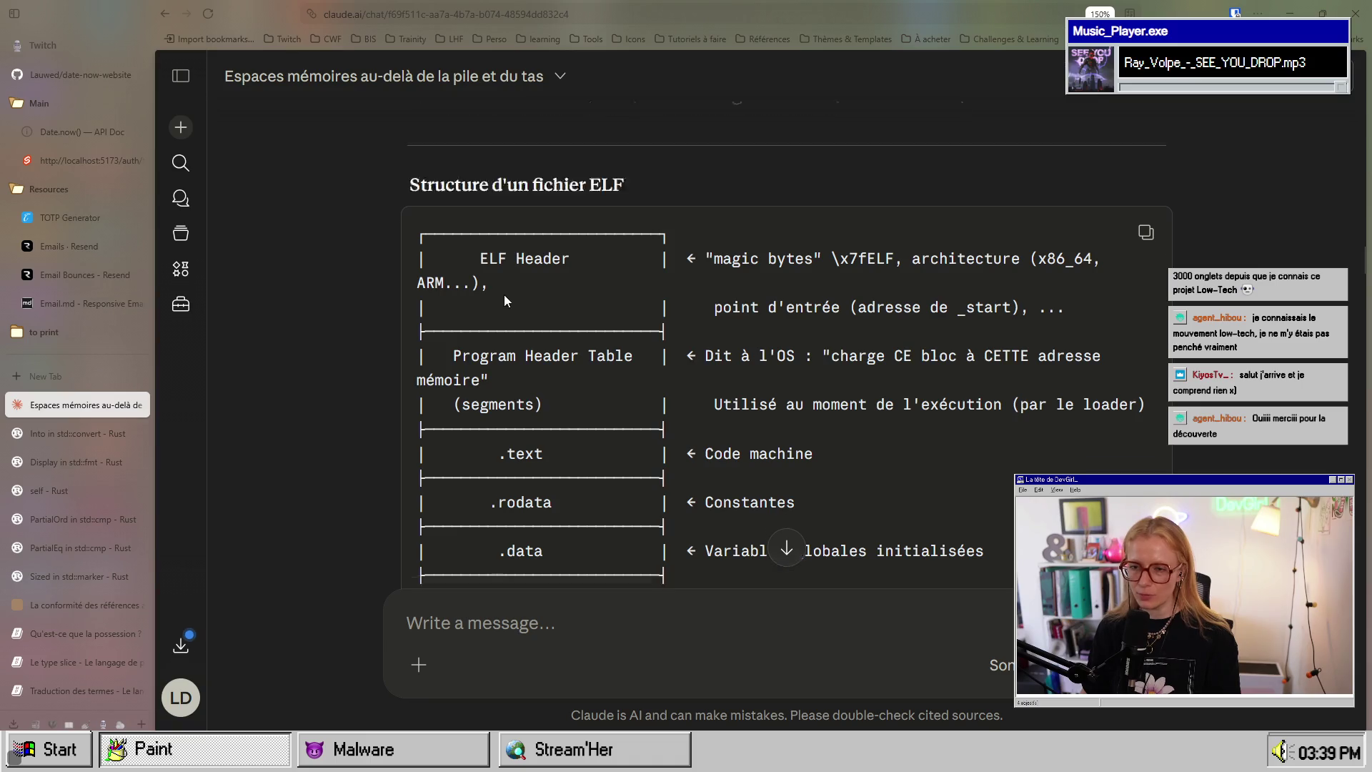
{"action": "left_click_drag", "start_coordinate": [420, 247], "coordinate": [679, 419]}
{"action": "scroll", "coordinate": [679, 425], "scroll_direction": "down", "scroll_amount": 5}
{"action": "left_click", "coordinate": [678, 420]}
{"action": "scroll", "coordinate": [755, 426], "scroll_direction": "up", "scroll_amount": 3}
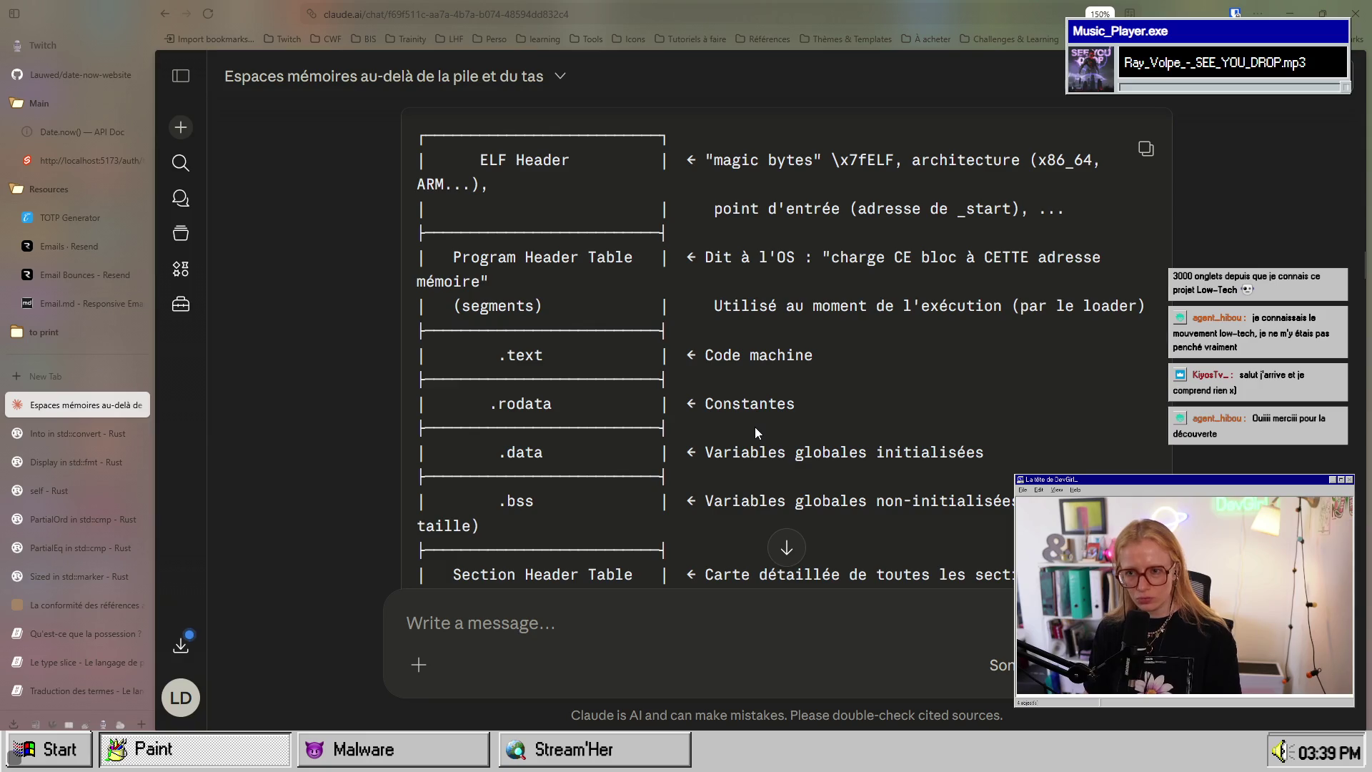
{"action": "scroll", "coordinate": [755, 427], "scroll_direction": "down", "scroll_amount": 8}
{"action": "scroll", "coordinate": [754, 427], "scroll_direction": "up", "scroll_amount": 5}
{"action": "scroll", "coordinate": [754, 426], "scroll_direction": "up", "scroll_amount": 3}
{"action": "scroll", "coordinate": [754, 427], "scroll_direction": "down", "scroll_amount": 8}
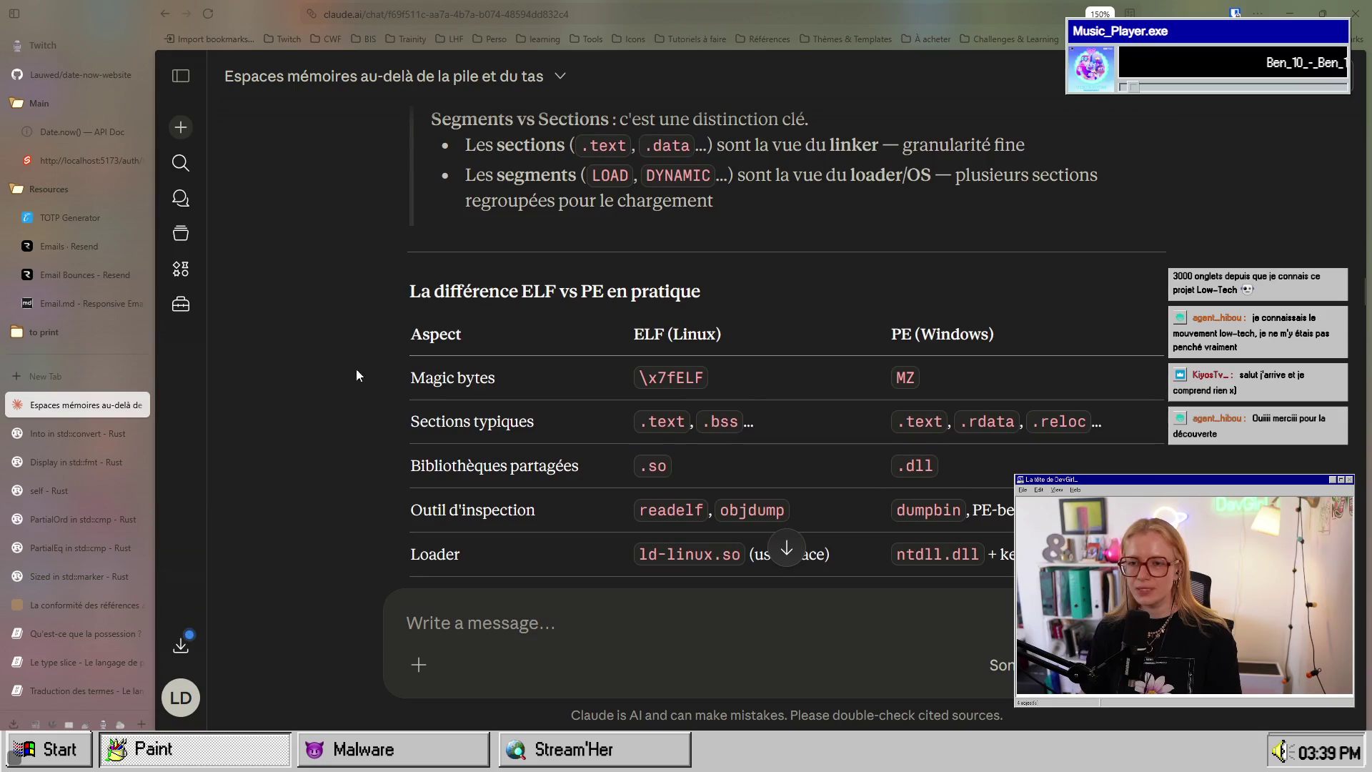
{"action": "scroll", "coordinate": [637, 361], "scroll_direction": "up", "scroll_amount": 5}
{"action": "scroll", "coordinate": [637, 362], "scroll_direction": "up", "scroll_amount": 5}
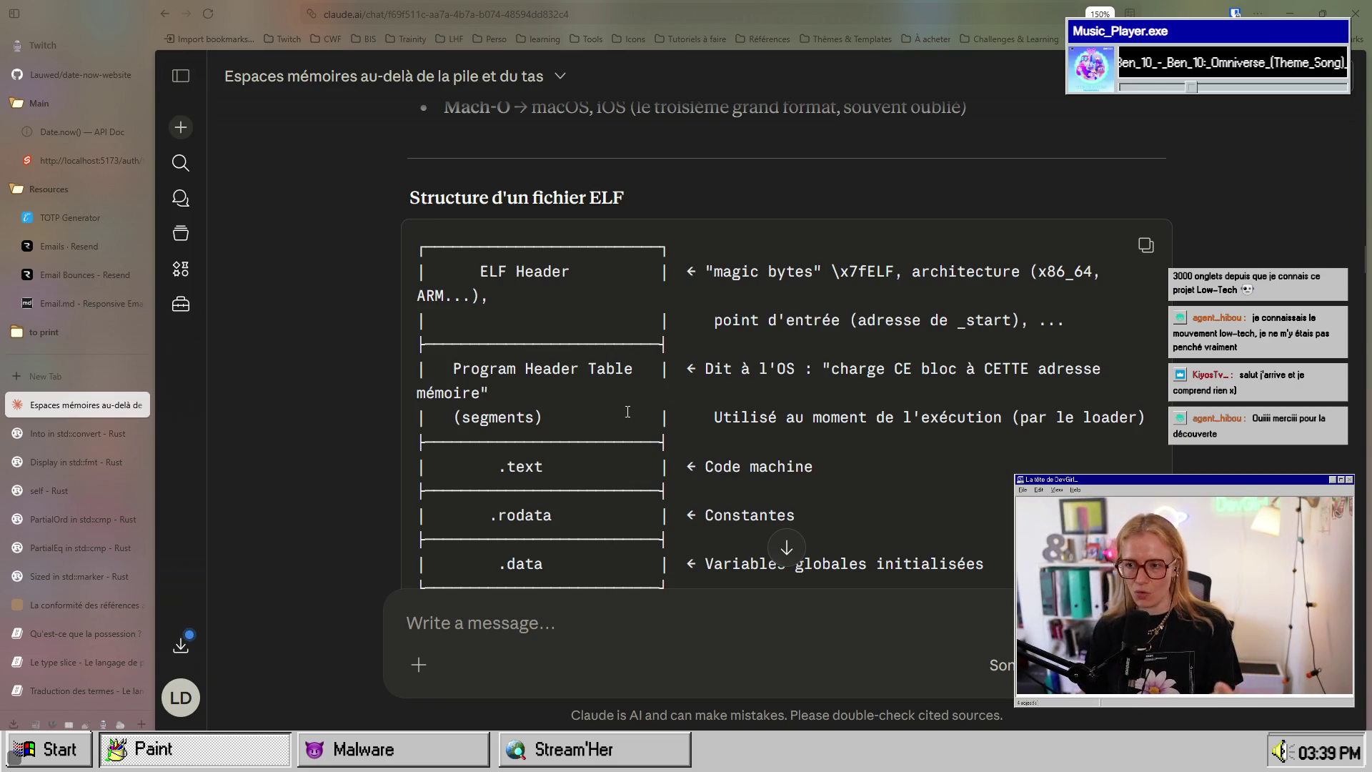
{"action": "scroll", "coordinate": [734, 432], "scroll_direction": "down", "scroll_amount": 3}
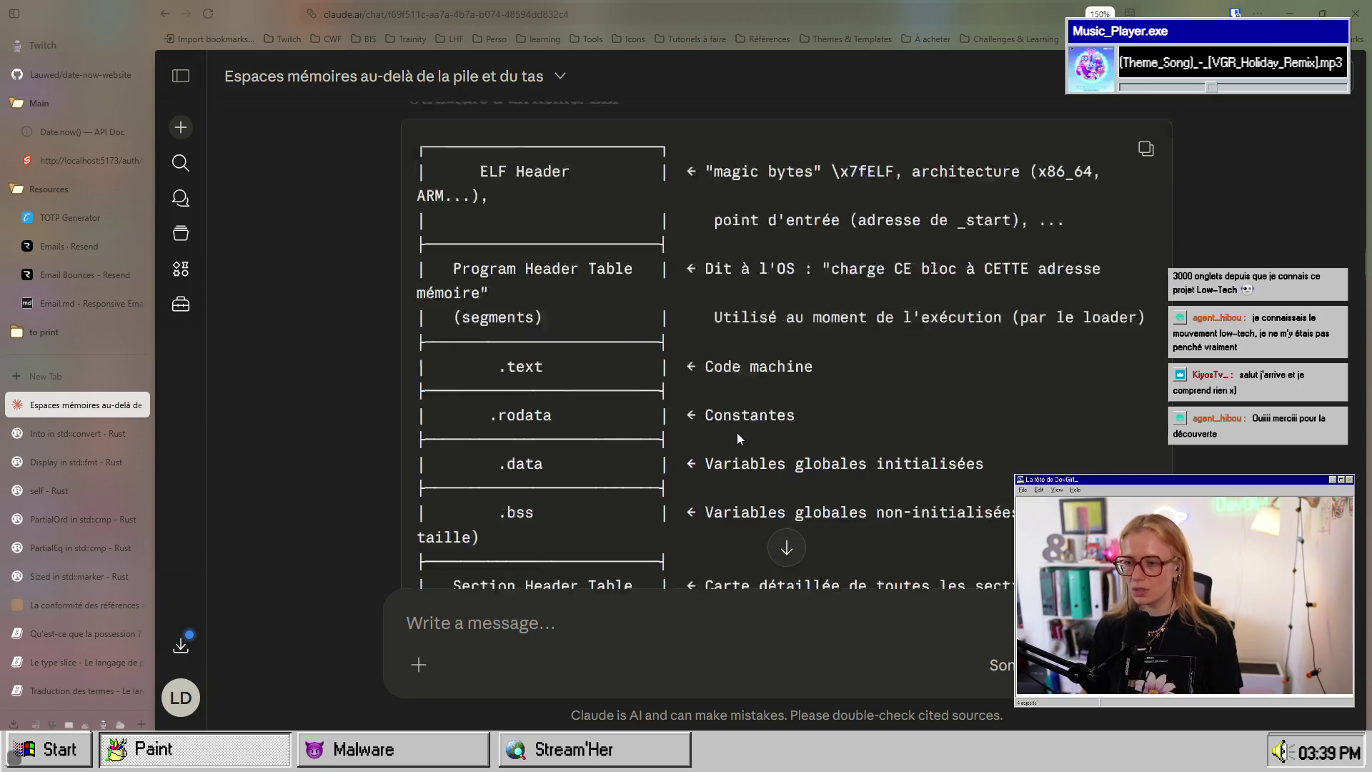
{"action": "scroll", "coordinate": [736, 432], "scroll_direction": "up", "scroll_amount": 3}
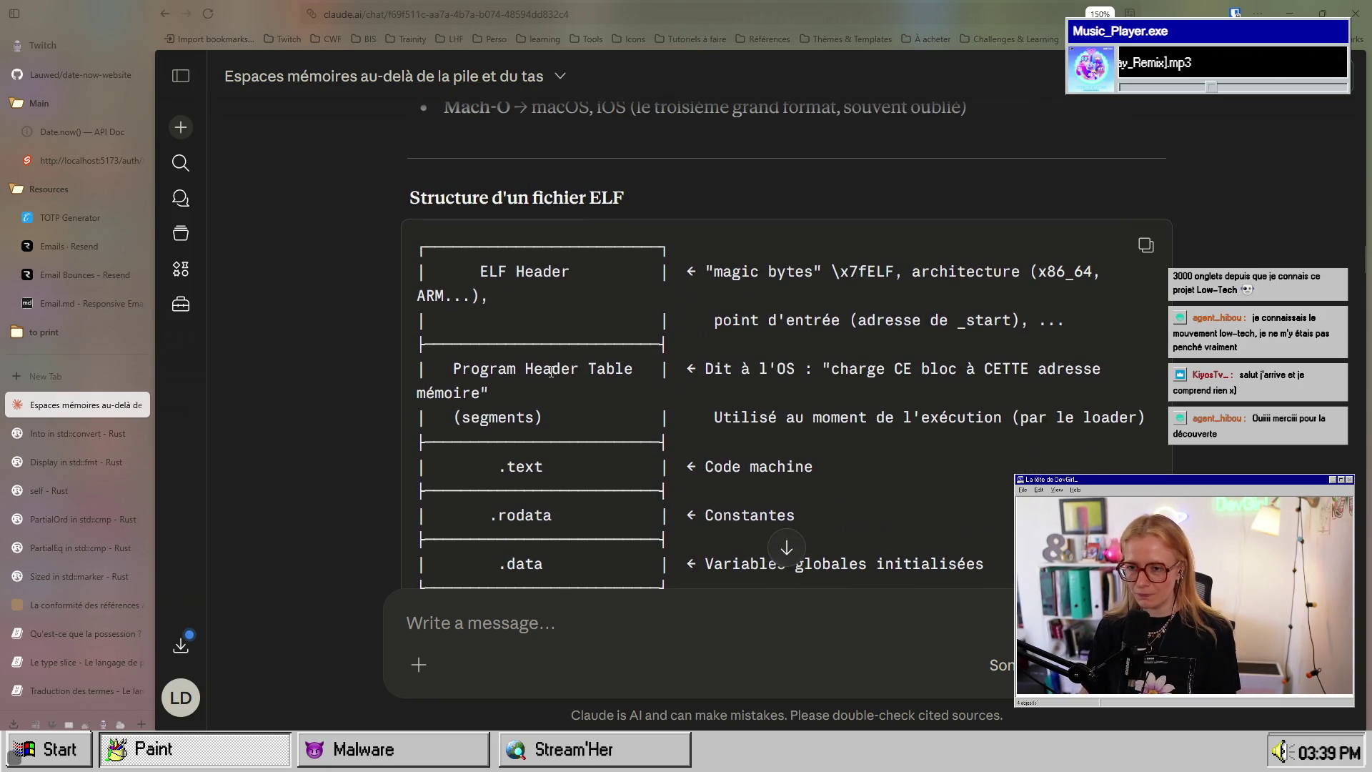
{"action": "mouse_move", "coordinate": [485, 197]}
{"action": "left_mouse_down"}
{"action": "mouse_move", "coordinate": [611, 202]}
{"action": "mouse_move", "coordinate": [592, 202]}
{"action": "left_mouse_up"}
{"action": "left_click", "coordinate": [632, 210]}
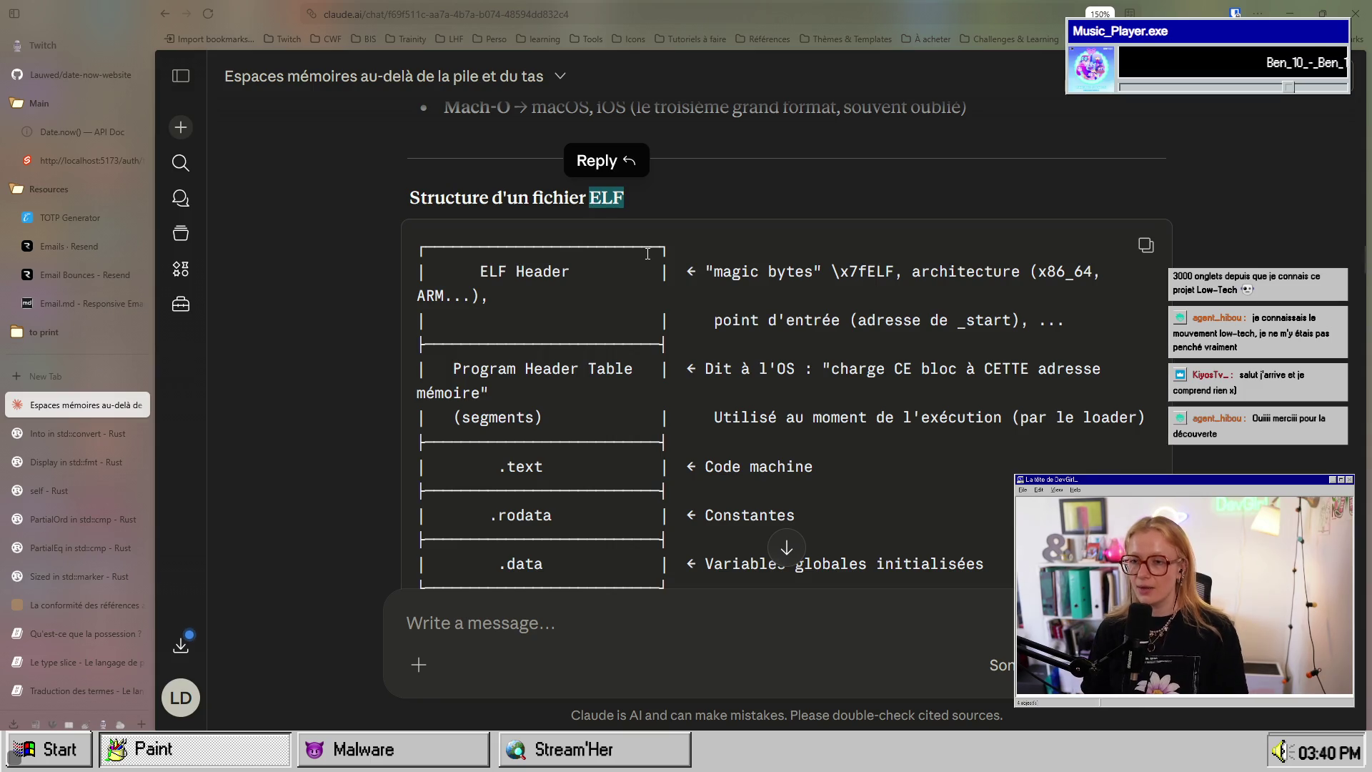
{"action": "scroll", "coordinate": [592, 203], "scroll_direction": "up", "scroll_amount": 3}
{"action": "left_click_drag", "start_coordinate": [635, 205], "coordinate": [1022, 207]}
{"action": "left_click_drag", "start_coordinate": [423, 236], "coordinate": [1039, 237]}
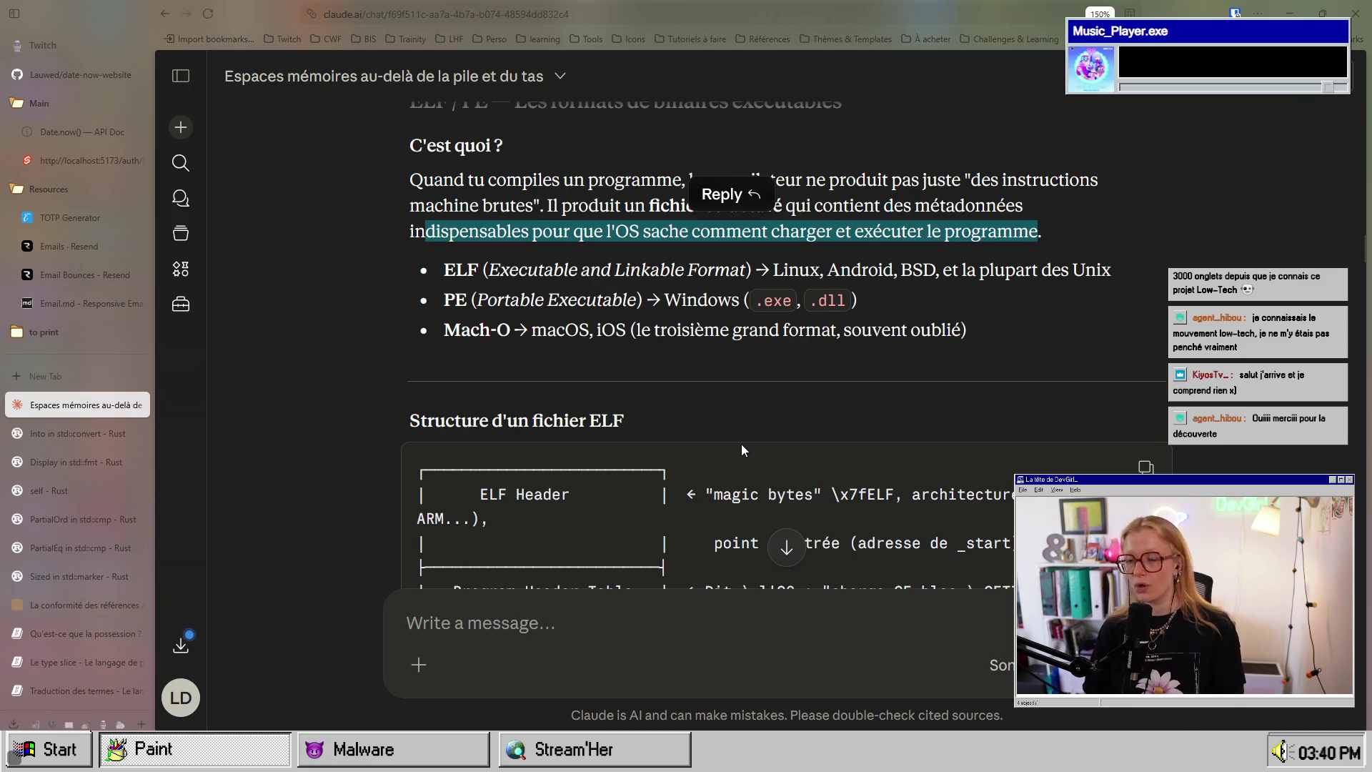
{"action": "scroll", "coordinate": [740, 444], "scroll_direction": "down", "scroll_amount": 5}
{"action": "left_click_drag", "start_coordinate": [479, 161], "coordinate": [578, 163]}
{"action": "left_click_drag", "start_coordinate": [698, 160], "coordinate": [820, 170]}
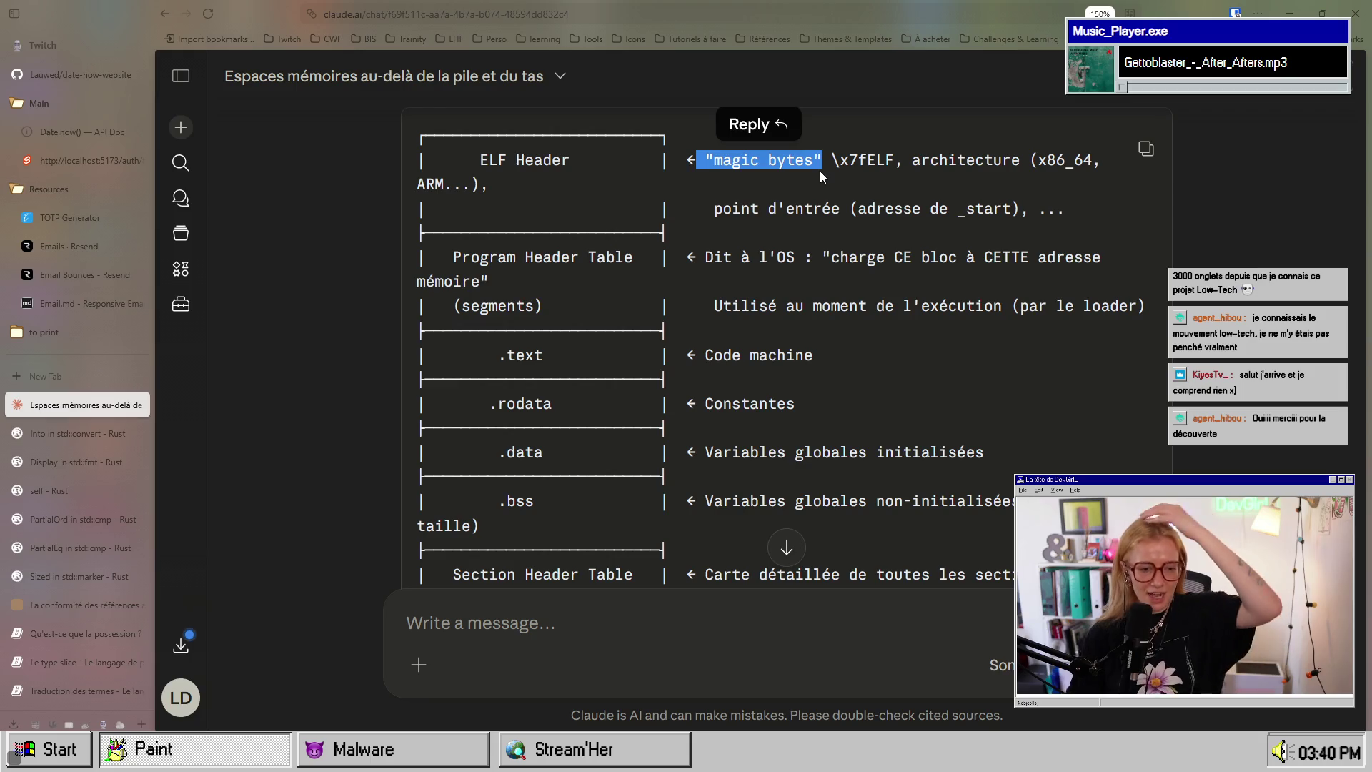
{"action": "double_click", "coordinate": [858, 160]}
{"action": "left_click", "coordinate": [859, 161]}
{"action": "left_click_drag", "start_coordinate": [831, 160], "coordinate": [849, 160]}
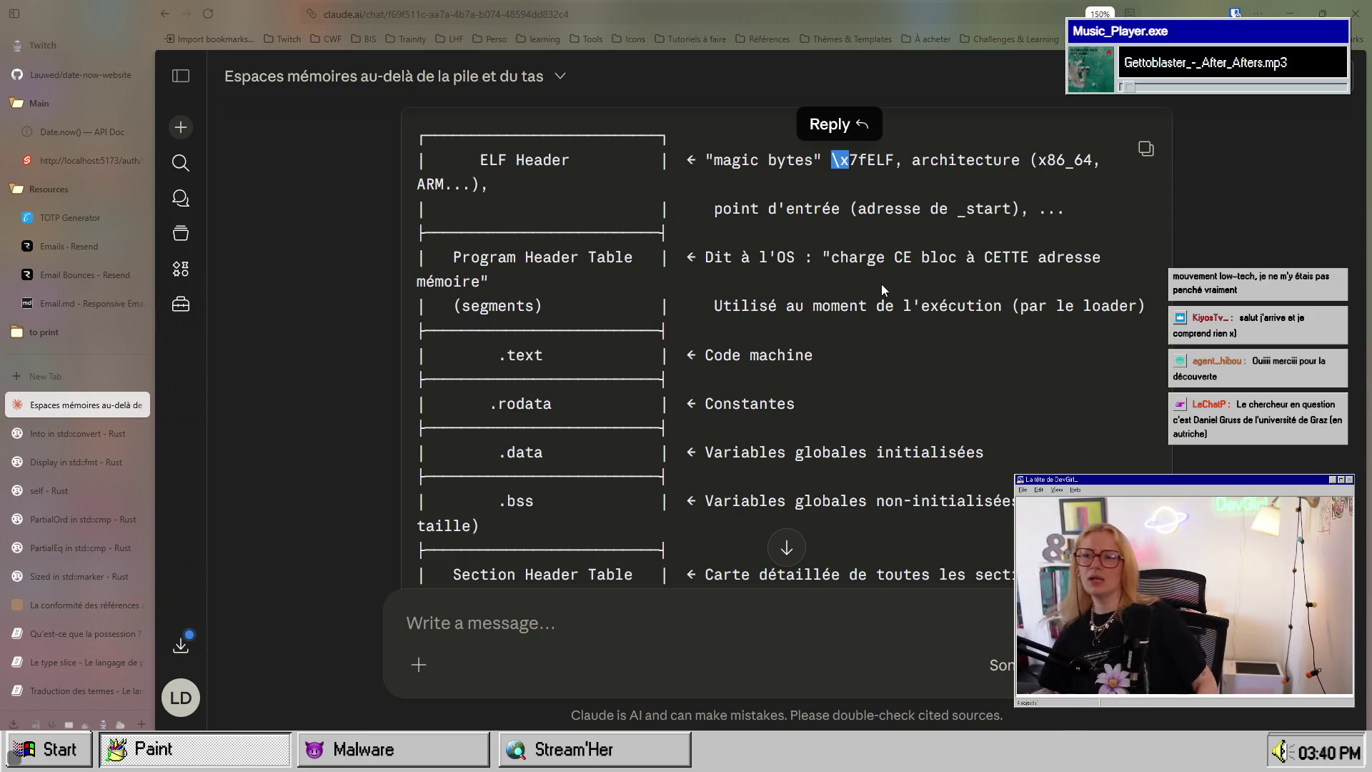
{"action": "left_click_drag", "start_coordinate": [867, 159], "coordinate": [896, 159]}
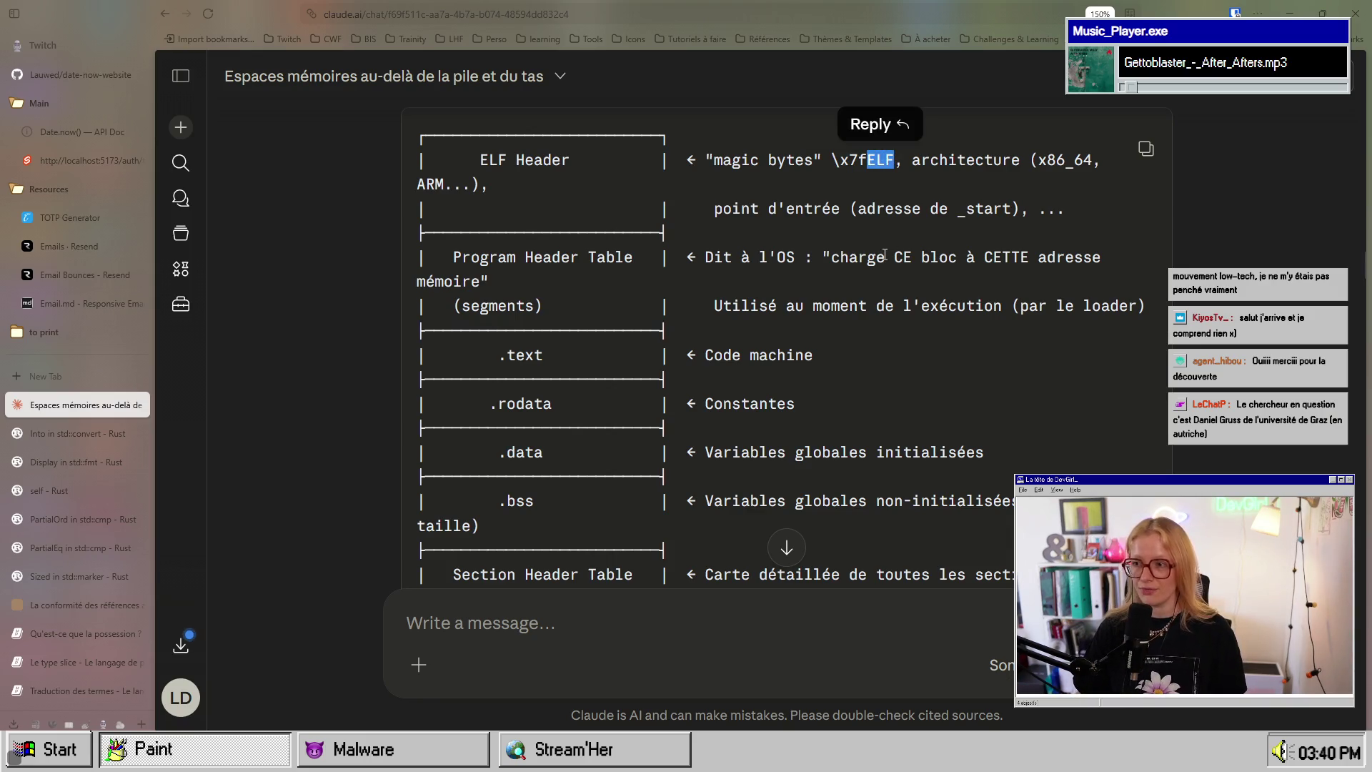
{"action": "mouse_move", "coordinate": [911, 159]}
{"action": "left_mouse_down"}
{"action": "mouse_move", "coordinate": [1111, 160]}
{"action": "mouse_move", "coordinate": [1095, 160]}
{"action": "left_mouse_up"}
{"action": "left_click_drag", "start_coordinate": [416, 185], "coordinate": [480, 184]}
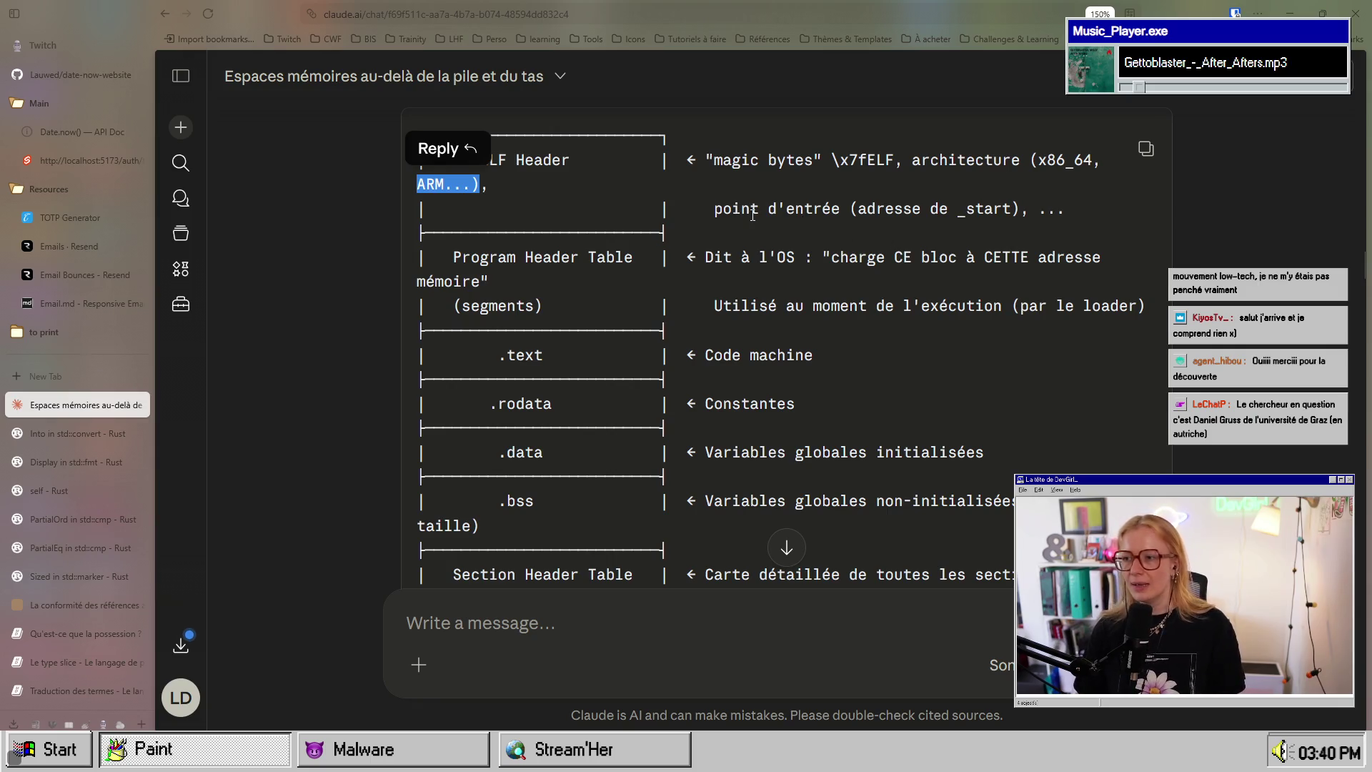
{"action": "left_click_drag", "start_coordinate": [714, 208], "coordinate": [1012, 208]}
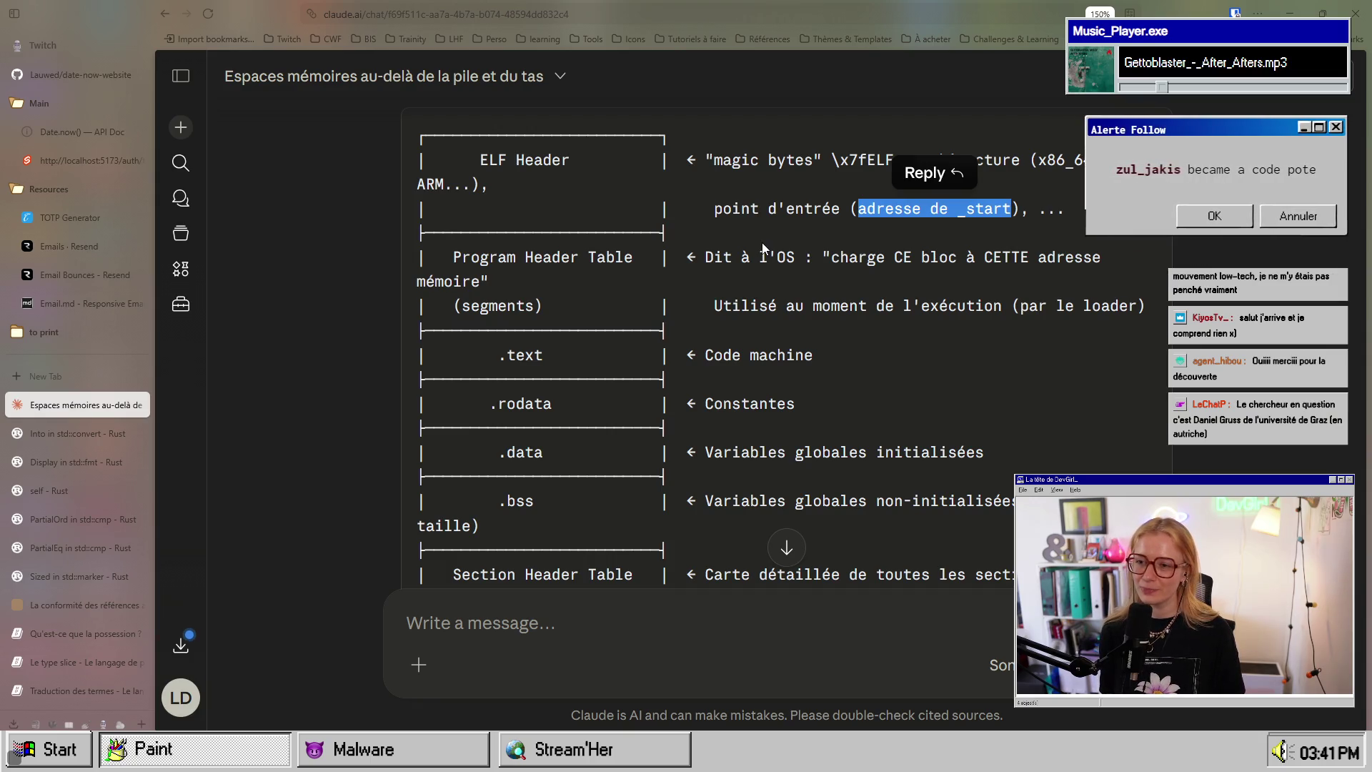
{"action": "left_click_drag", "start_coordinate": [461, 257], "coordinate": [960, 259]}
{"action": "left_click_drag", "start_coordinate": [844, 259], "coordinate": [1118, 263]}
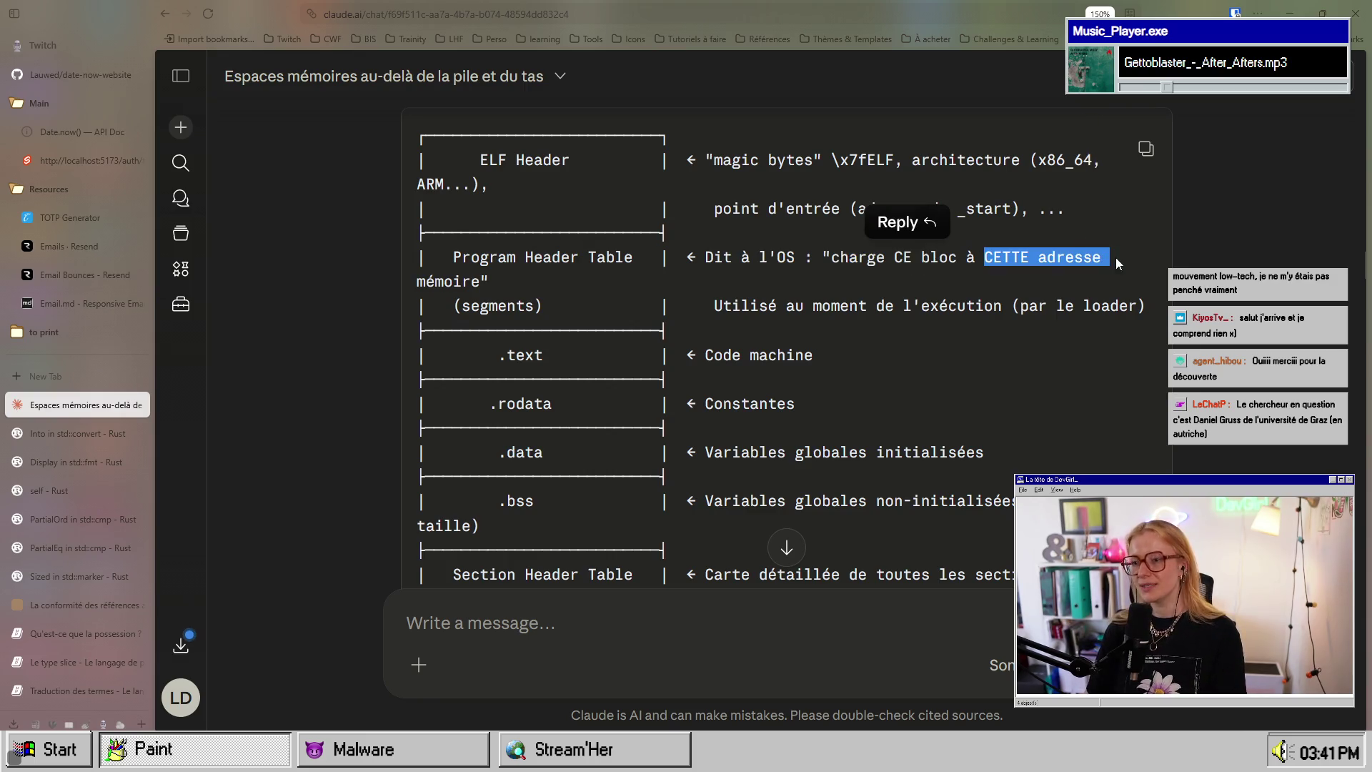
{"action": "left_click", "coordinate": [512, 304]}
{"action": "left_click_drag", "start_coordinate": [545, 306], "coordinate": [454, 306]}
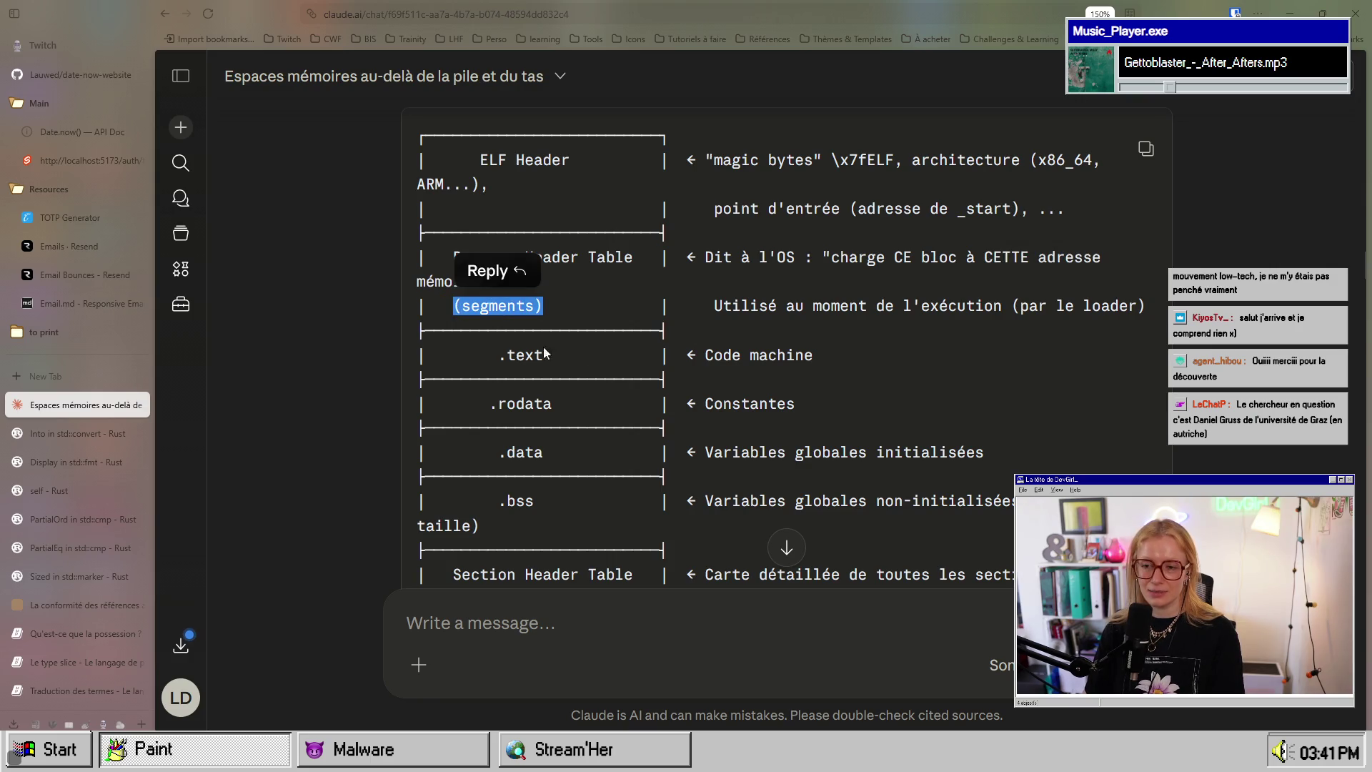
{"action": "left_click", "coordinate": [514, 336]}
{"action": "scroll", "coordinate": [504, 311], "scroll_direction": "up", "scroll_amount": 1}
{"action": "scroll", "coordinate": [570, 361], "scroll_direction": "down", "scroll_amount": 2}
{"action": "mouse_move", "coordinate": [714, 266]}
{"action": "left_mouse_down"}
{"action": "mouse_move", "coordinate": [1145, 266]}
{"action": "mouse_move", "coordinate": [1012, 266]}
{"action": "left_mouse_up"}
{"action": "double_click", "coordinate": [1109, 266]}
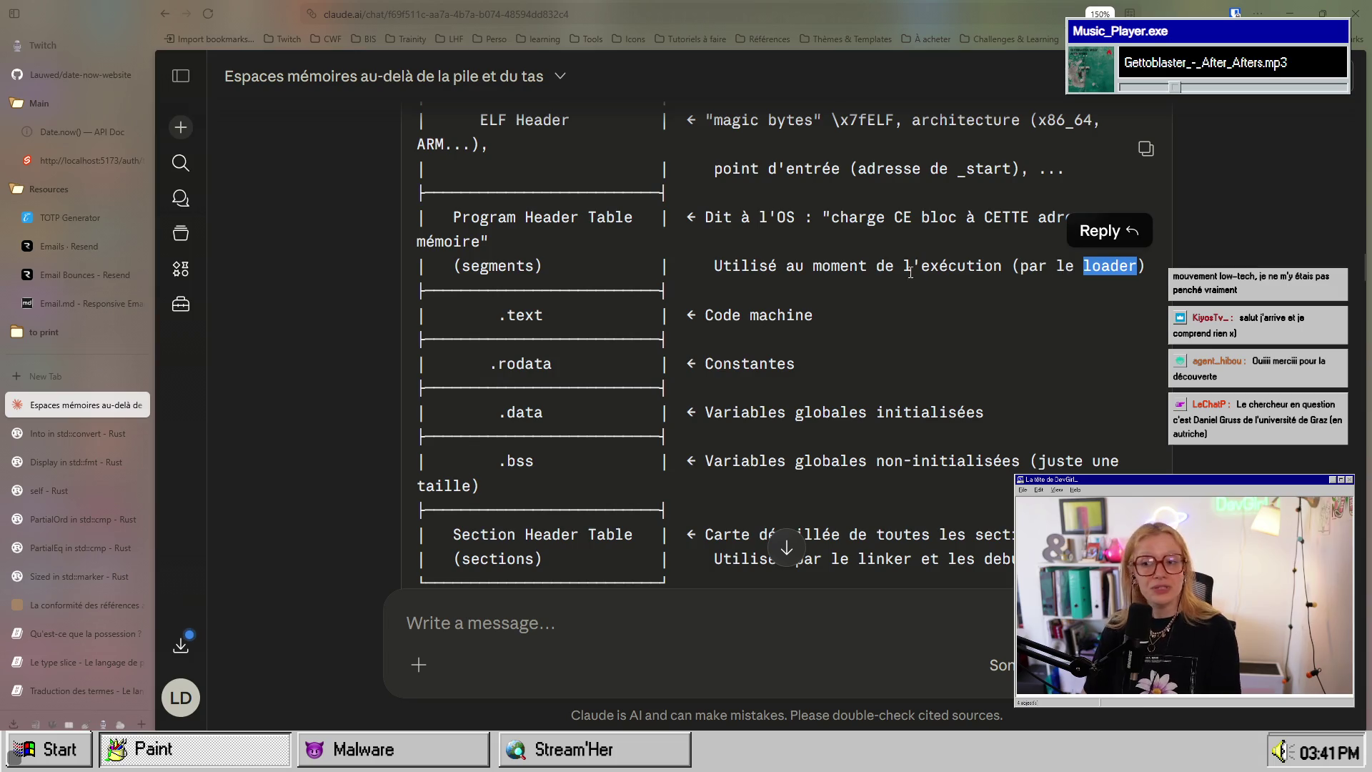
{"action": "left_click", "coordinate": [851, 233]}
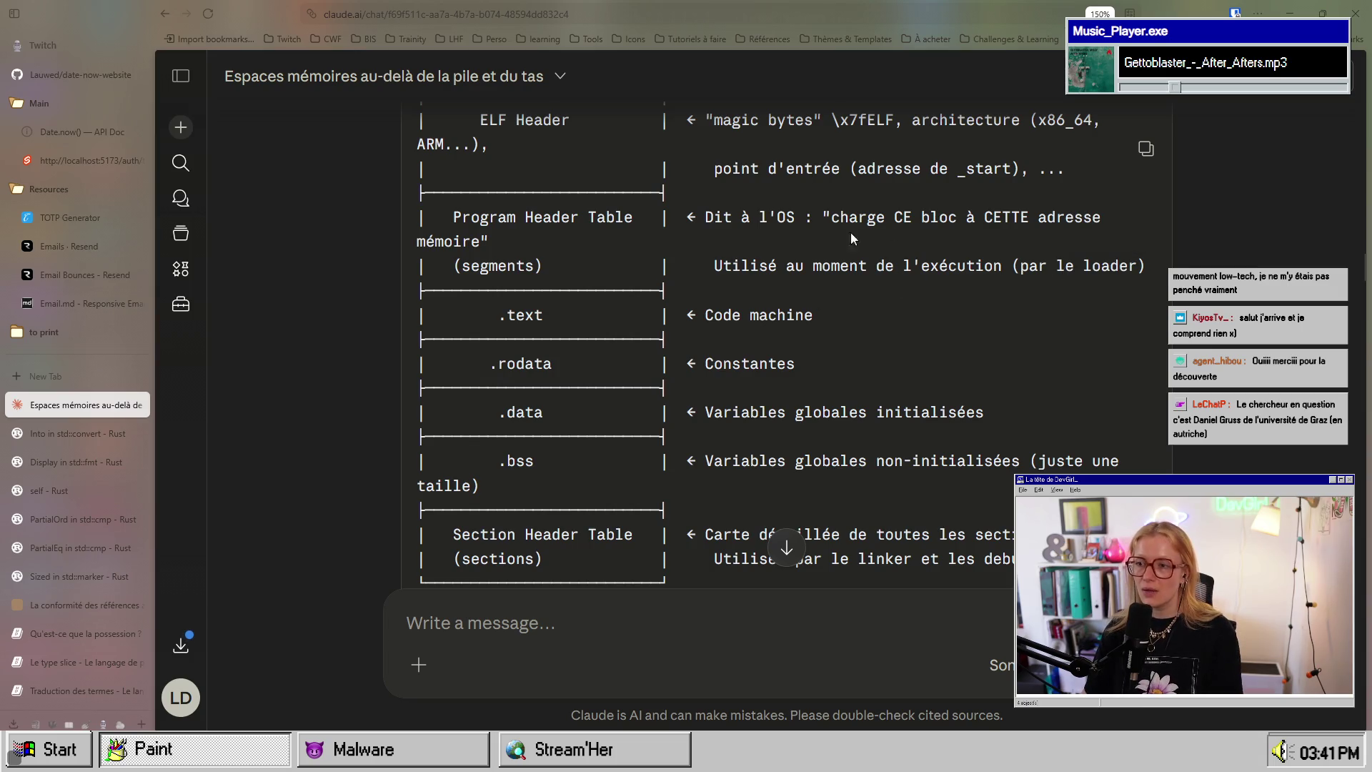
{"action": "double_click", "coordinate": [948, 218]}
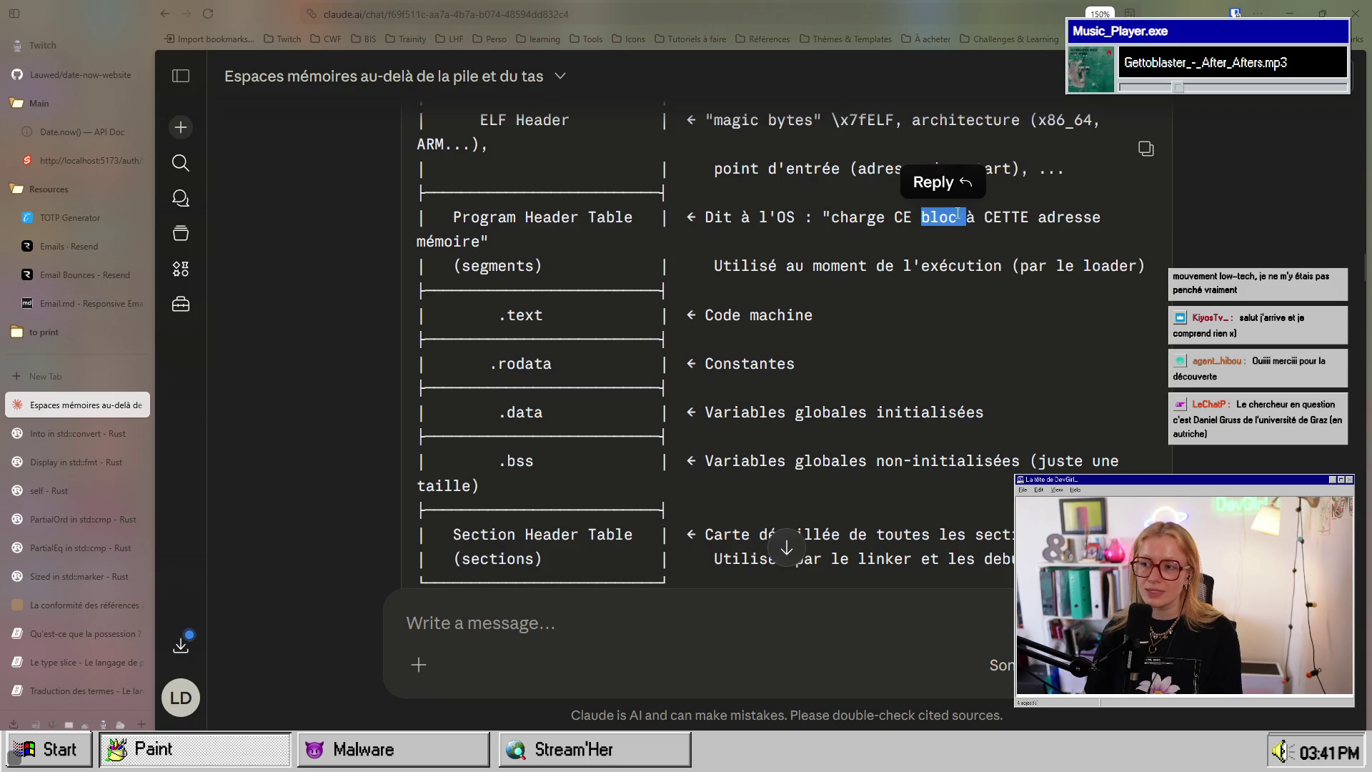
{"action": "scroll", "coordinate": [928, 319], "scroll_direction": "up", "scroll_amount": 3}
{"action": "scroll", "coordinate": [928, 319], "scroll_direction": "down", "scroll_amount": 3}
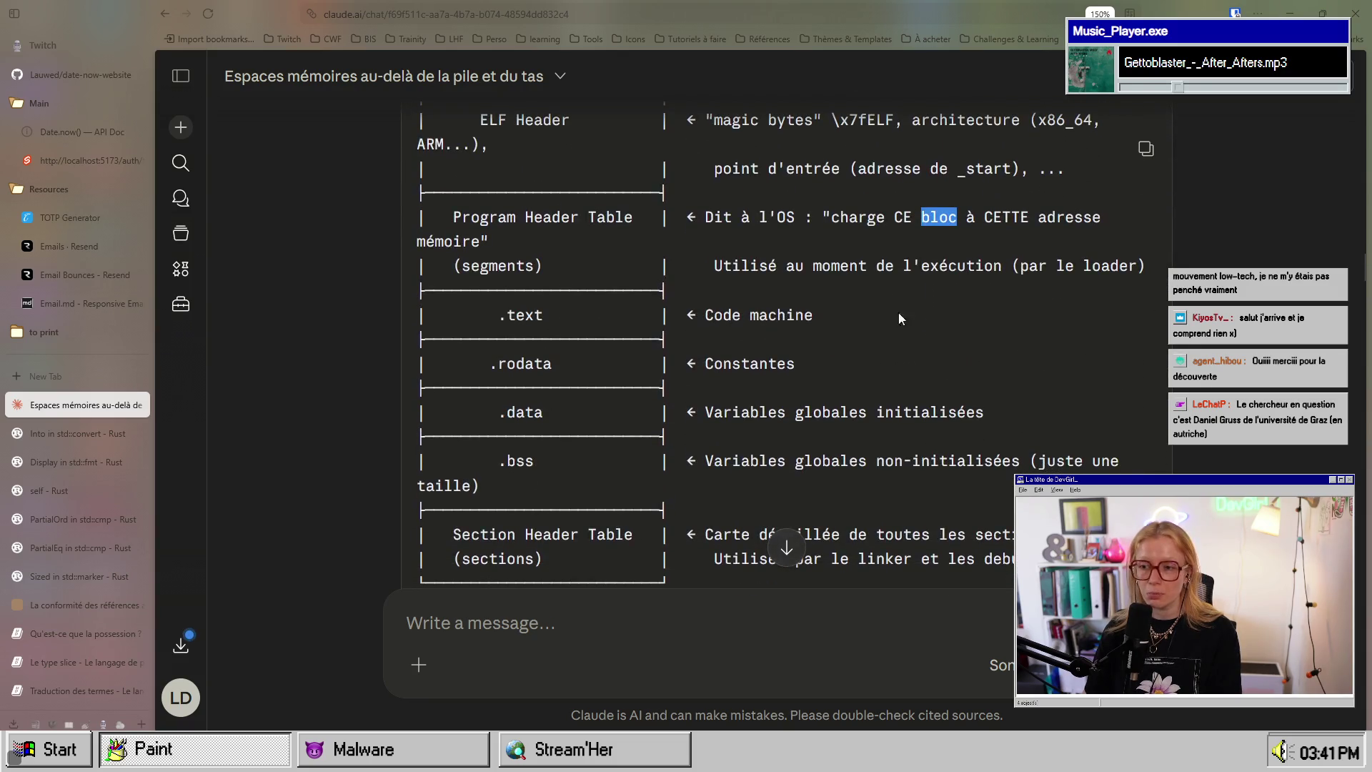
{"action": "scroll", "coordinate": [536, 337], "scroll_direction": "down", "scroll_amount": 3}
{"action": "scroll", "coordinate": [543, 325], "scroll_direction": "up", "scroll_amount": 3}
{"action": "left_click", "coordinate": [550, 311]}
{"action": "double_click", "coordinate": [551, 311]}
{"action": "left_click", "coordinate": [768, 314]}
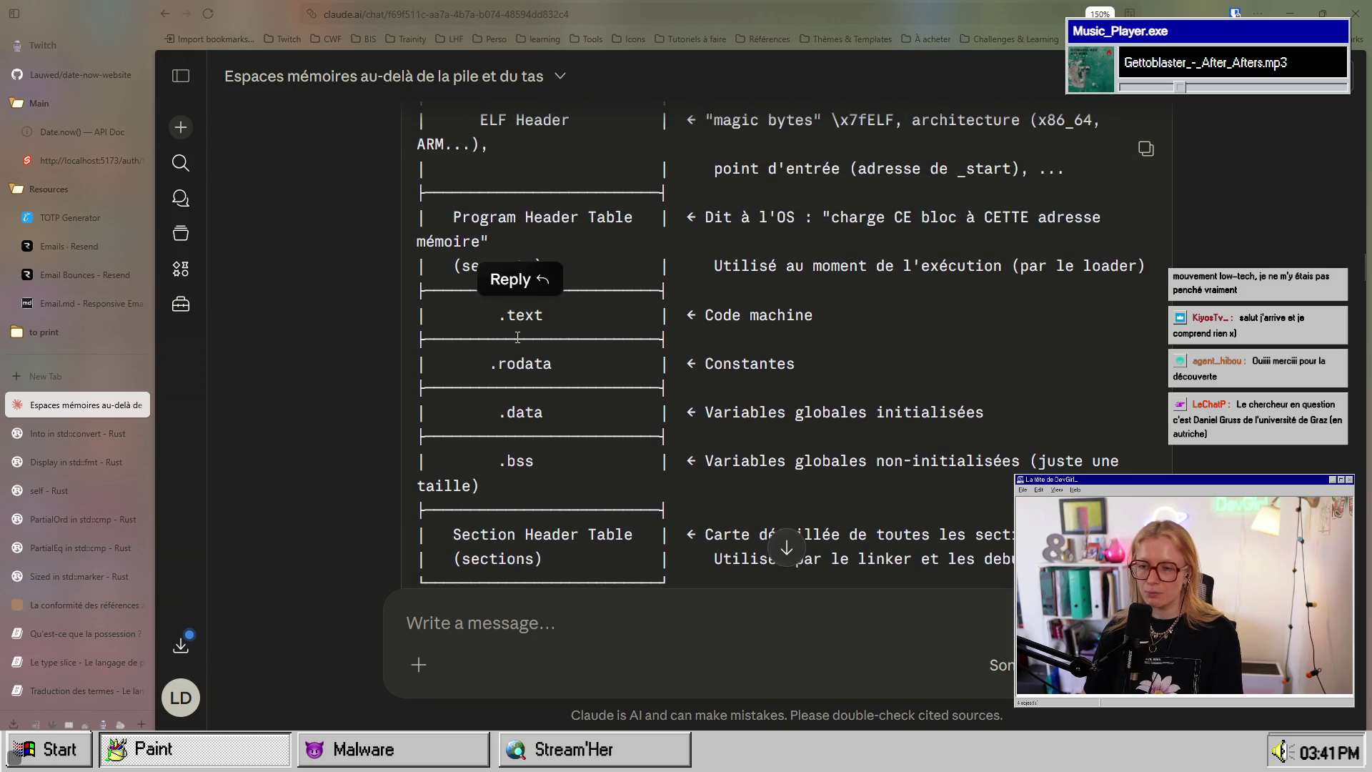
{"action": "left_click_drag", "start_coordinate": [812, 314], "coordinate": [714, 314]}
{"action": "mouse_move", "coordinate": [569, 362]}
{"action": "left_mouse_down"}
{"action": "mouse_move", "coordinate": [489, 363]}
{"action": "mouse_move", "coordinate": [554, 365]}
{"action": "mouse_move", "coordinate": [518, 368]}
{"action": "left_mouse_up"}
{"action": "left_click", "coordinate": [516, 364]}
{"action": "left_click_drag", "start_coordinate": [696, 365], "coordinate": [795, 365]}
{"action": "scroll", "coordinate": [777, 403], "scroll_direction": "down", "scroll_amount": 2}
{"action": "left_click_drag", "start_coordinate": [510, 301], "coordinate": [543, 301]}
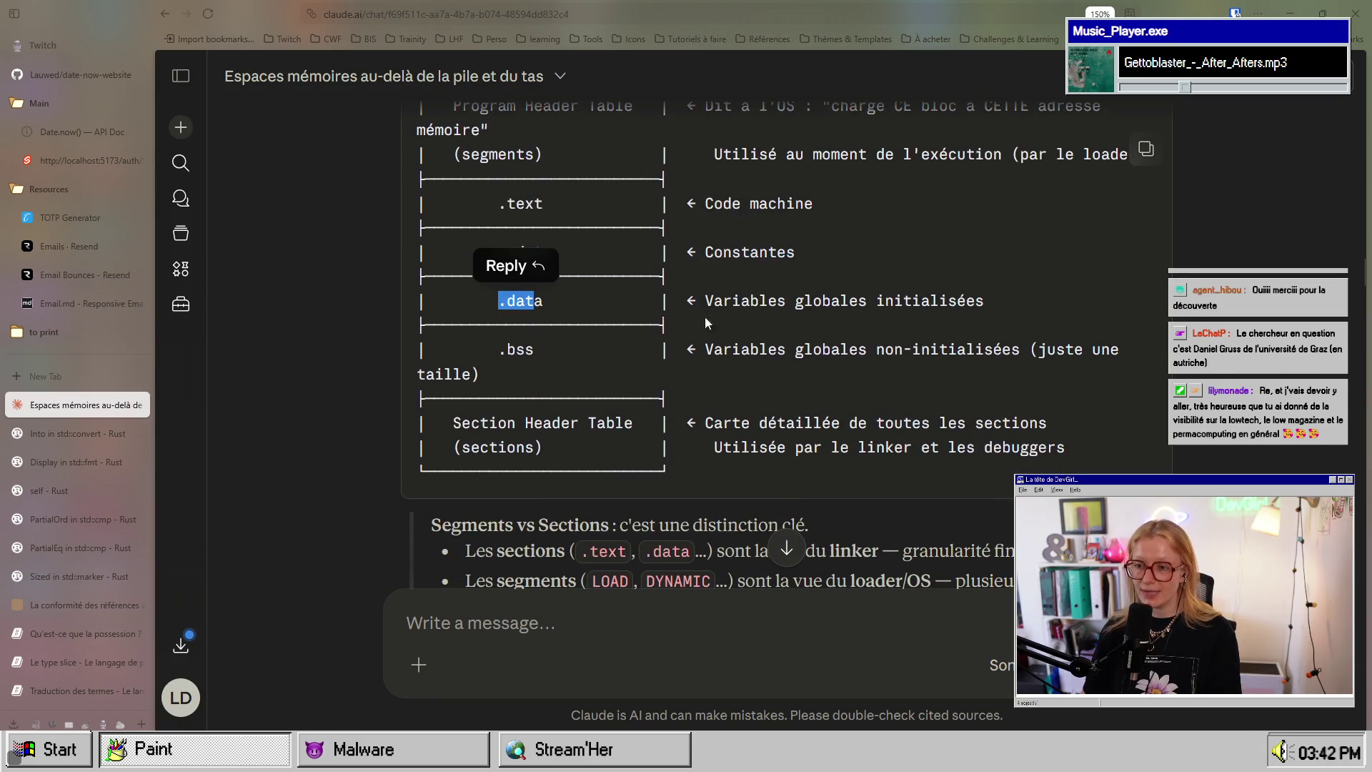
{"action": "left_click_drag", "start_coordinate": [705, 300], "coordinate": [980, 300]}
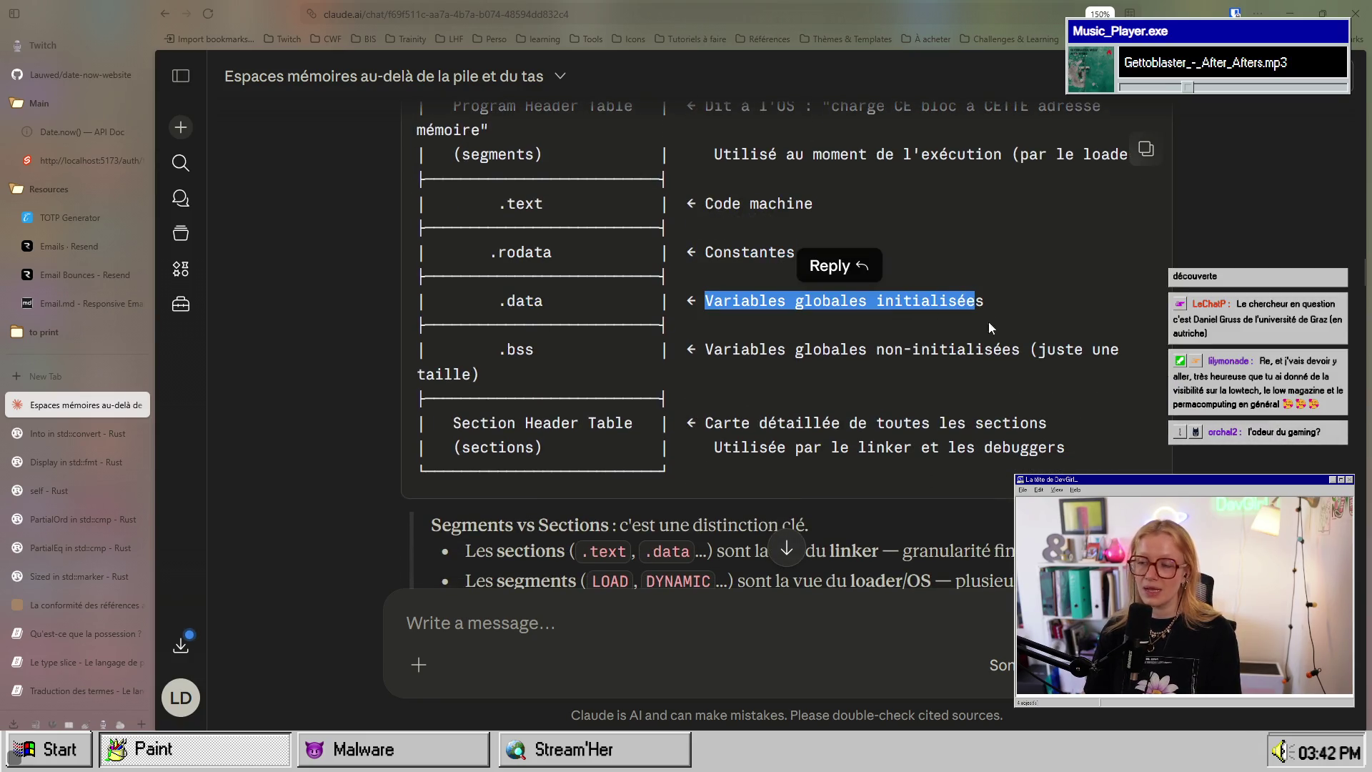
{"action": "left_click", "coordinate": [500, 349]}
{"action": "double_click", "coordinate": [500, 348]}
{"action": "left_click_drag", "start_coordinate": [705, 349], "coordinate": [1096, 364]}
{"action": "triple_click", "coordinate": [721, 359]}
{"action": "scroll", "coordinate": [885, 448], "scroll_direction": "down", "scroll_amount": 3}
{"action": "scroll", "coordinate": [573, 335], "scroll_direction": "up", "scroll_amount": 7}
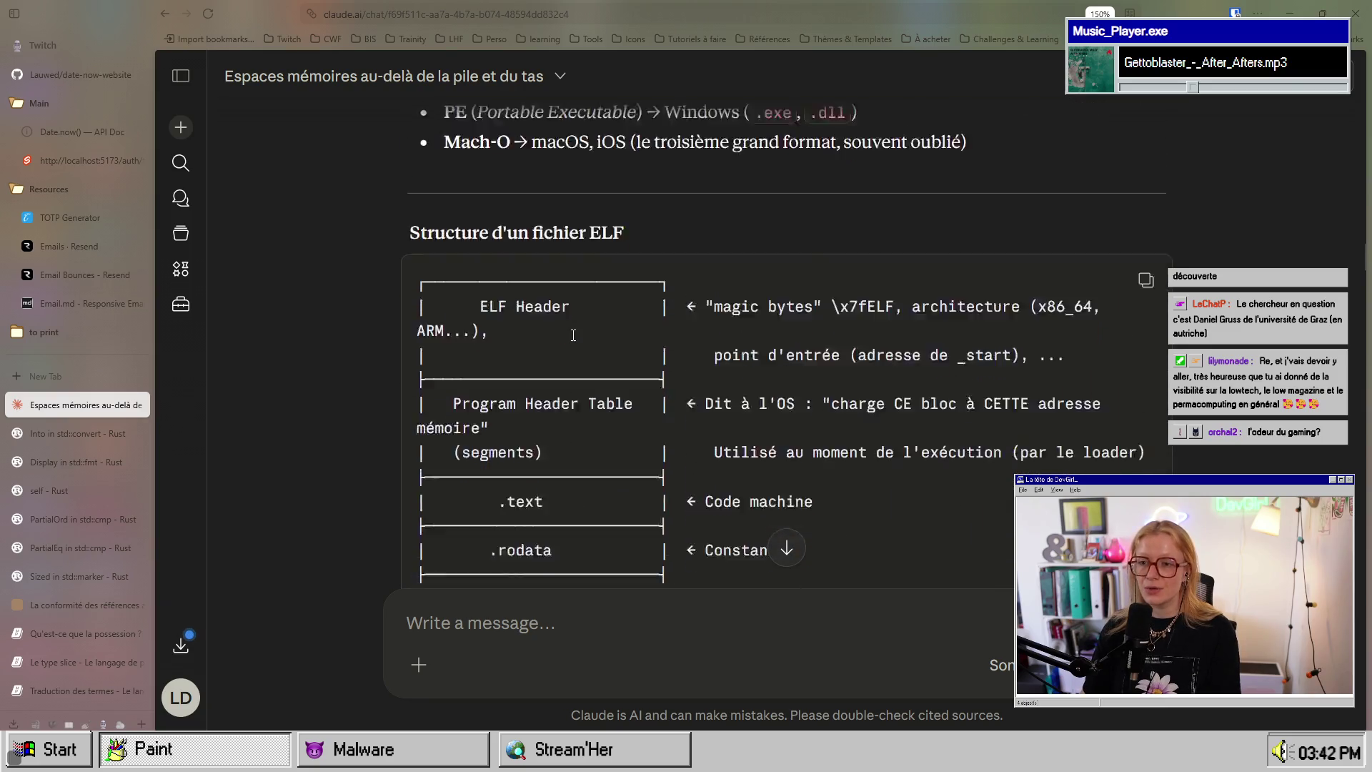
{"action": "scroll", "coordinate": [573, 335], "scroll_direction": "down", "scroll_amount": 6}
{"action": "left_click_drag", "start_coordinate": [460, 313], "coordinate": [633, 320]}
{"action": "scroll", "coordinate": [469, 448], "scroll_direction": "up", "scroll_amount": 2}
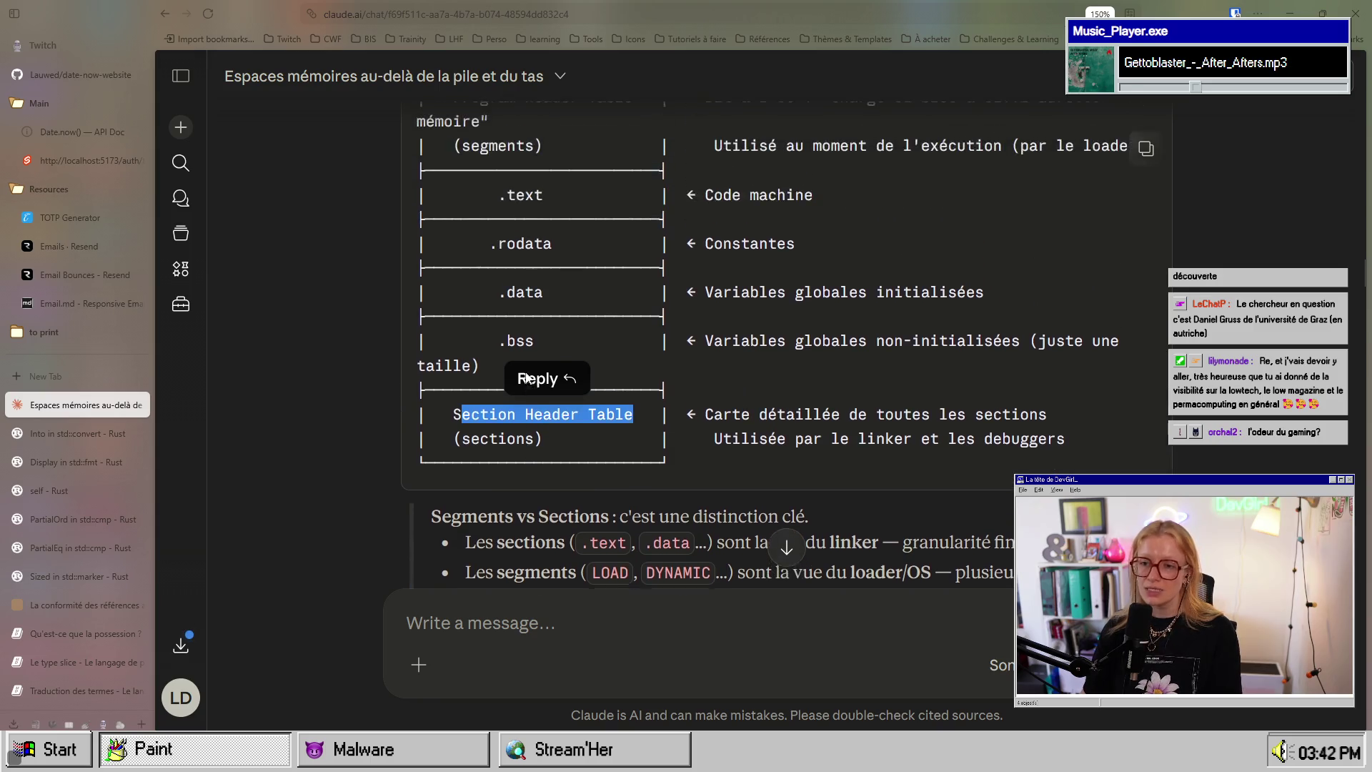
{"action": "double_click", "coordinate": [469, 448]}
{"action": "left_click_drag", "start_coordinate": [723, 423], "coordinate": [1046, 423]}
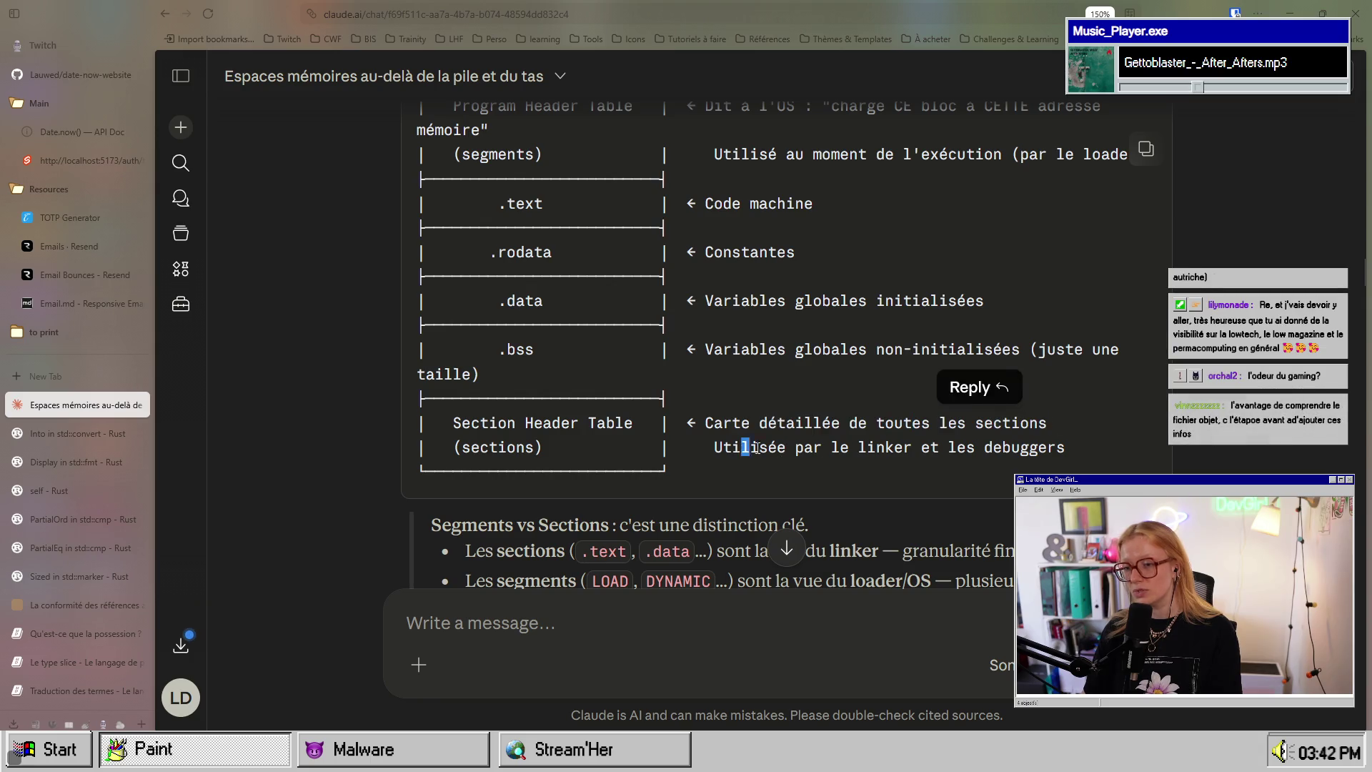
{"action": "left_click_drag", "start_coordinate": [741, 446], "coordinate": [1020, 447]}
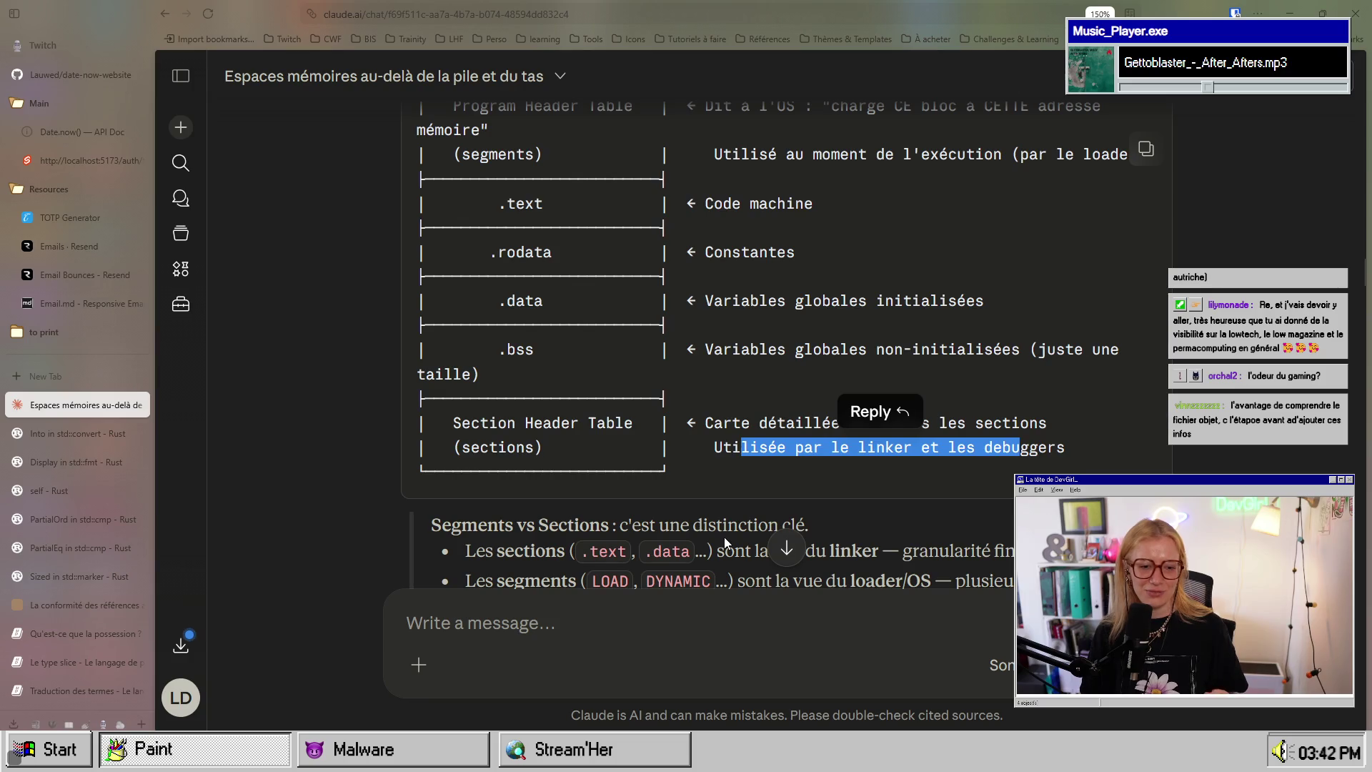
{"action": "scroll", "coordinate": [723, 537], "scroll_direction": "up", "scroll_amount": 3}
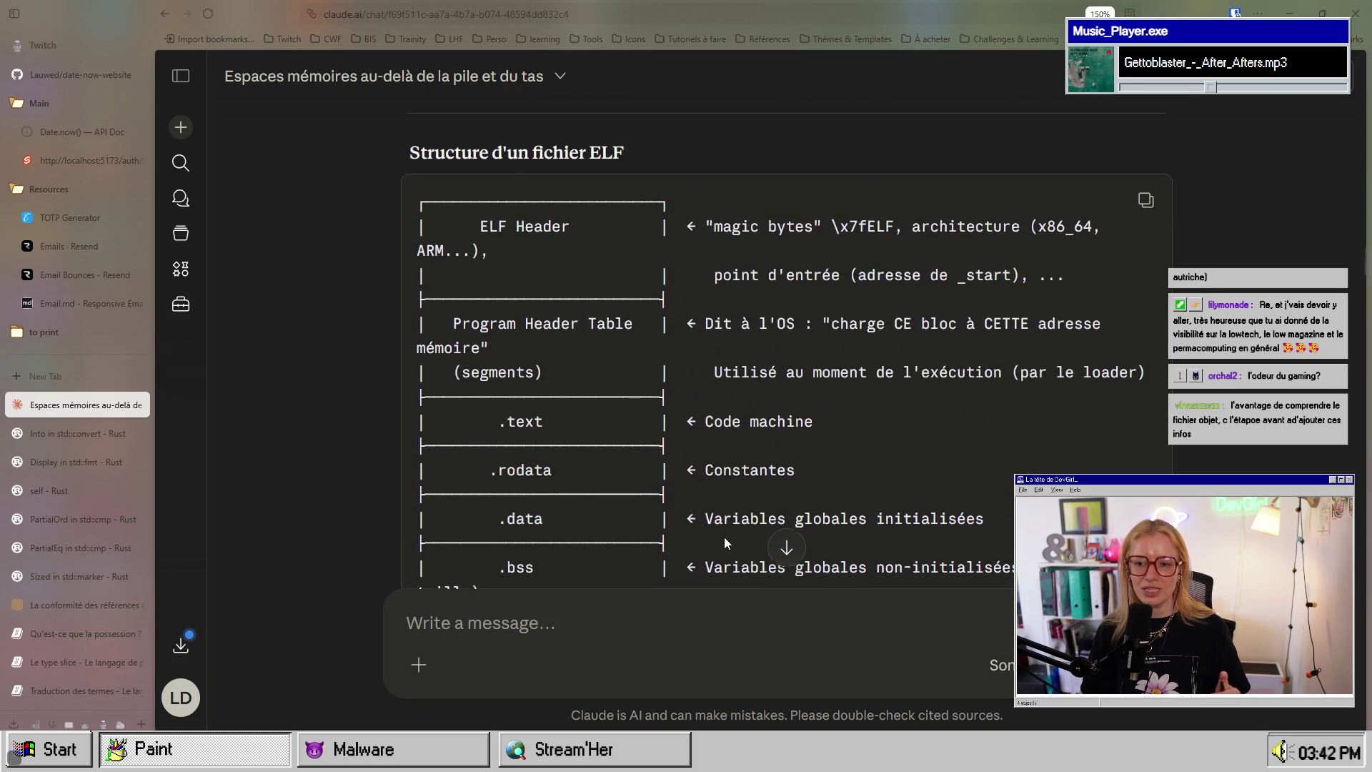
{"action": "scroll", "coordinate": [724, 543], "scroll_direction": "down", "scroll_amount": 5}
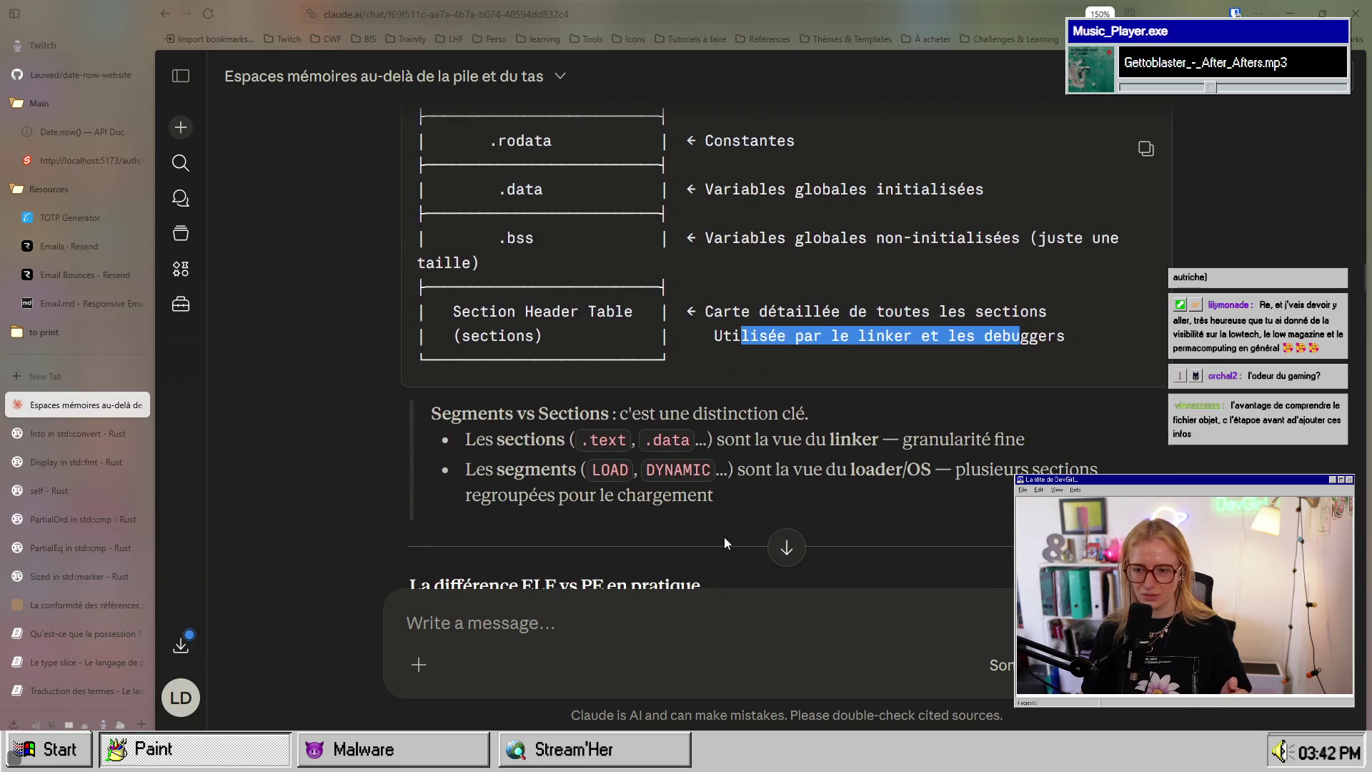
{"action": "scroll", "coordinate": [725, 537], "scroll_direction": "down", "scroll_amount": 3}
{"action": "scroll", "coordinate": [724, 538], "scroll_direction": "up", "scroll_amount": 3}
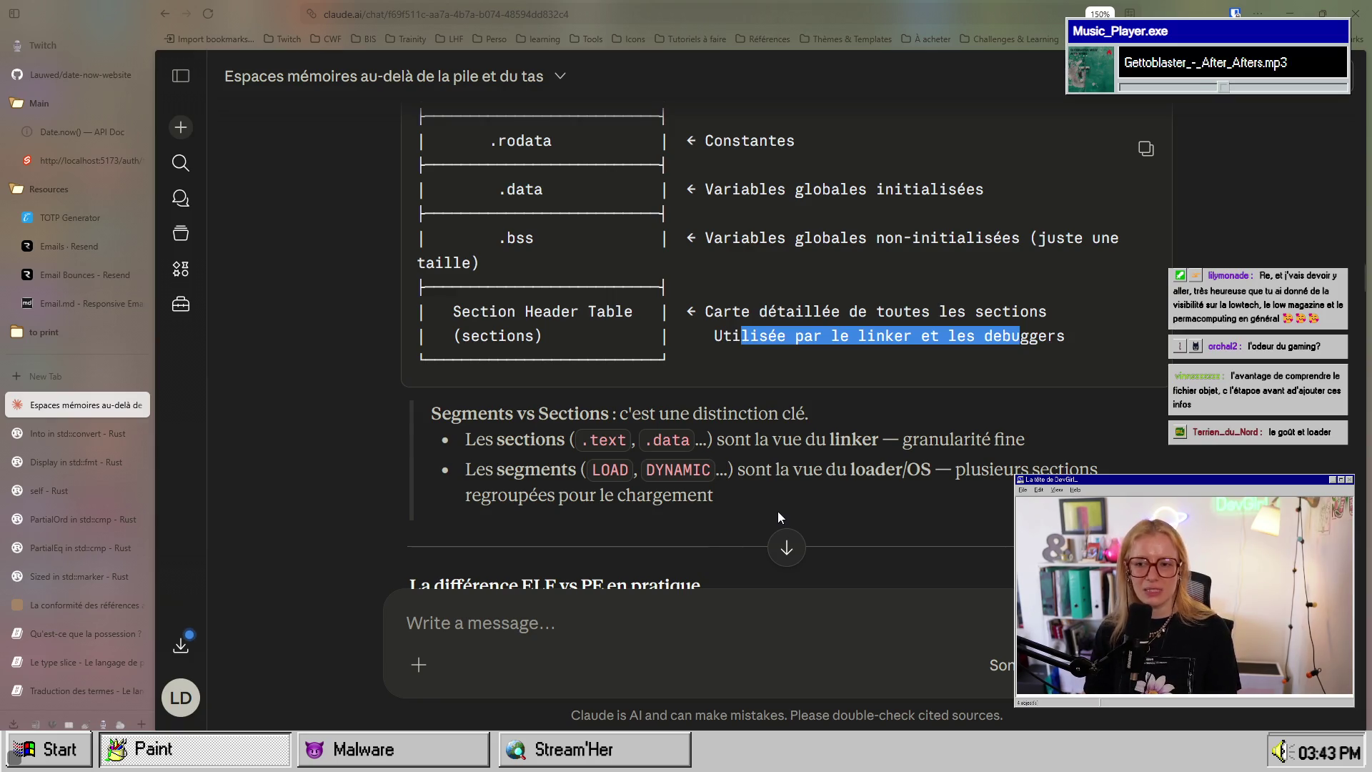
{"action": "scroll", "coordinate": [778, 512], "scroll_direction": "up", "scroll_amount": 2}
{"action": "scroll", "coordinate": [778, 512], "scroll_direction": "down", "scroll_amount": 2}
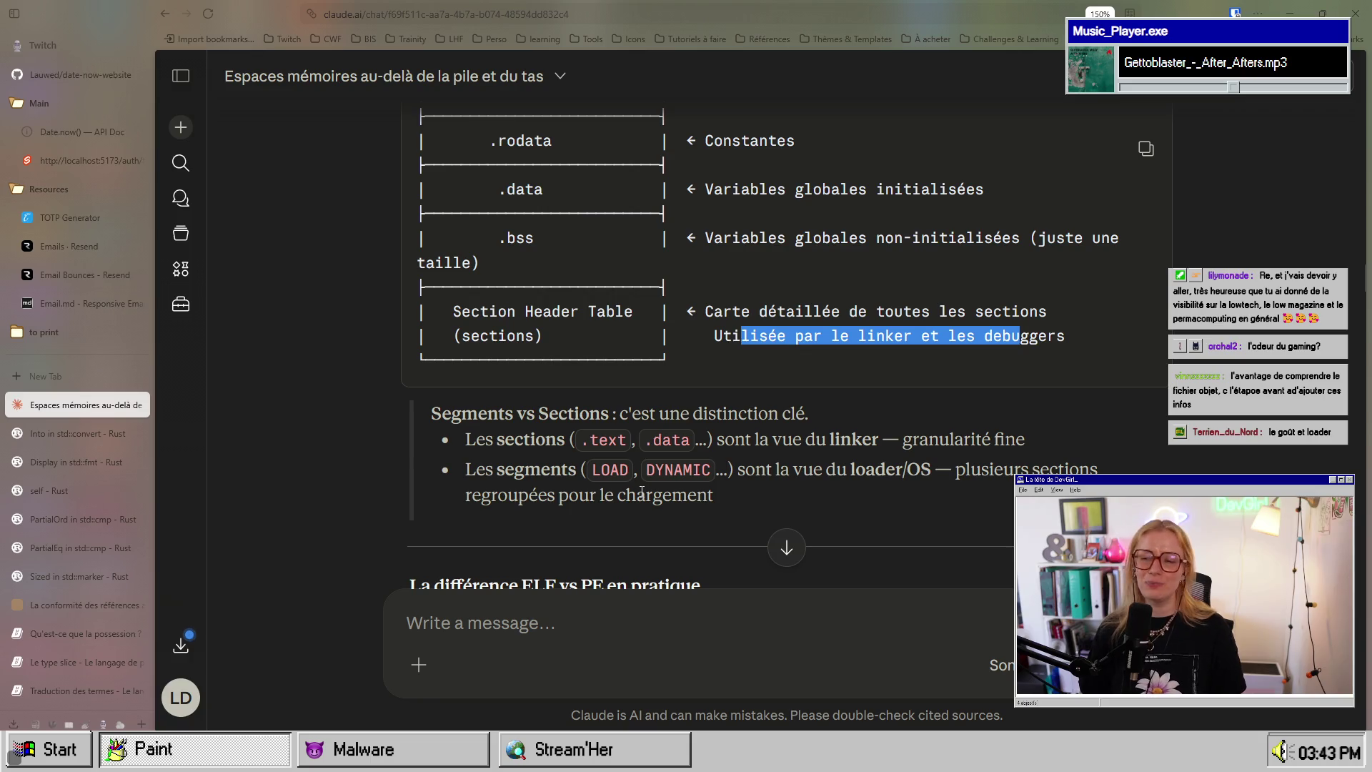
{"action": "scroll", "coordinate": [641, 486], "scroll_direction": "up", "scroll_amount": 8}
{"action": "scroll", "coordinate": [660, 466], "scroll_direction": "down", "scroll_amount": 7}
{"action": "scroll", "coordinate": [662, 468], "scroll_direction": "down", "scroll_amount": 6}
{"action": "scroll", "coordinate": [629, 457], "scroll_direction": "up", "scroll_amount": 5}
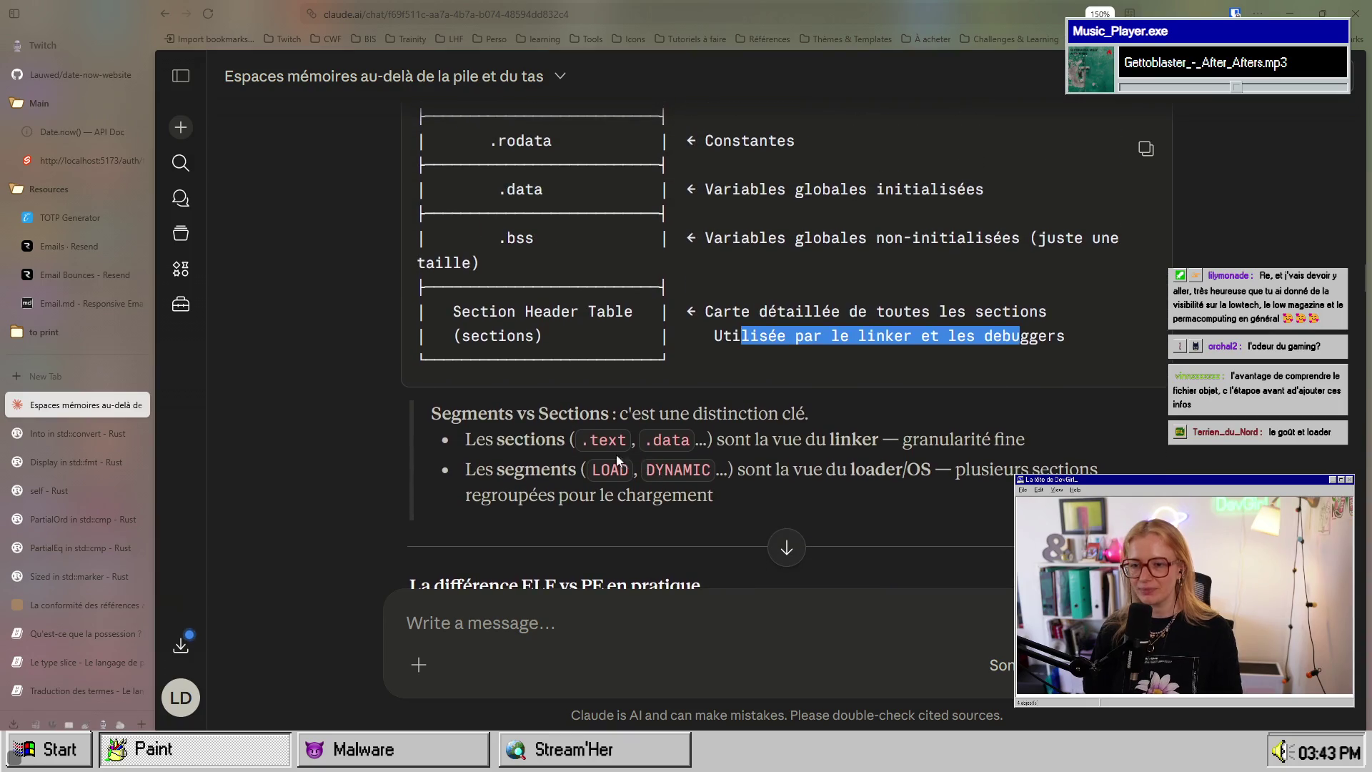
{"action": "left_click_drag", "start_coordinate": [439, 421], "coordinate": [808, 414]}
{"action": "left_click", "coordinate": [663, 418]}
{"action": "left_click_drag", "start_coordinate": [476, 440], "coordinate": [640, 439]}
{"action": "scroll", "coordinate": [705, 424], "scroll_direction": "up", "scroll_amount": 3}
{"action": "scroll", "coordinate": [746, 447], "scroll_direction": "down", "scroll_amount": 3}
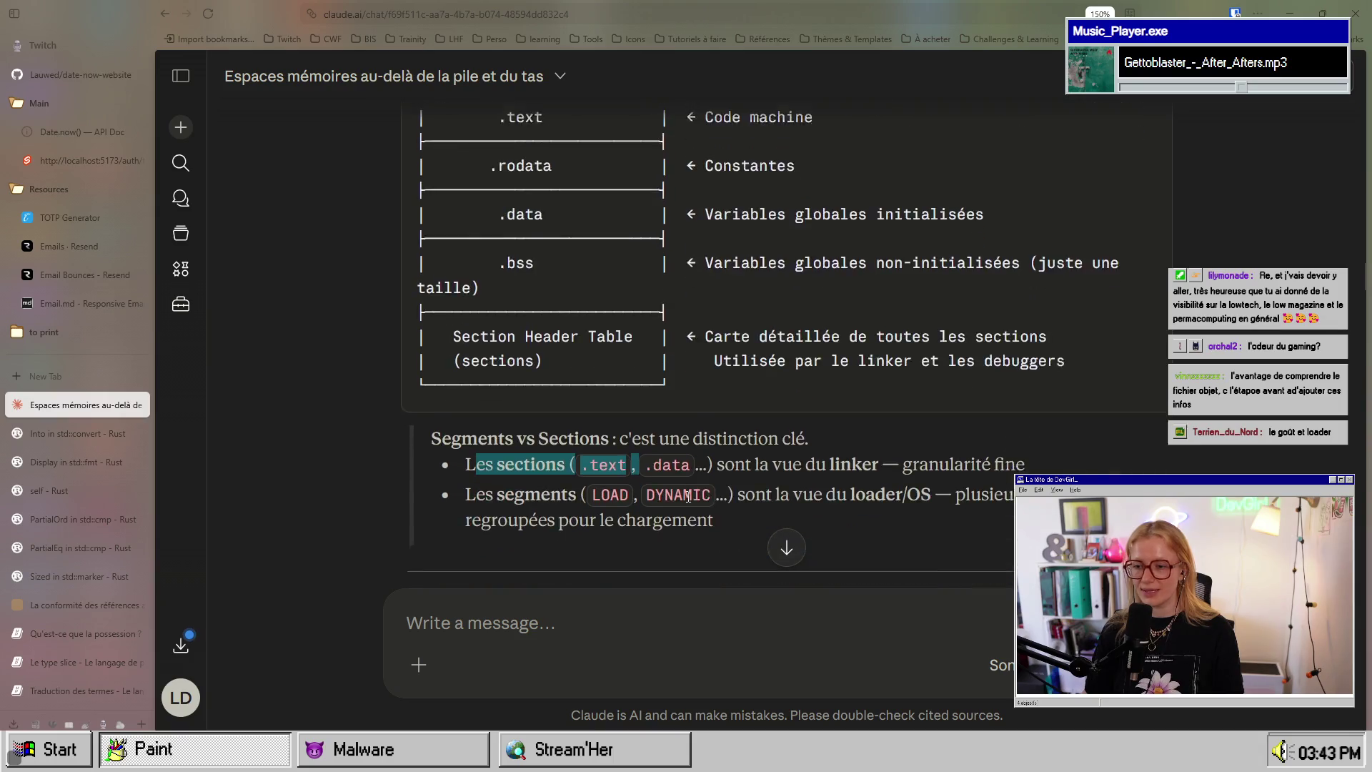
{"action": "left_click", "coordinate": [747, 447]}
{"action": "left_click_drag", "start_coordinate": [734, 440], "coordinate": [1025, 440]}
{"action": "scroll", "coordinate": [646, 484], "scroll_direction": "up", "scroll_amount": 3}
{"action": "scroll", "coordinate": [572, 475], "scroll_direction": "down", "scroll_amount": 3}
{"action": "left_click", "coordinate": [493, 470]}
{"action": "mouse_move", "coordinate": [493, 470]}
{"action": "left_mouse_down"}
{"action": "mouse_move", "coordinate": [699, 470]}
{"action": "mouse_move", "coordinate": [854, 498]}
{"action": "mouse_move", "coordinate": [844, 470]}
{"action": "mouse_move", "coordinate": [1085, 471]}
{"action": "left_mouse_up"}
{"action": "left_click", "coordinate": [969, 474]}
{"action": "left_click_drag", "start_coordinate": [472, 495], "coordinate": [713, 500]}
{"action": "scroll", "coordinate": [753, 507], "scroll_direction": "up", "scroll_amount": 2}
{"action": "scroll", "coordinate": [753, 507], "scroll_direction": "down", "scroll_amount": 5}
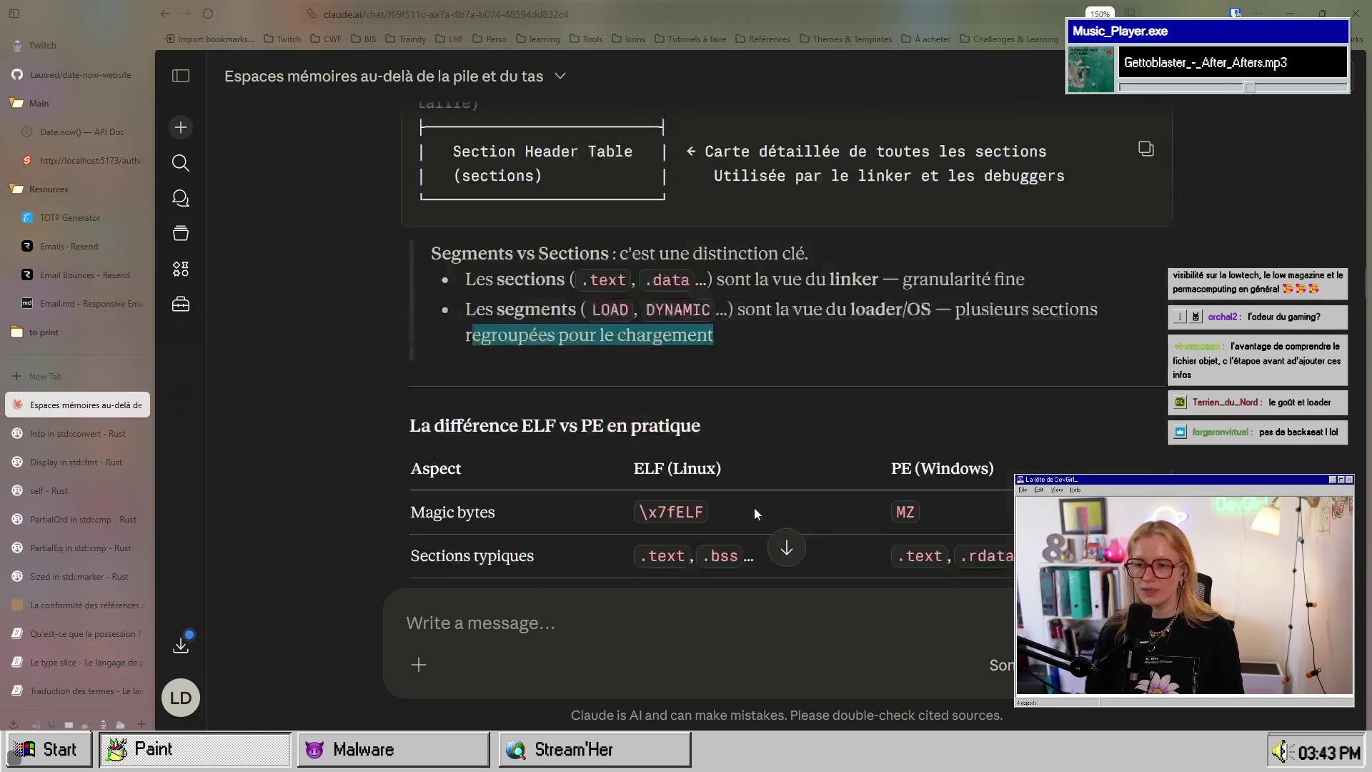
{"action": "scroll", "coordinate": [476, 381], "scroll_direction": "up", "scroll_amount": 4}
{"action": "scroll", "coordinate": [718, 492], "scroll_direction": "down", "scroll_amount": 1}
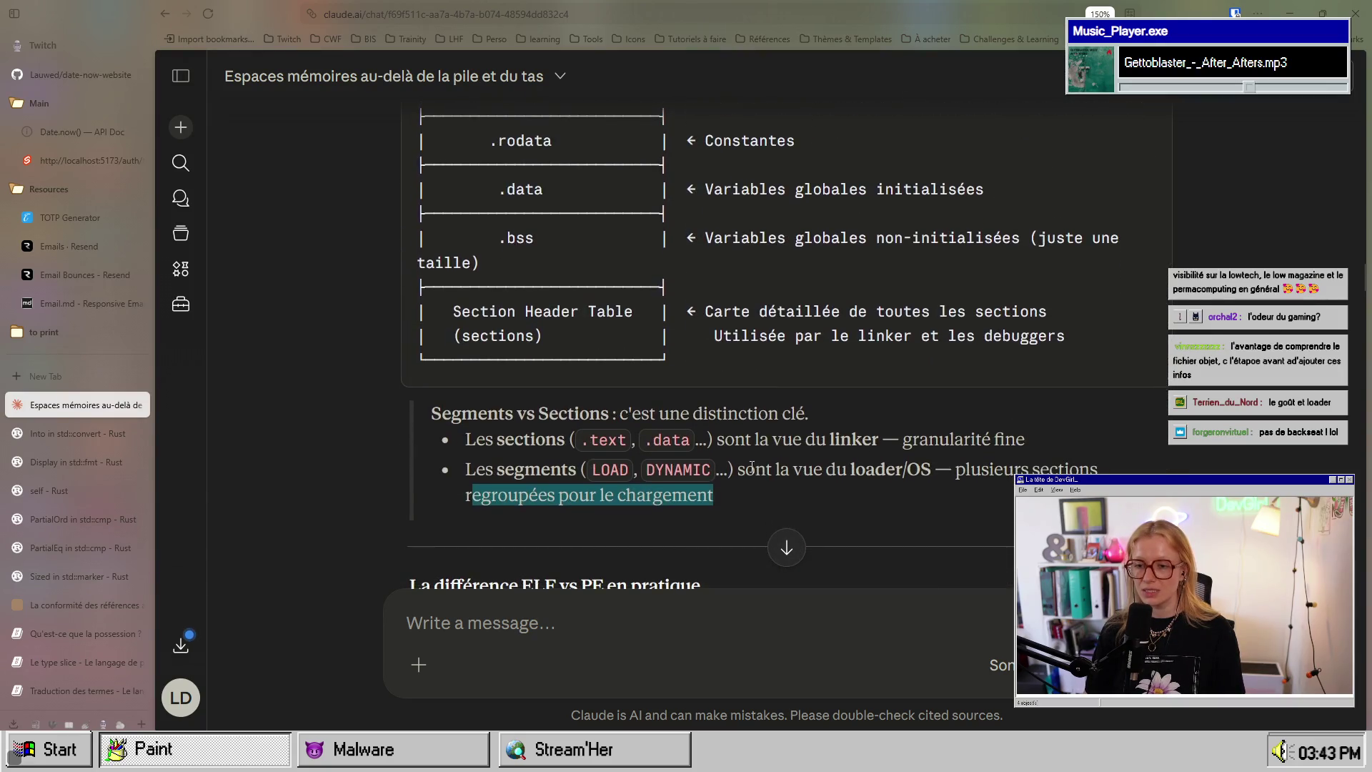
{"action": "mouse_move", "coordinate": [715, 494]}
{"action": "left_mouse_down"}
{"action": "mouse_move", "coordinate": [423, 401]}
{"action": "mouse_move", "coordinate": [435, 405]}
{"action": "left_mouse_up"}
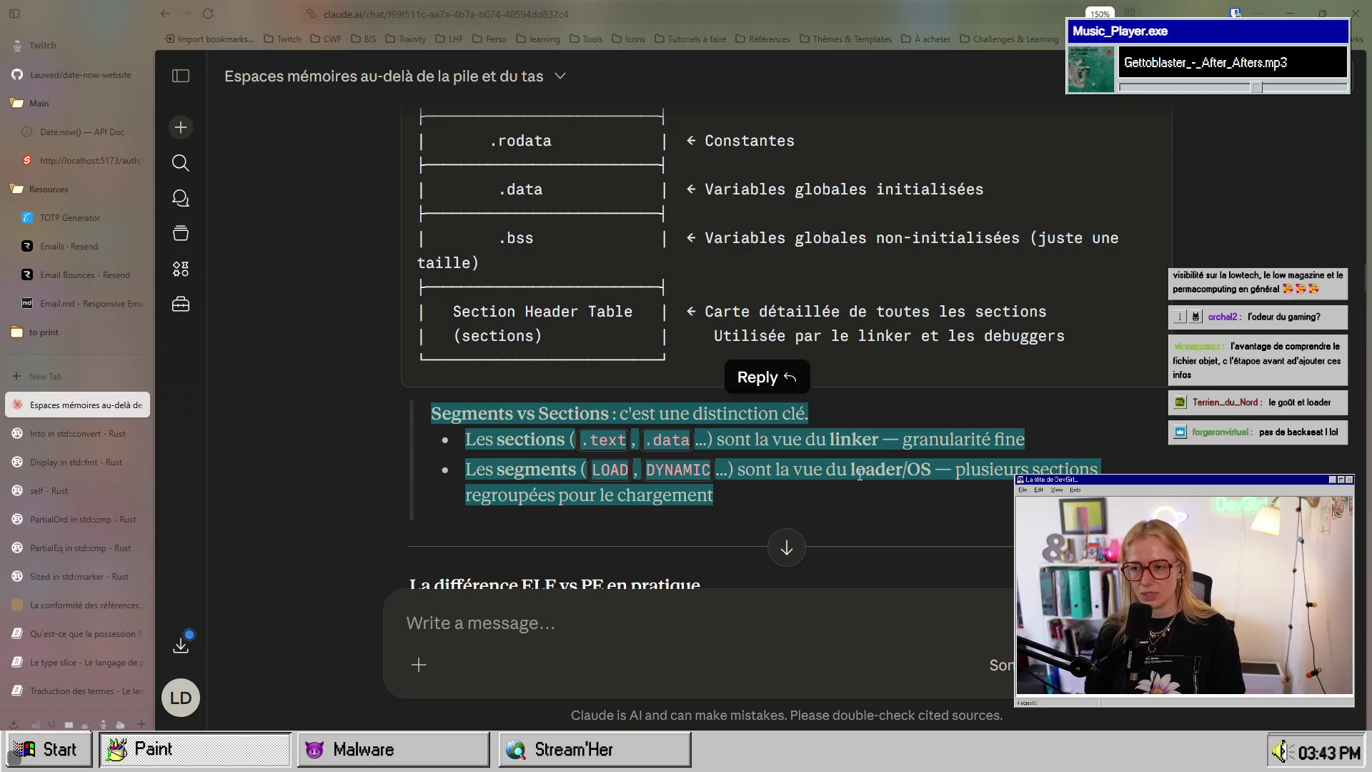
{"action": "scroll", "coordinate": [859, 474], "scroll_direction": "up", "scroll_amount": 5}
{"action": "scroll", "coordinate": [858, 474], "scroll_direction": "down", "scroll_amount": 7}
{"action": "scroll", "coordinate": [859, 474], "scroll_direction": "up", "scroll_amount": 6}
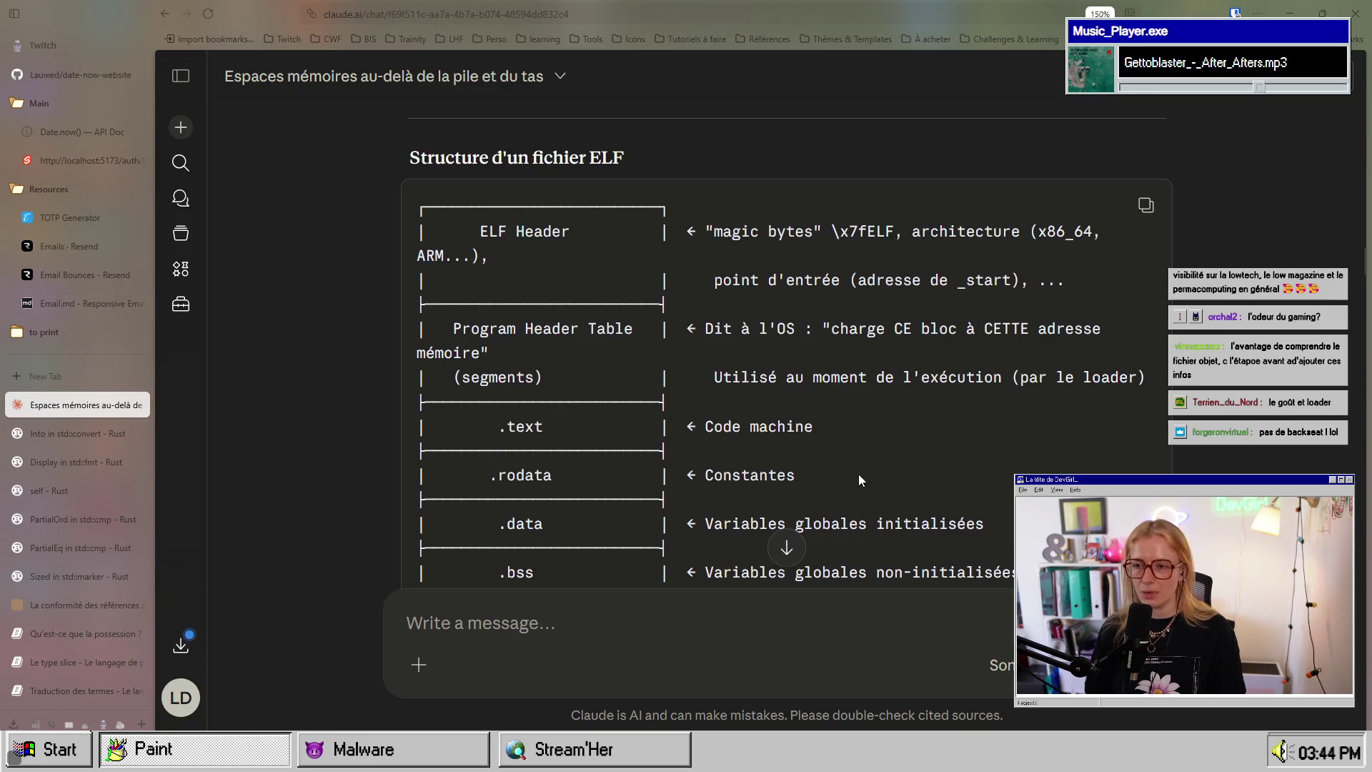
{"action": "scroll", "coordinate": [854, 473], "scroll_direction": "down", "scroll_amount": 1}
{"action": "scroll", "coordinate": [828, 485], "scroll_direction": "up", "scroll_amount": 1}
{"action": "scroll", "coordinate": [606, 260], "scroll_direction": "down", "scroll_amount": 6}
{"action": "left_click_drag", "start_coordinate": [431, 304], "coordinate": [714, 389]}
{"action": "scroll", "coordinate": [791, 430], "scroll_direction": "up", "scroll_amount": 9}
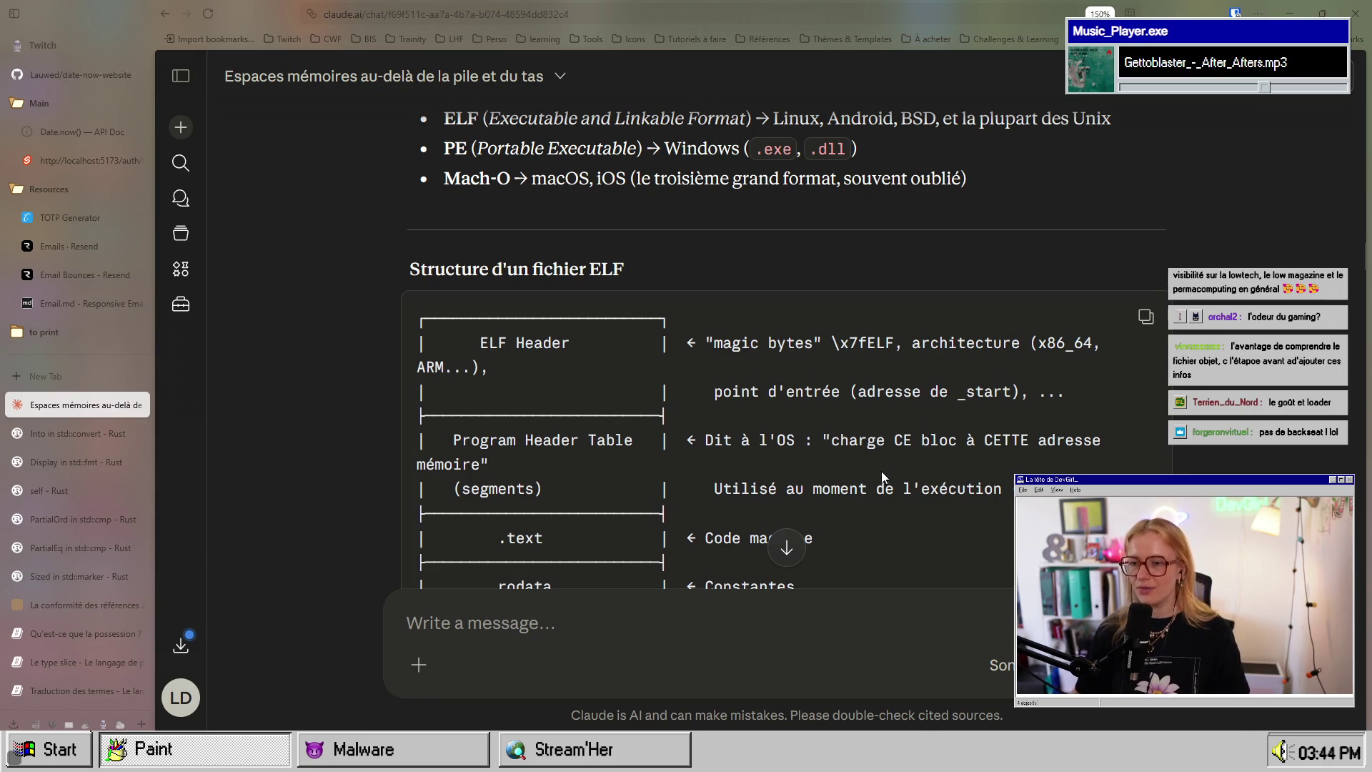
{"action": "scroll", "coordinate": [600, 385], "scroll_direction": "down", "scroll_amount": 7}
{"action": "scroll", "coordinate": [807, 427], "scroll_direction": "down", "scroll_amount": 3}
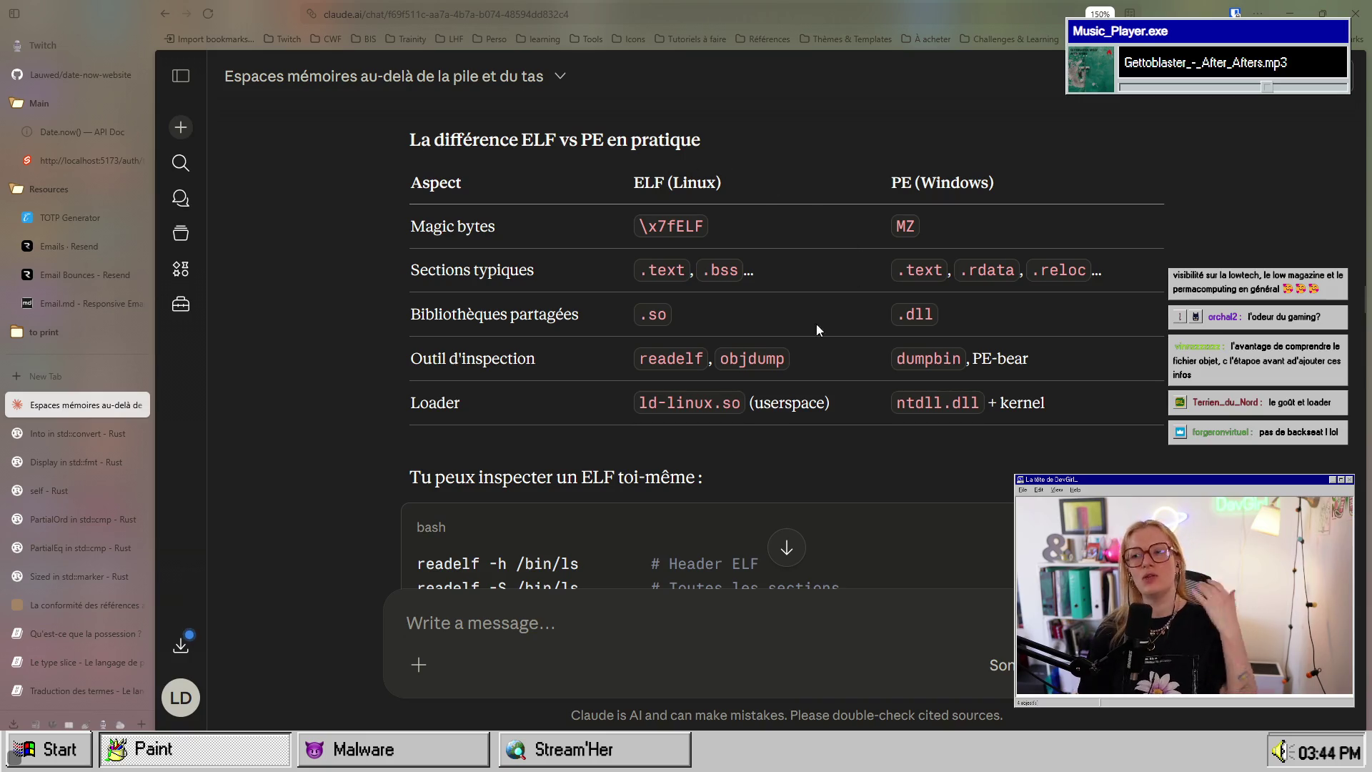
{"action": "scroll", "coordinate": [825, 315], "scroll_direction": "up", "scroll_amount": 10}
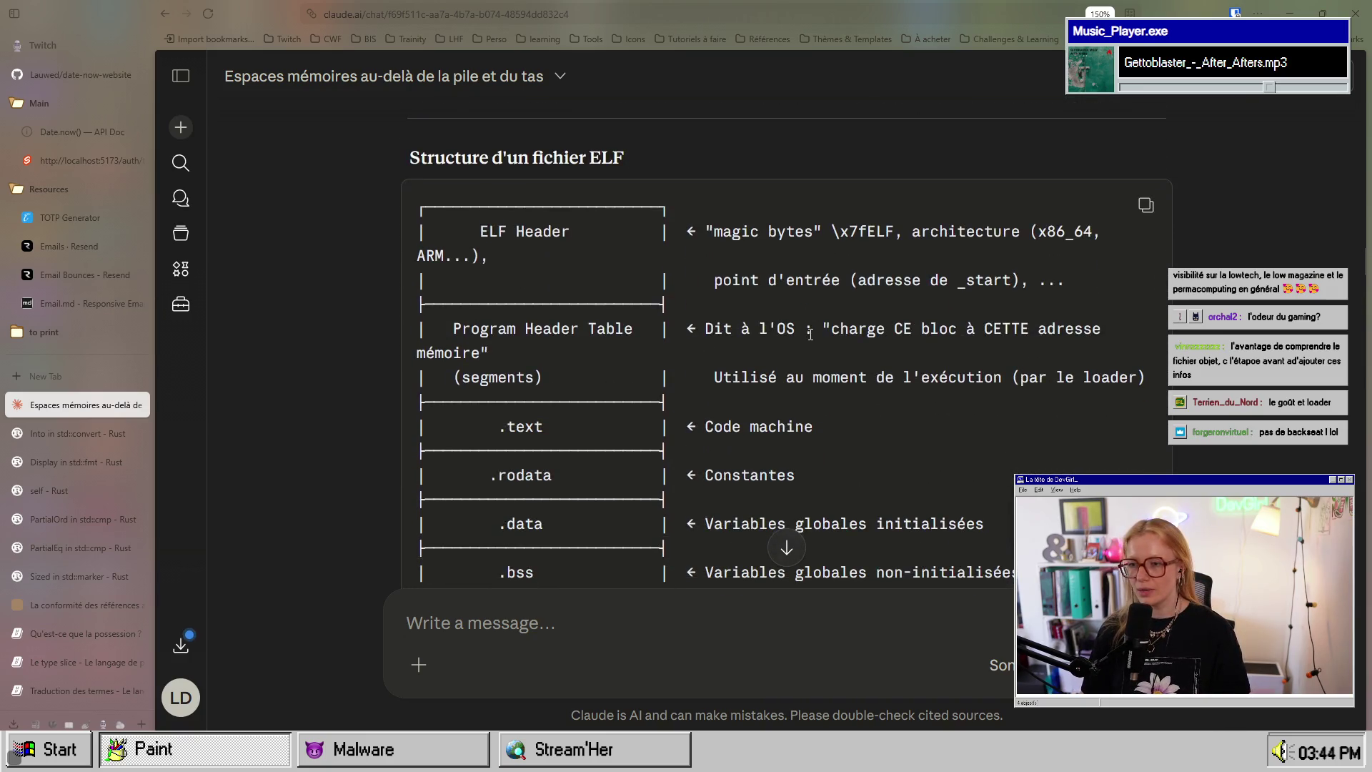
{"action": "left_click_drag", "start_coordinate": [822, 231], "coordinate": [703, 238]}
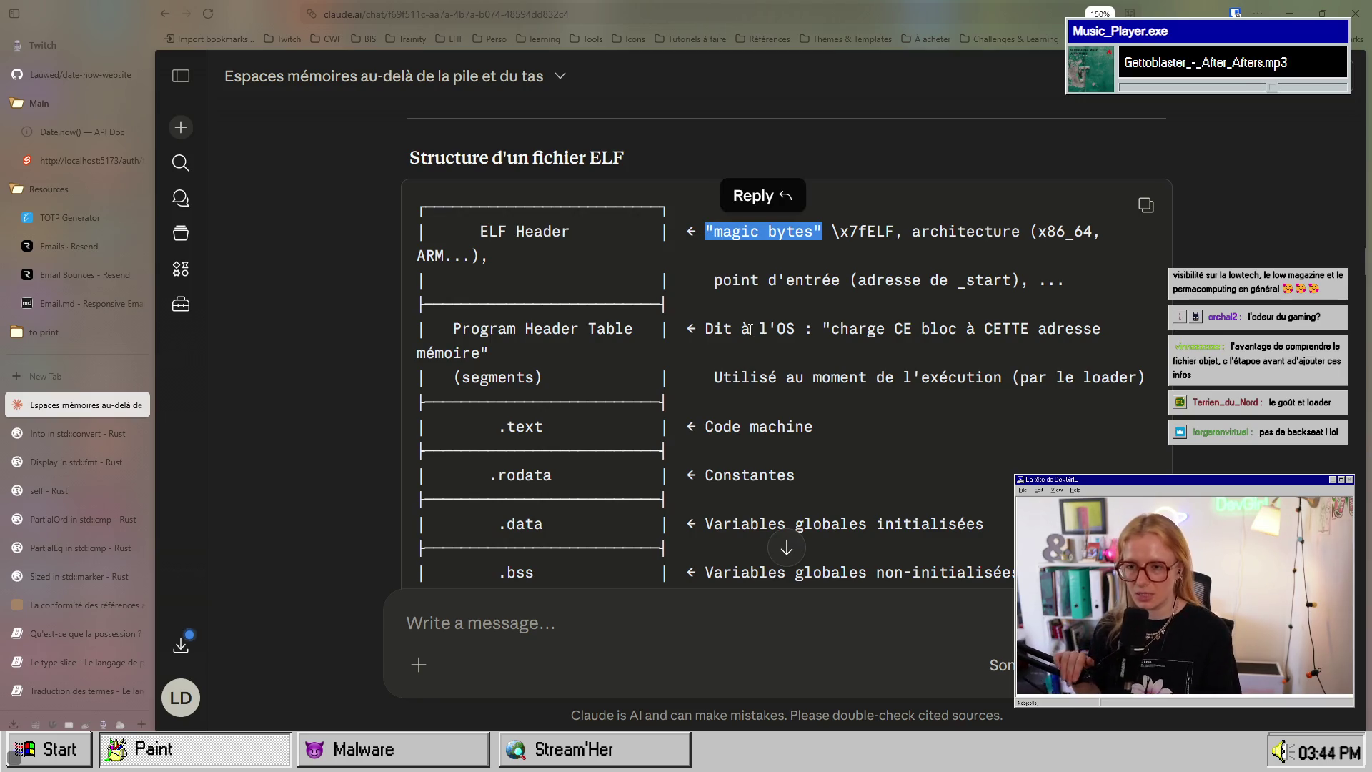
Step: Search 'ELF header magic bytes' in a new tab and scroll the results
{"action": "key", "text": "ctrl+t"}
{"action": "type", "text": "ELF"}
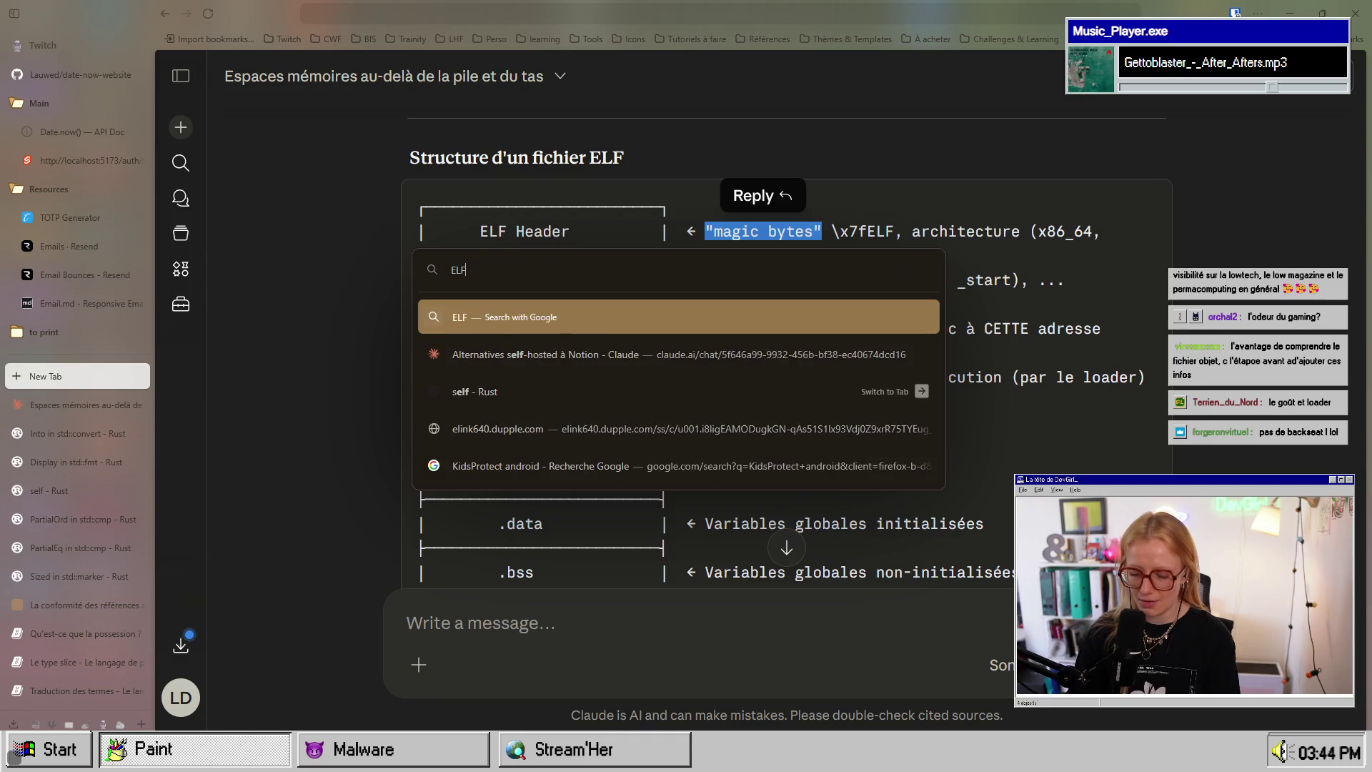
{"action": "type", "text": " header magic bytes"}
{"action": "key", "text": "Return"}
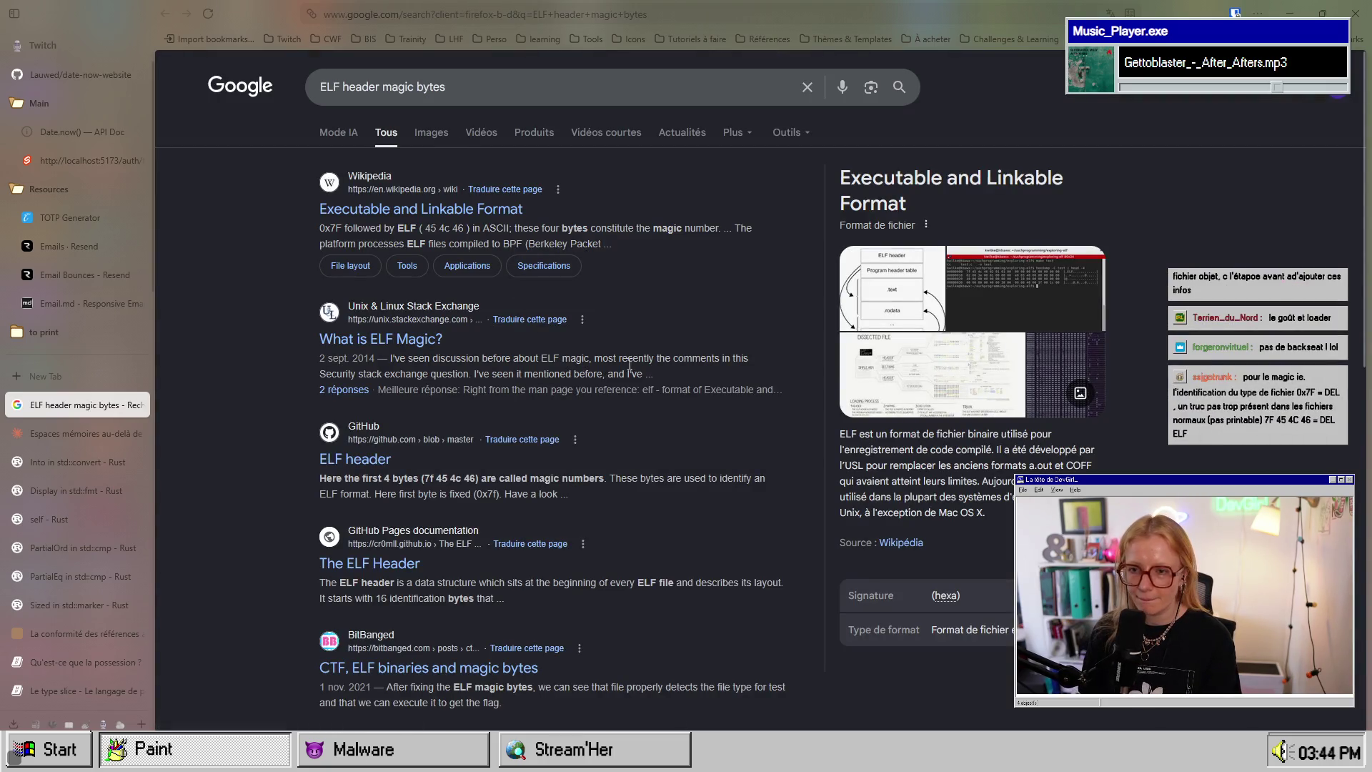
{"action": "scroll", "coordinate": [637, 388], "scroll_direction": "down", "scroll_amount": 3}
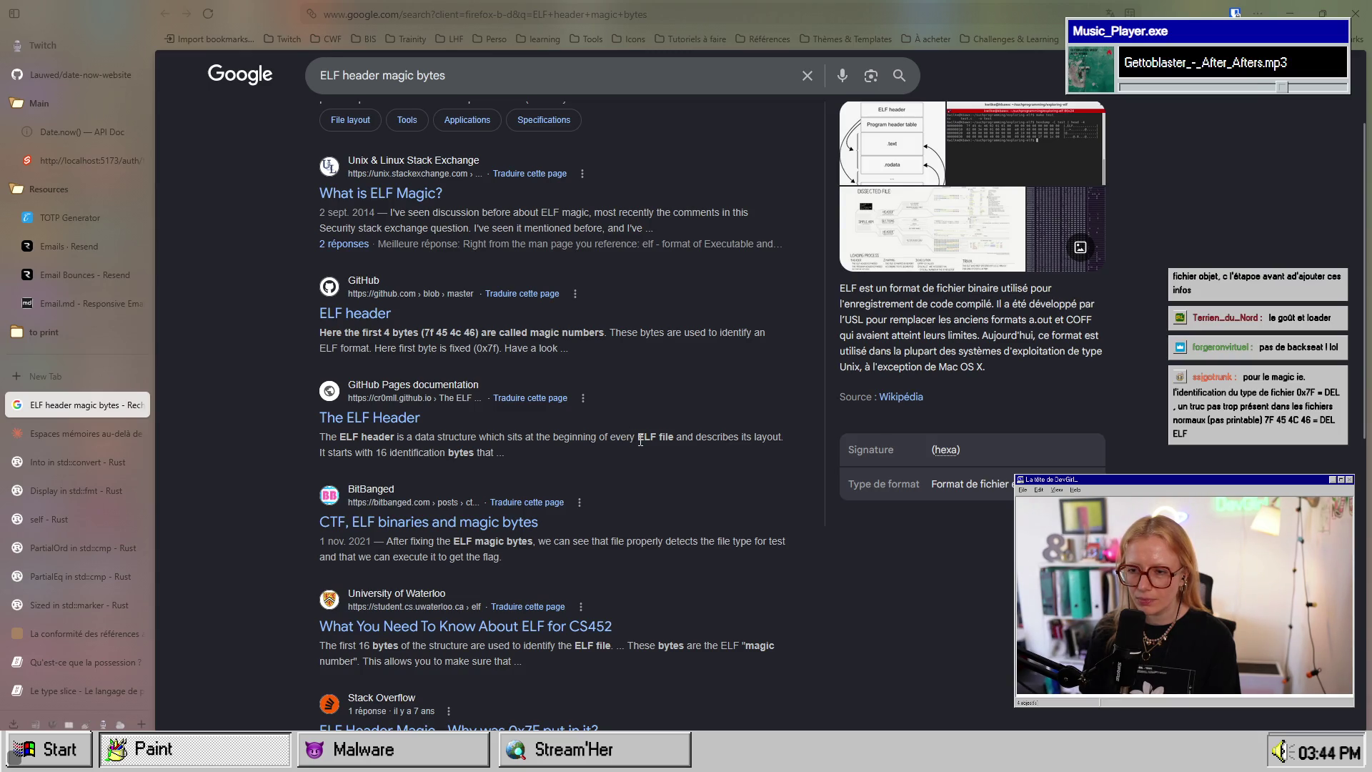
Step: Open the GitHub ELF header result, then the BINARY_DISSECTION_COURSE repository in a new tab
{"action": "left_click", "coordinate": [328, 315]}
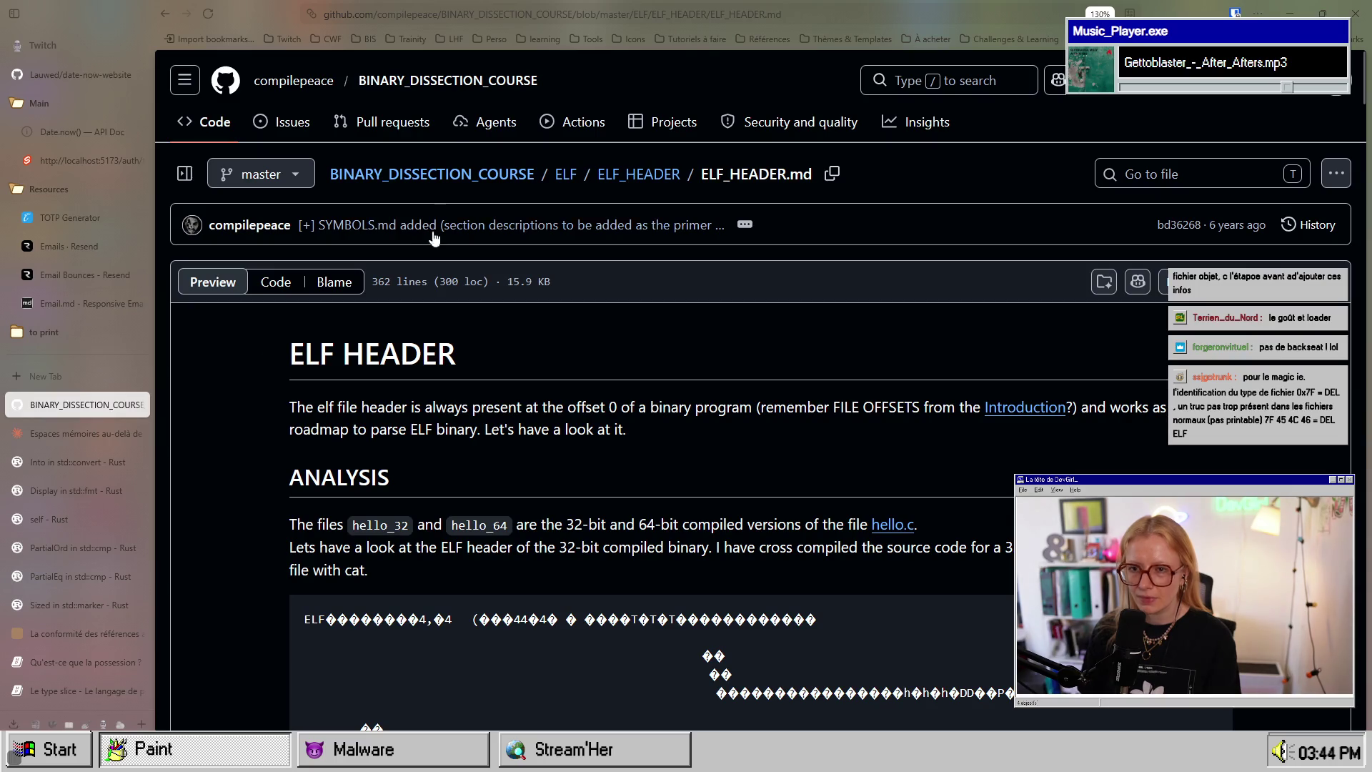
{"action": "middle_click", "coordinate": [469, 86]}
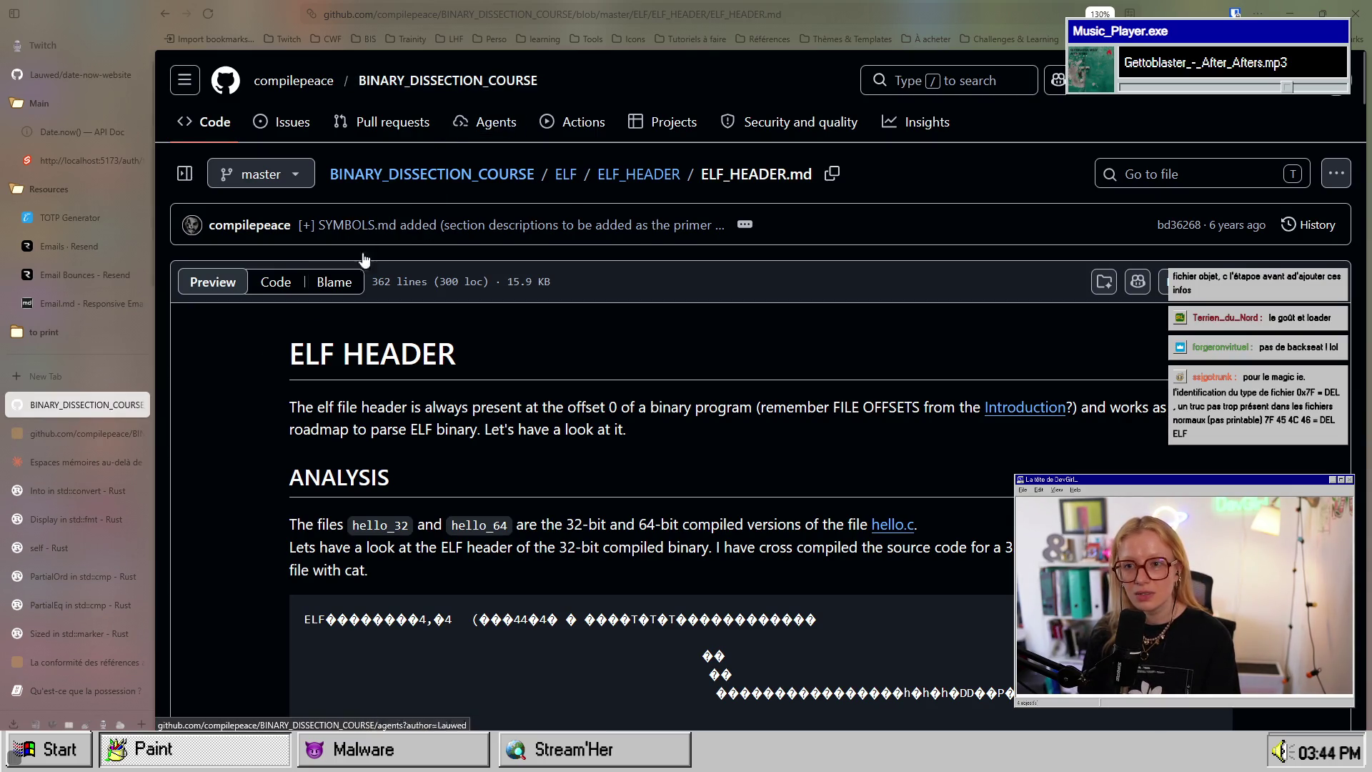
{"action": "left_click", "coordinate": [78, 434]}
Step: Scroll through the repository's Binary Dissection Primer README
{"action": "scroll", "coordinate": [503, 401], "scroll_direction": "down", "scroll_amount": 5}
{"action": "scroll", "coordinate": [503, 400], "scroll_direction": "up", "scroll_amount": 5}
{"action": "scroll", "coordinate": [503, 401], "scroll_direction": "down", "scroll_amount": 4}
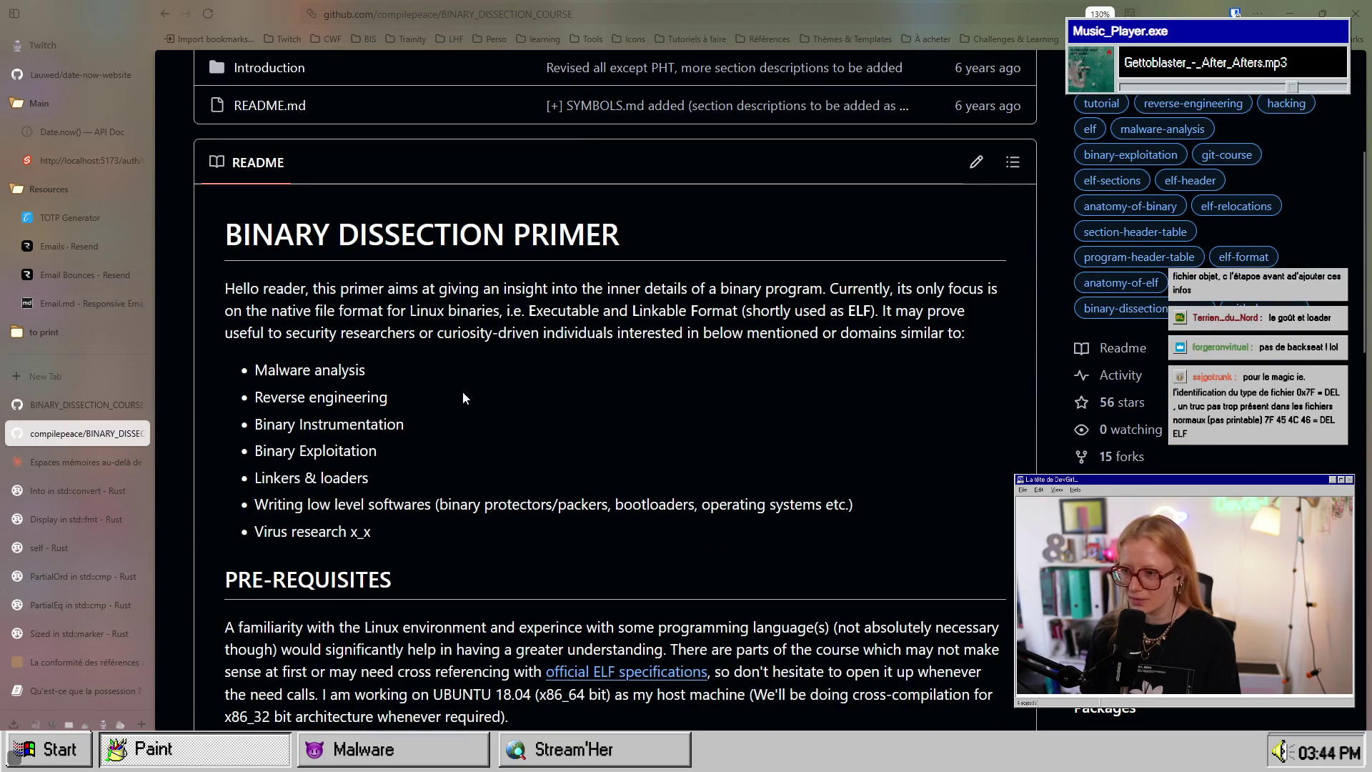
{"action": "scroll", "coordinate": [463, 397], "scroll_direction": "down", "scroll_amount": 8}
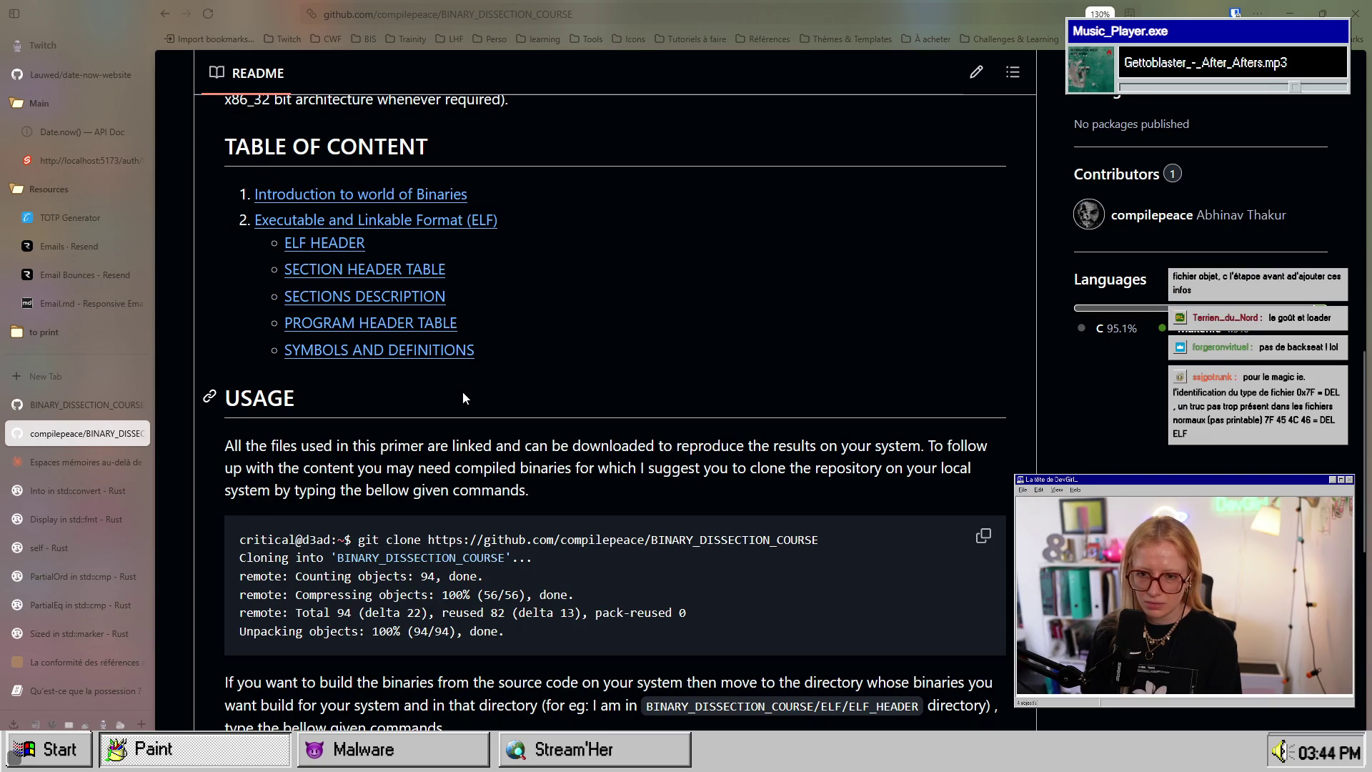
{"action": "scroll", "coordinate": [463, 398], "scroll_direction": "down", "scroll_amount": 6}
{"action": "scroll", "coordinate": [463, 398], "scroll_direction": "up", "scroll_amount": 8}
{"action": "scroll", "coordinate": [463, 397], "scroll_direction": "down", "scroll_amount": 9}
{"action": "scroll", "coordinate": [463, 397], "scroll_direction": "up", "scroll_amount": 20}
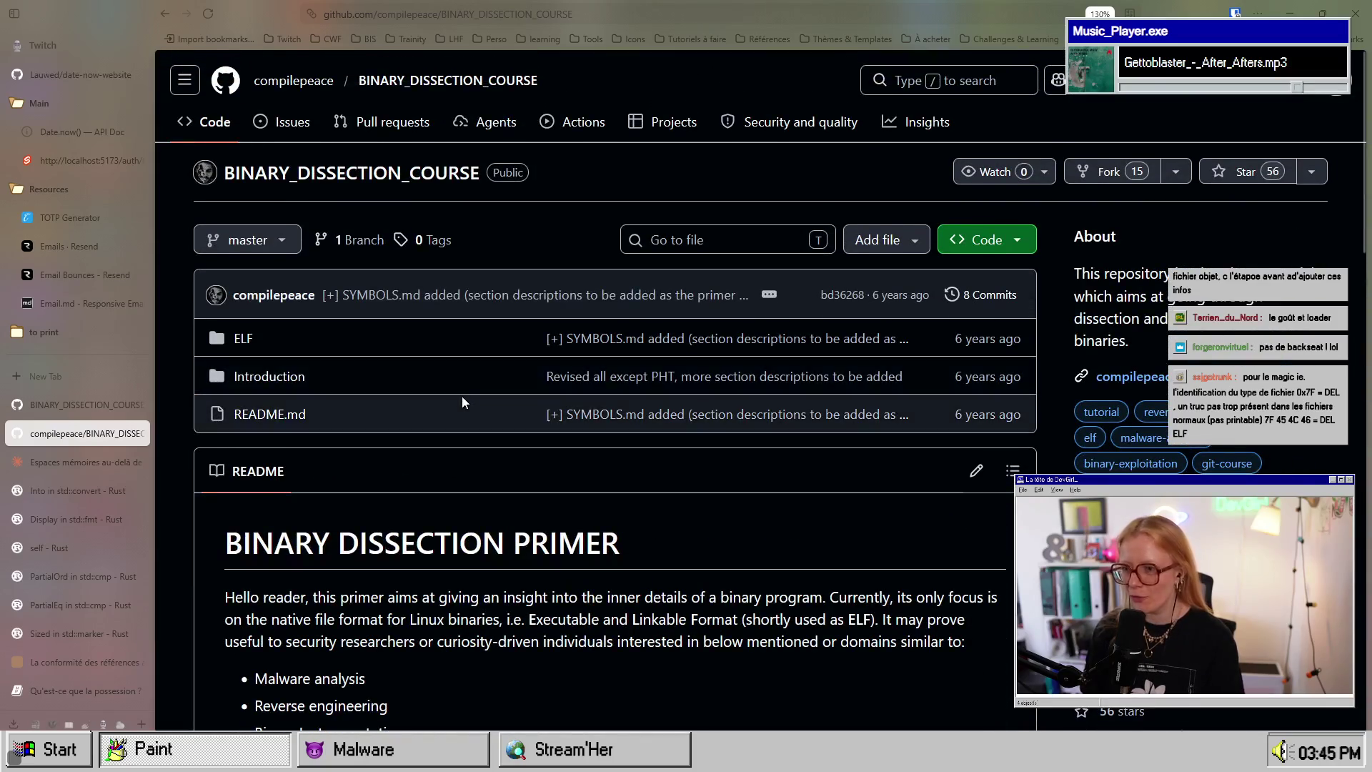
{"action": "scroll", "coordinate": [462, 396], "scroll_direction": "down", "scroll_amount": 5}
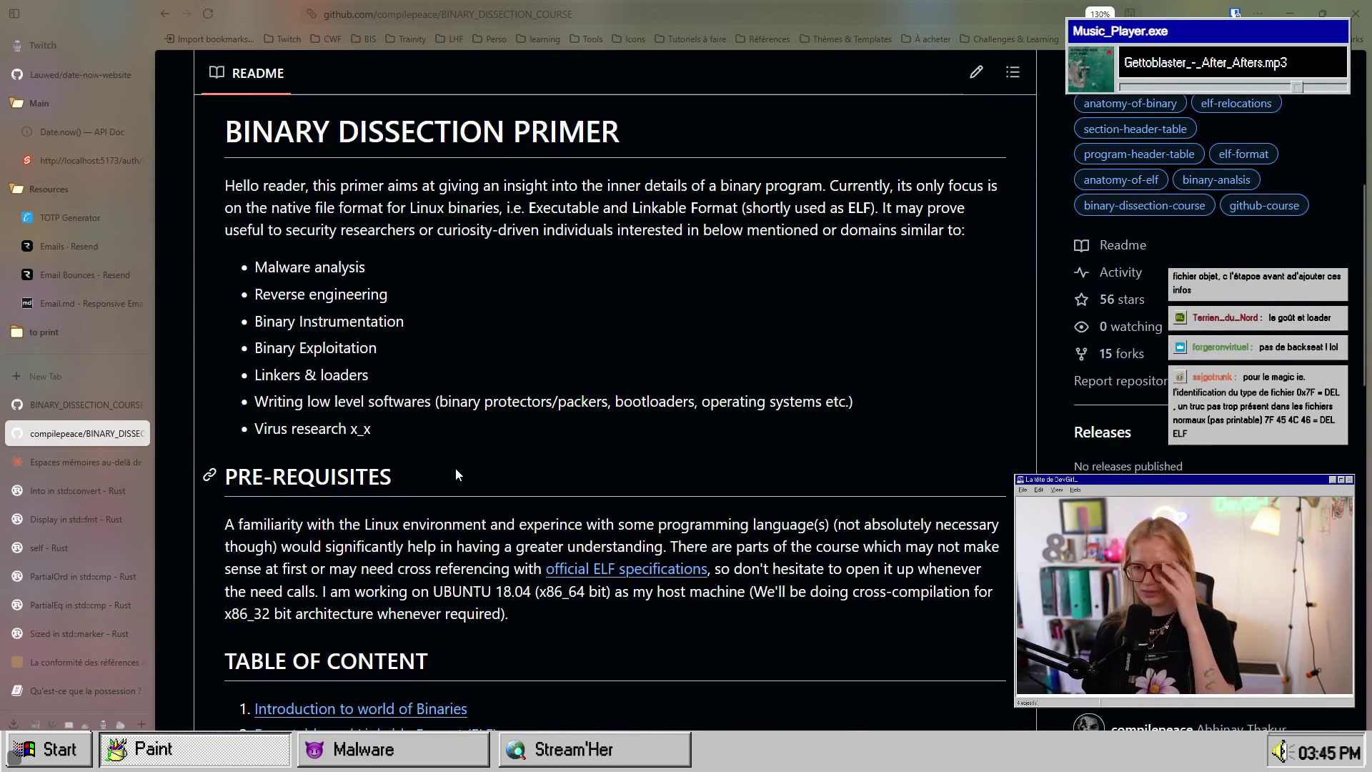
{"action": "scroll", "coordinate": [456, 475], "scroll_direction": "up", "scroll_amount": 5}
Step: Browse the owner's profile and repository list, highlighting the SYSTEM_PROGRAMMING description
{"action": "left_click", "coordinate": [325, 93]}
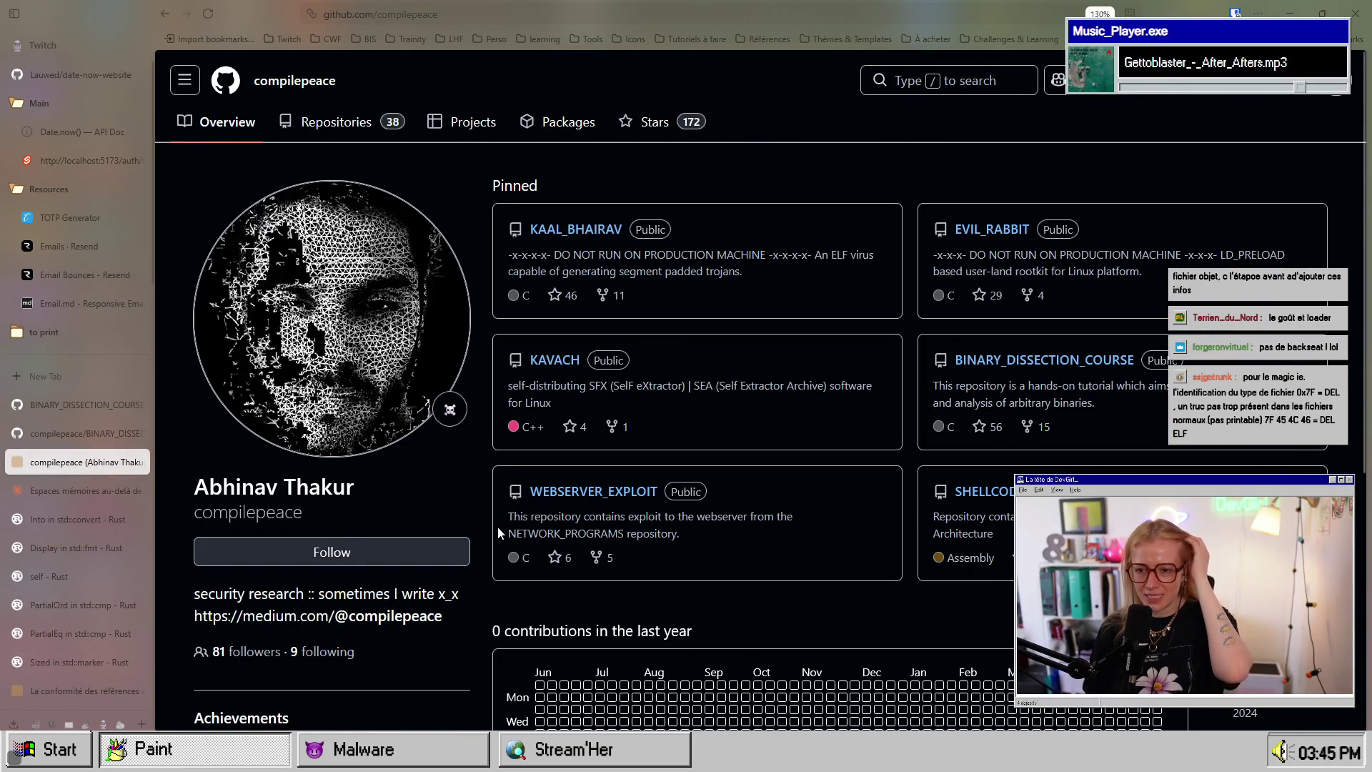
{"action": "left_click", "coordinate": [314, 123]}
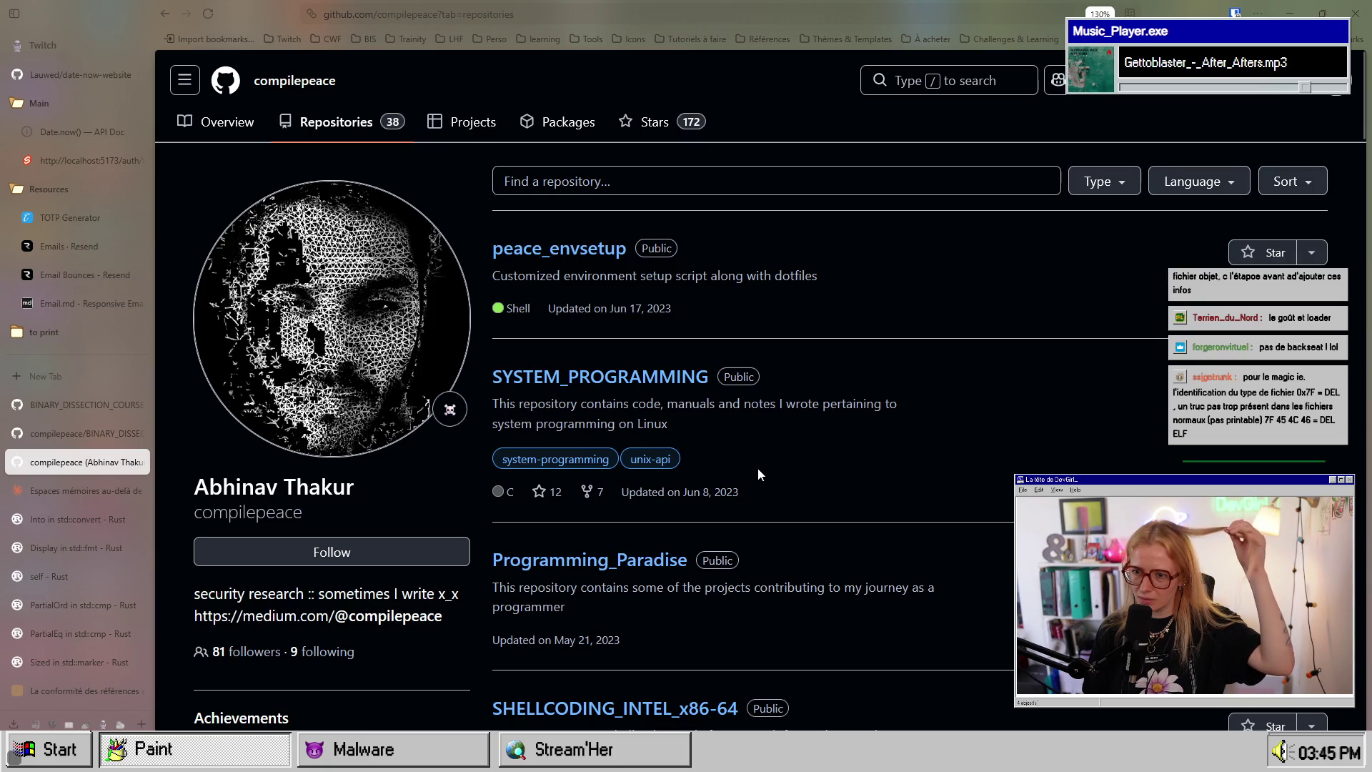
{"action": "scroll", "coordinate": [758, 472], "scroll_direction": "down", "scroll_amount": 6}
{"action": "scroll", "coordinate": [758, 471], "scroll_direction": "up", "scroll_amount": 4}
{"action": "scroll", "coordinate": [758, 472], "scroll_direction": "down", "scroll_amount": 1}
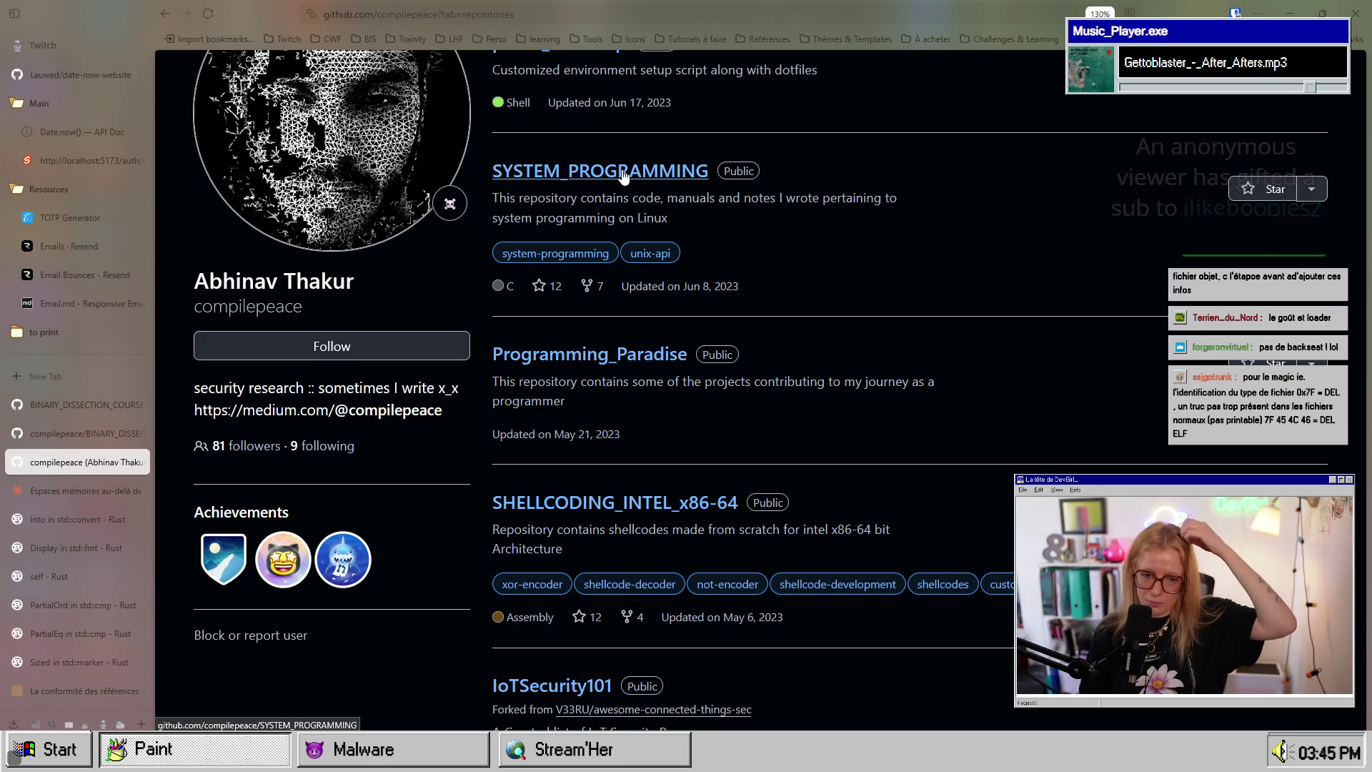
{"action": "scroll", "coordinate": [628, 196], "scroll_direction": "down", "scroll_amount": 5}
{"action": "scroll", "coordinate": [785, 425], "scroll_direction": "up", "scroll_amount": 7}
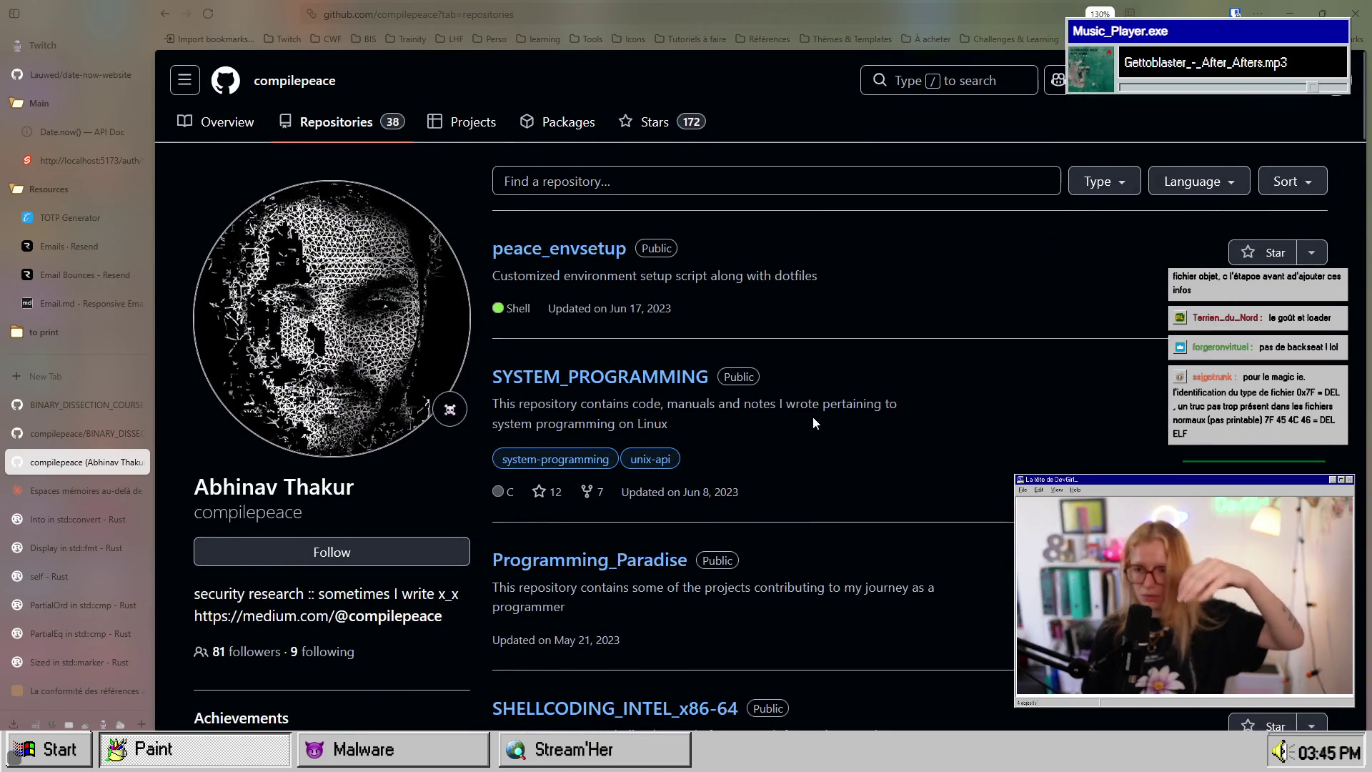
{"action": "scroll", "coordinate": [813, 422], "scroll_direction": "down", "scroll_amount": 2}
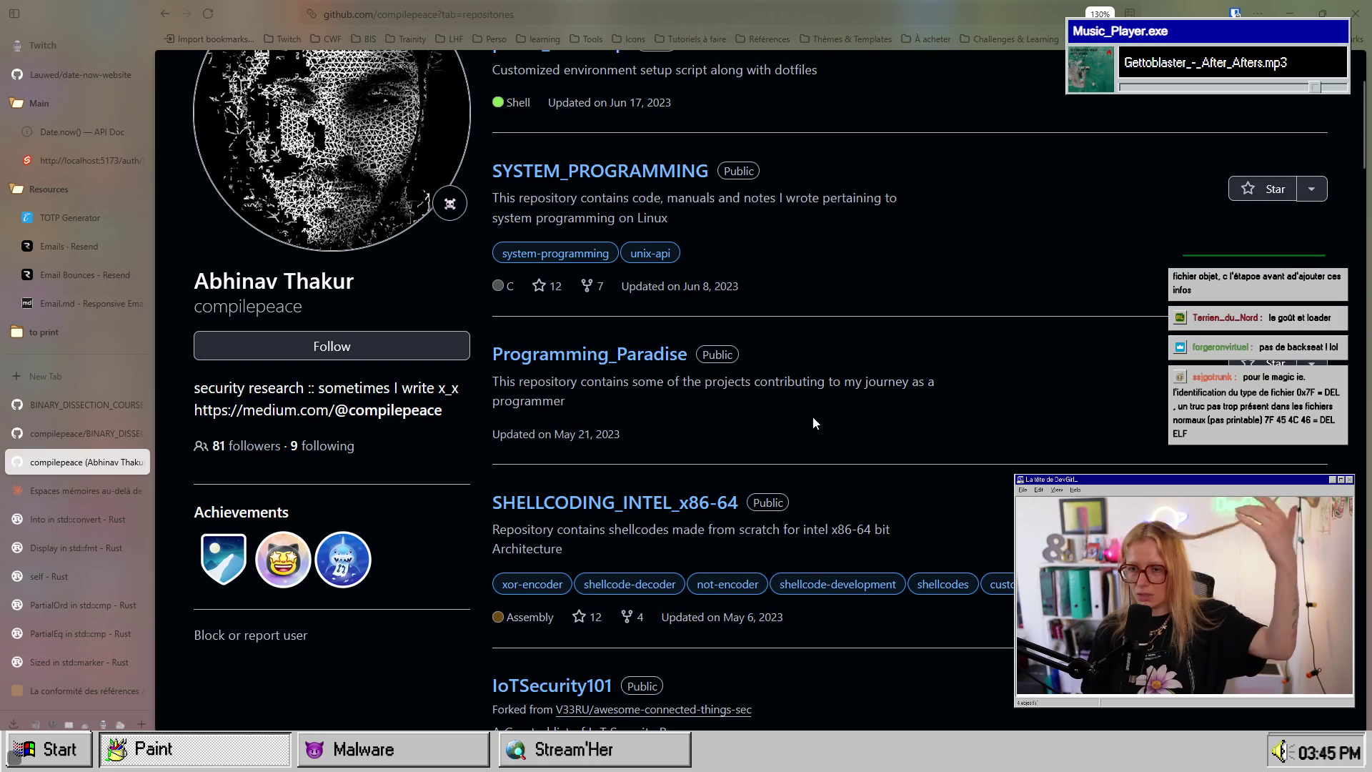
{"action": "left_click_drag", "start_coordinate": [667, 198], "coordinate": [879, 205]}
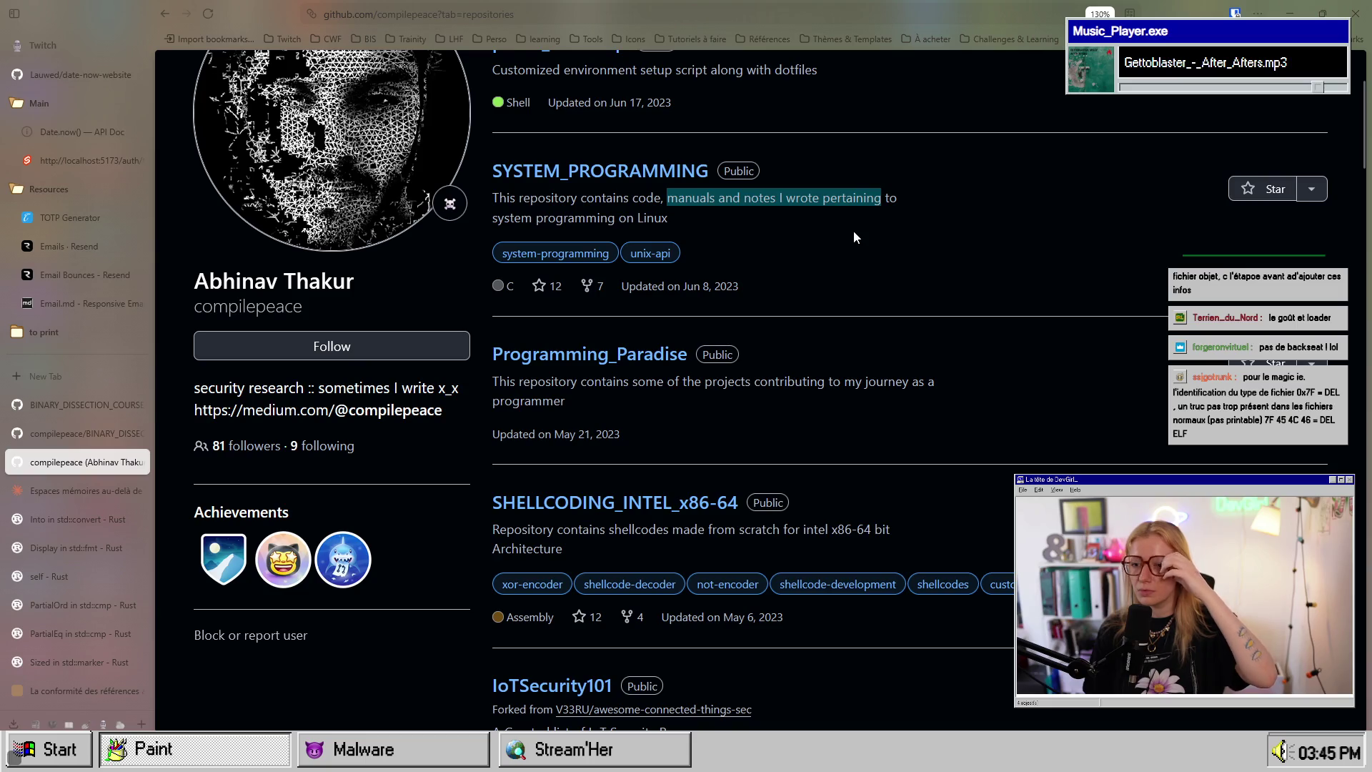
{"action": "left_click_drag", "start_coordinate": [528, 217], "coordinate": [672, 219]}
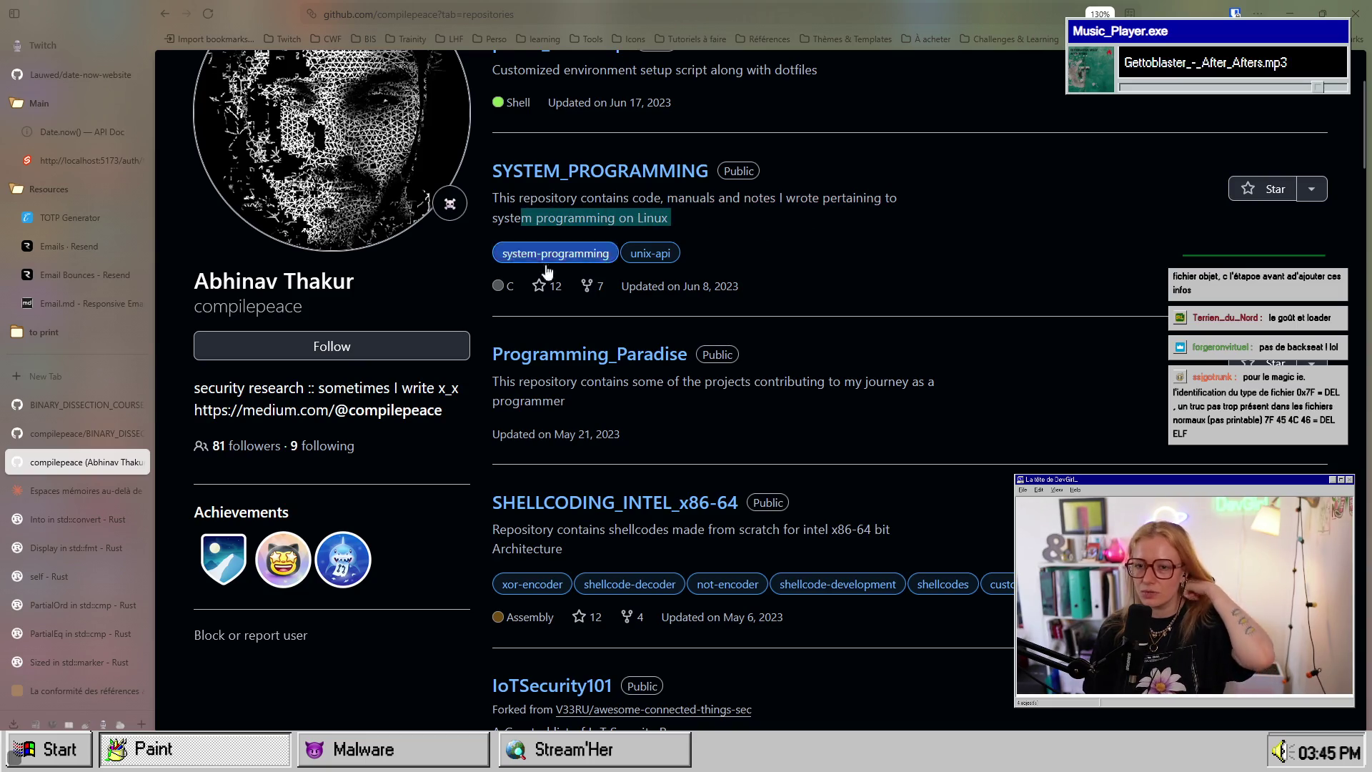
{"action": "scroll", "coordinate": [339, 327], "scroll_direction": "up", "scroll_amount": 2}
{"action": "left_click", "coordinate": [930, 333]}
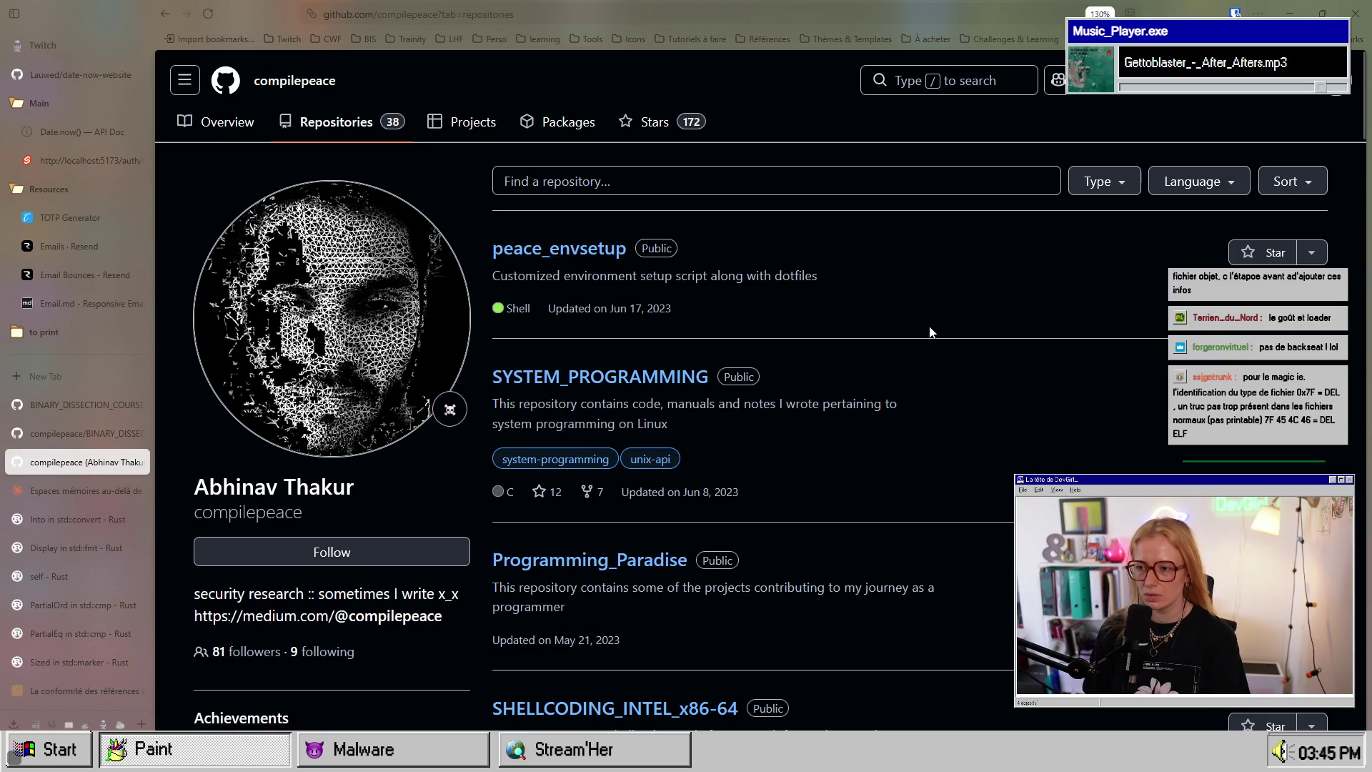
Step: Select the profile page URL, then close the profile tab and the extra repository tab
{"action": "key", "text": "ctrl+l"}
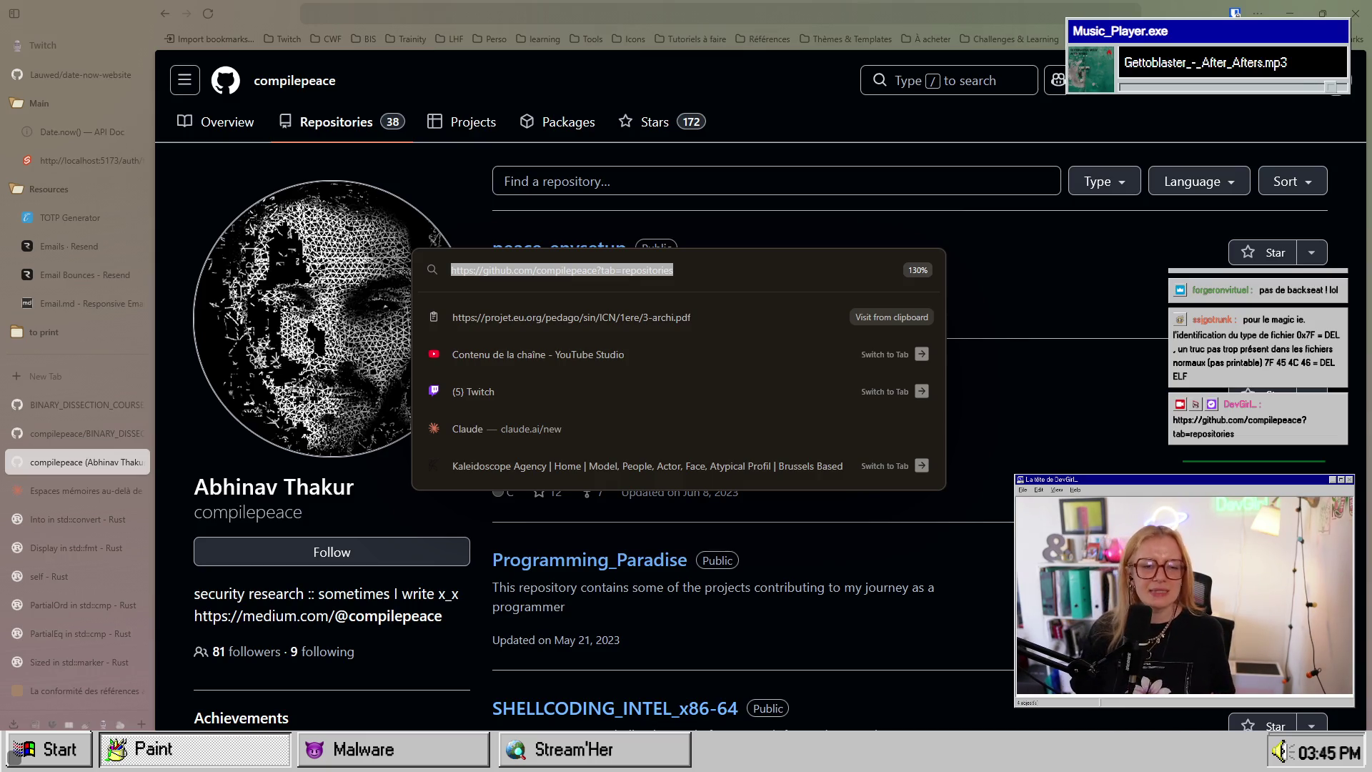
{"action": "left_click", "coordinate": [234, 156]}
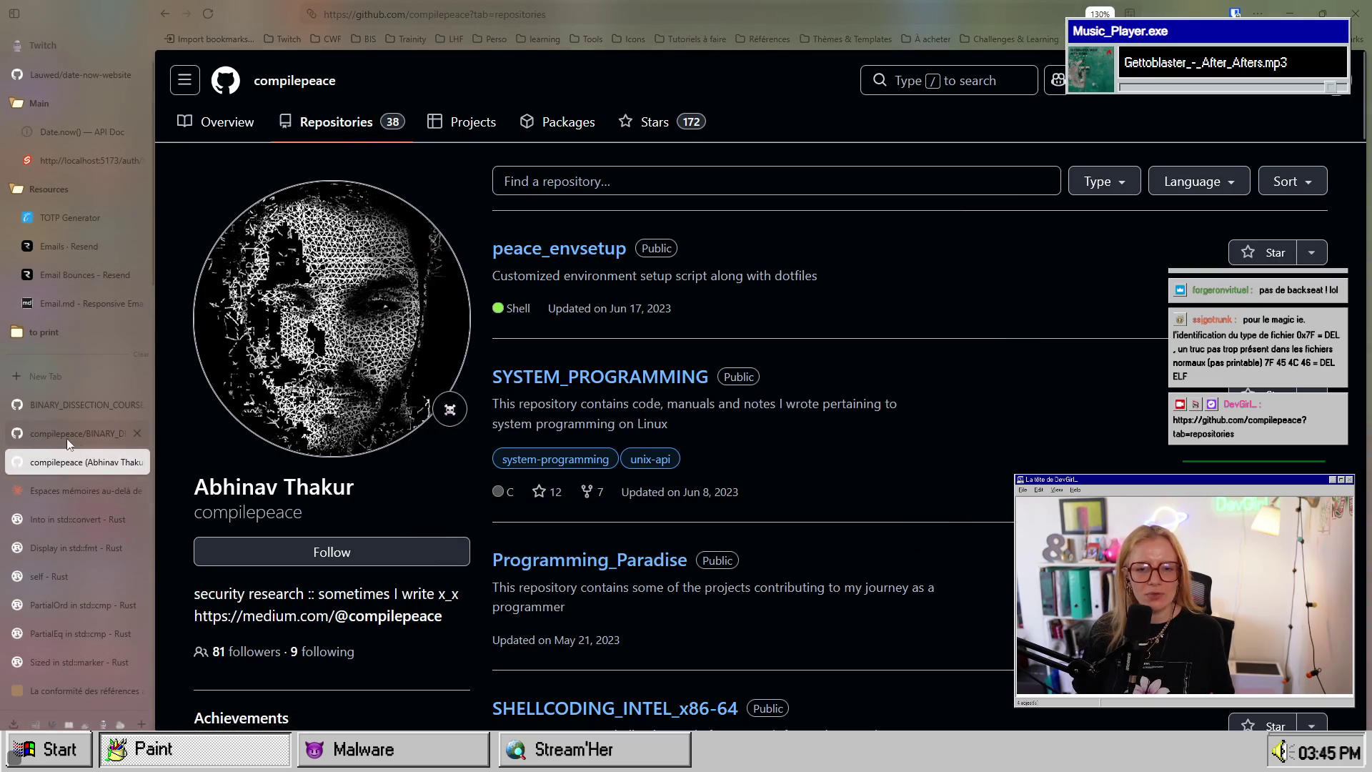
{"action": "left_click", "coordinate": [140, 462]}
{"action": "left_click", "coordinate": [139, 434]}
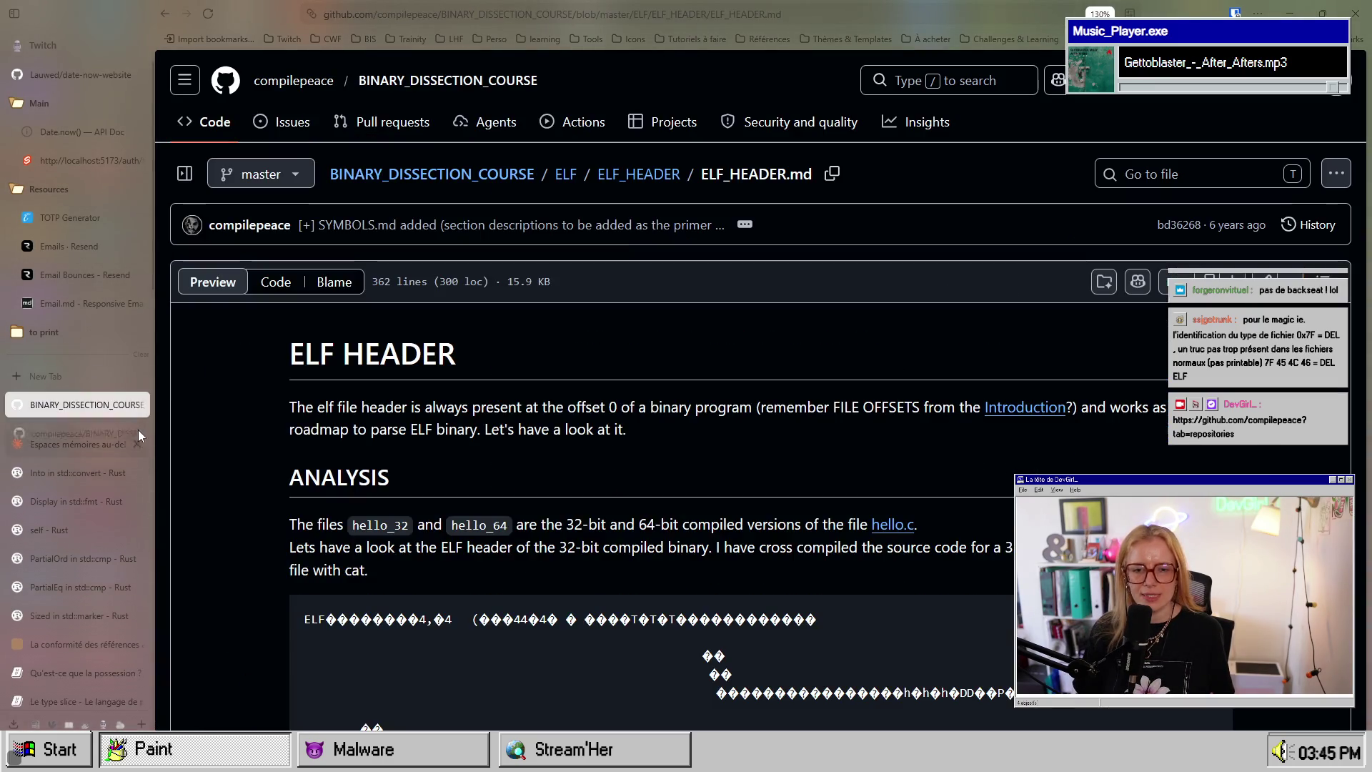
{"action": "scroll", "coordinate": [597, 522], "scroll_direction": "down", "scroll_amount": 4}
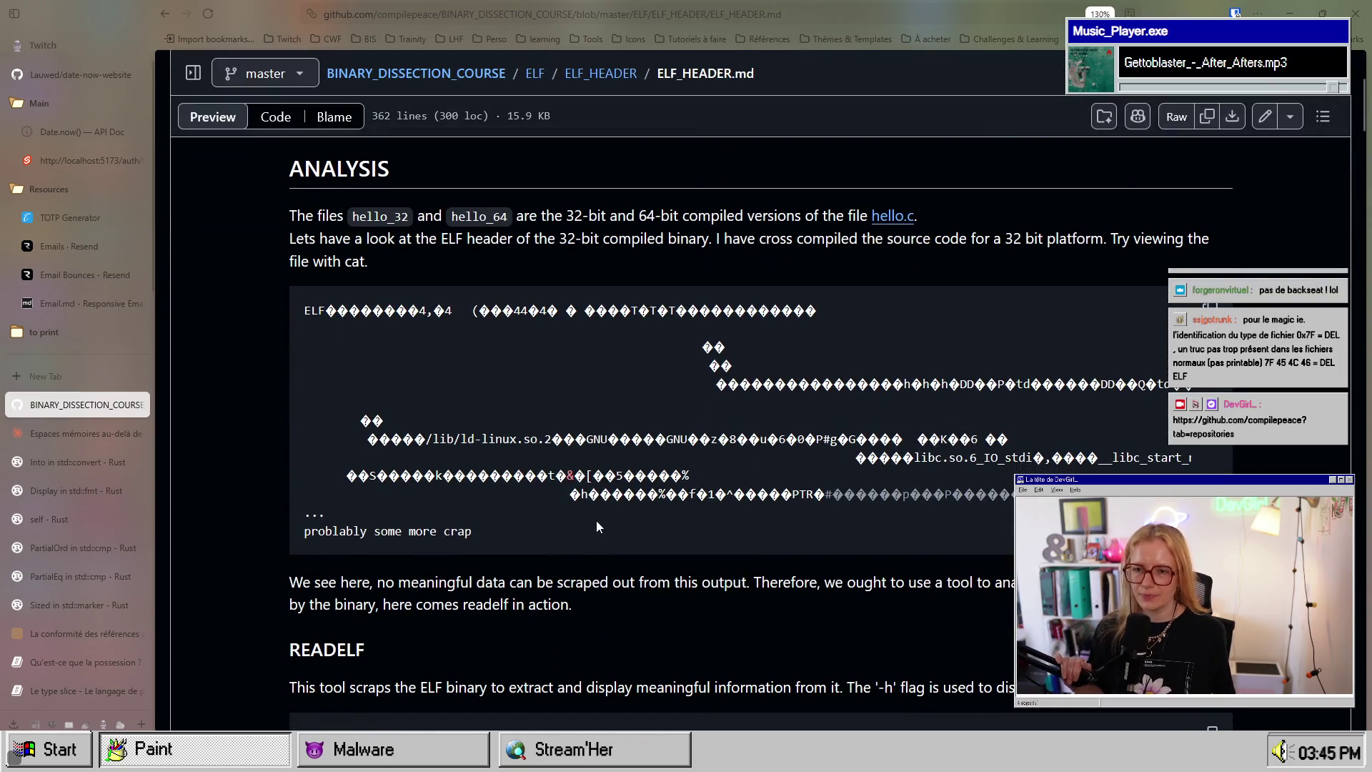
{"action": "scroll", "coordinate": [556, 444], "scroll_direction": "up", "scroll_amount": 4}
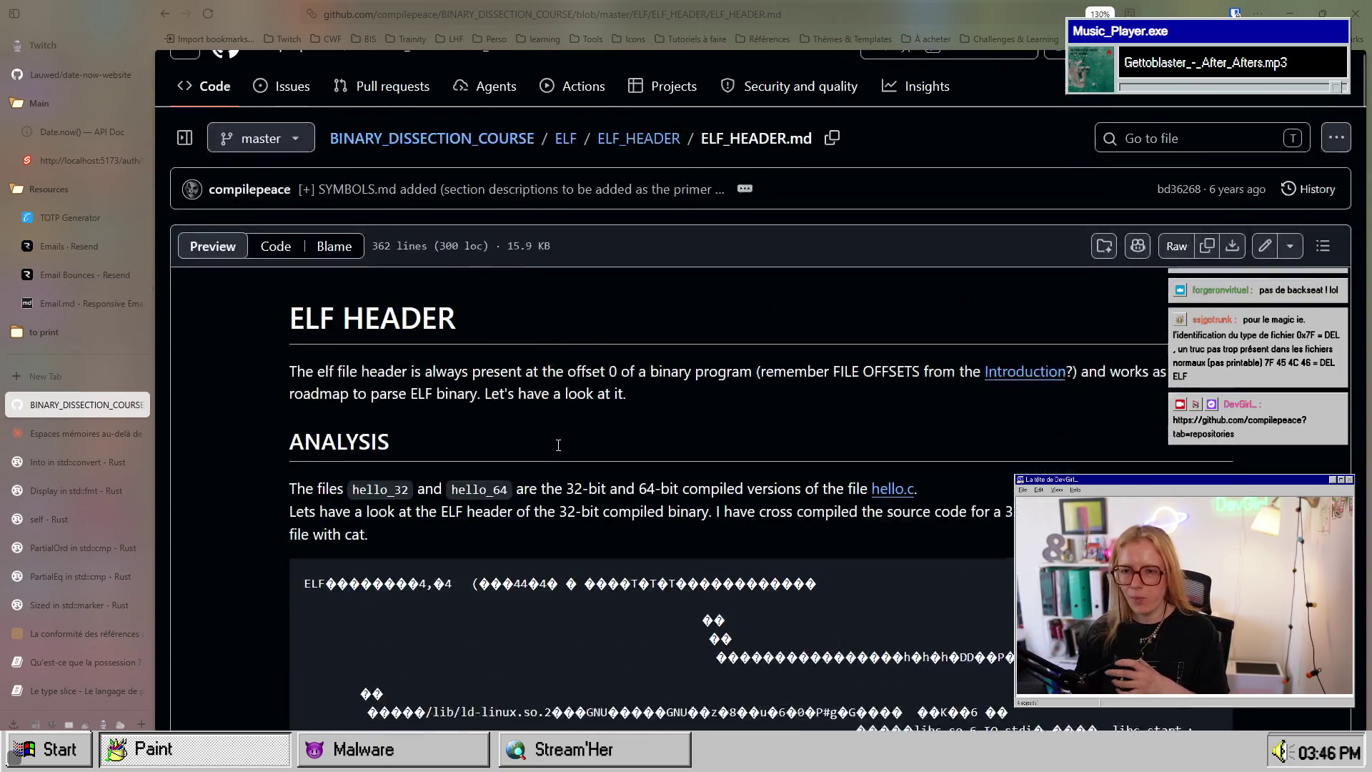
{"action": "left_click_drag", "start_coordinate": [317, 408], "coordinate": [513, 411]}
{"action": "left_click", "coordinate": [391, 425]}
{"action": "mouse_move", "coordinate": [314, 408]}
{"action": "left_mouse_down"}
{"action": "mouse_move", "coordinate": [463, 429]}
{"action": "mouse_move", "coordinate": [450, 428]}
{"action": "mouse_move", "coordinate": [755, 408]}
{"action": "left_mouse_up"}
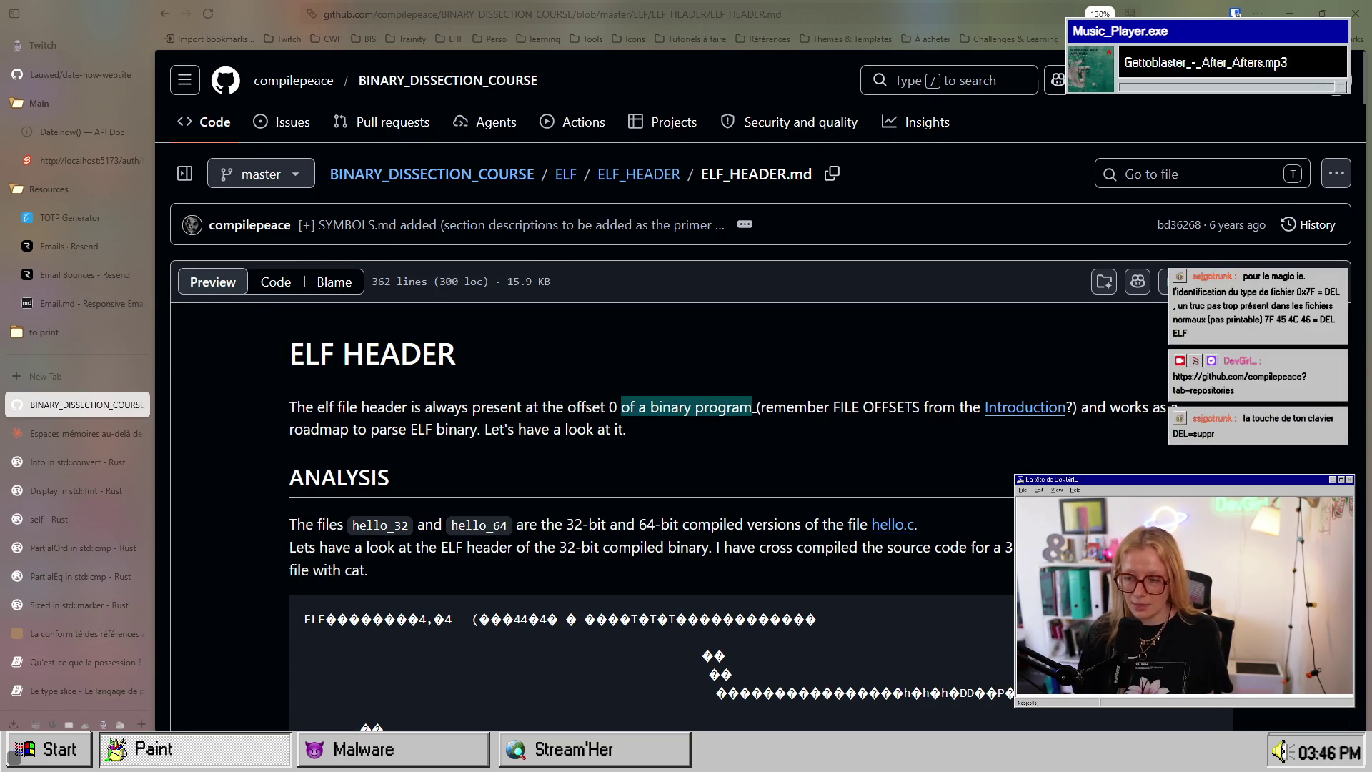
{"action": "left_click", "coordinate": [877, 407]}
{"action": "mouse_move", "coordinate": [1084, 406]}
{"action": "left_mouse_down"}
{"action": "mouse_move", "coordinate": [1176, 427]}
{"action": "mouse_move", "coordinate": [1171, 407]}
{"action": "left_mouse_up"}
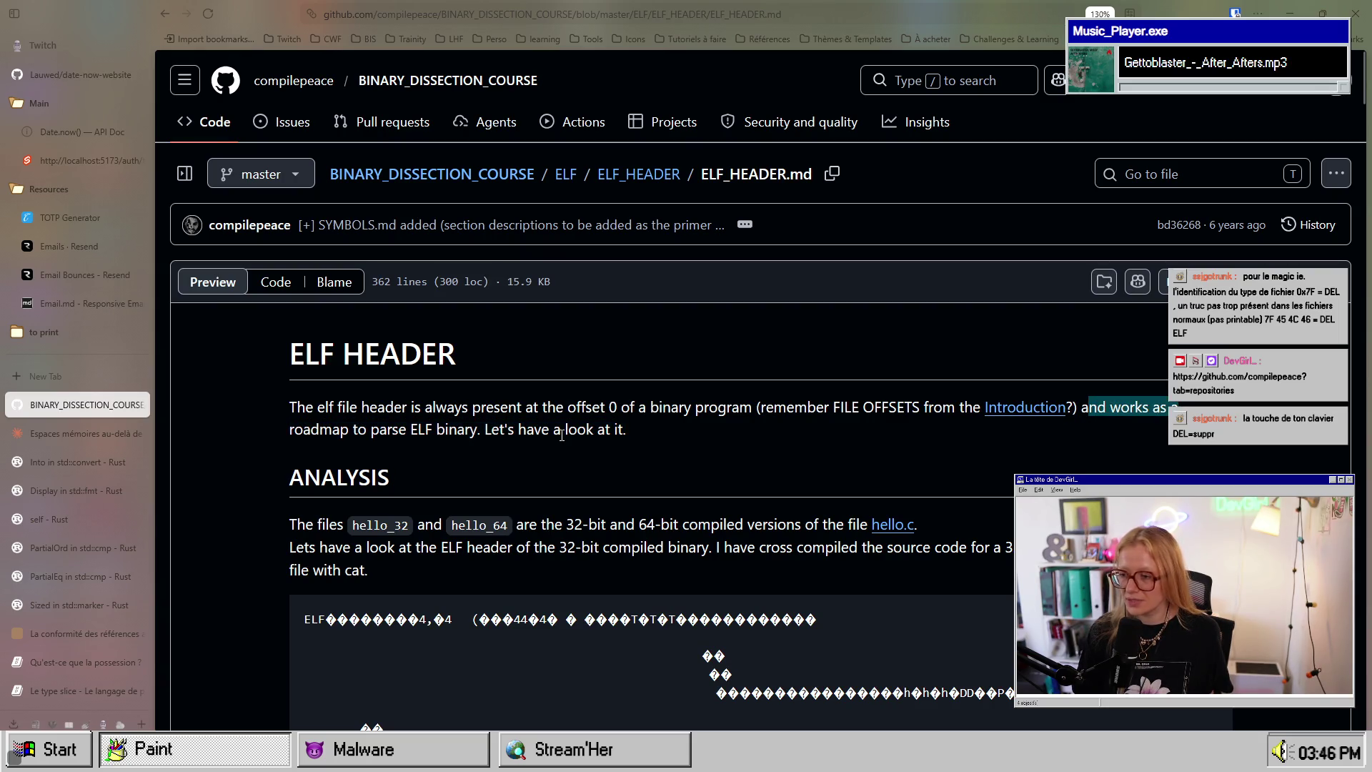
{"action": "left_click_drag", "start_coordinate": [292, 434], "coordinate": [461, 430]}
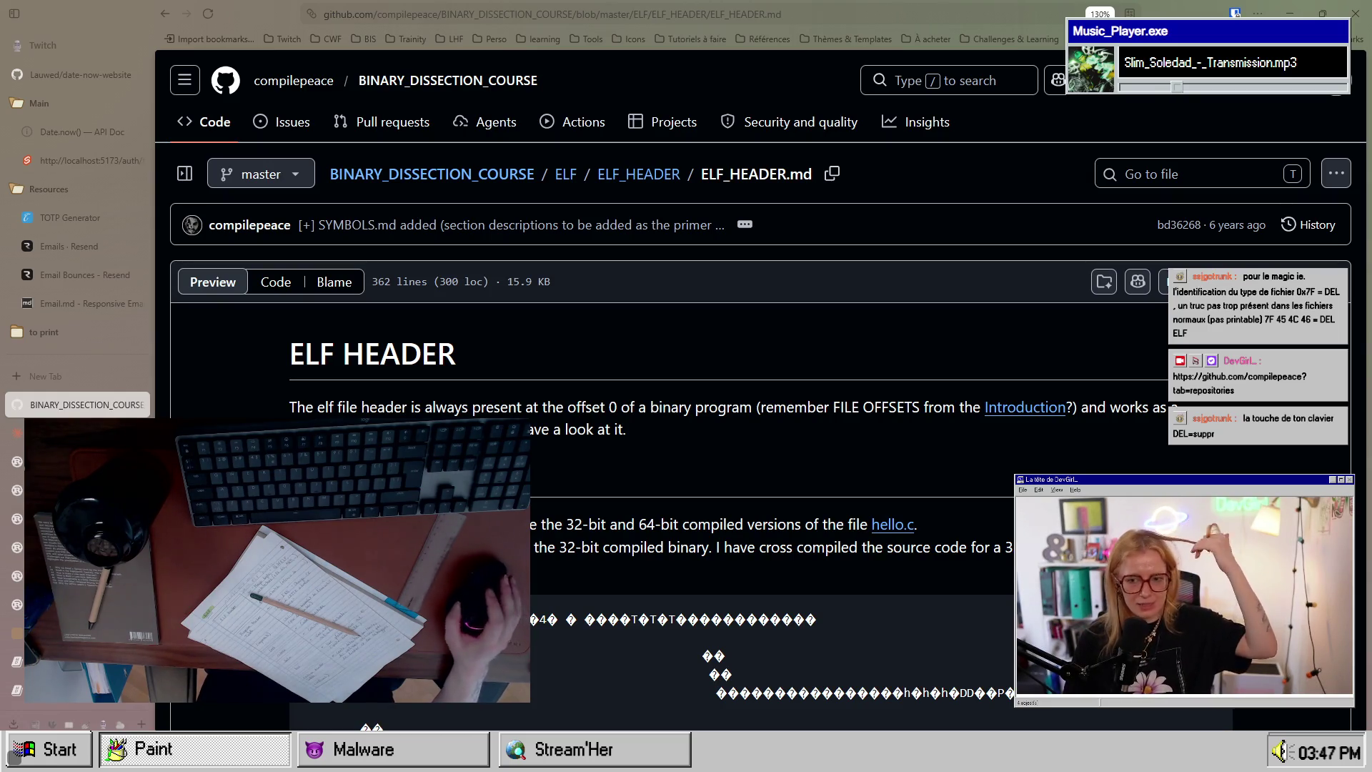
Step: Highlight the 32-bit compiled binary line and the garbled ELF dump in ELF_HEADER.md
{"action": "scroll", "coordinate": [1212, 405], "scroll_direction": "down", "scroll_amount": 3}
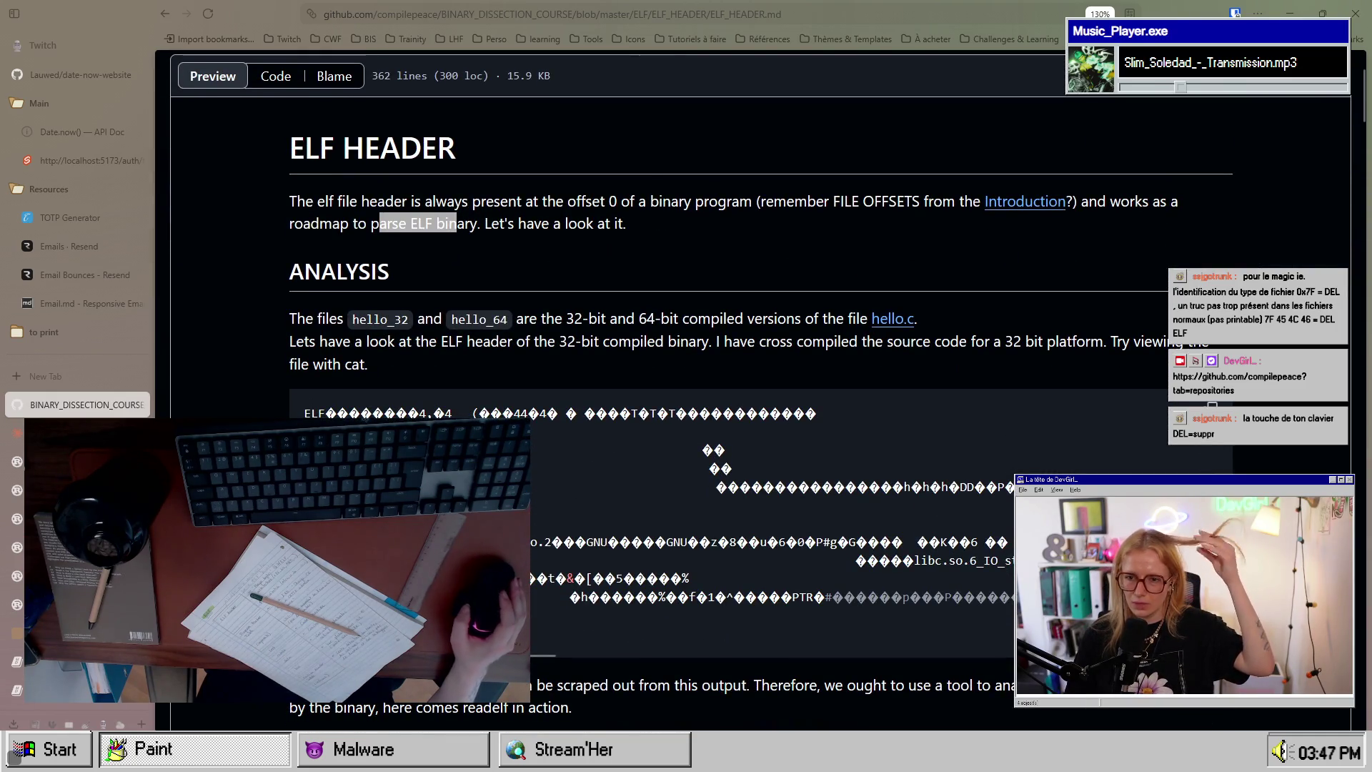
{"action": "left_click_drag", "start_coordinate": [416, 342], "coordinate": [608, 342]}
{"action": "mouse_move", "coordinate": [335, 413]}
{"action": "left_mouse_down"}
{"action": "mouse_move", "coordinate": [500, 582]}
{"action": "mouse_move", "coordinate": [500, 608]}
{"action": "left_mouse_up"}
{"action": "left_click_drag", "start_coordinate": [441, 342], "coordinate": [690, 344]}
{"action": "left_click", "coordinate": [630, 342]}
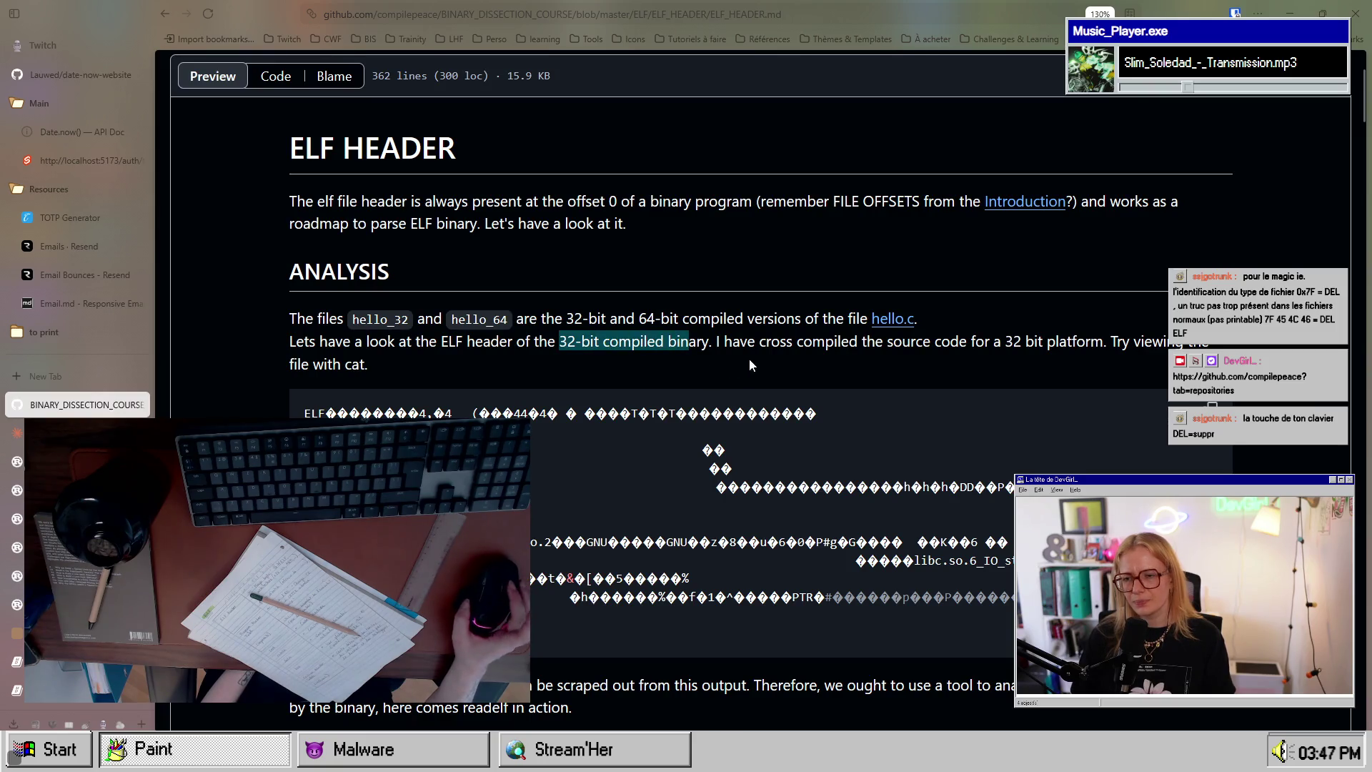
Step: Reselect the ELF dump, scroll down to the READELF section, and switch to the Claude chat
{"action": "scroll", "coordinate": [791, 353], "scroll_direction": "down", "scroll_amount": 1}
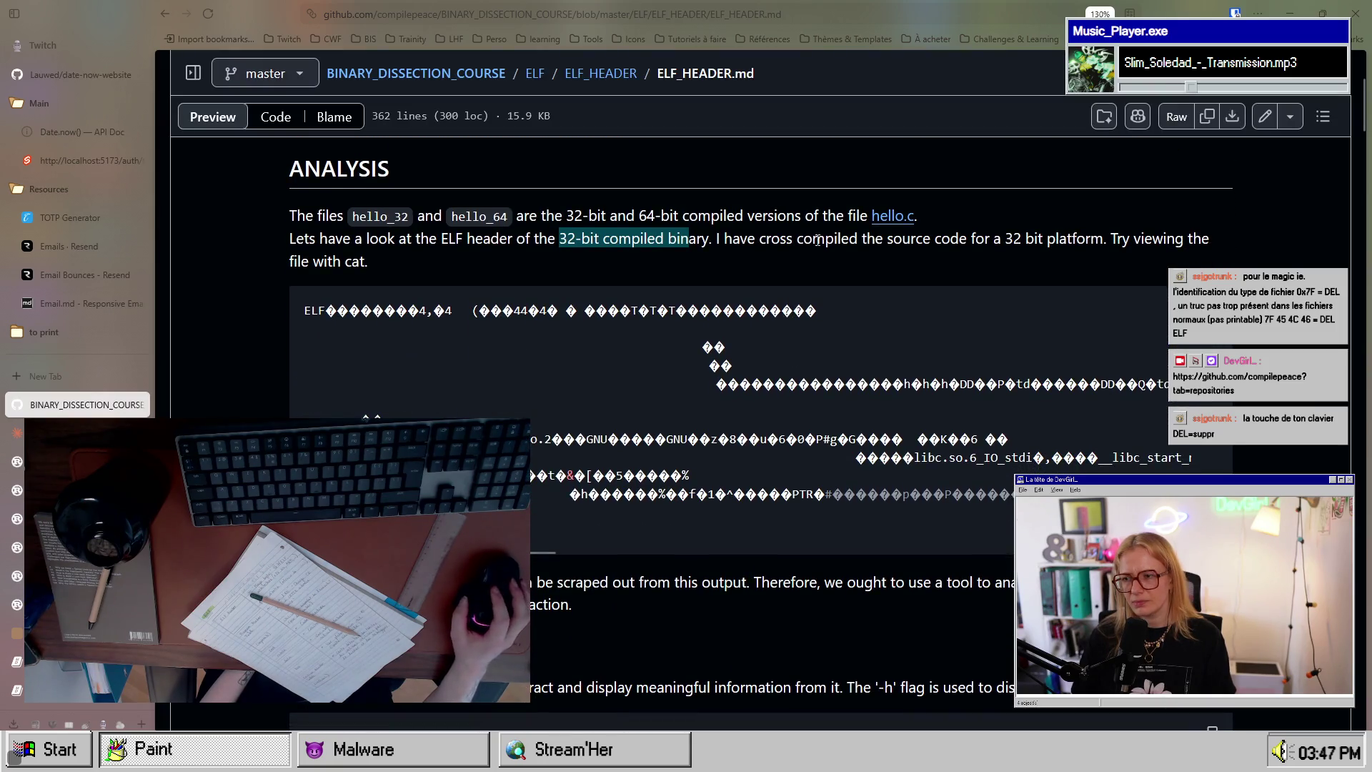
{"action": "scroll", "coordinate": [462, 265], "scroll_direction": "down", "scroll_amount": 1}
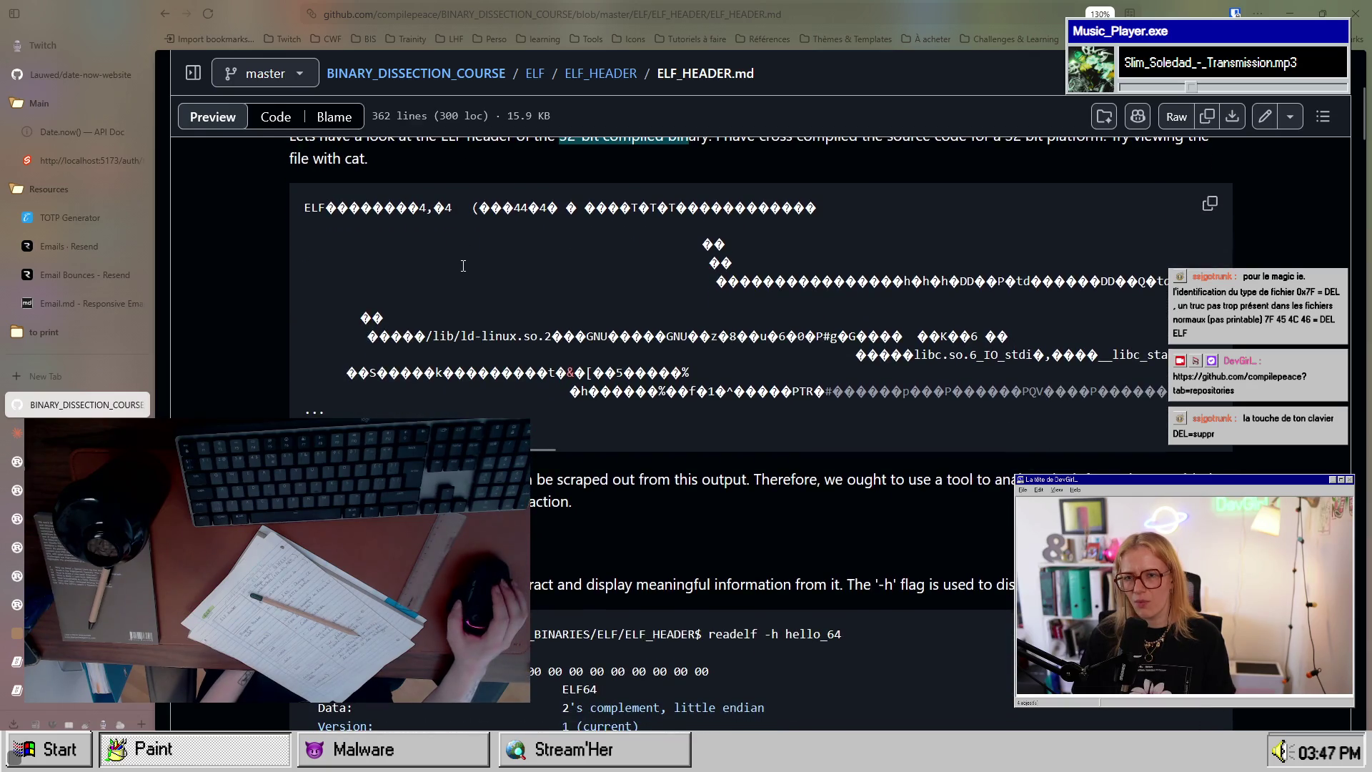
{"action": "mouse_move", "coordinate": [303, 207]}
{"action": "left_mouse_down"}
{"action": "mouse_move", "coordinate": [400, 253]}
{"action": "mouse_move", "coordinate": [500, 409]}
{"action": "left_mouse_up"}
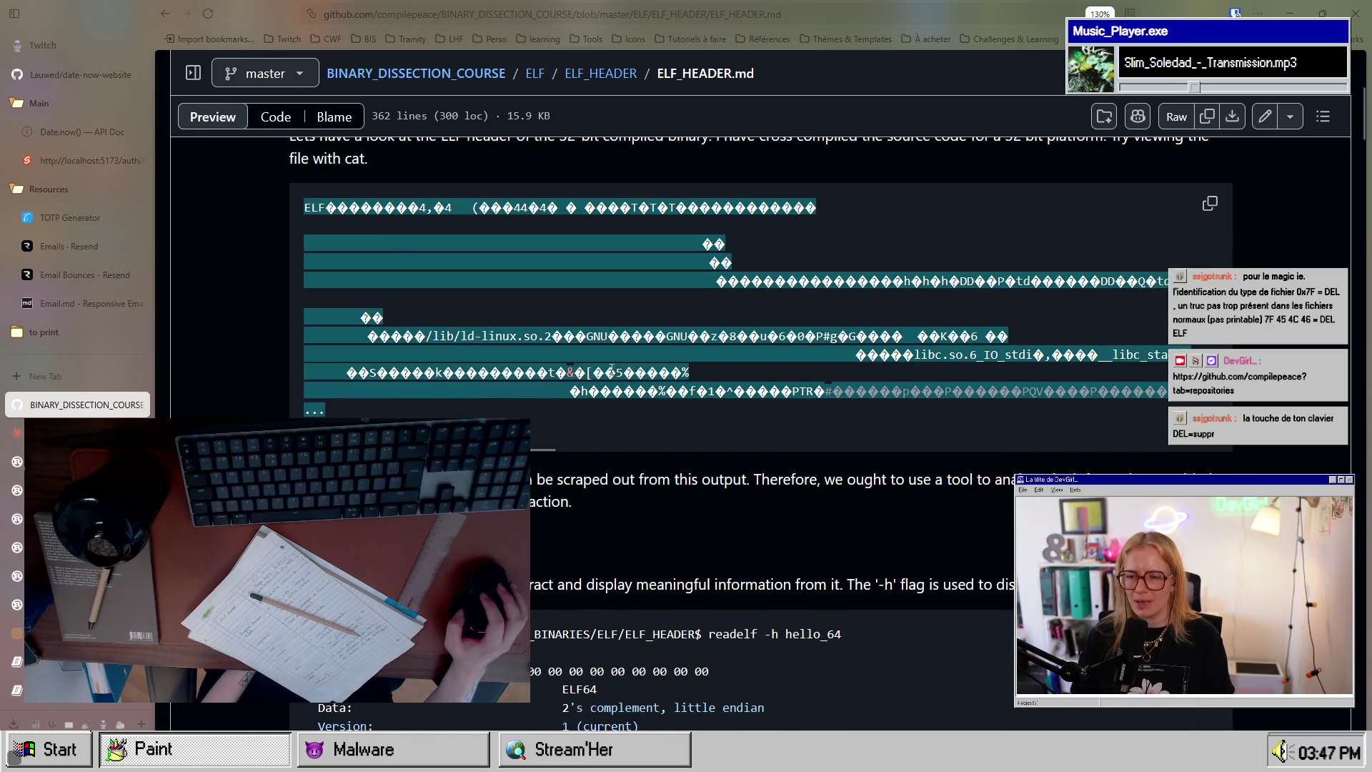
{"action": "left_click_drag", "start_coordinate": [303, 208], "coordinate": [549, 418]}
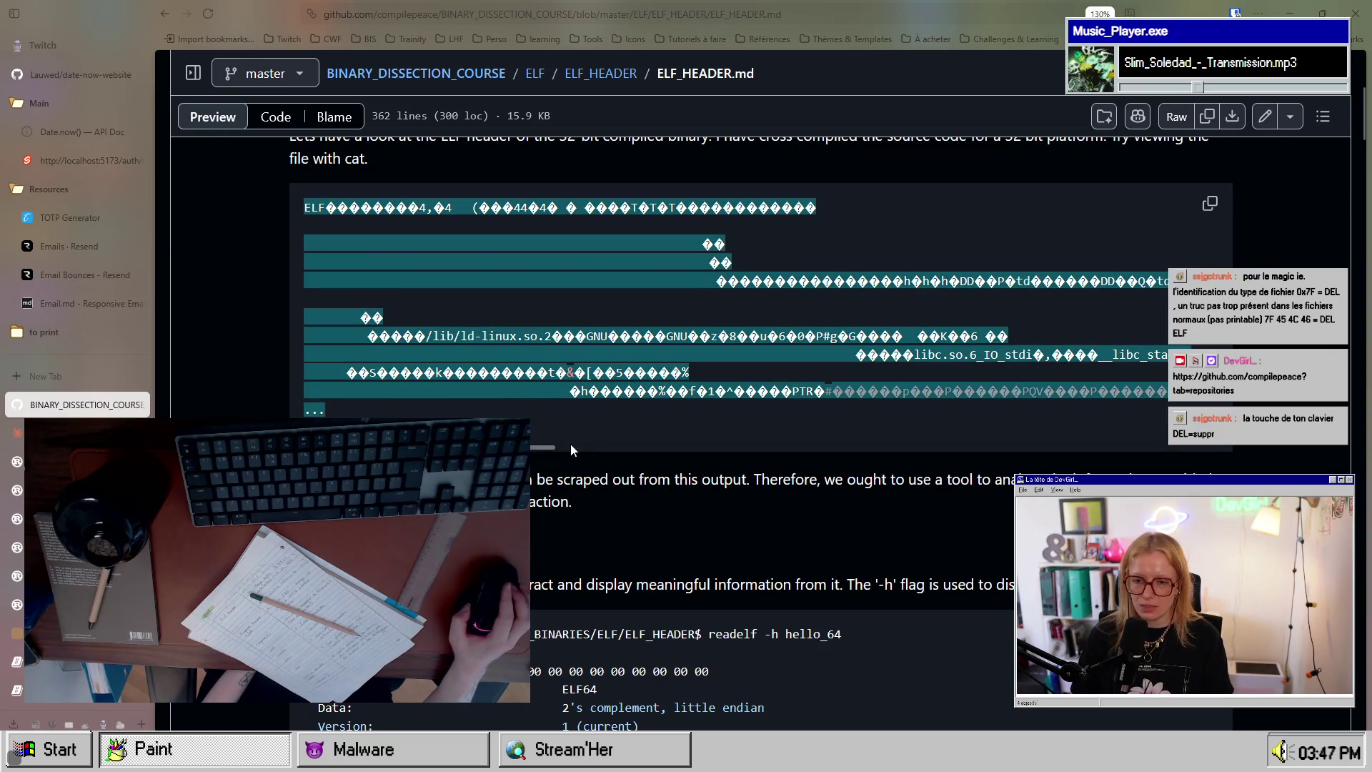
{"action": "scroll", "coordinate": [570, 449], "scroll_direction": "down", "scroll_amount": 2}
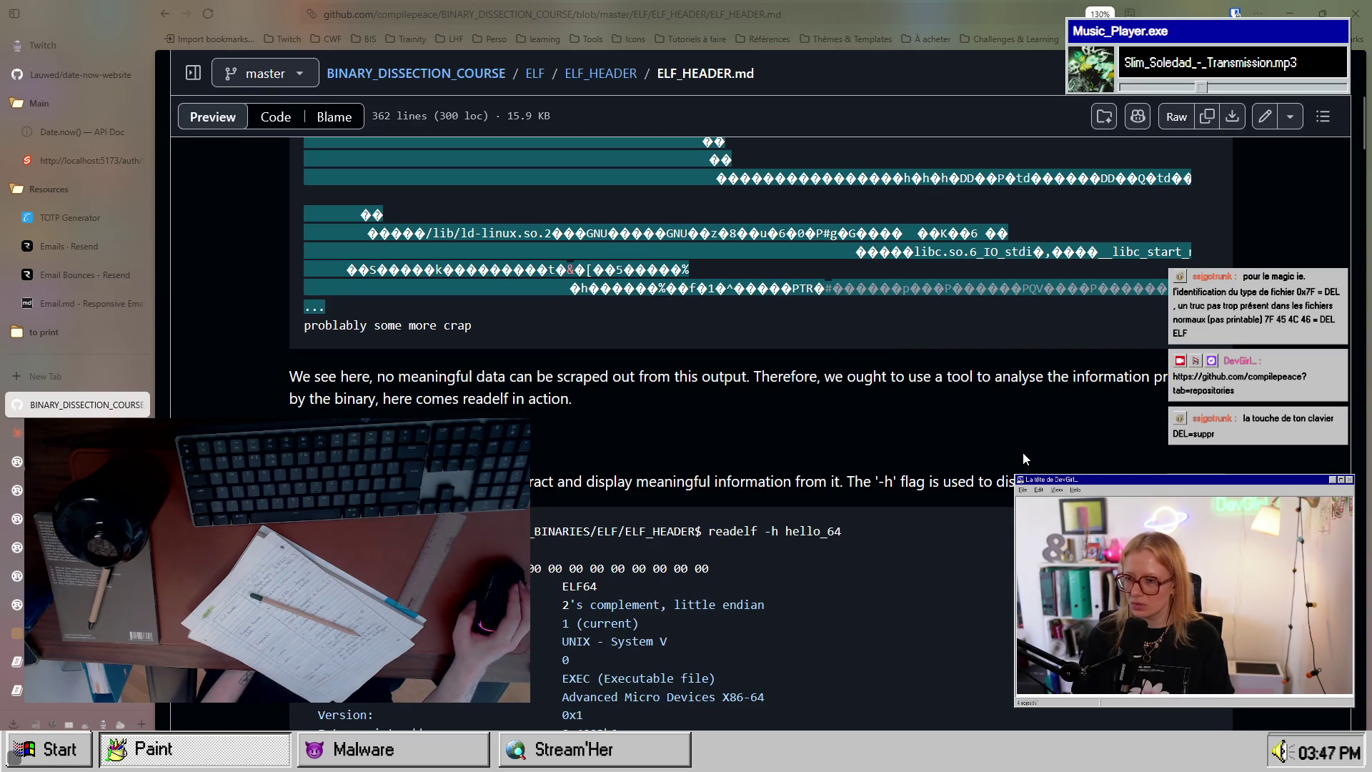
{"action": "scroll", "coordinate": [448, 390], "scroll_direction": "down", "scroll_amount": 2}
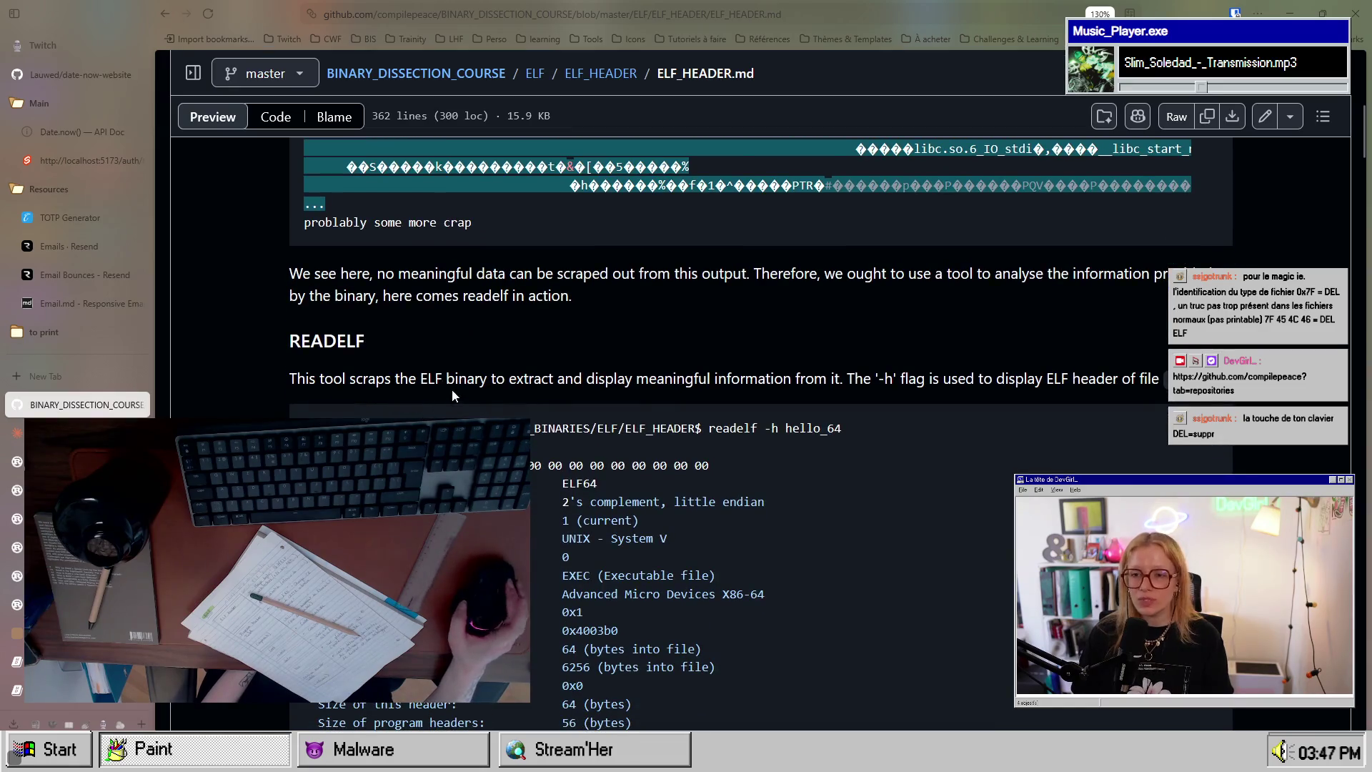
{"action": "scroll", "coordinate": [546, 328], "scroll_direction": "down", "scroll_amount": 2}
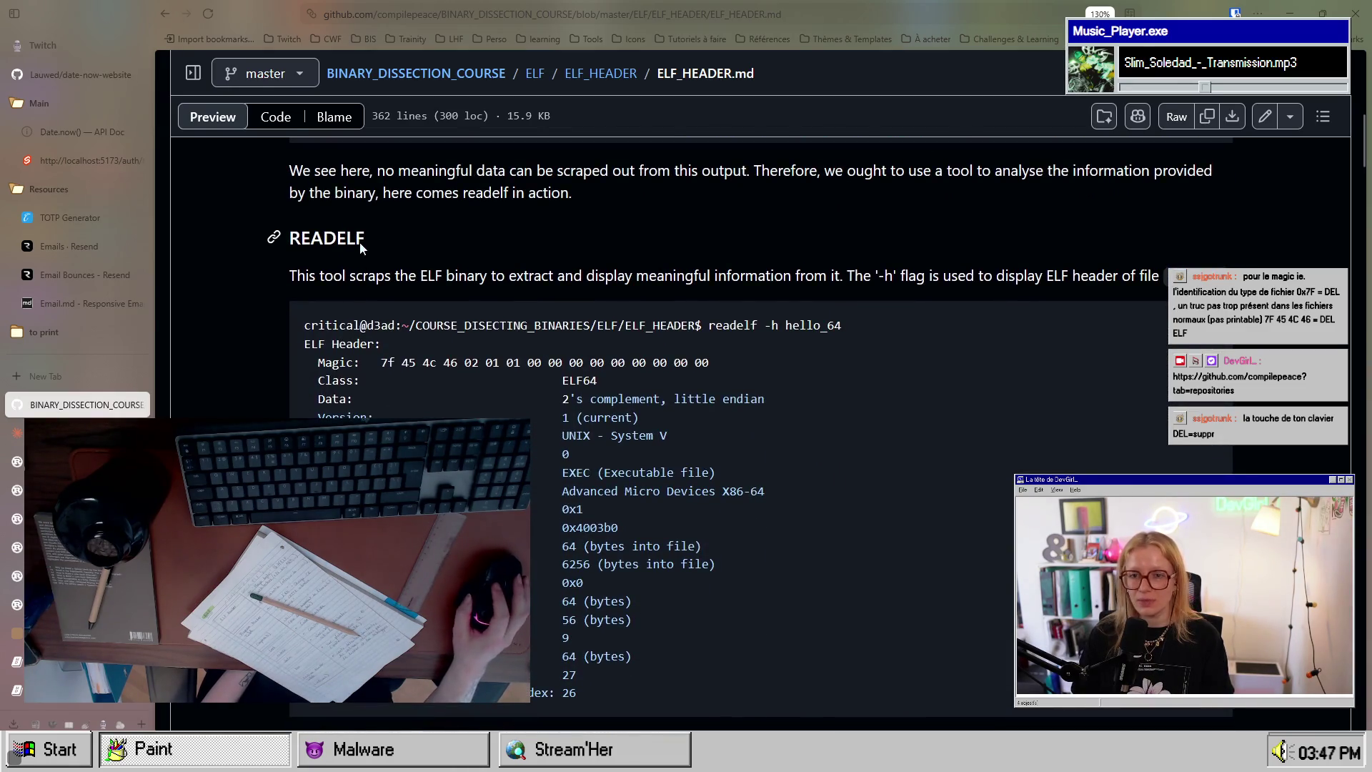
{"action": "left_click", "coordinate": [72, 433]}
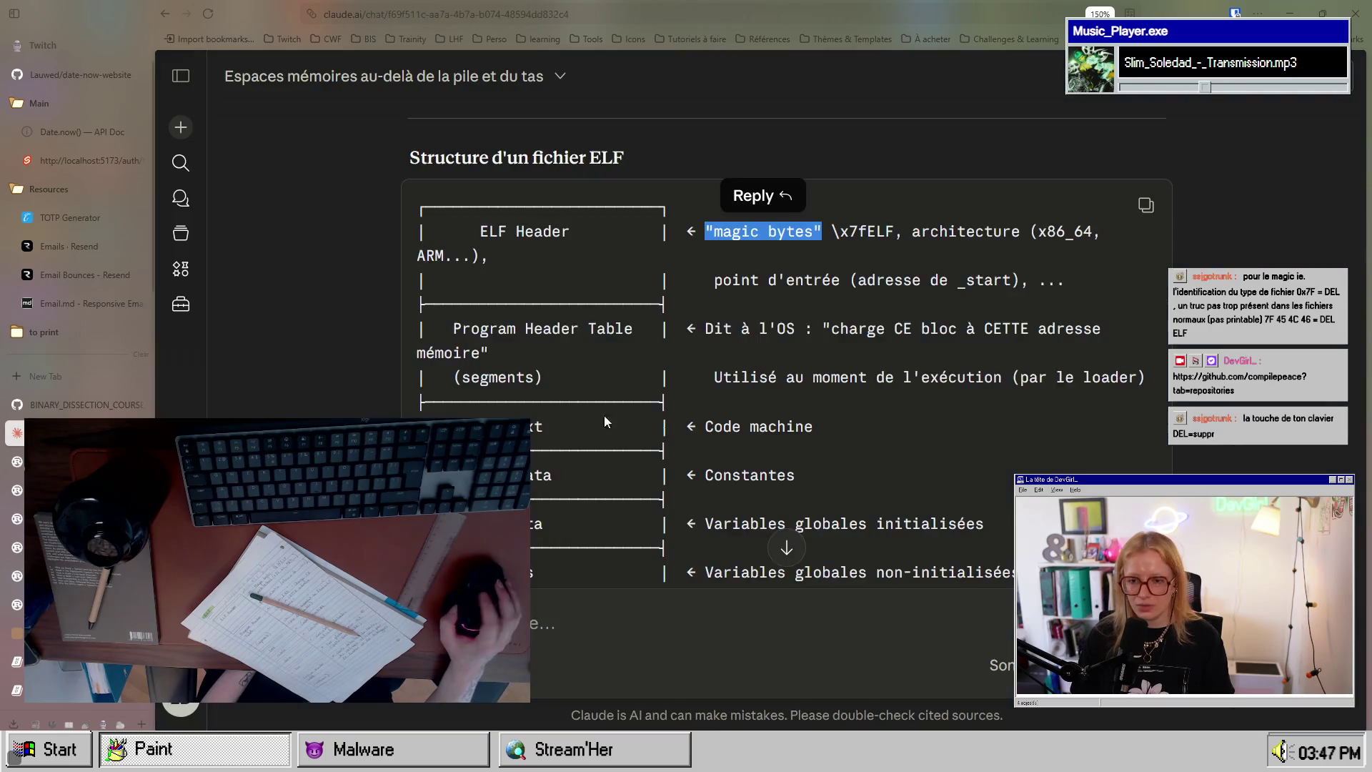
Step: Select the words readelf and objdump in the Claude chat's commands
{"action": "scroll", "coordinate": [667, 425], "scroll_direction": "down", "scroll_amount": 15}
{"action": "scroll", "coordinate": [667, 425], "scroll_direction": "up", "scroll_amount": 6}
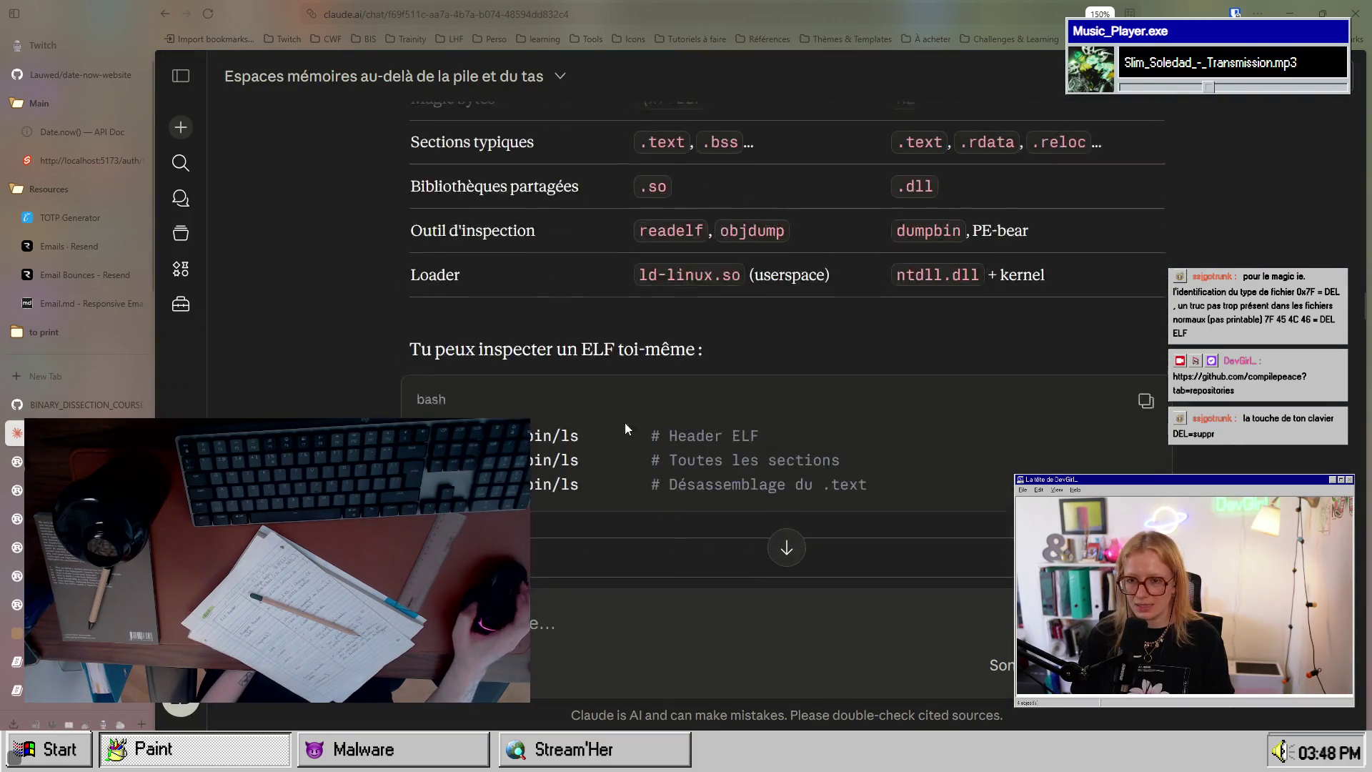
{"action": "scroll", "coordinate": [639, 427], "scroll_direction": "down", "scroll_amount": 2}
{"action": "double_click", "coordinate": [446, 341]}
{"action": "double_click", "coordinate": [454, 389]}
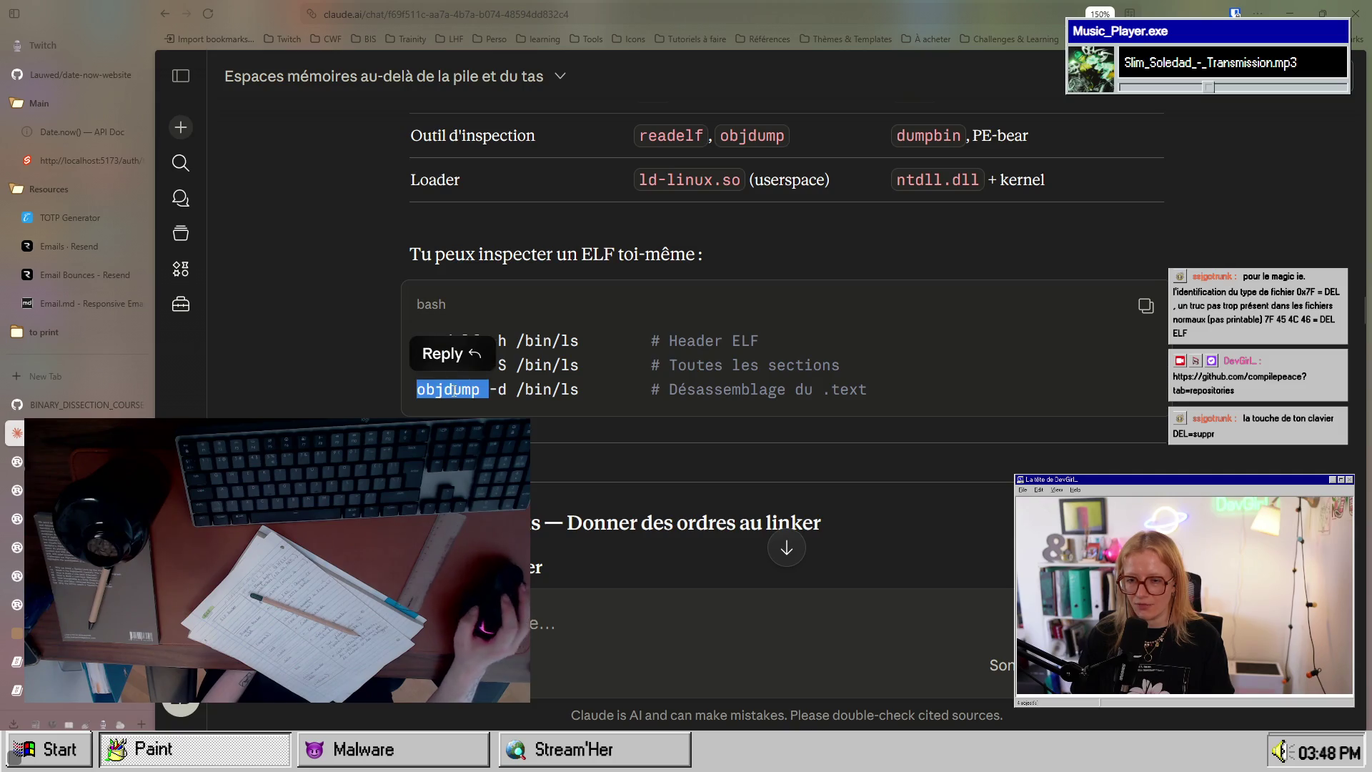
Step: Return to ELF_HEADER.md and scroll to the readelf -h output, highlighting part of it
{"action": "left_click", "coordinate": [90, 411]}
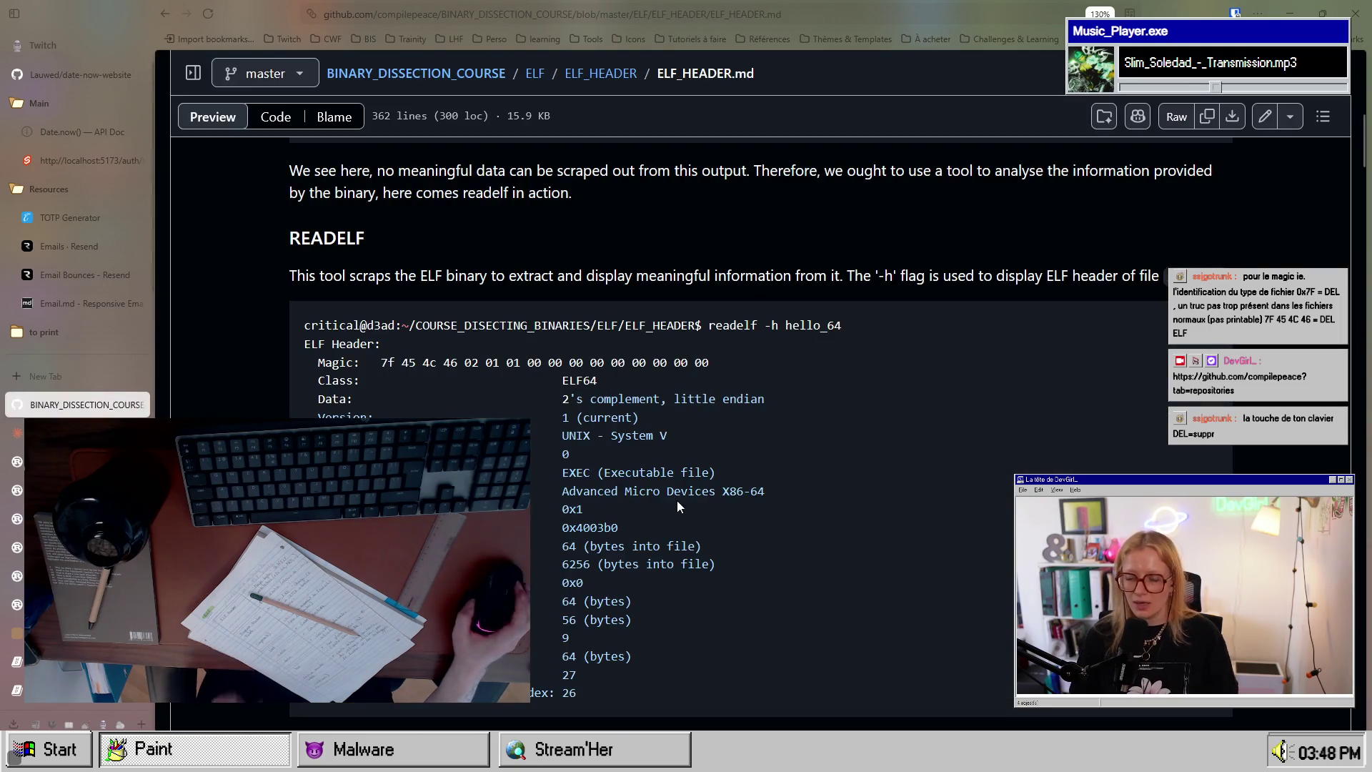
{"action": "scroll", "coordinate": [676, 500], "scroll_direction": "down", "scroll_amount": 1}
{"action": "scroll", "coordinate": [675, 504], "scroll_direction": "up", "scroll_amount": 3}
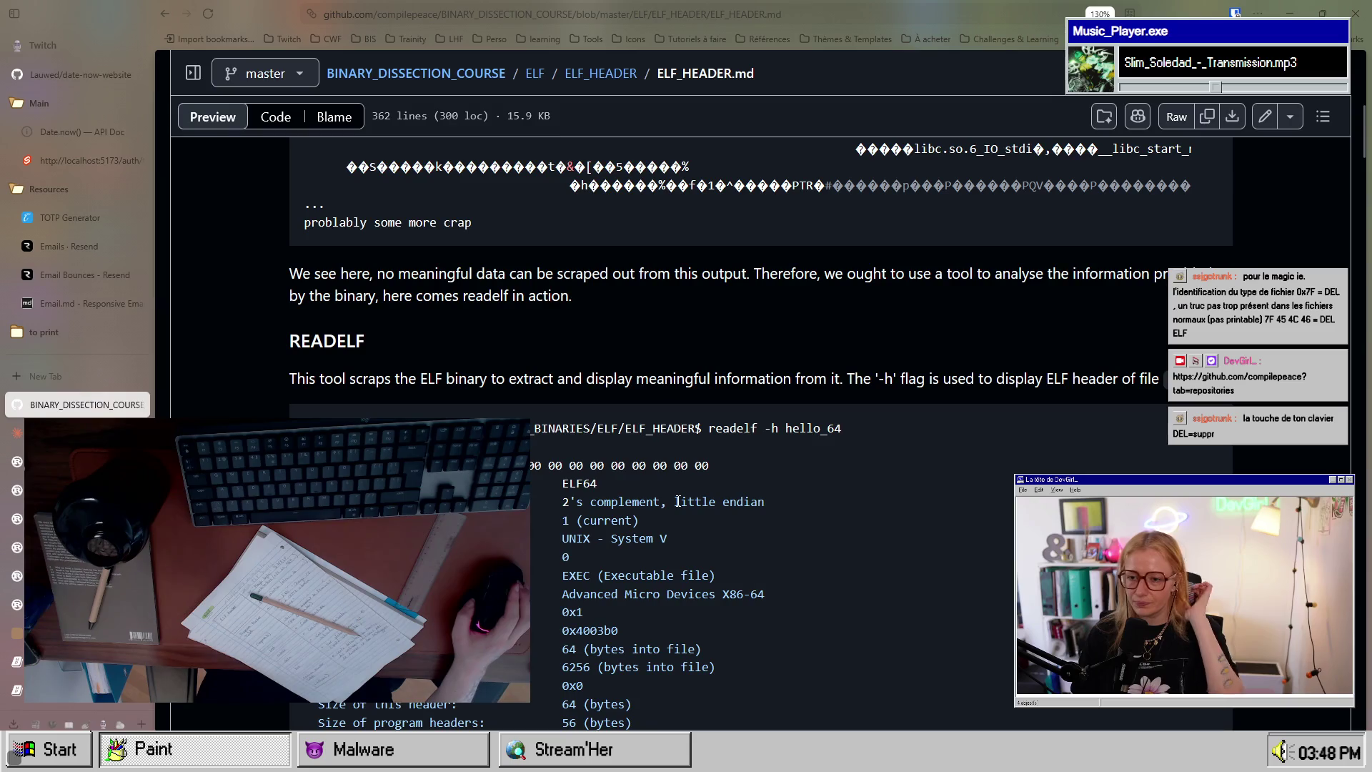
{"action": "scroll", "coordinate": [400, 364], "scroll_direction": "down", "scroll_amount": 1}
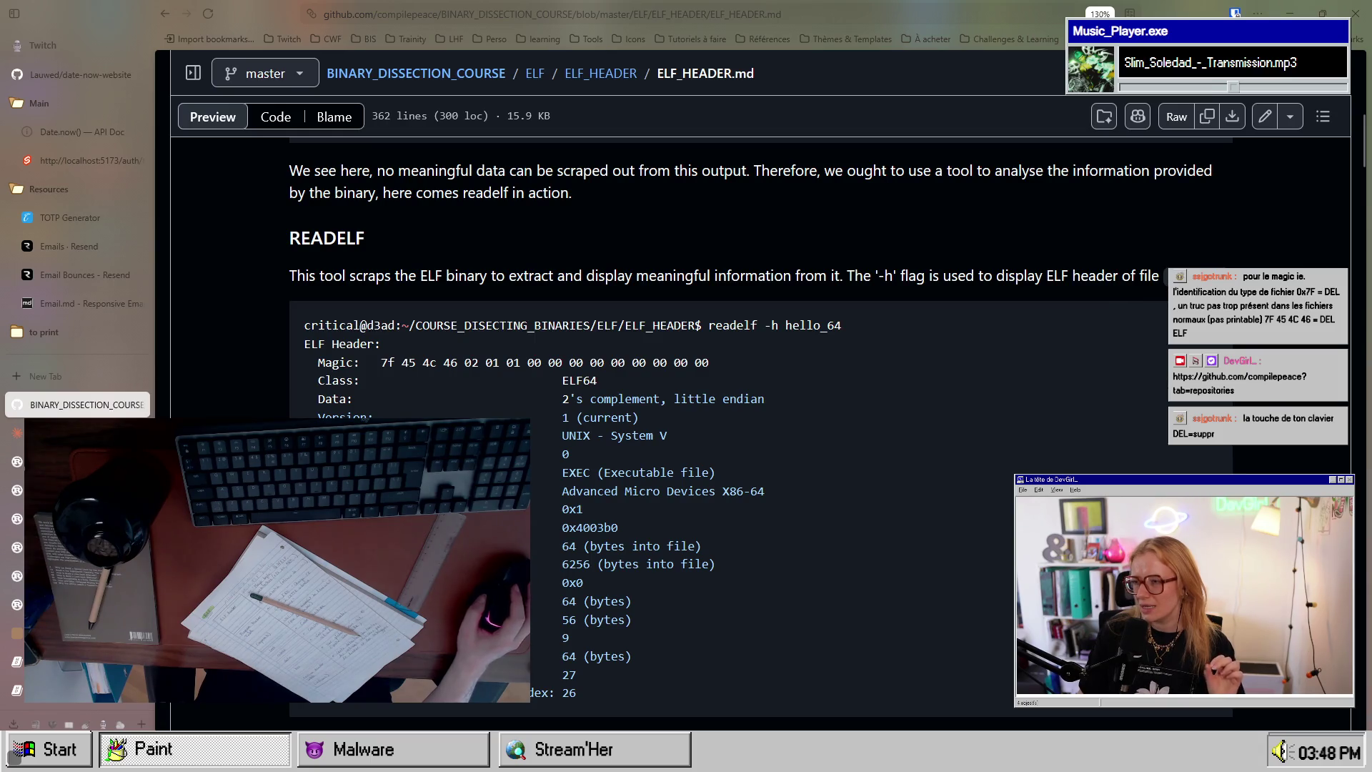
{"action": "scroll", "coordinate": [768, 348], "scroll_direction": "down", "scroll_amount": 2}
{"action": "scroll", "coordinate": [735, 285], "scroll_direction": "up", "scroll_amount": 2}
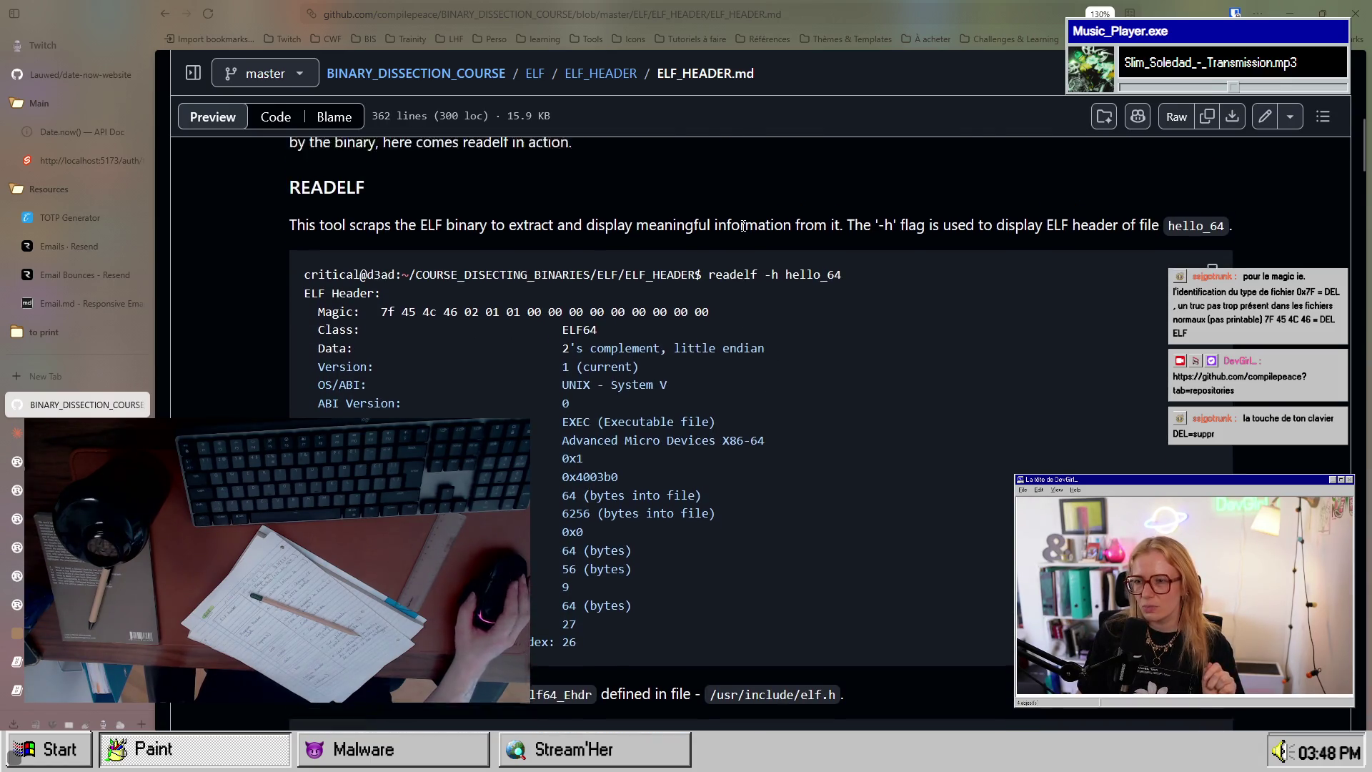
{"action": "scroll", "coordinate": [728, 310], "scroll_direction": "down", "scroll_amount": 1}
{"action": "left_click_drag", "start_coordinate": [709, 223], "coordinate": [837, 223]}
Step: Highlight -h in the chat's readelf command, select hello_64 on the course page, then open the terminal's shell list
{"action": "key", "text": "ctrl+Tab"}
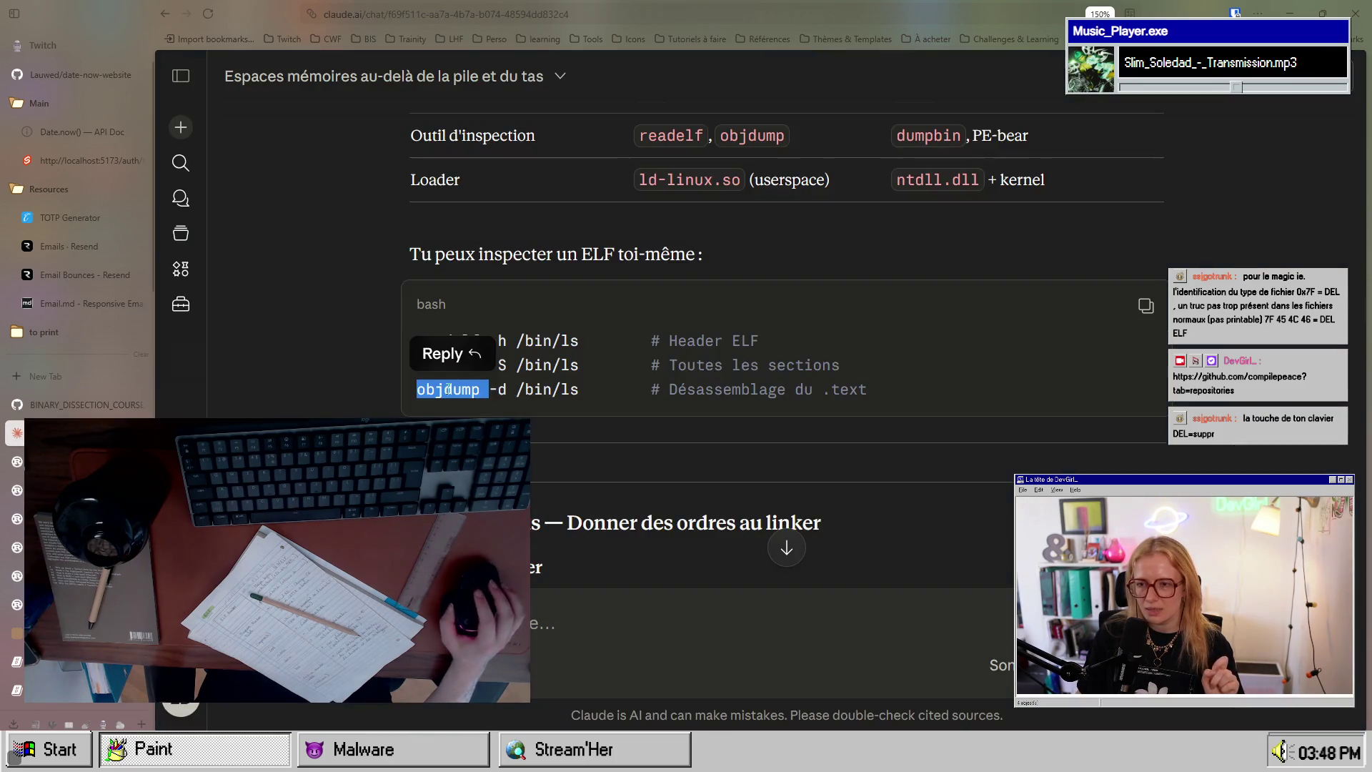
{"action": "left_click", "coordinate": [572, 397]}
{"action": "left_click_drag", "start_coordinate": [489, 340], "coordinate": [507, 340]}
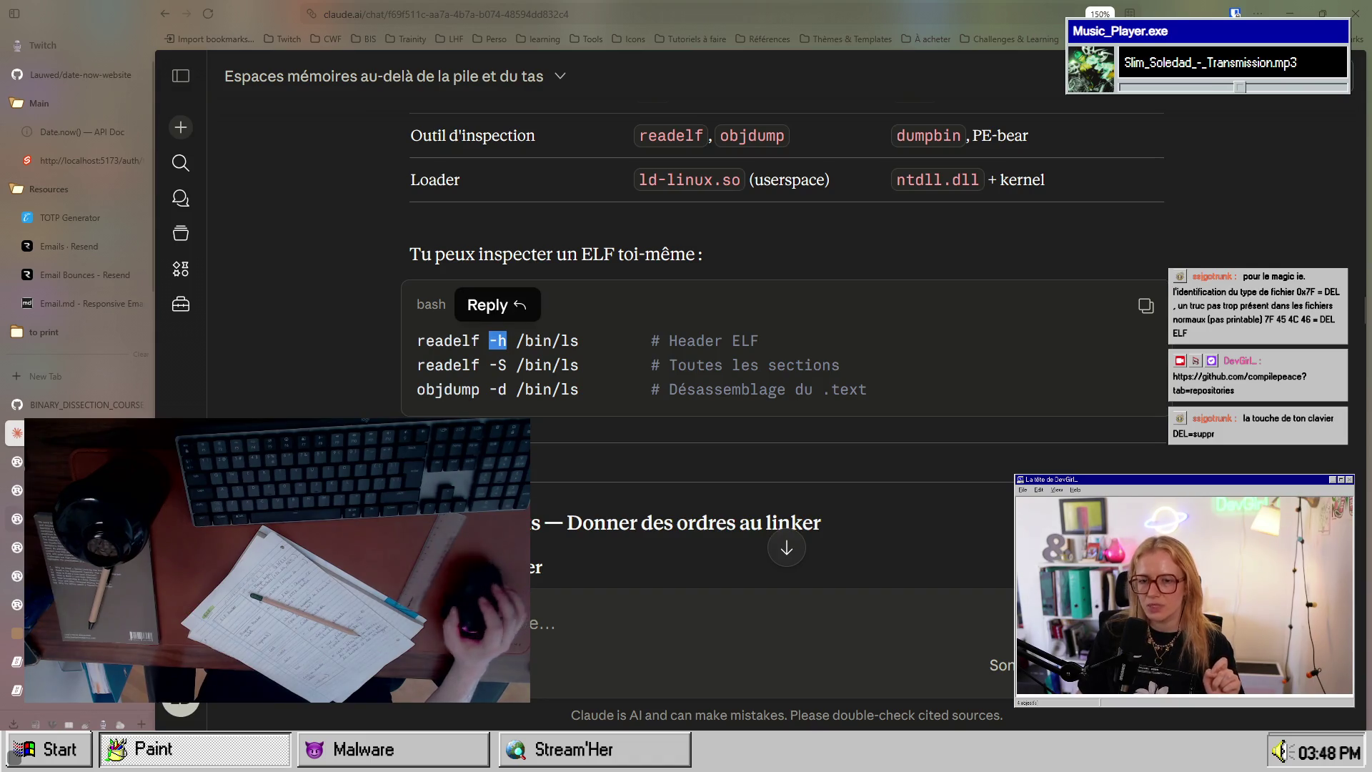
{"action": "left_click", "coordinate": [87, 405]}
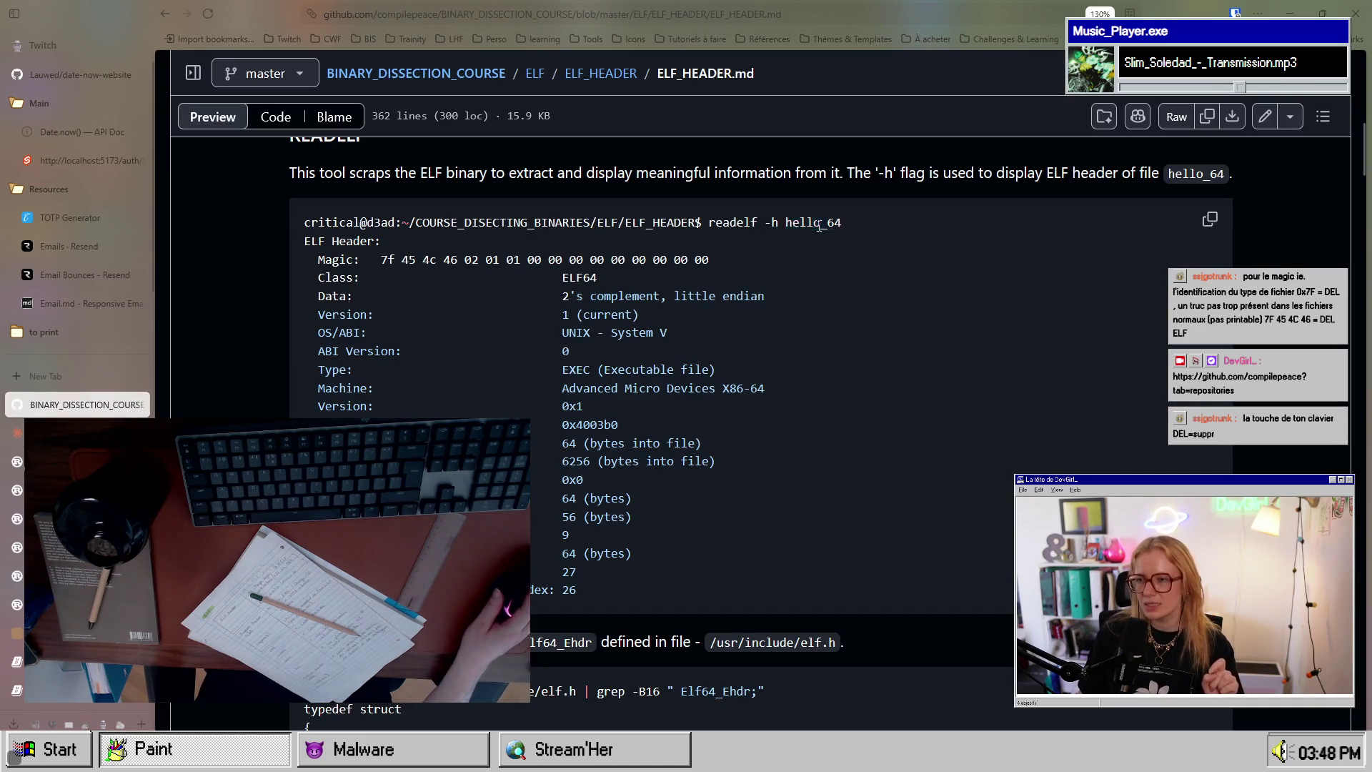
{"action": "left_click_drag", "start_coordinate": [785, 223], "coordinate": [889, 222]}
{"action": "right_click", "coordinate": [772, 757]}
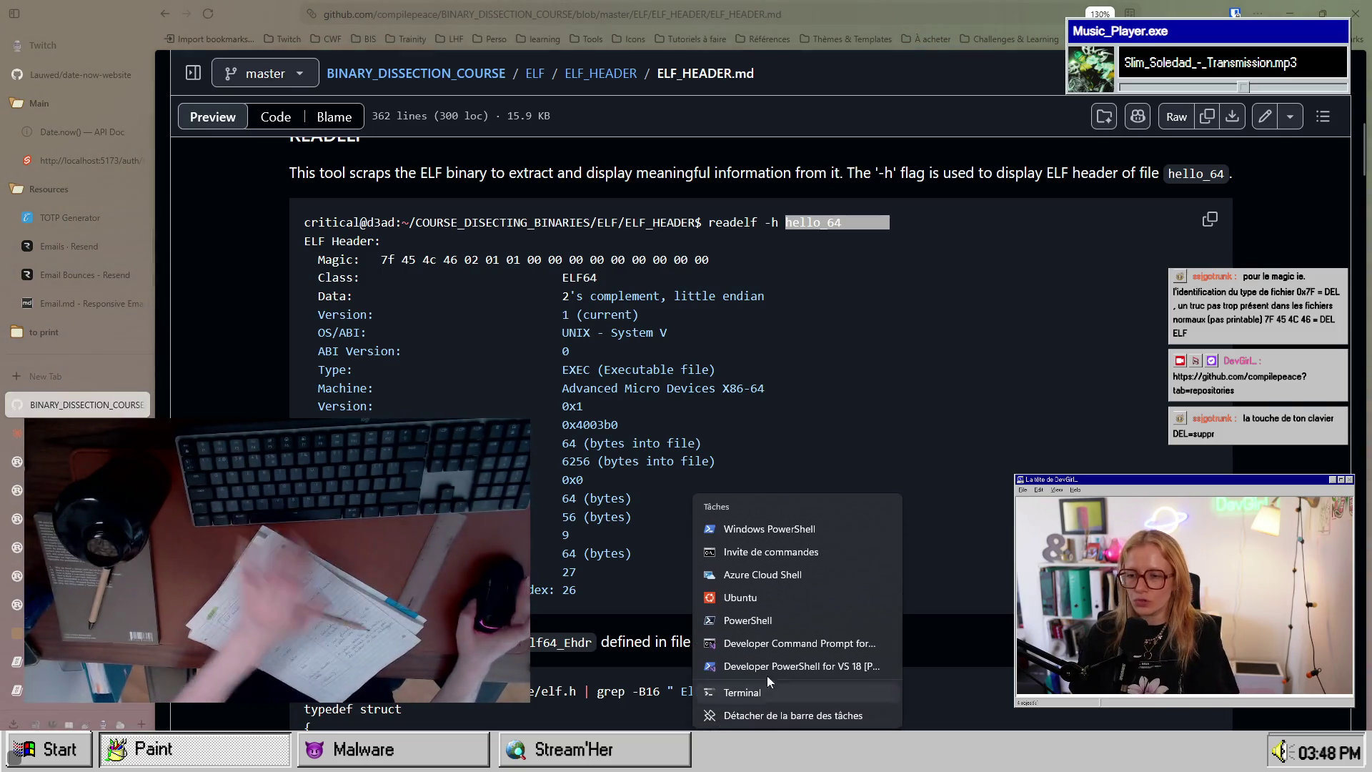
Step: Launch a new Ubuntu terminal from the jump list and start tmux in it
{"action": "left_click", "coordinate": [763, 598]}
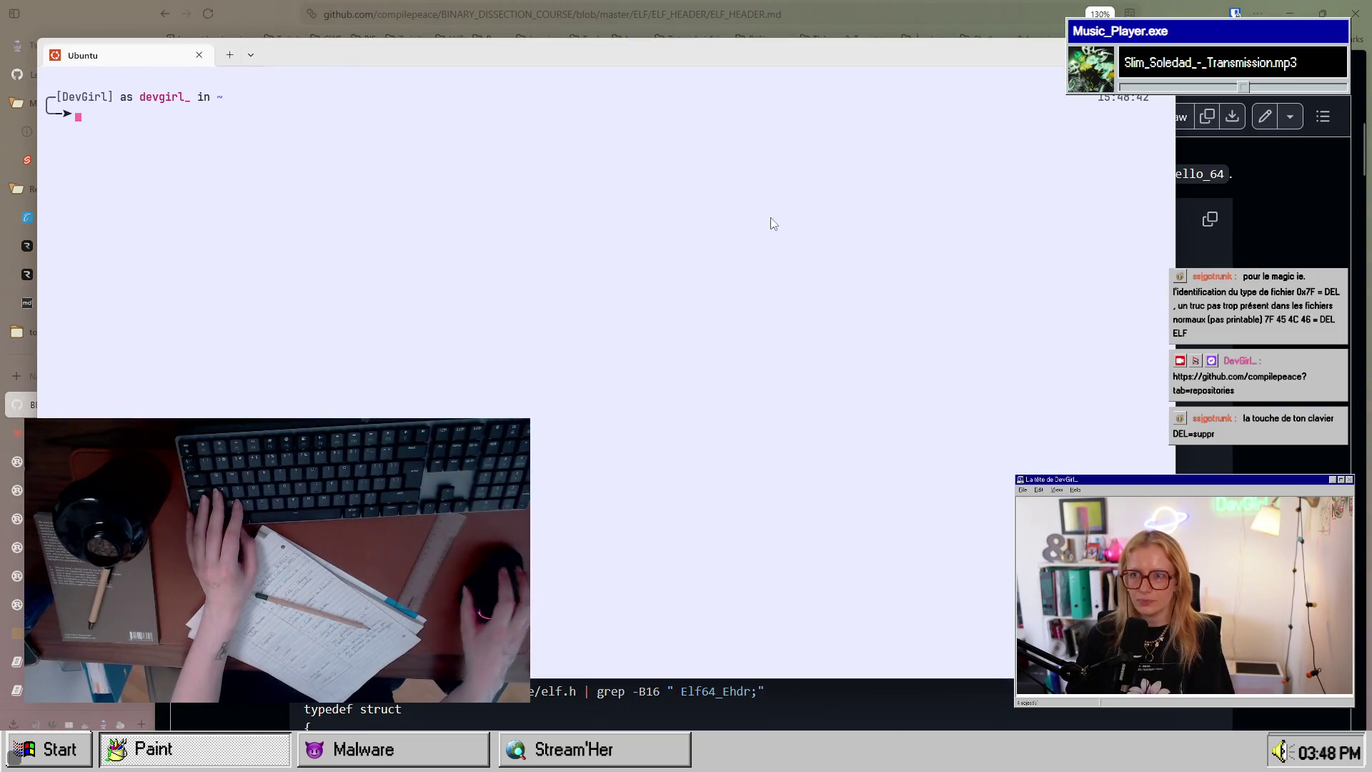
{"action": "mouse_move", "coordinate": [806, 59]}
{"action": "left_mouse_down"}
{"action": "mouse_move", "coordinate": [1010, 159]}
{"action": "mouse_move", "coordinate": [881, 70]}
{"action": "left_mouse_up"}
{"action": "type", "text": "tmux"}
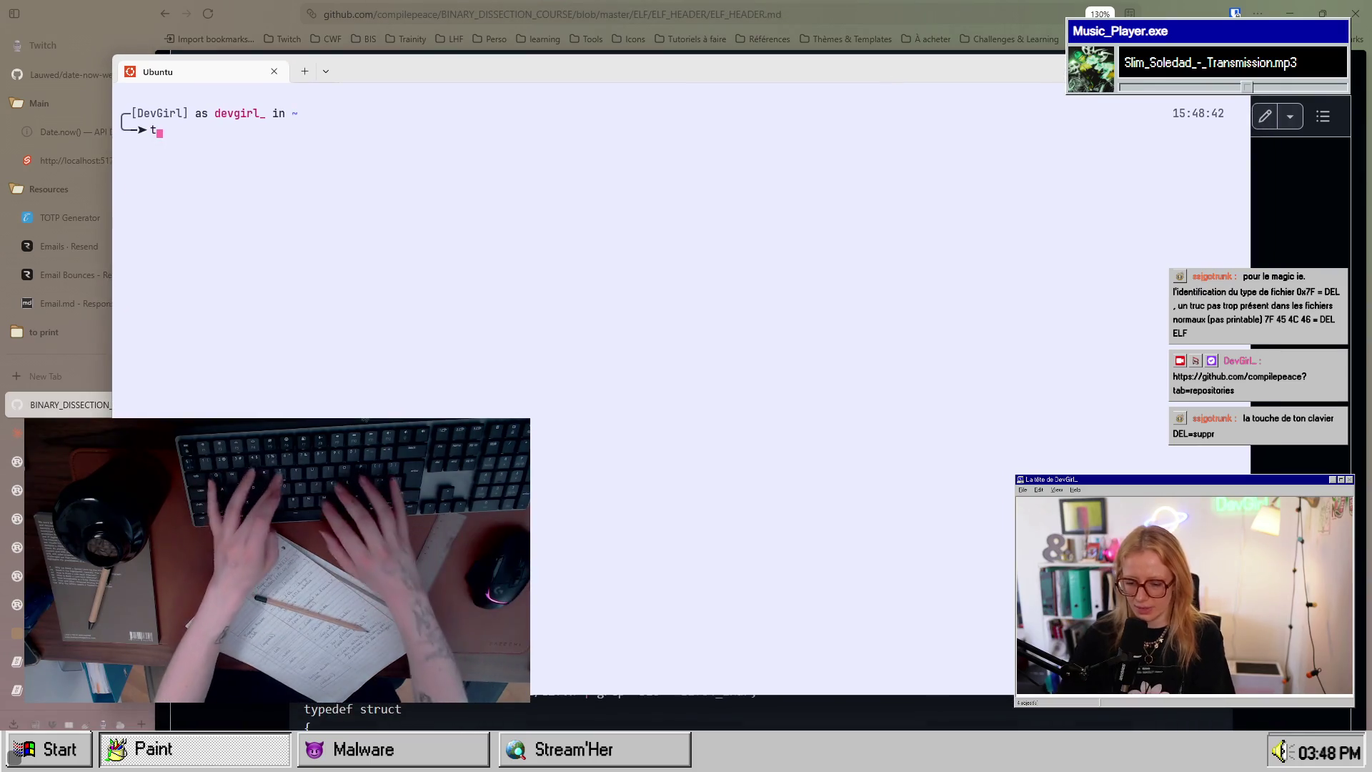
{"action": "key", "text": "Return"}
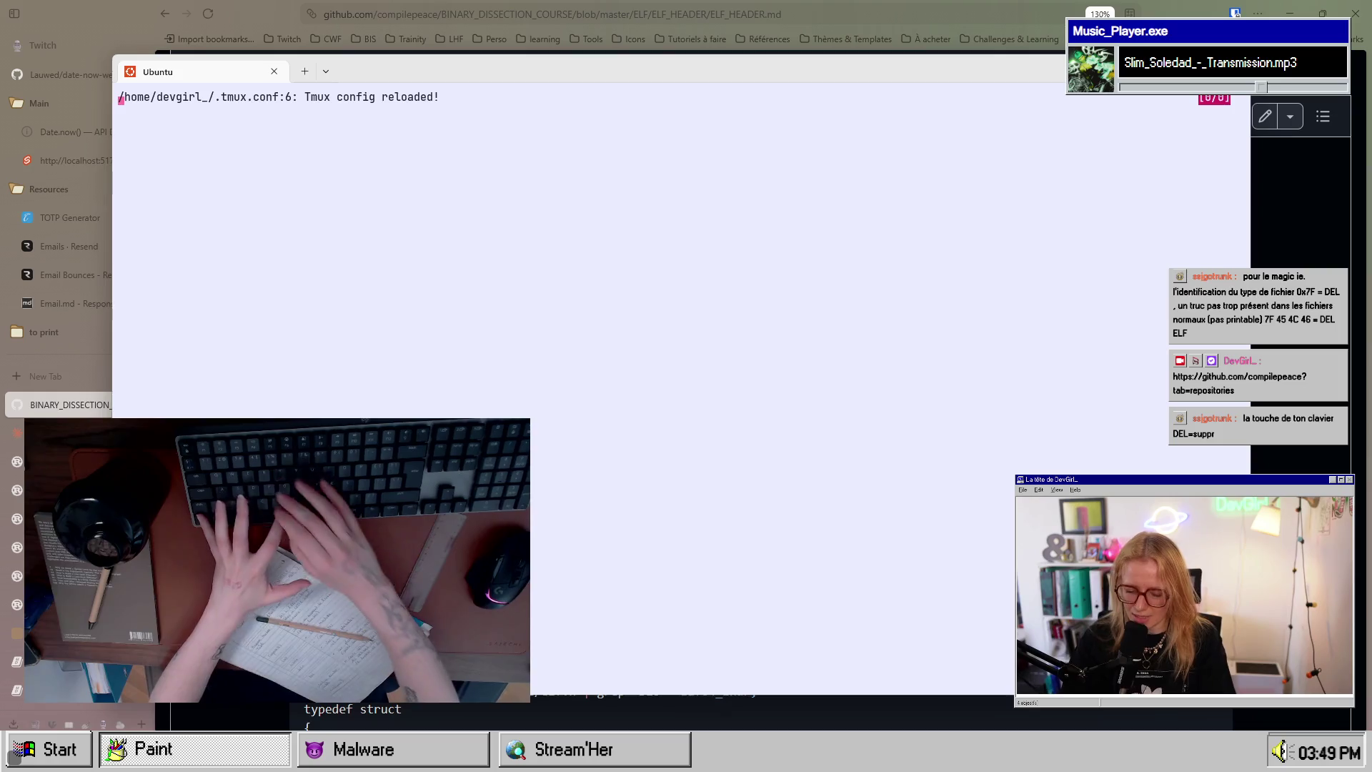
Step: Check the tmux session list with prefix+s, then return to Firefox with a new tab
{"action": "key", "text": "ctrl+b"}
{"action": "key", "text": "s"}
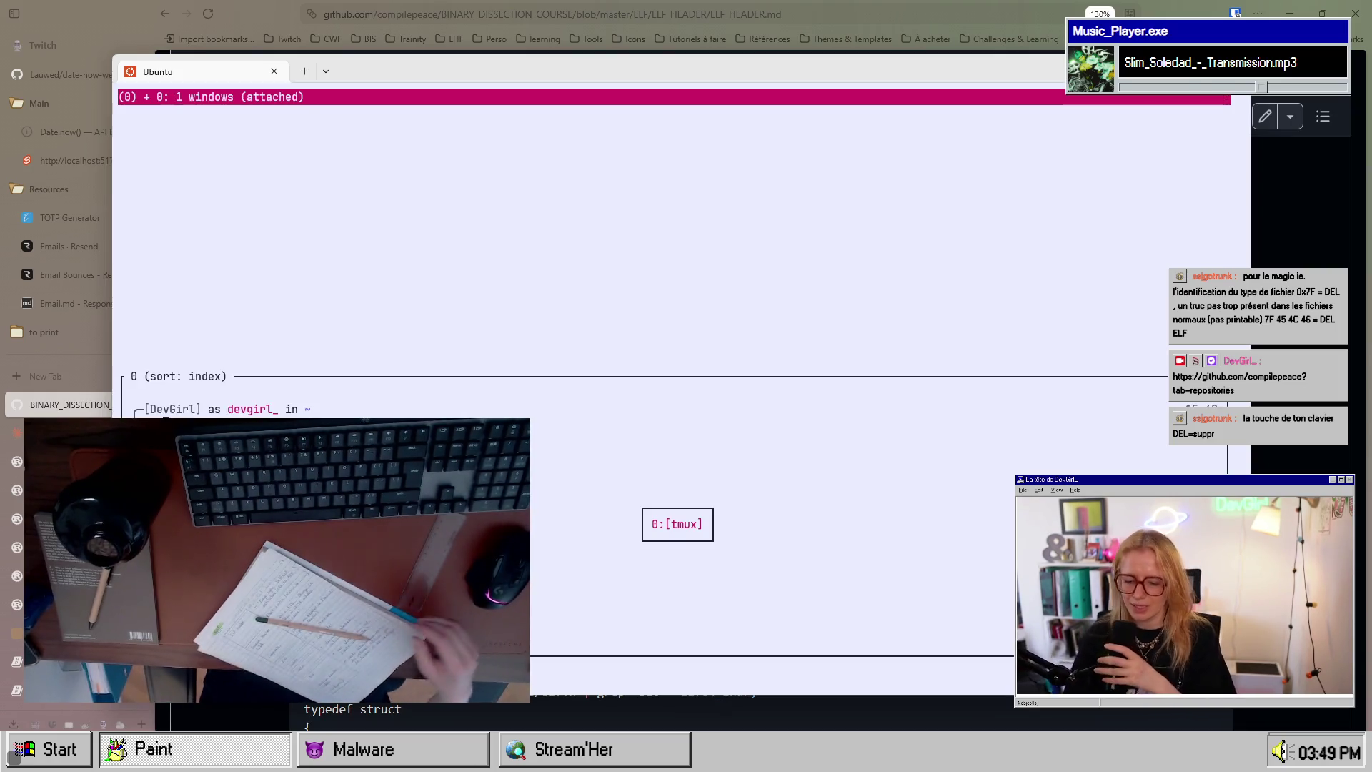
{"action": "key", "text": "ctrl+b"}
{"action": "key", "text": "r"}
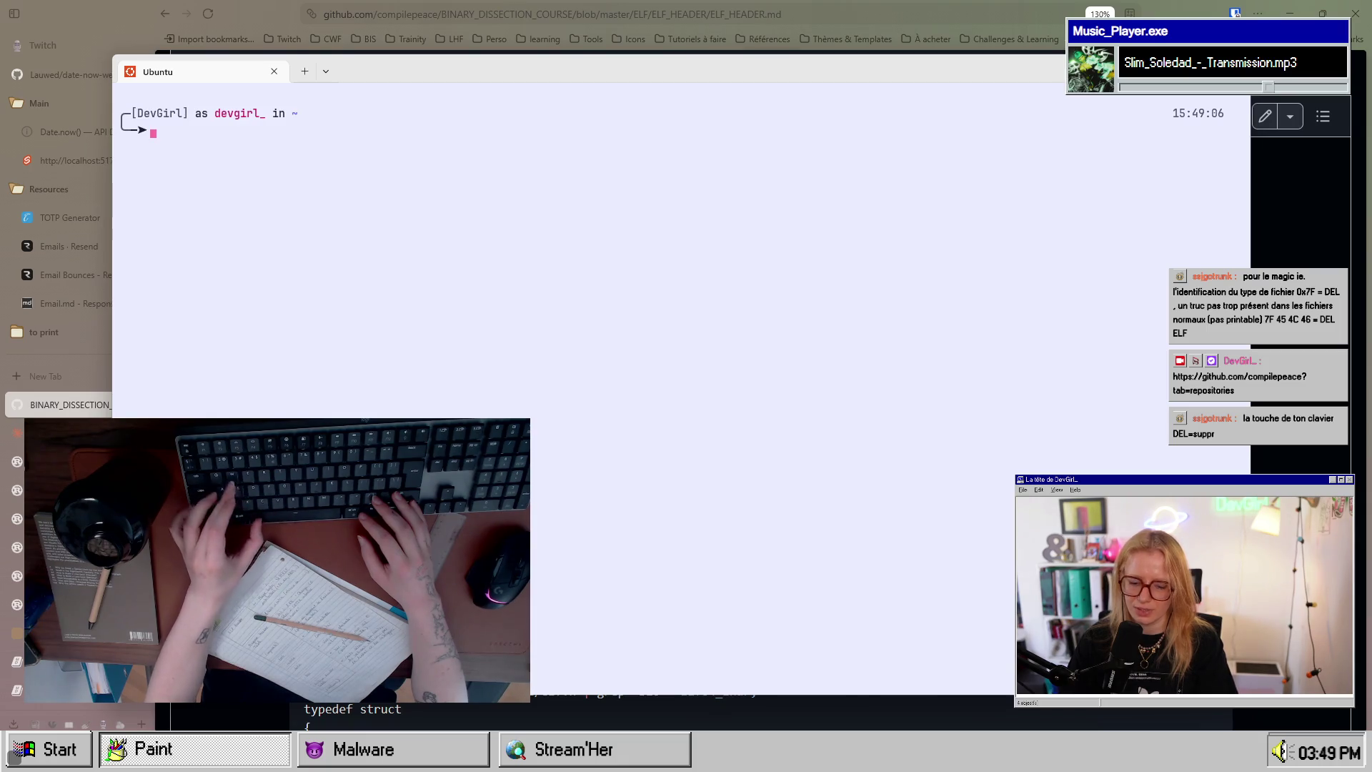
{"action": "key", "text": "ctrl+b"}
{"action": "key", "text": "s"}
{"action": "key", "text": "Escape"}
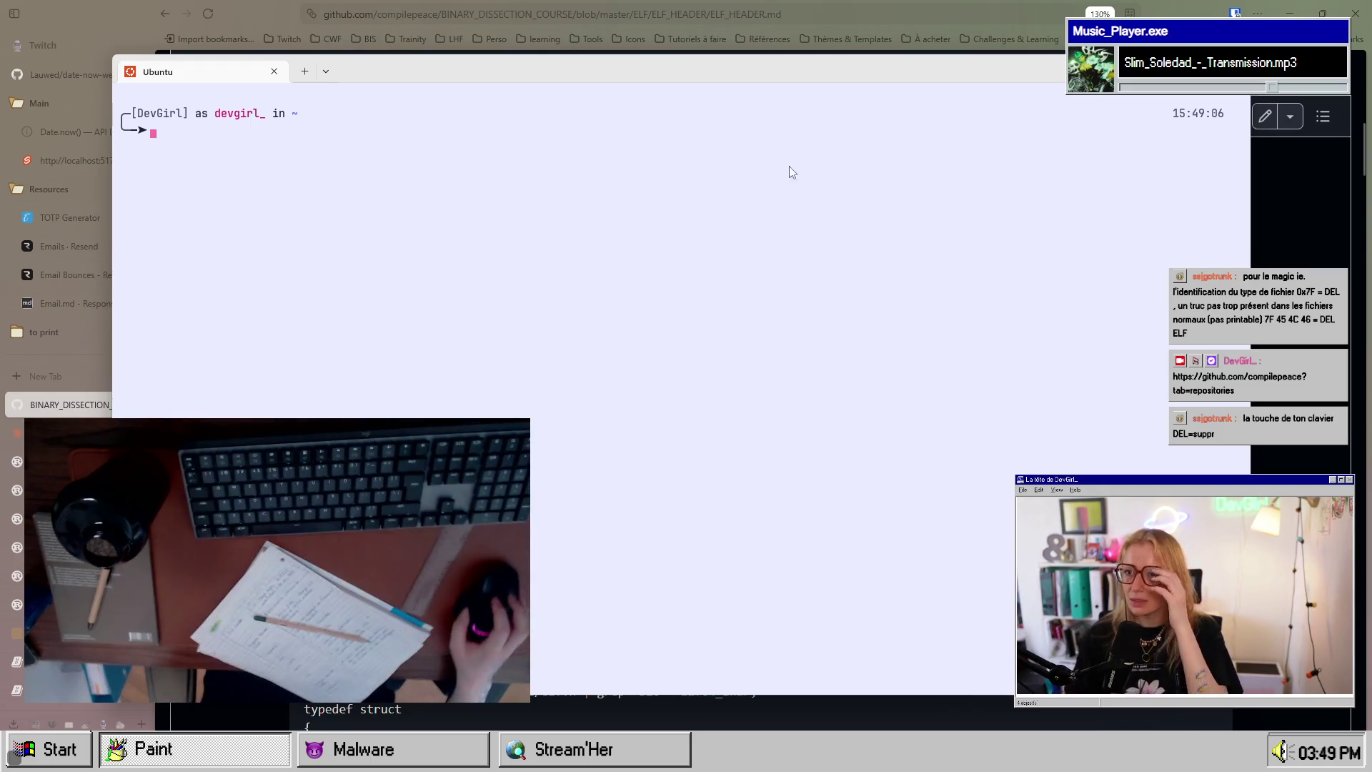
{"action": "key", "text": "alt+Tab"}
{"action": "key", "text": "ctrl+t"}
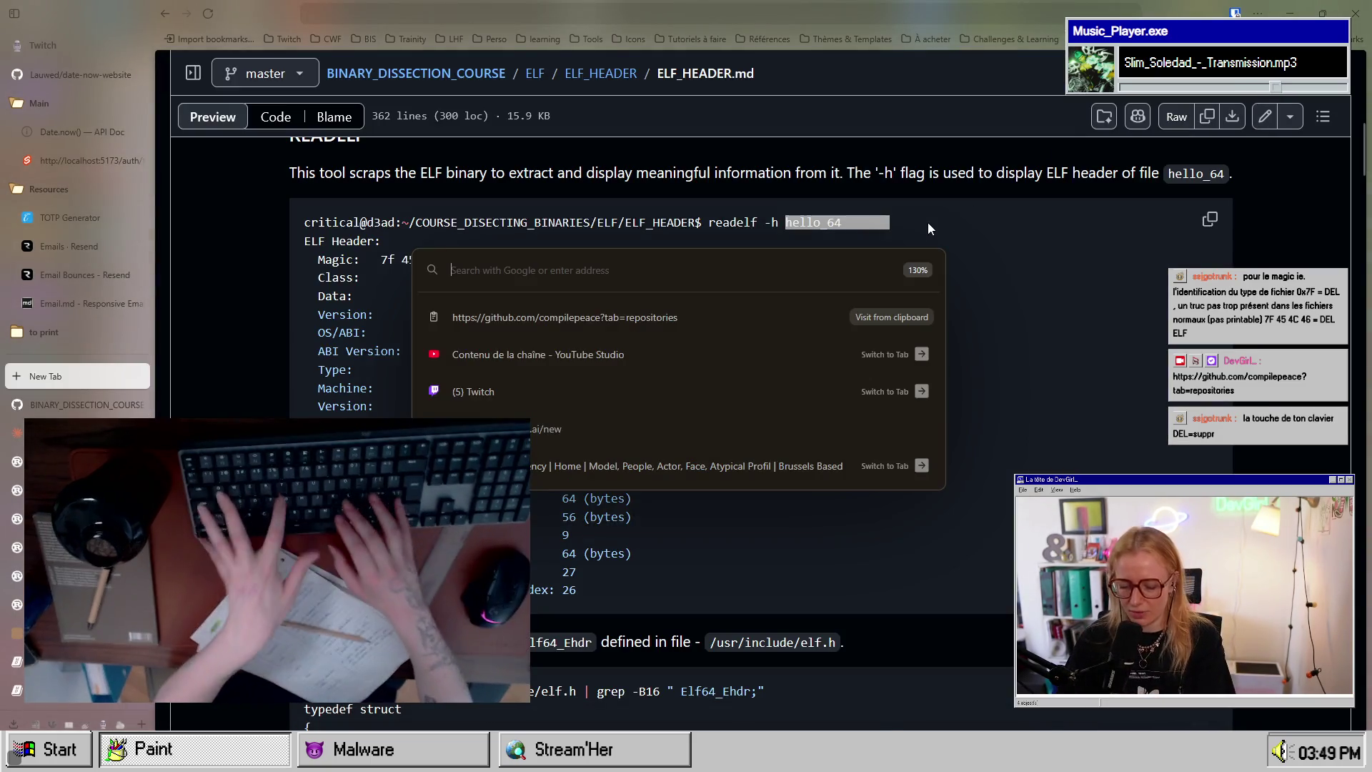
Step: Search 'tmux restore sessions' and open the tmux-resurrect repository's restore documentation
{"action": "type", "text": "tmux restore sessions"}
{"action": "key", "text": "Return"}
{"action": "left_click", "coordinate": [498, 209]}
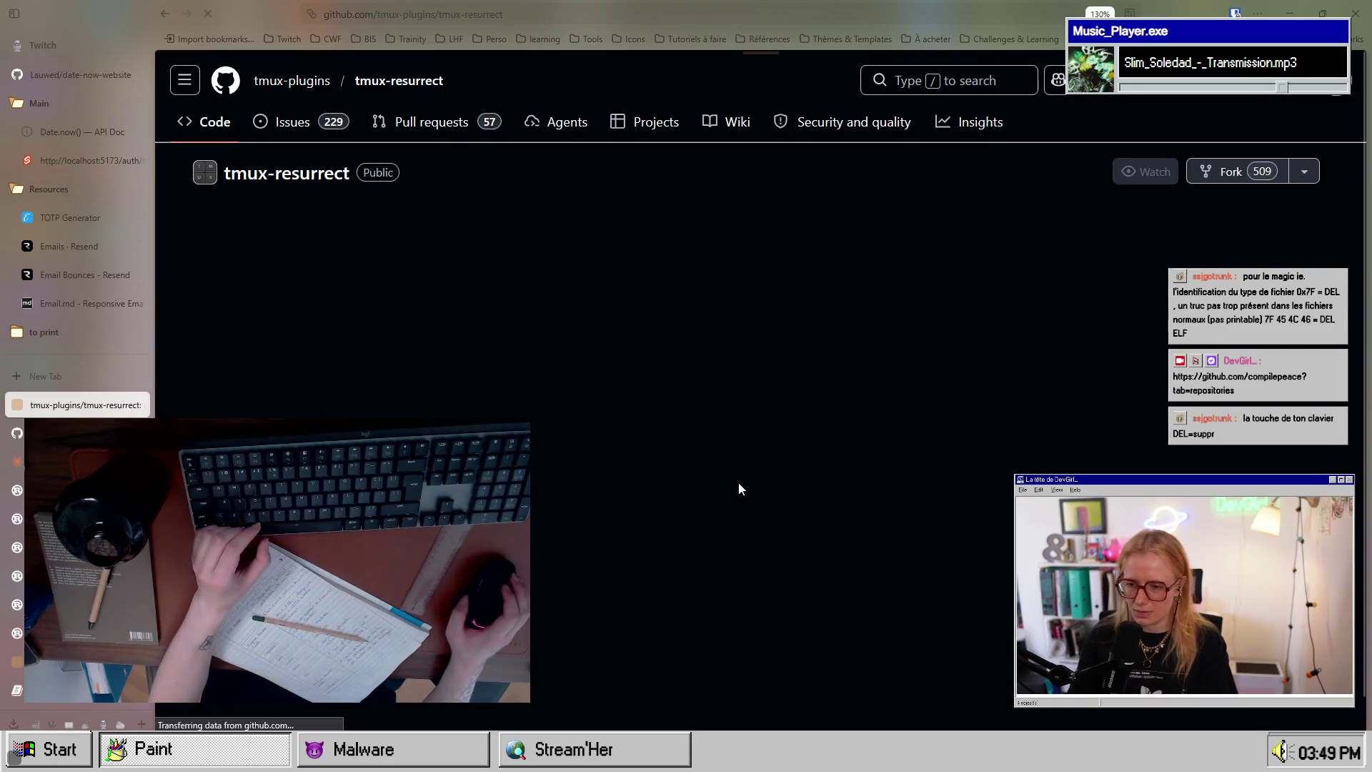
{"action": "scroll", "coordinate": [740, 500], "scroll_direction": "down", "scroll_amount": 8}
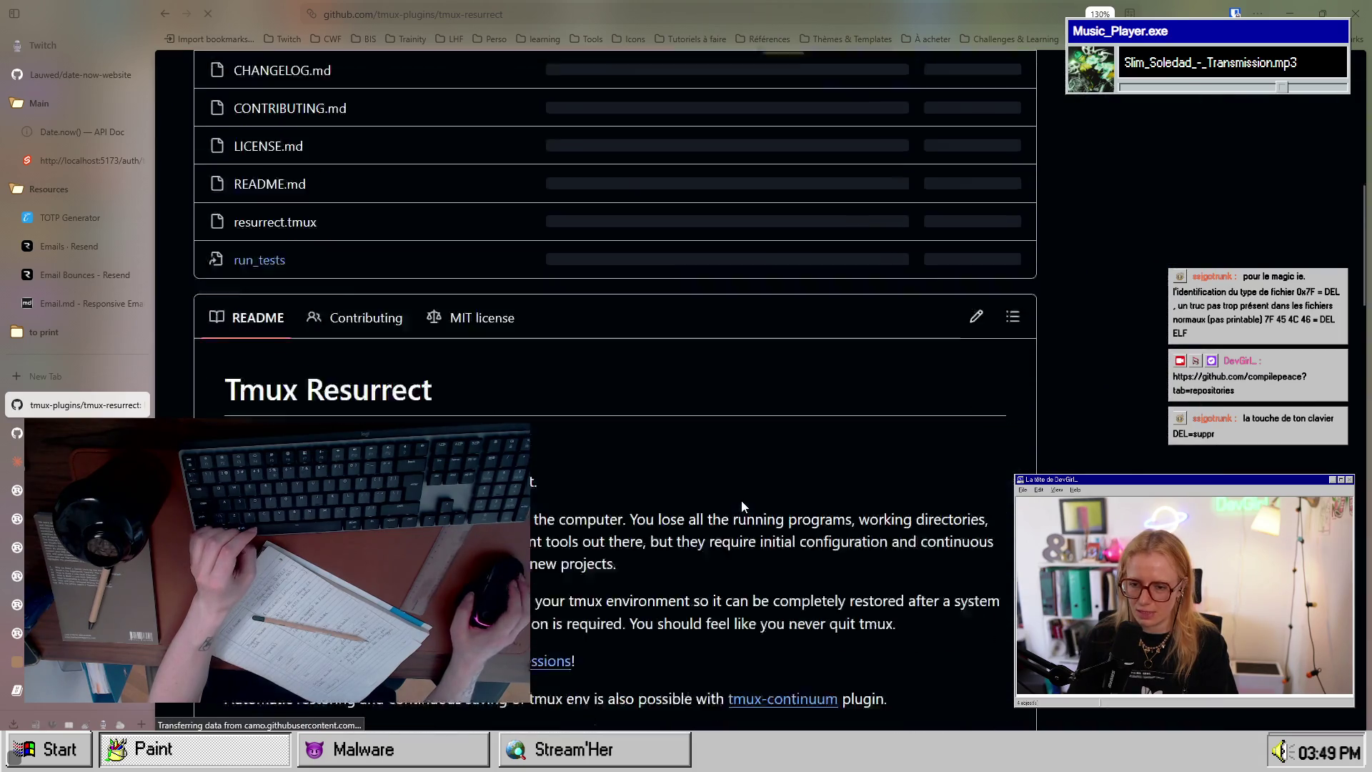
{"action": "scroll", "coordinate": [740, 500], "scroll_direction": "down", "scroll_amount": 10}
{"action": "scroll", "coordinate": [740, 501], "scroll_direction": "down", "scroll_amount": 5}
{"action": "scroll", "coordinate": [740, 500], "scroll_direction": "up", "scroll_amount": 5}
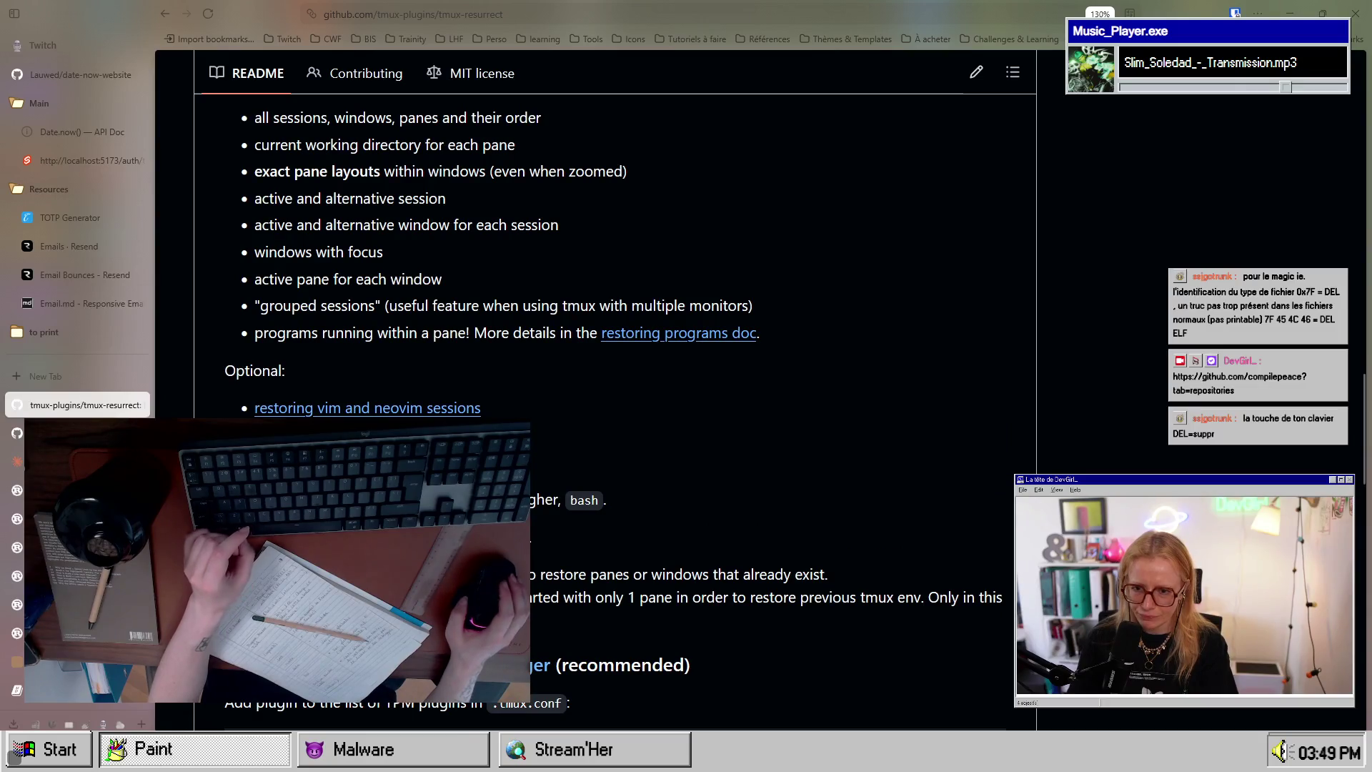
{"action": "left_click", "coordinate": [400, 461]}
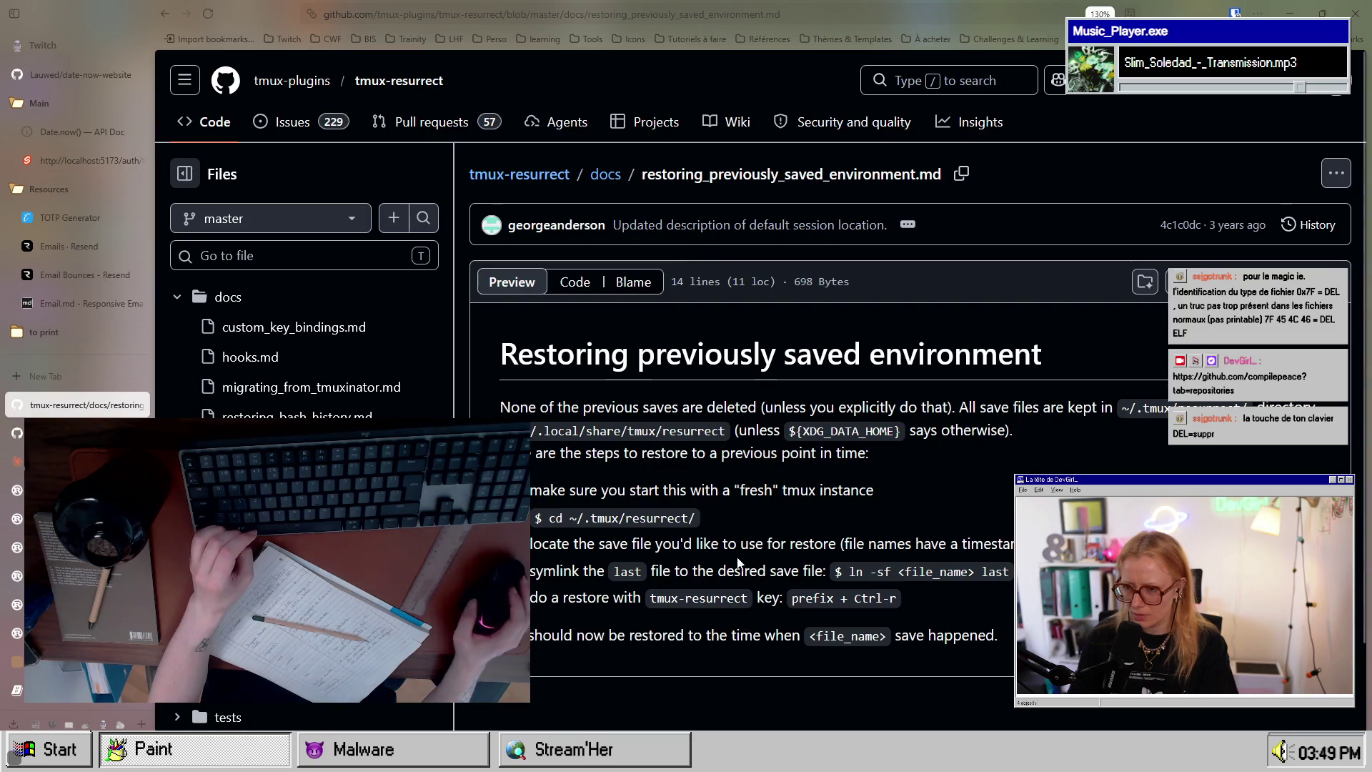
Step: Read the tmux-resurrect README's installation and key bindings, then return to ELF_HEADER.md and the terminal
{"action": "key", "text": "alt+Left"}
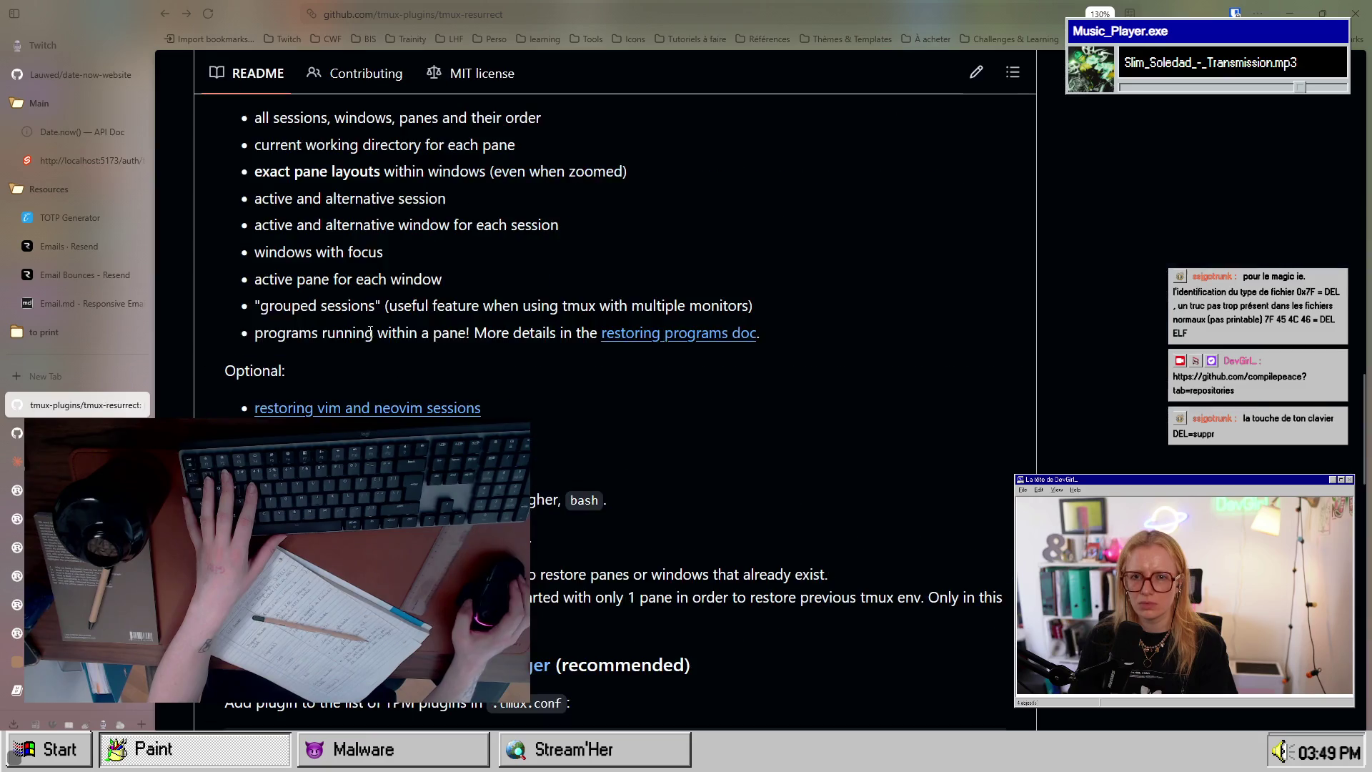
{"action": "scroll", "coordinate": [614, 414], "scroll_direction": "down", "scroll_amount": 5}
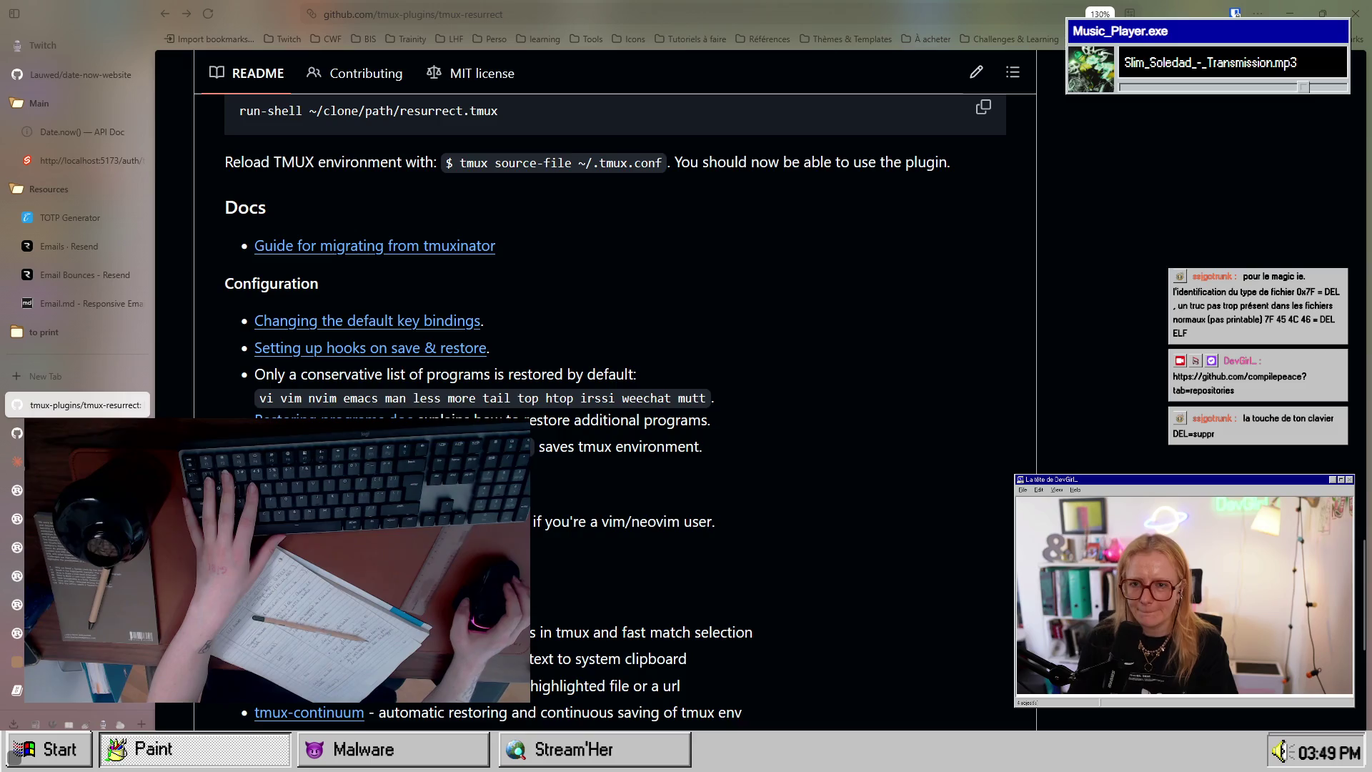
{"action": "scroll", "coordinate": [615, 414], "scroll_direction": "down", "scroll_amount": 1}
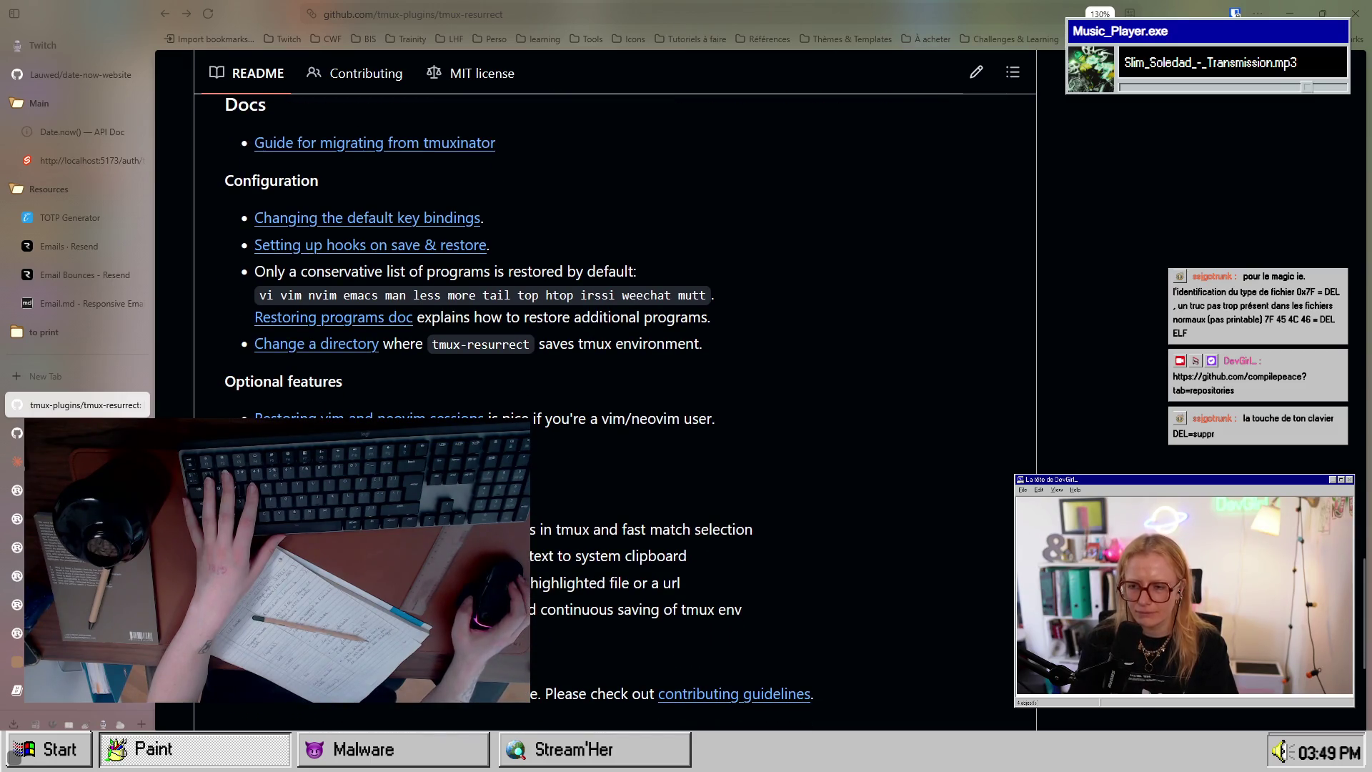
{"action": "scroll", "coordinate": [614, 415], "scroll_direction": "down", "scroll_amount": 1}
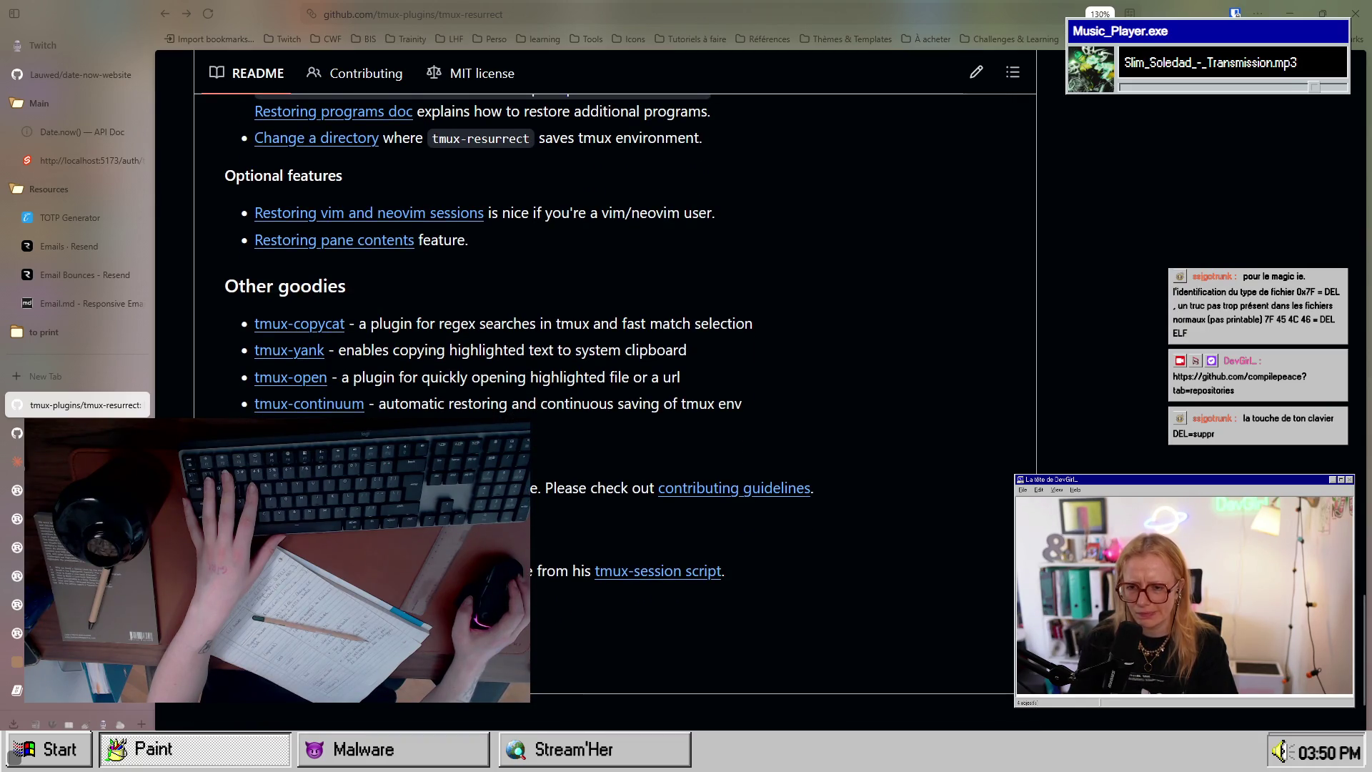
{"action": "scroll", "coordinate": [614, 393], "scroll_direction": "up", "scroll_amount": 6}
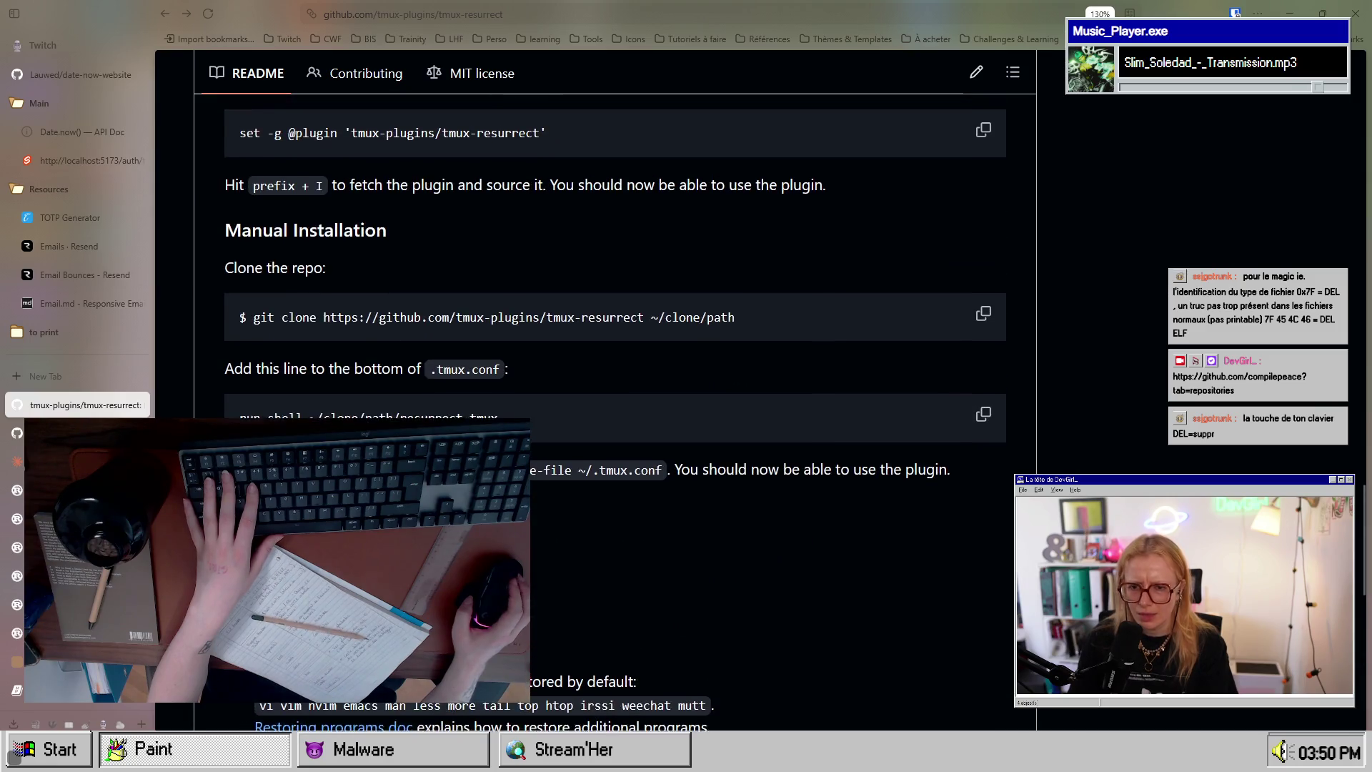
{"action": "scroll", "coordinate": [615, 393], "scroll_direction": "down", "scroll_amount": 2}
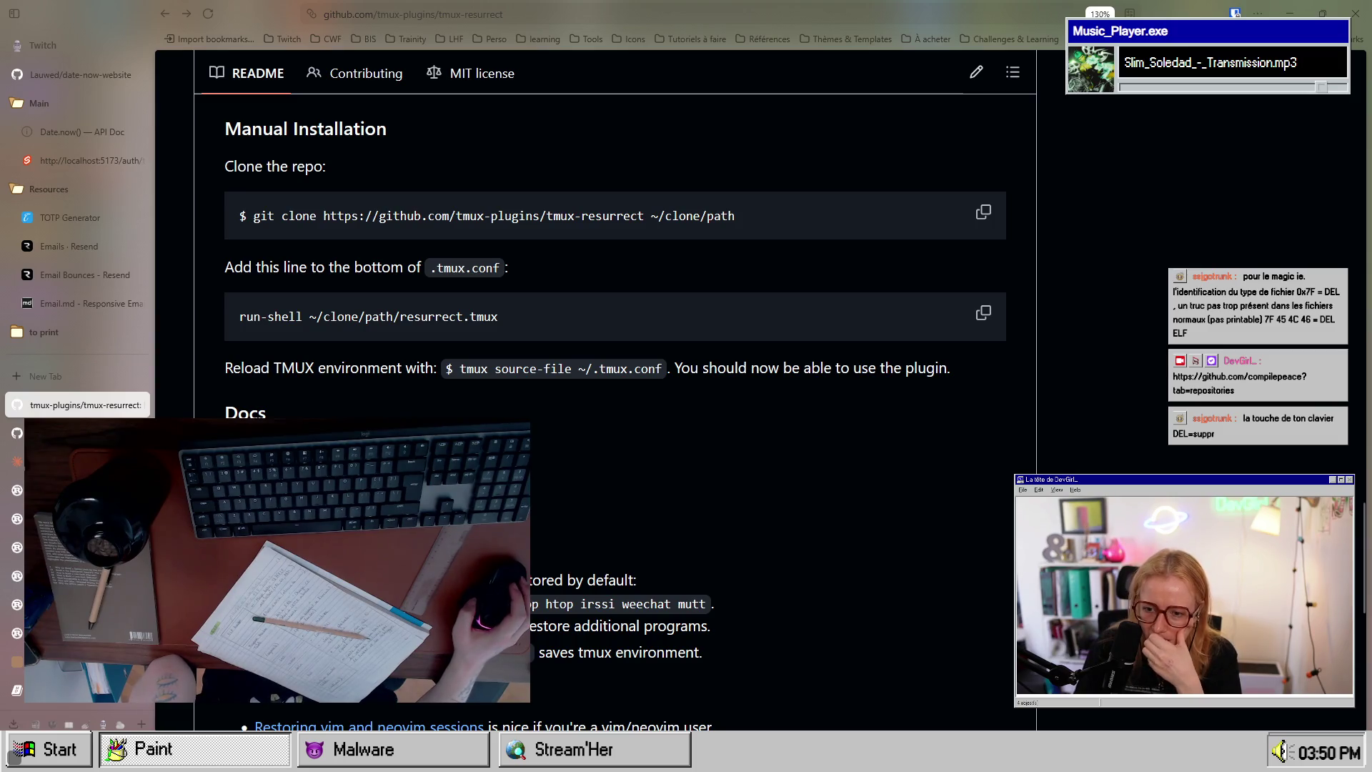
{"action": "scroll", "coordinate": [615, 392], "scroll_direction": "down", "scroll_amount": 1}
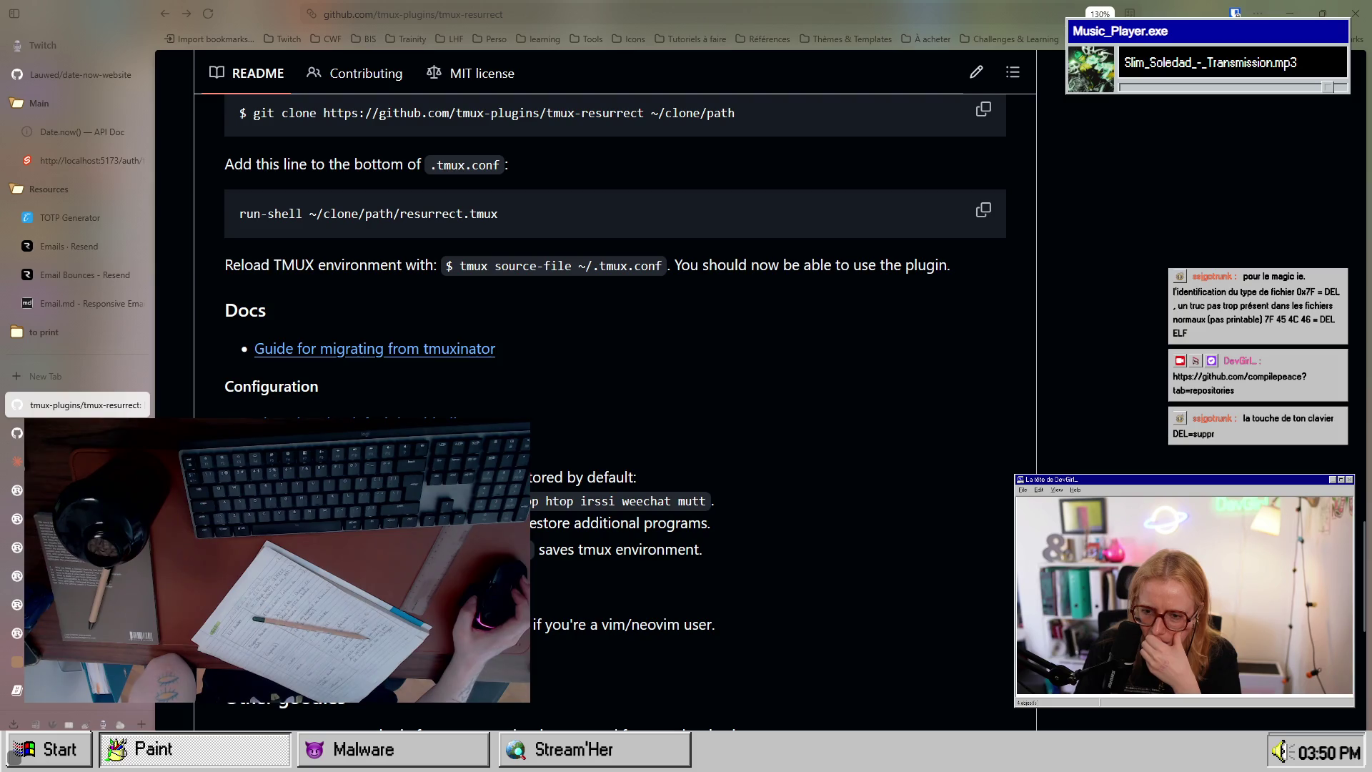
{"action": "scroll", "coordinate": [614, 357], "scroll_direction": "up", "scroll_amount": 3}
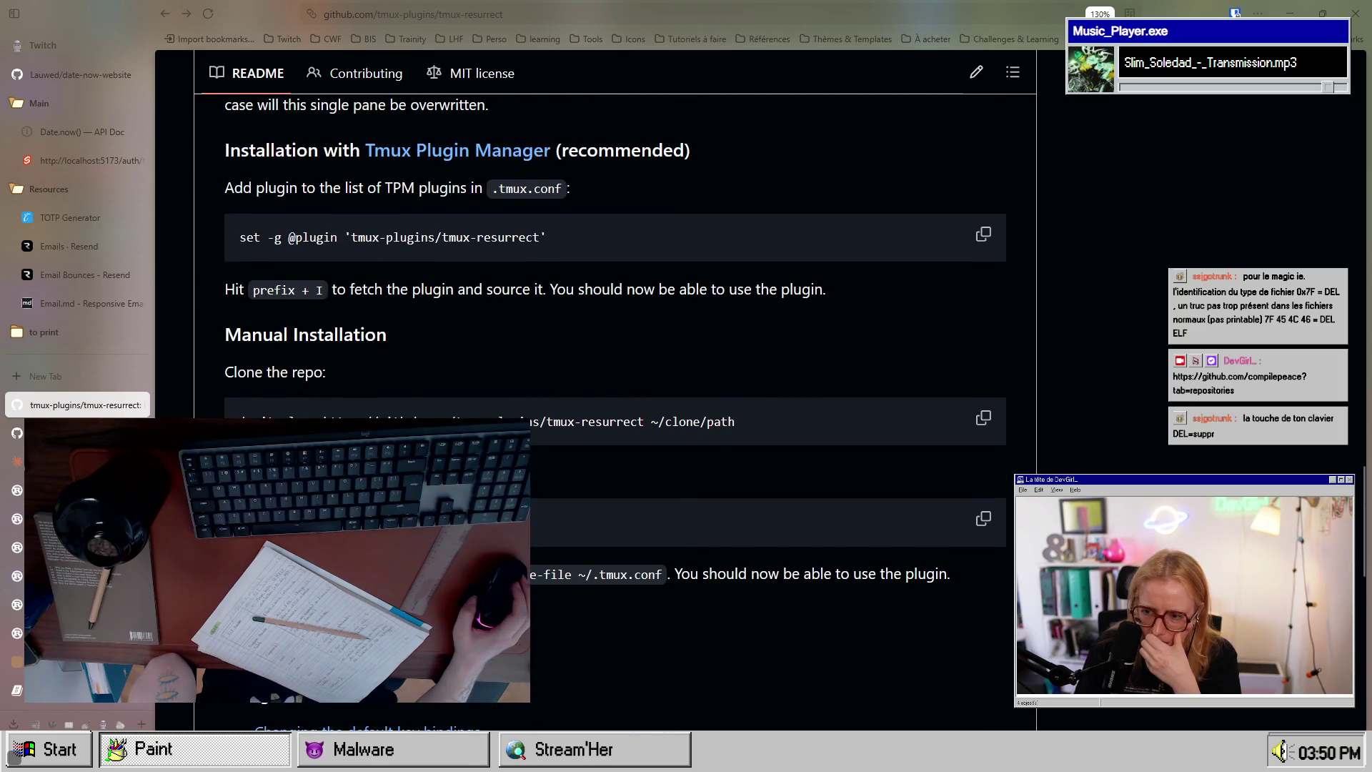
{"action": "scroll", "coordinate": [614, 412], "scroll_direction": "up", "scroll_amount": 3}
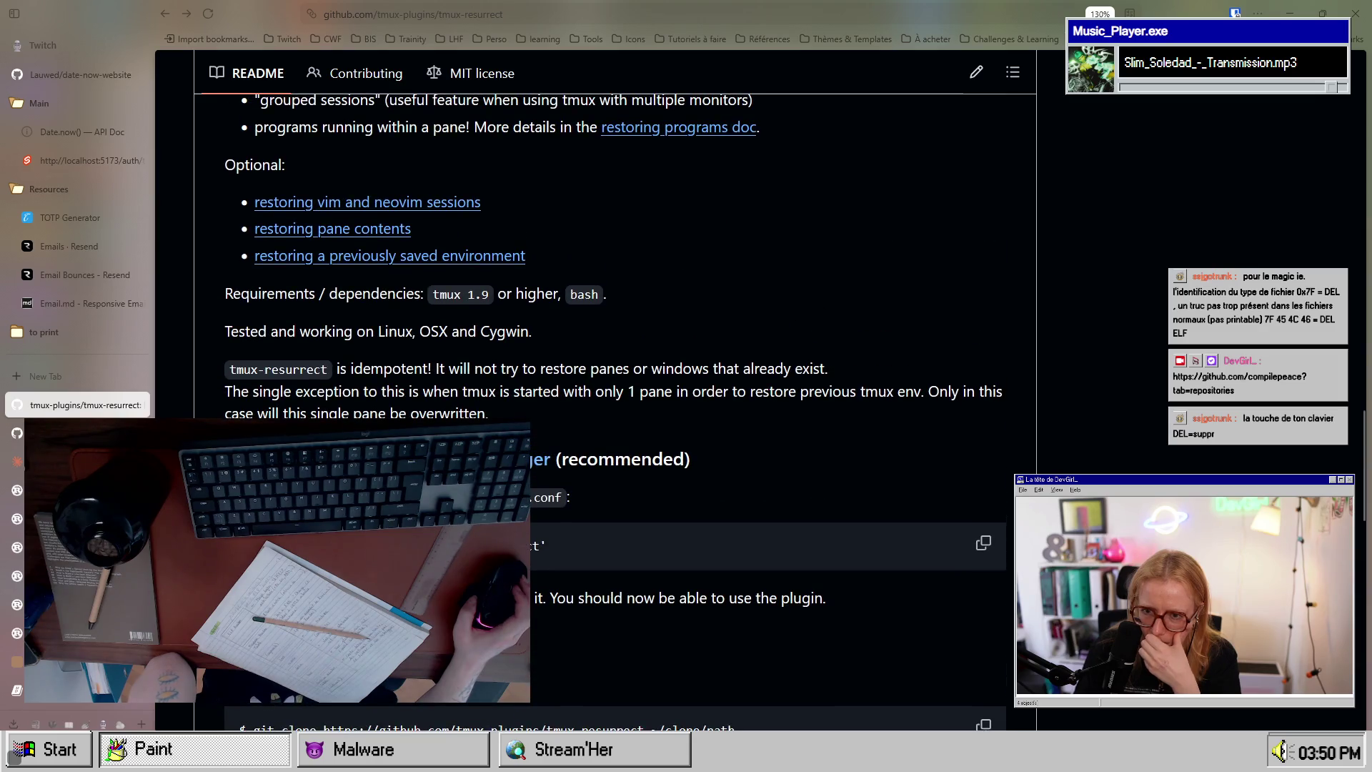
{"action": "scroll", "coordinate": [615, 412], "scroll_direction": "up", "scroll_amount": 4}
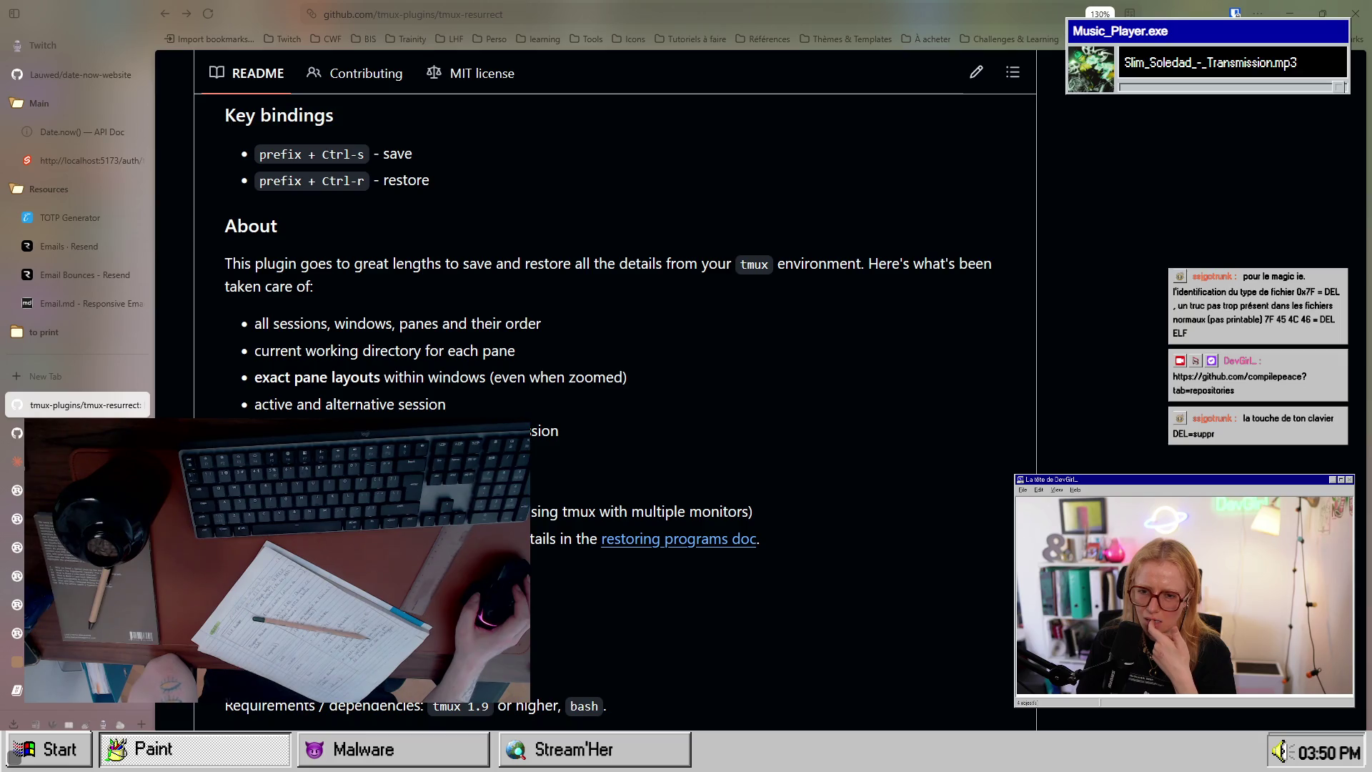
{"action": "key", "text": "alt+Right"}
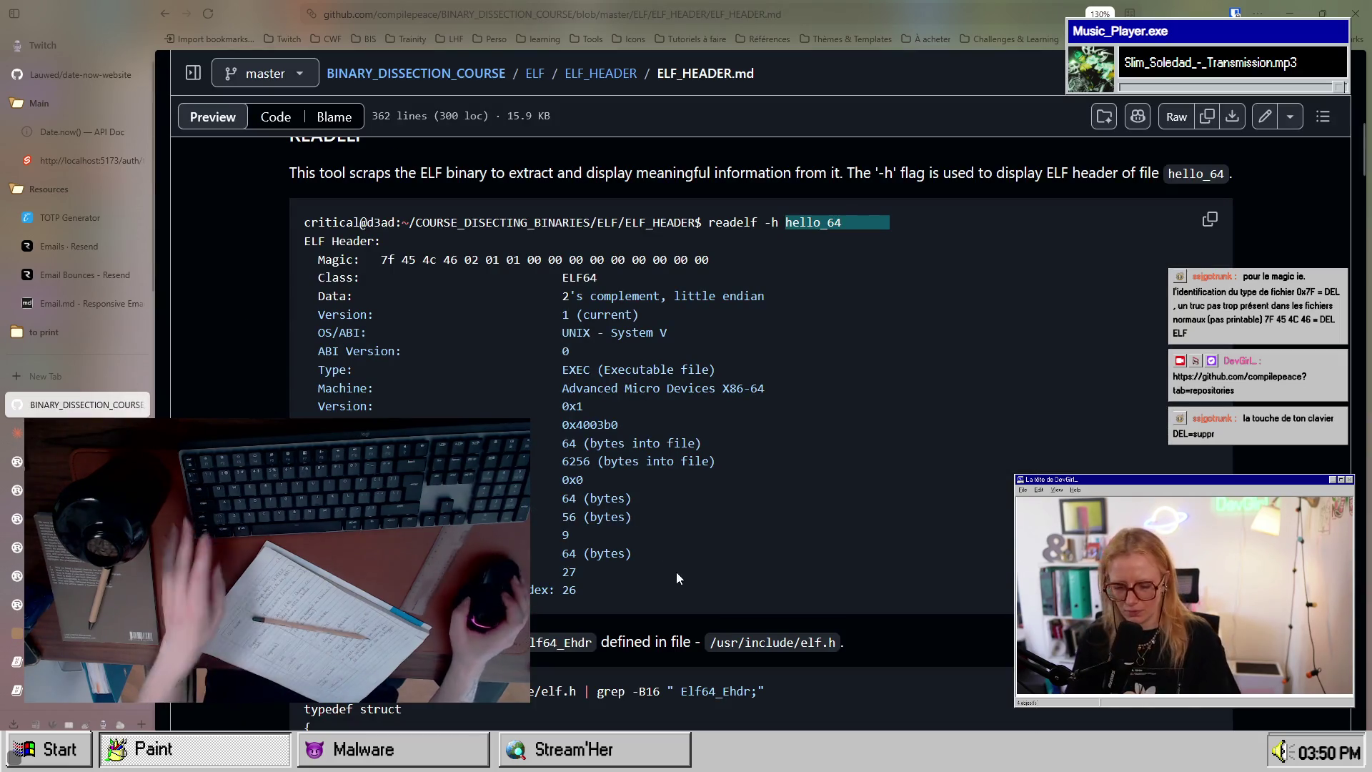
{"action": "key", "text": "alt+Tab"}
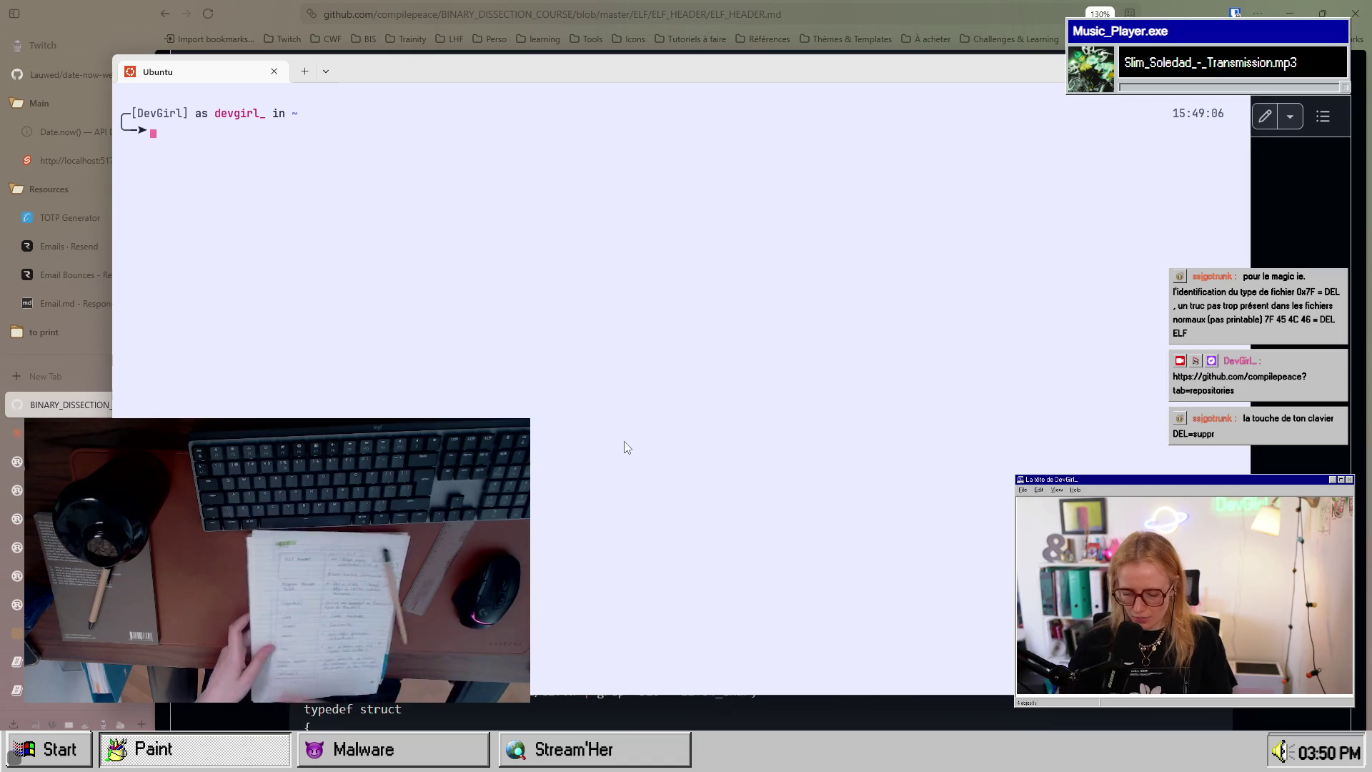
Step: Review the home directory with ls -la, then launch nvim in the elf-header folder
{"action": "type", "text": "ls -la"}
{"action": "key", "text": "Return"}
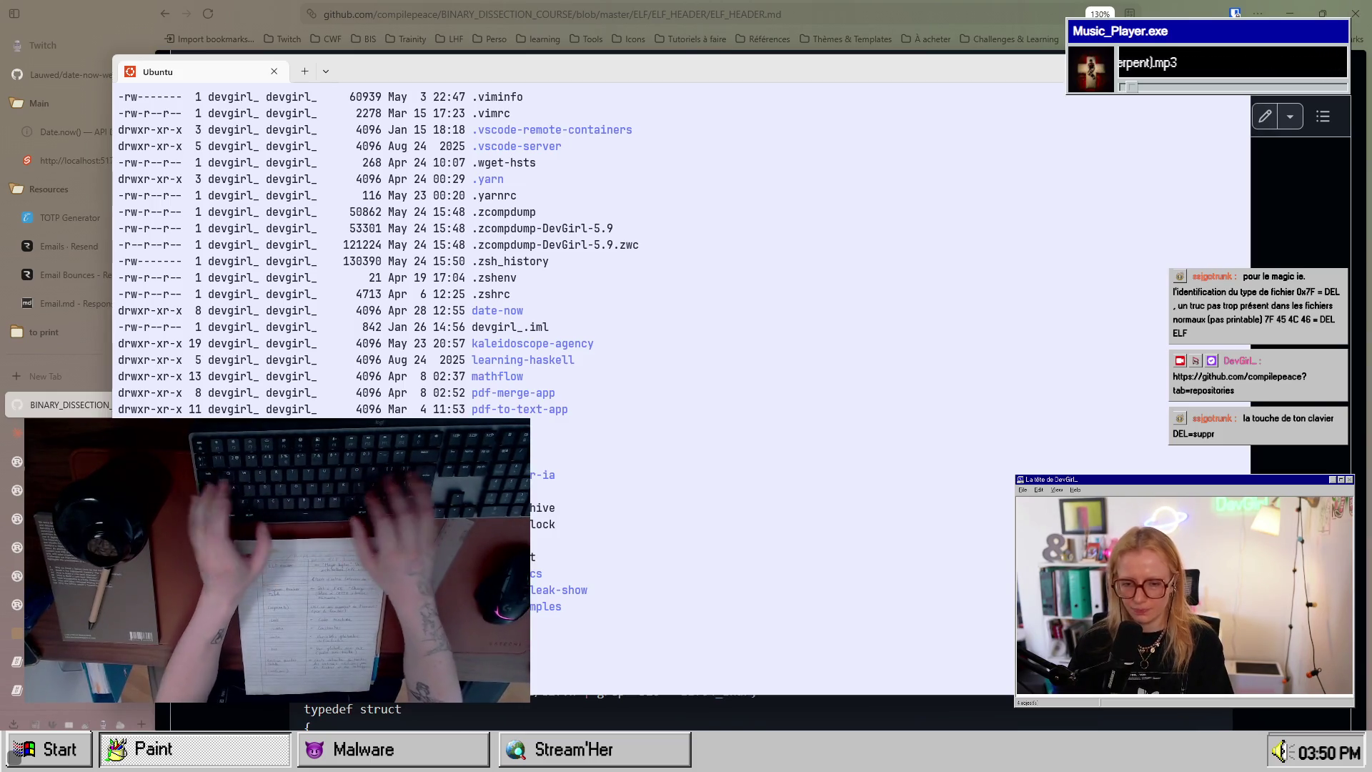
{"action": "scroll", "coordinate": [379, 250], "scroll_direction": "down", "scroll_amount": 1}
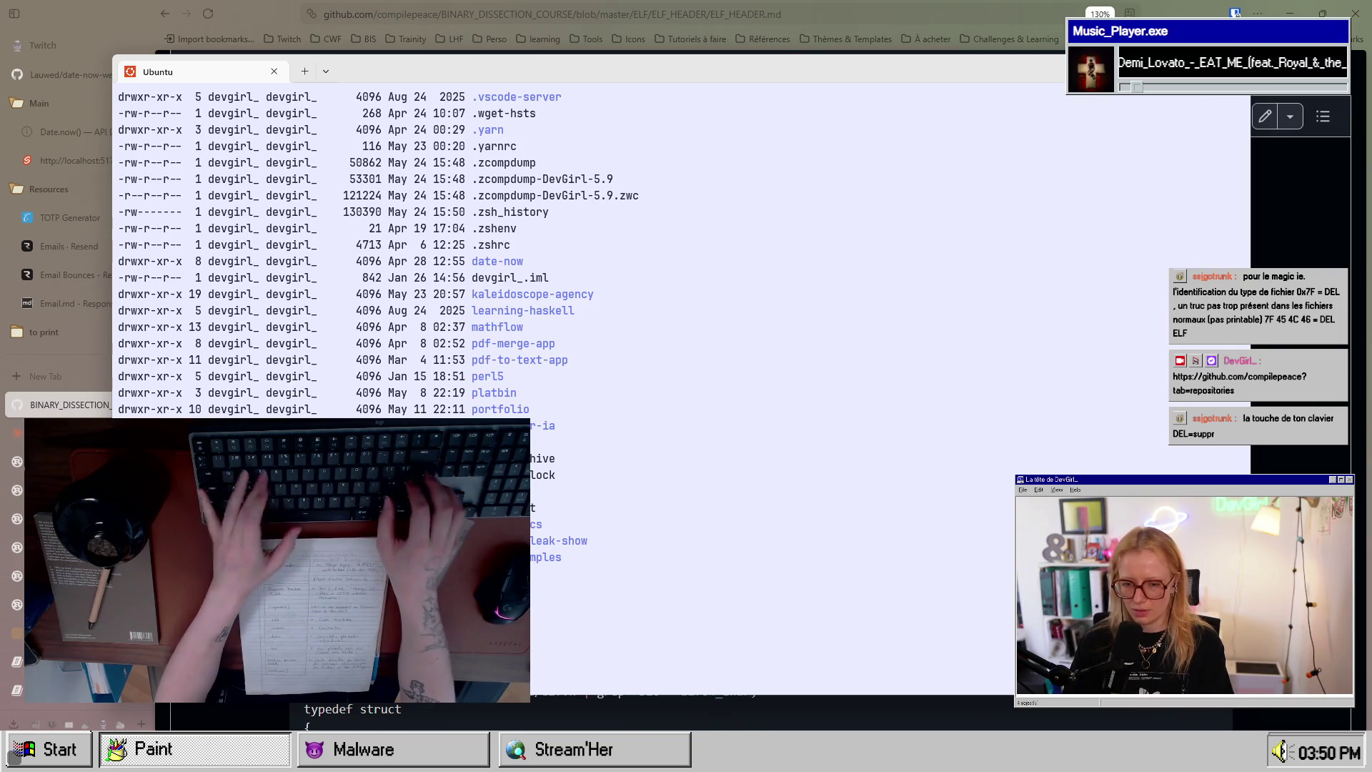
{"action": "scroll", "coordinate": [378, 250], "scroll_direction": "down", "scroll_amount": 1}
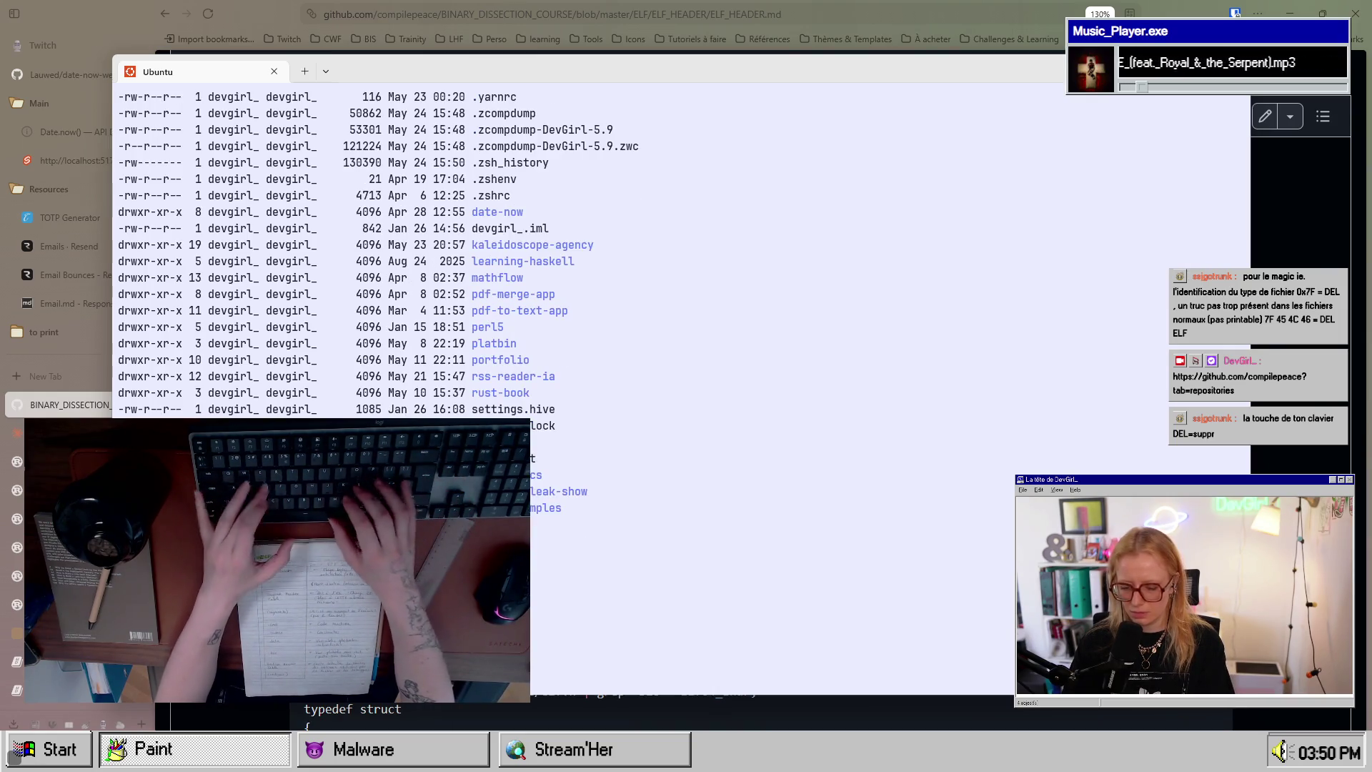
{"action": "scroll", "coordinate": [379, 250], "scroll_direction": "down", "scroll_amount": 1}
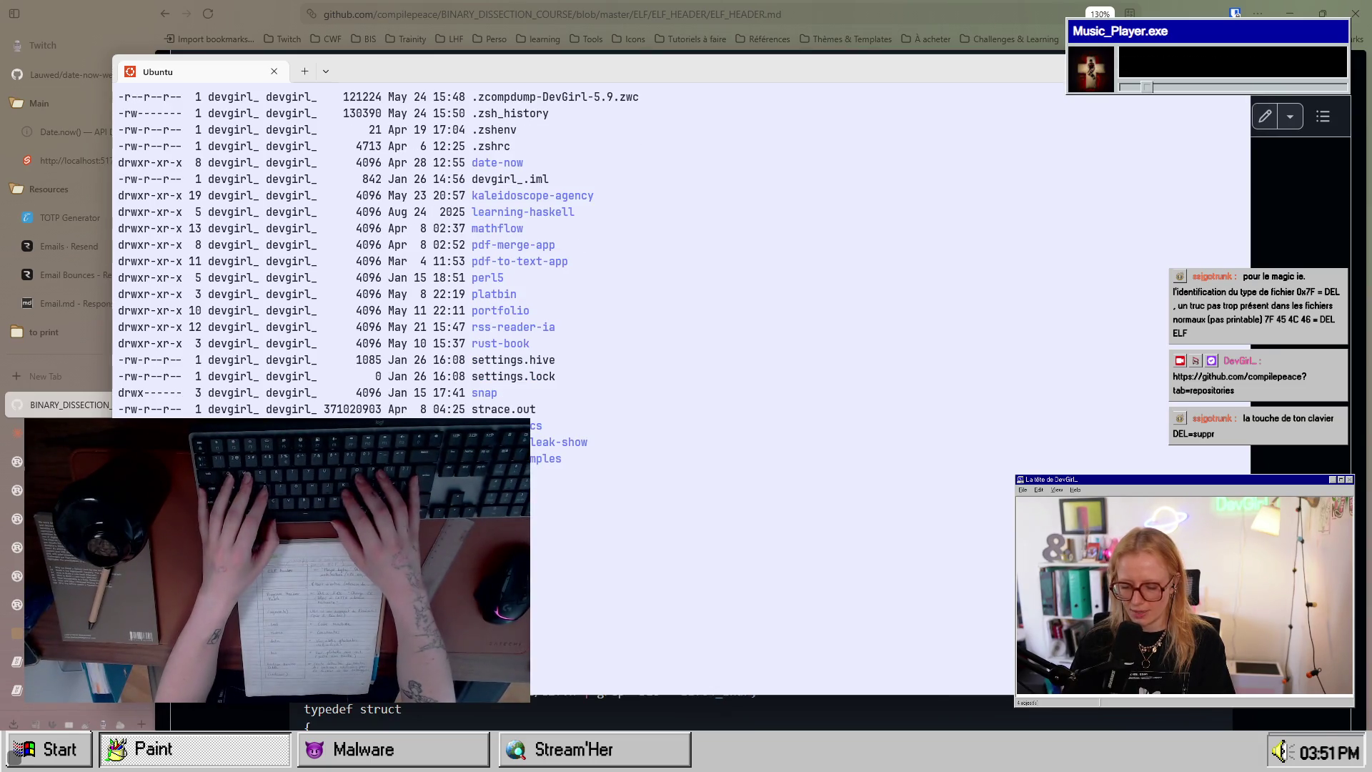
{"action": "key", "text": "Return"}
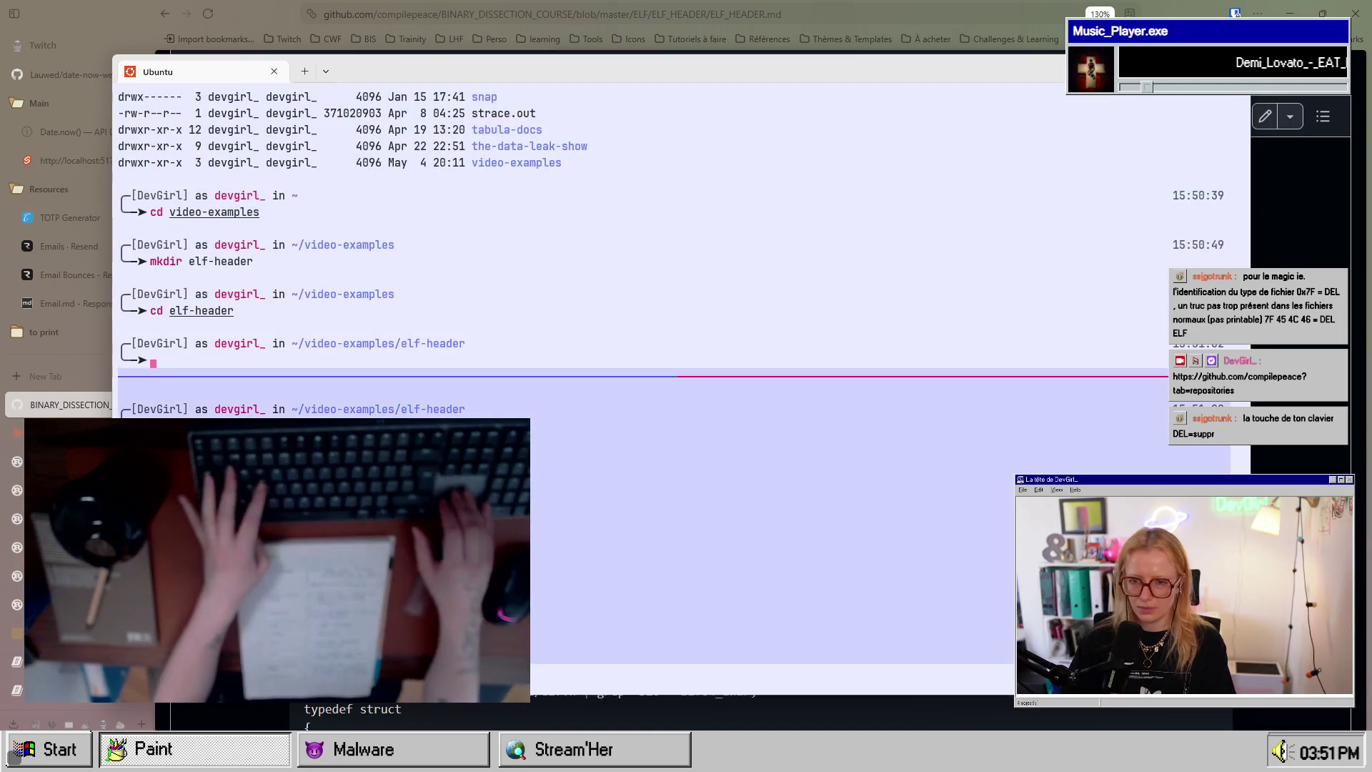
{"action": "type", "text": "nvim ."}
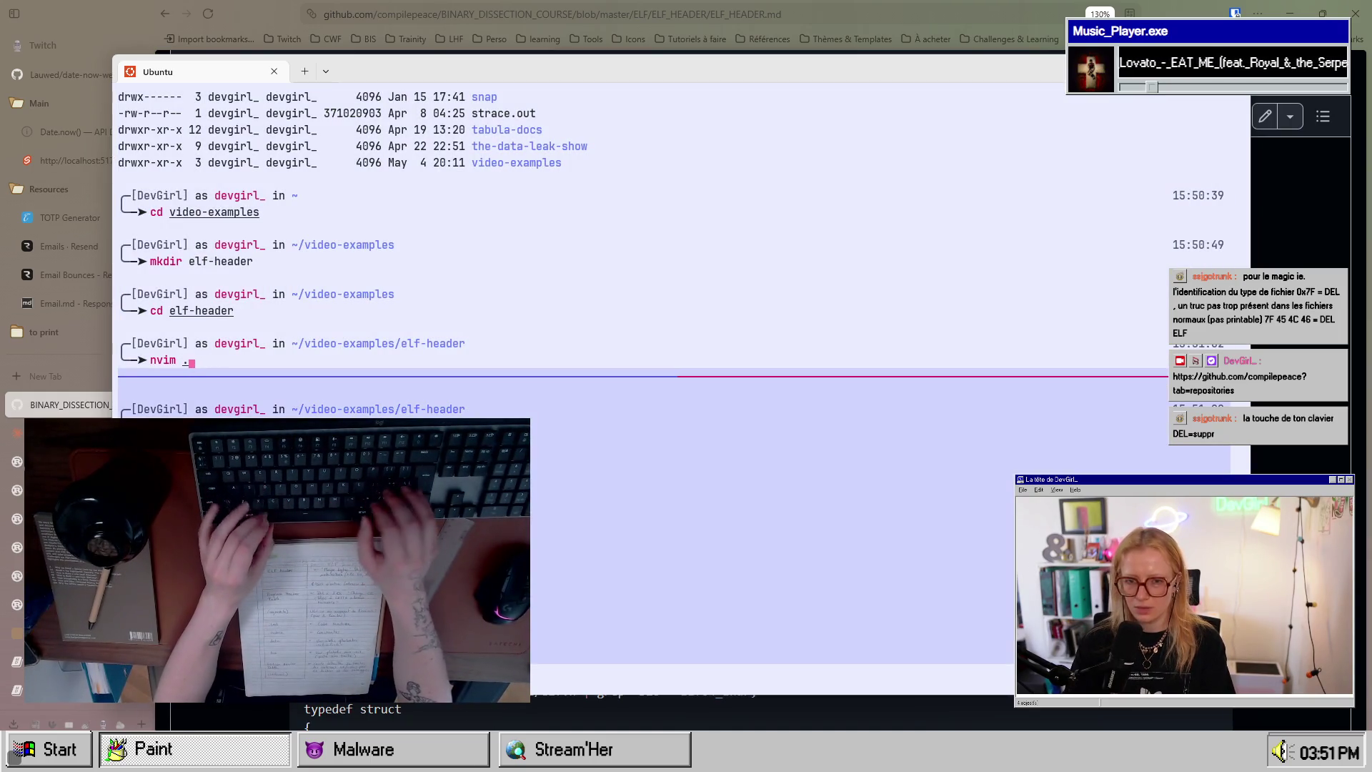
{"action": "key", "text": "Return"}
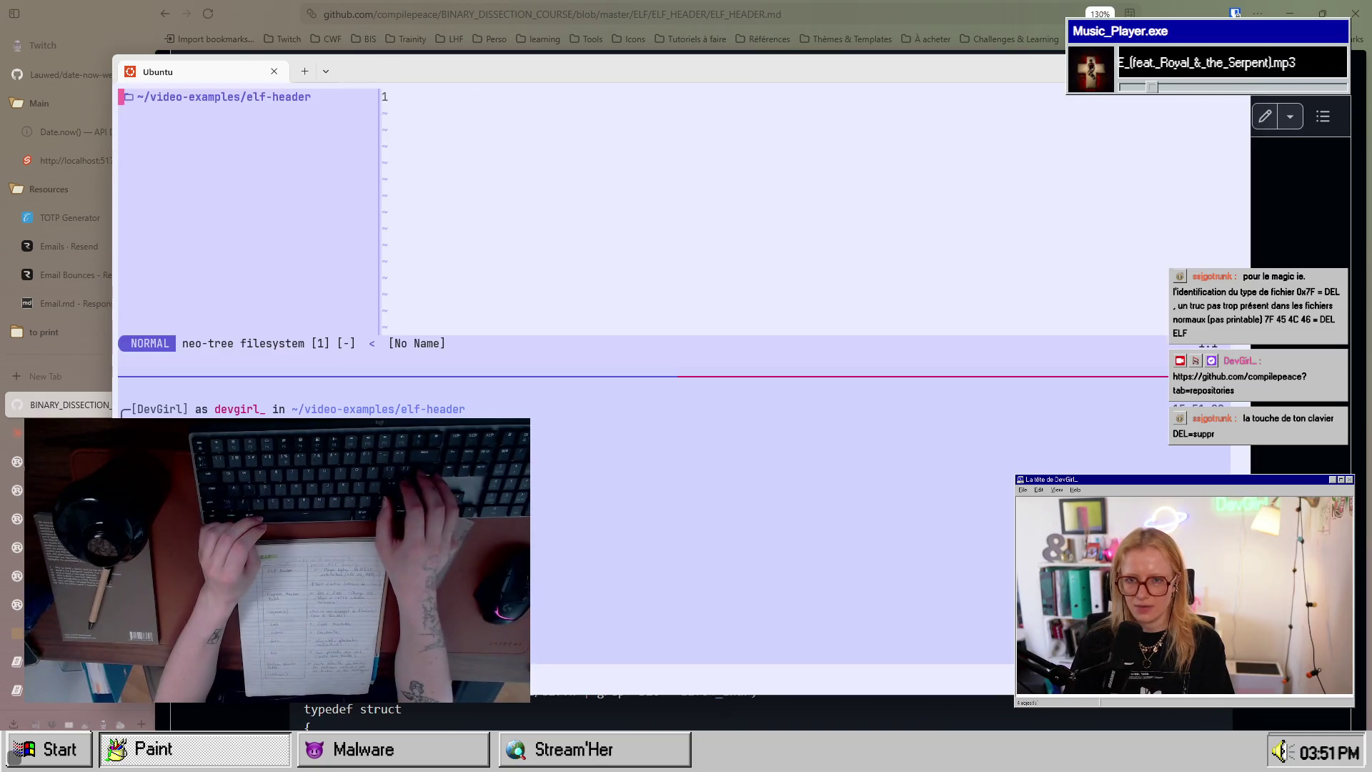
Step: Create a new file named main.c from the neo-tree explorer
{"action": "key", "text": "a"}
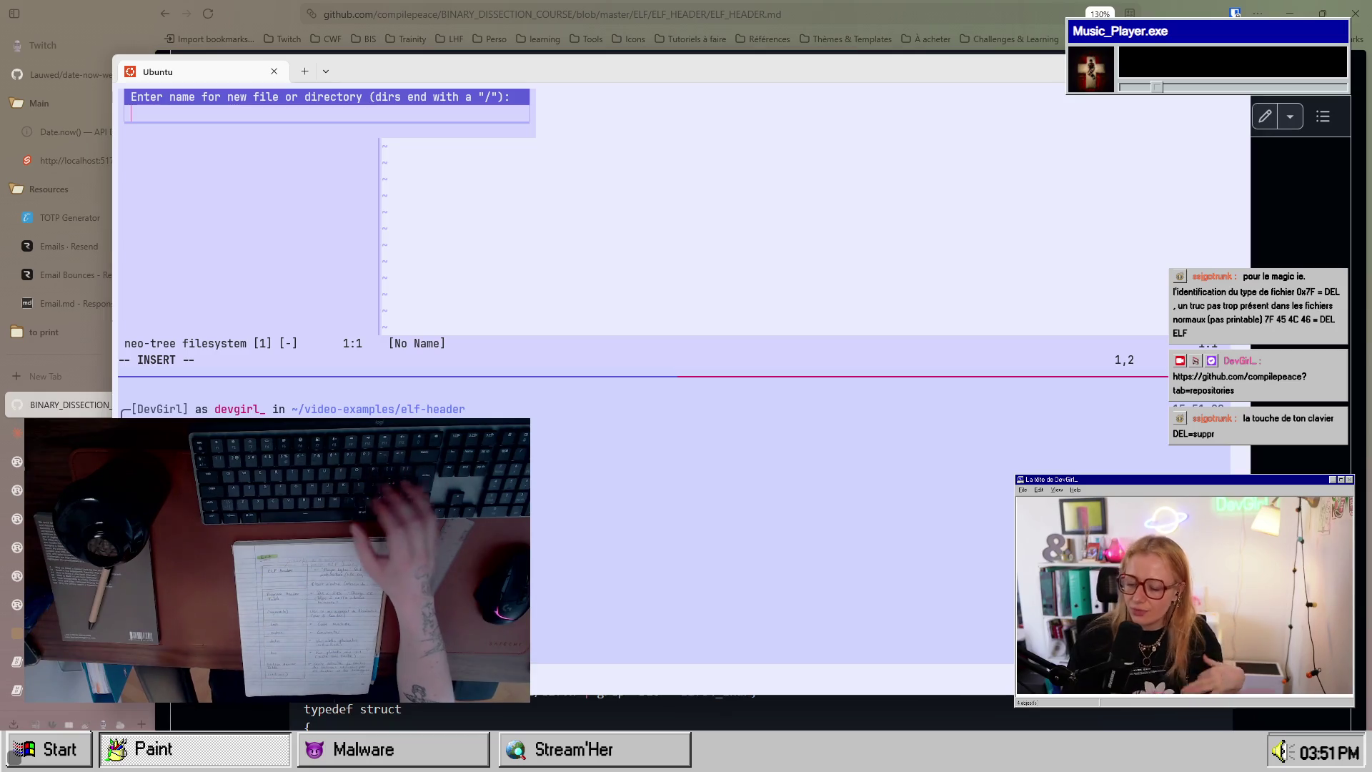
{"action": "type", "text": "main.c"}
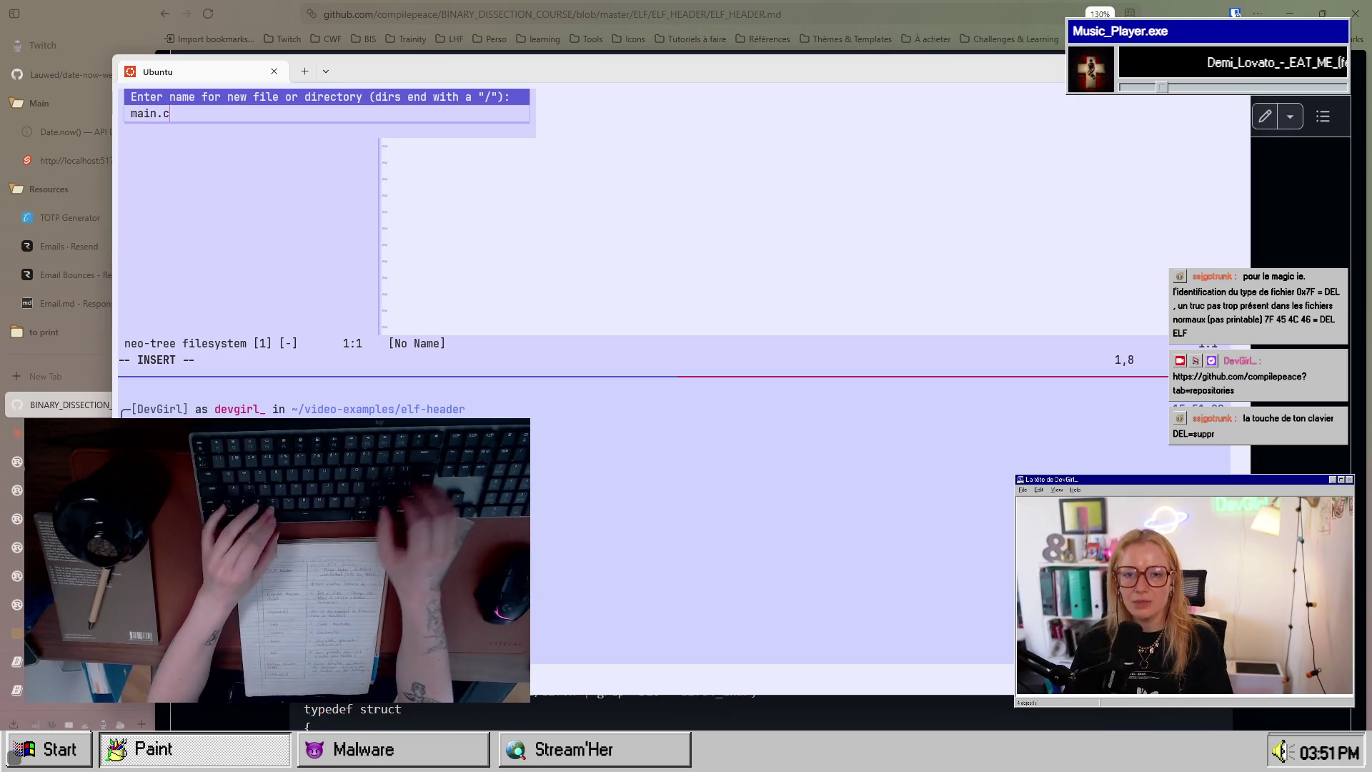
{"action": "key", "text": "Return"}
{"action": "key", "text": "Return"}
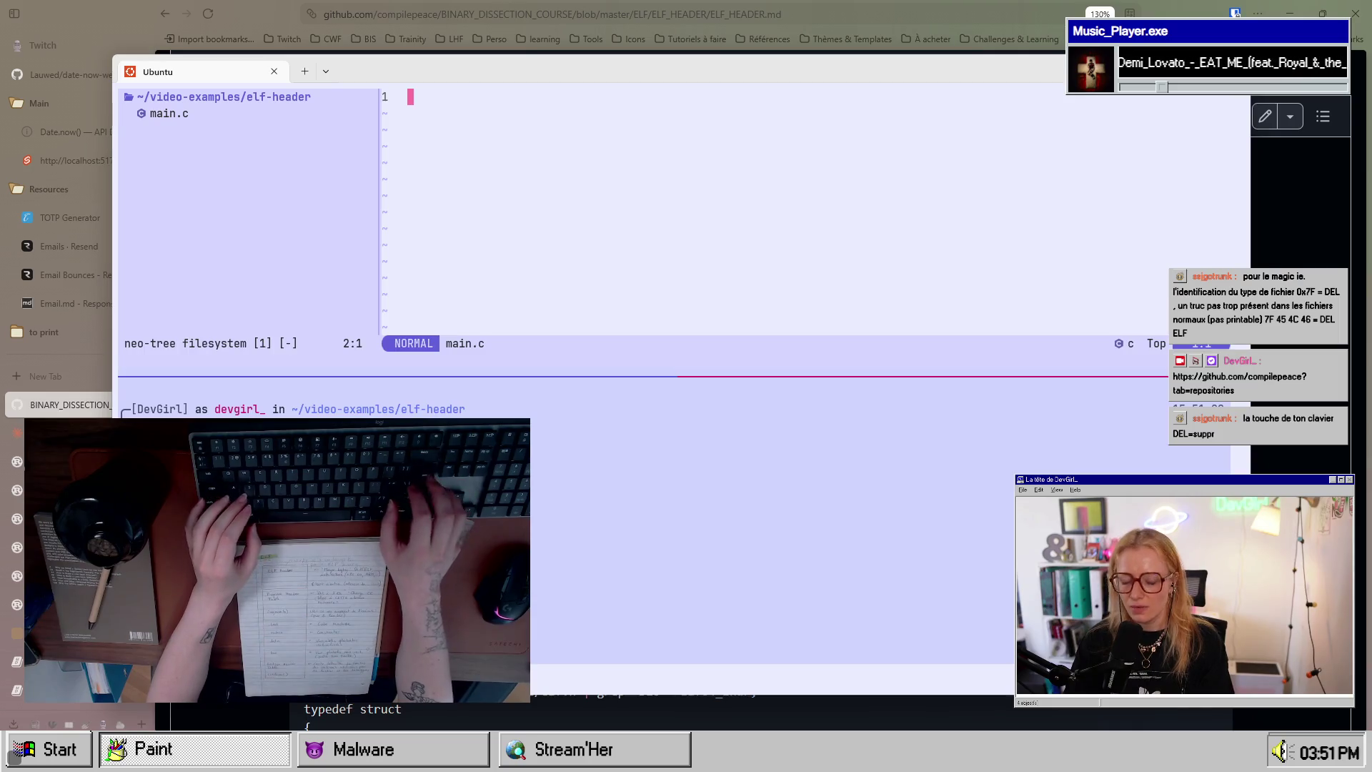
Step: Write fn main() { printf("Hello!"); } into main.c and leave insert mode
{"action": "key", "text": "i"}
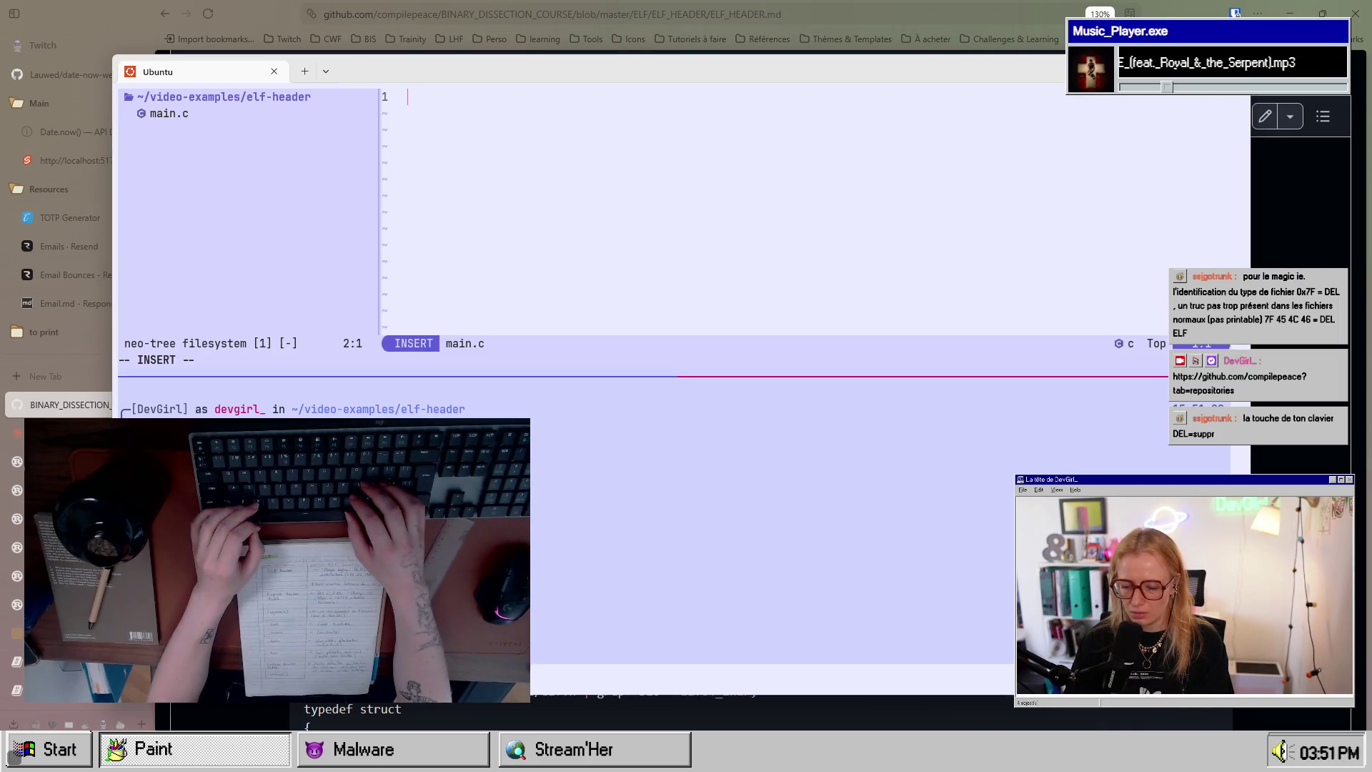
{"action": "type", "text": "fu"}
{"action": "key", "text": "BackSpace"}
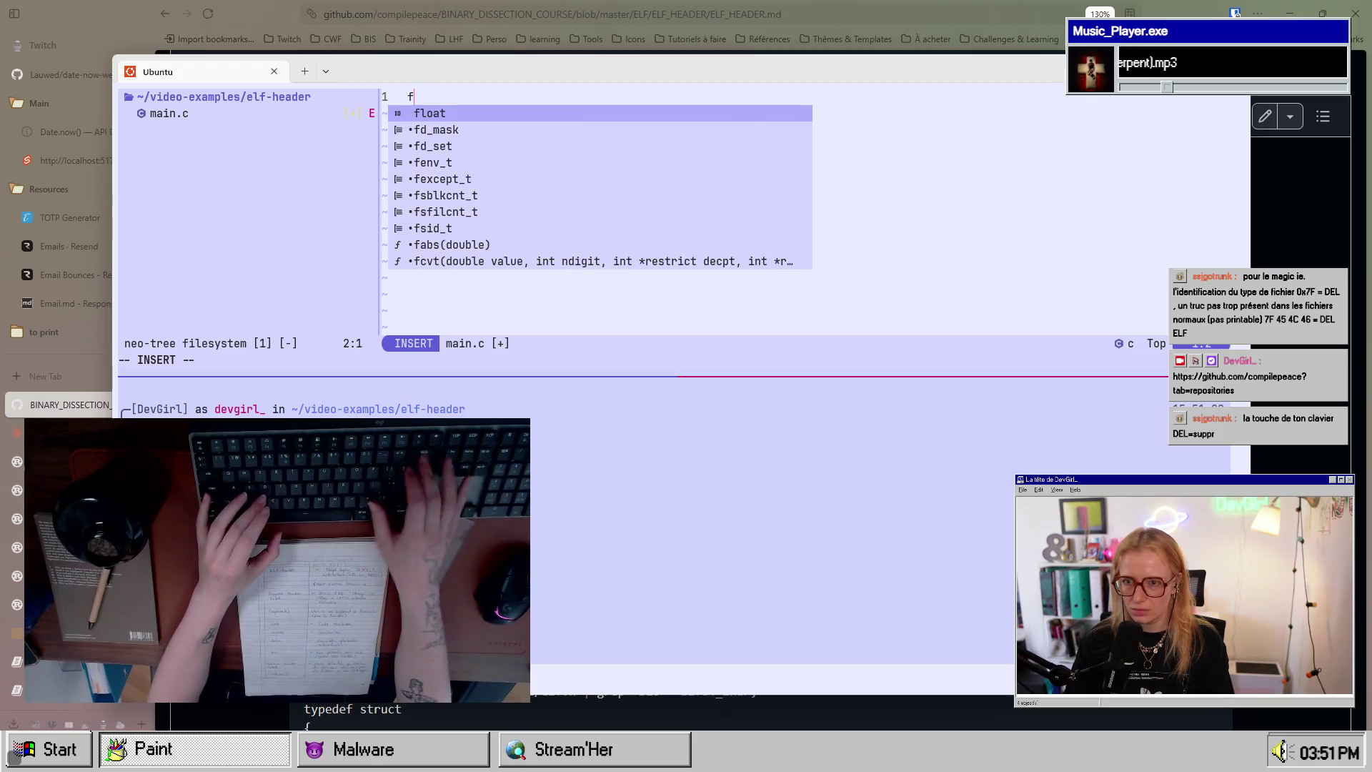
{"action": "type", "text": "n main() {}"}
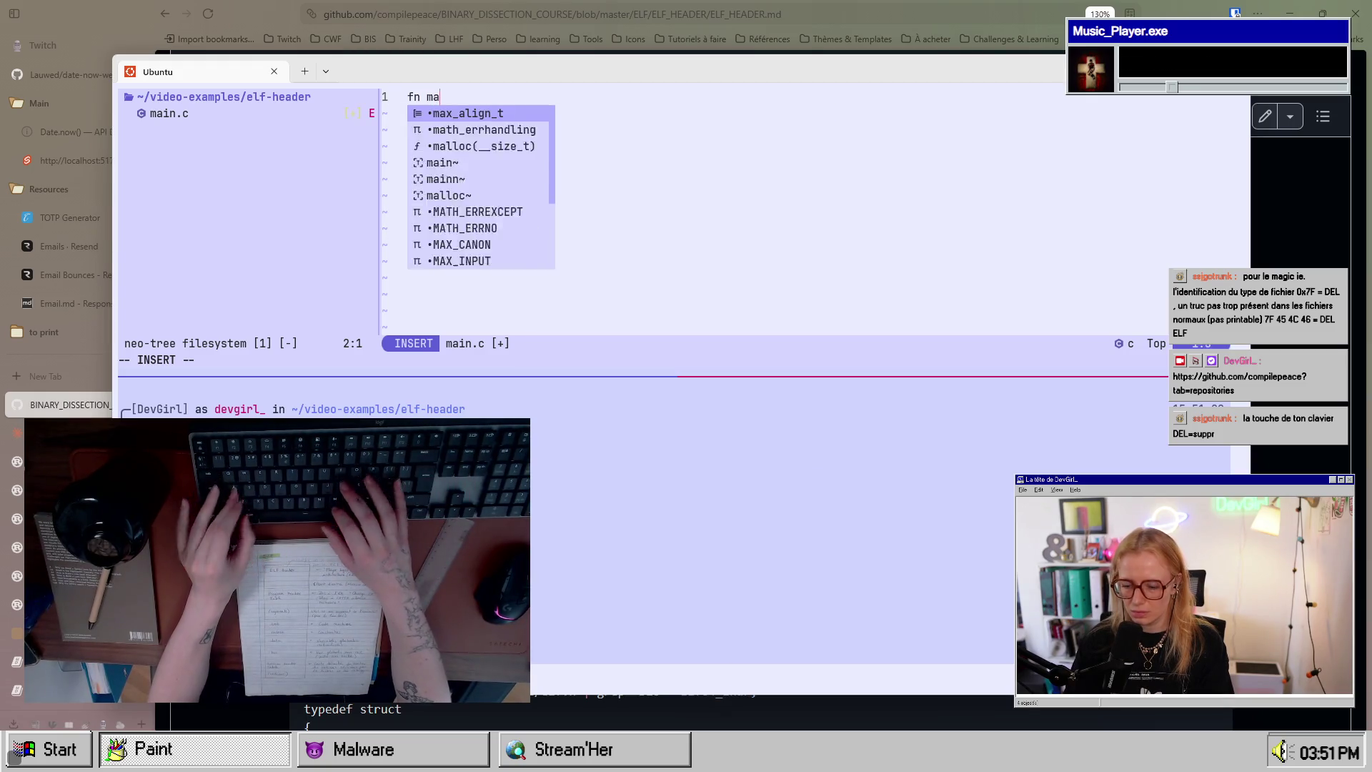
{"action": "key", "text": "Return"}
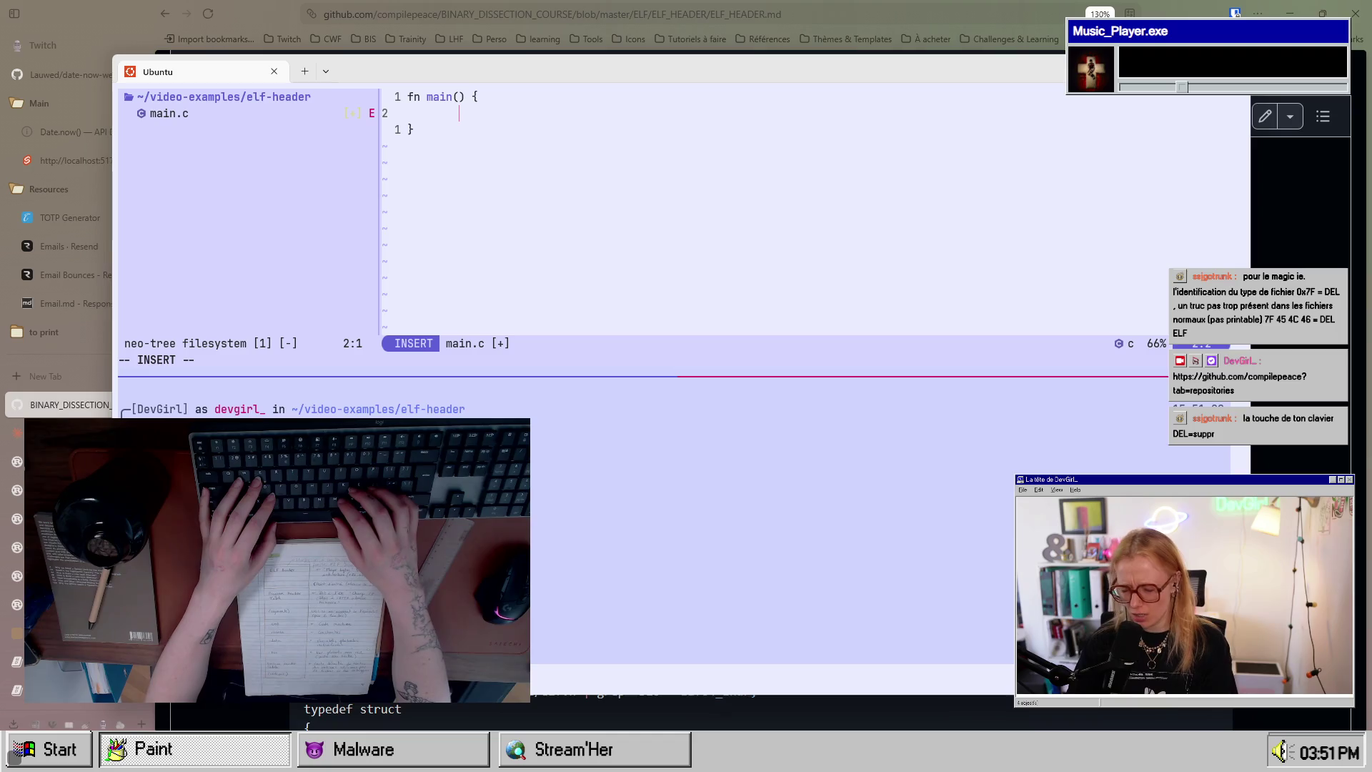
{"action": "type", "text": "pr"}
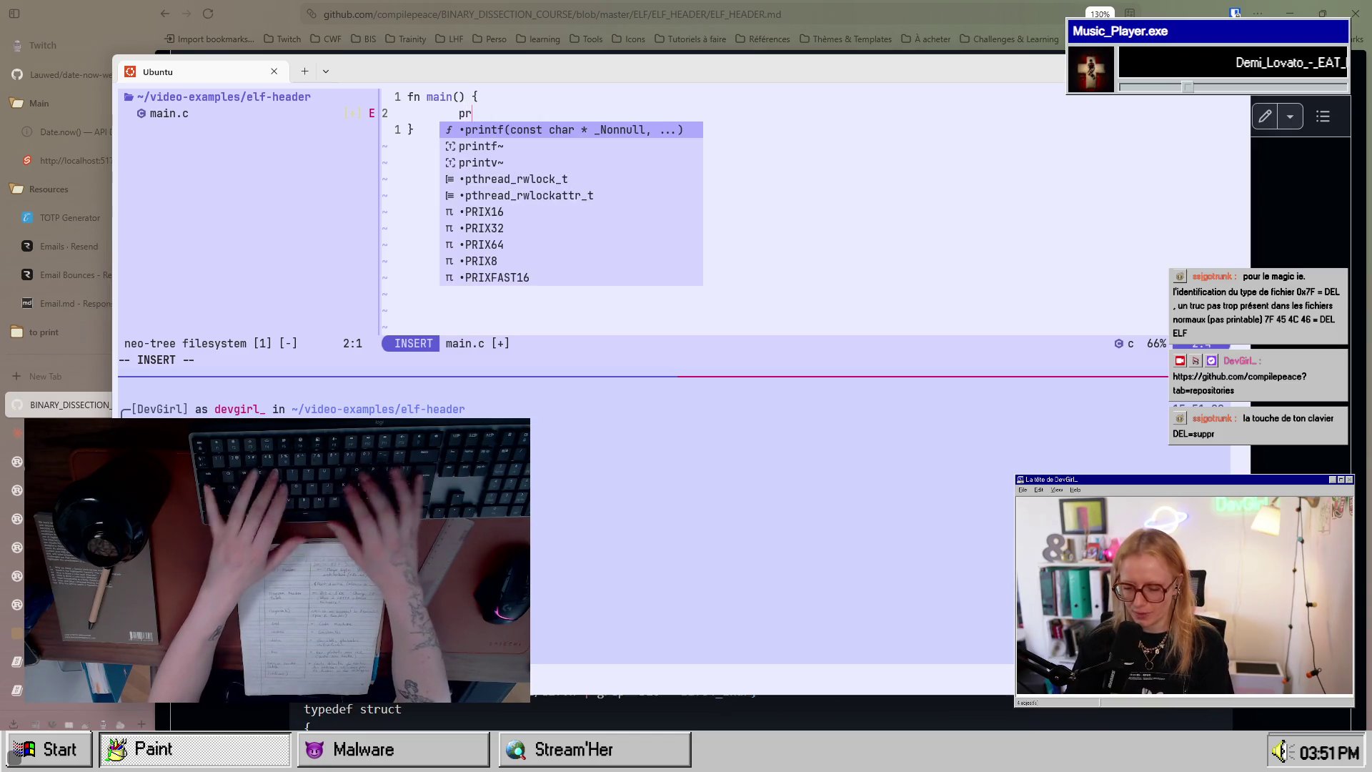
{"action": "type", "text": "intf("}
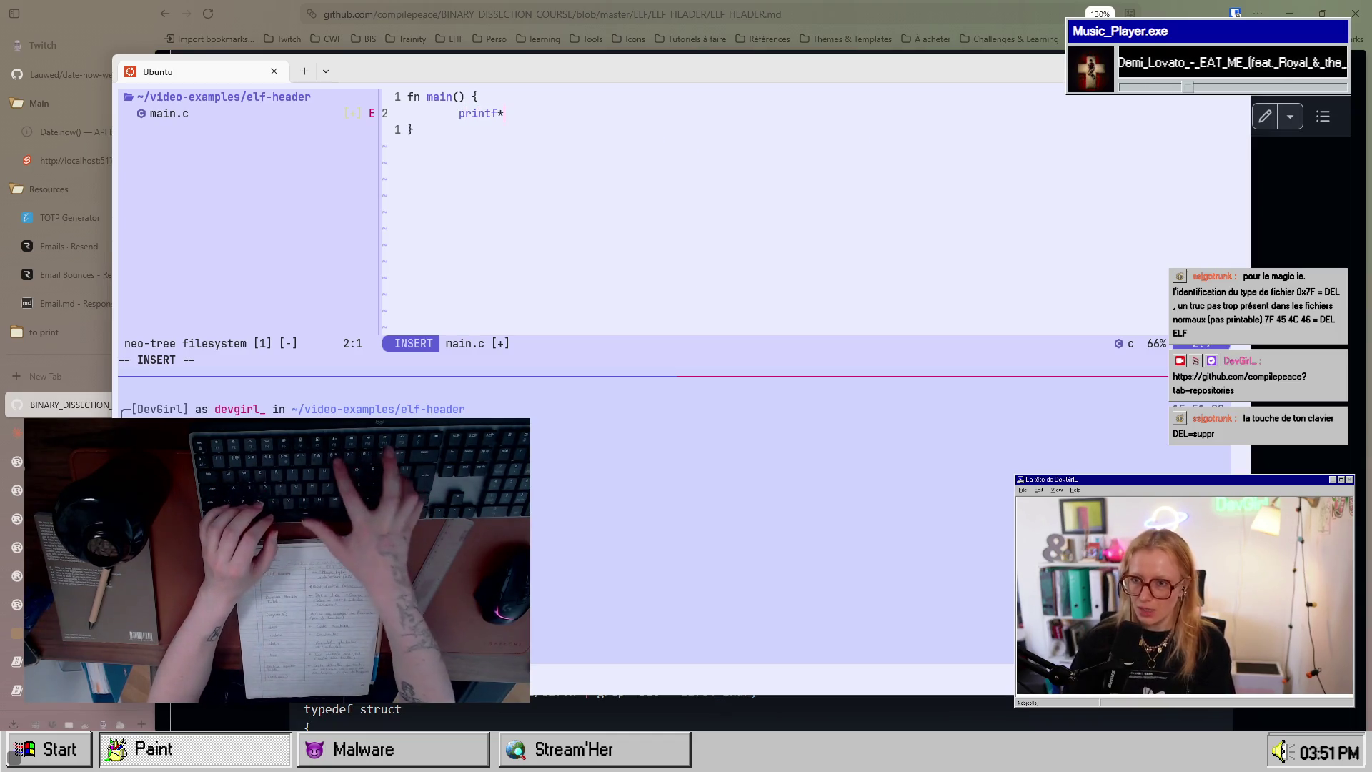
{"action": "type", "text": "\"Hello"}
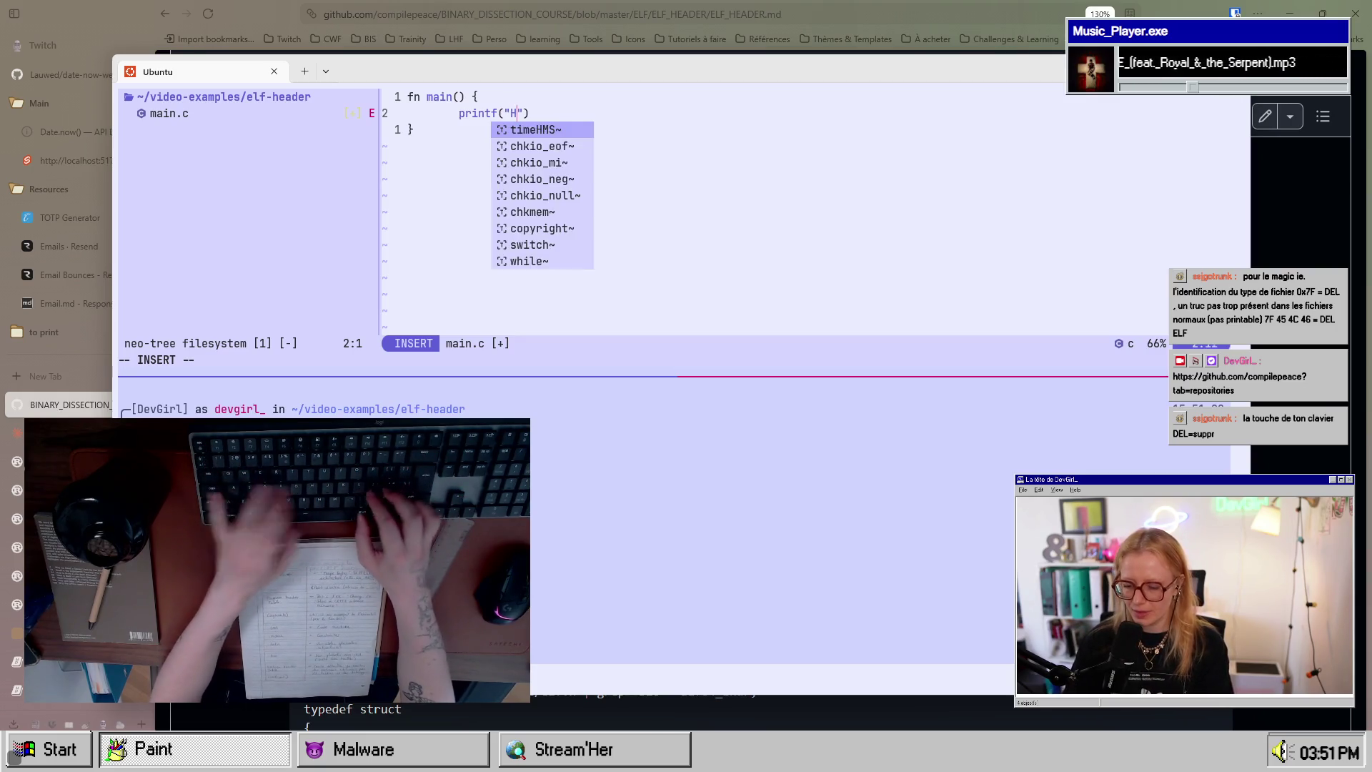
{"action": "type", "text": "!\");"}
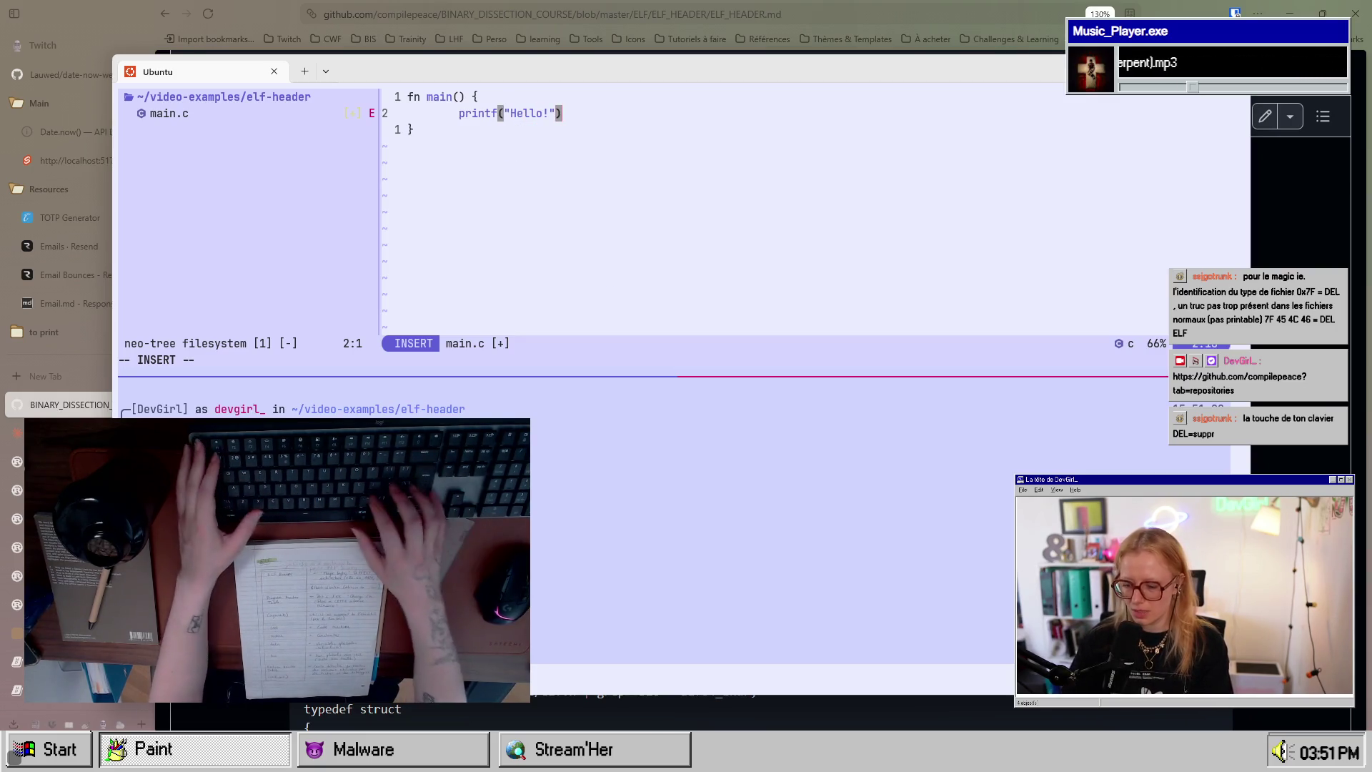
{"action": "key", "text": "Escape"}
Step: Change main's fn keyword to int, replacing an accidental 'function' edit
{"action": "key", "text": "j"}
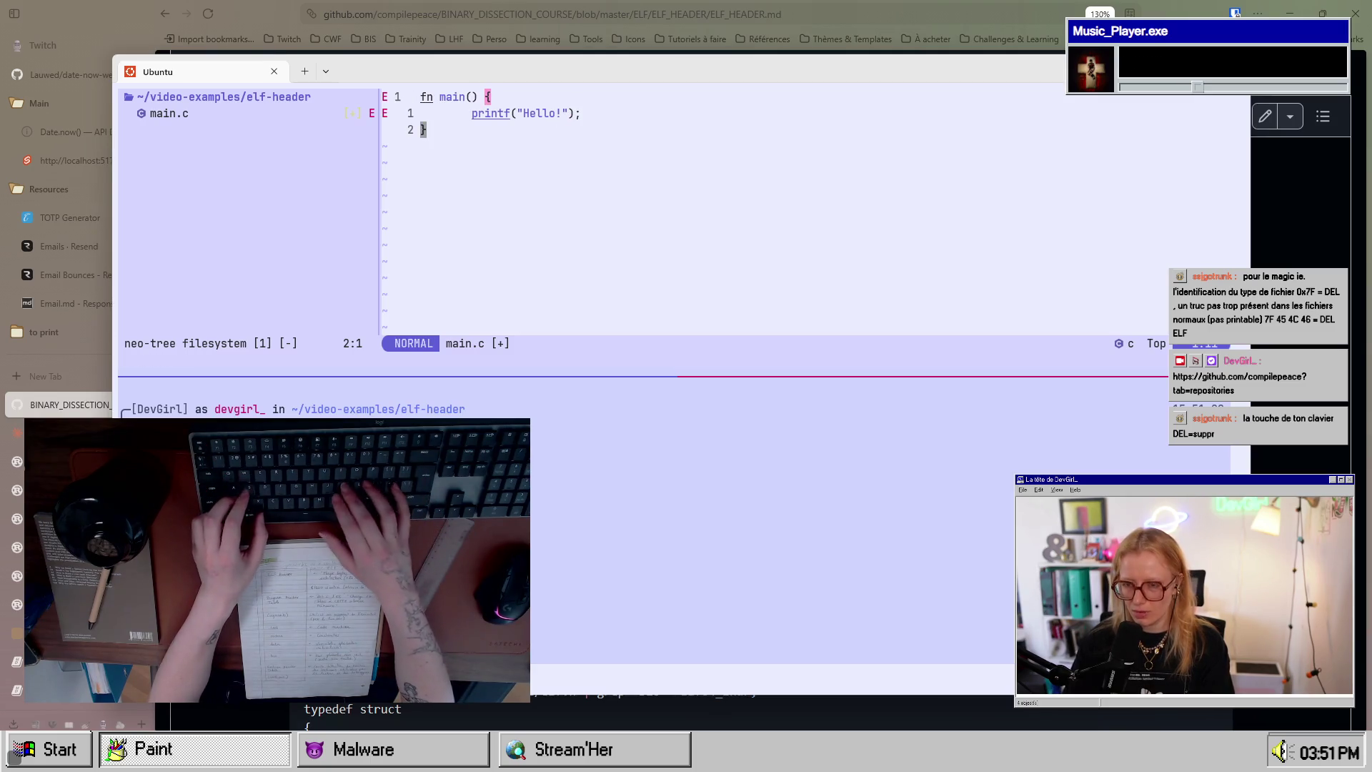
{"action": "key", "text": "percent"}
{"action": "key", "text": "b"}
{"action": "key", "text": "b"}
{"action": "key", "text": "alt+Tab"}
{"action": "key", "text": "alt+Tab"}
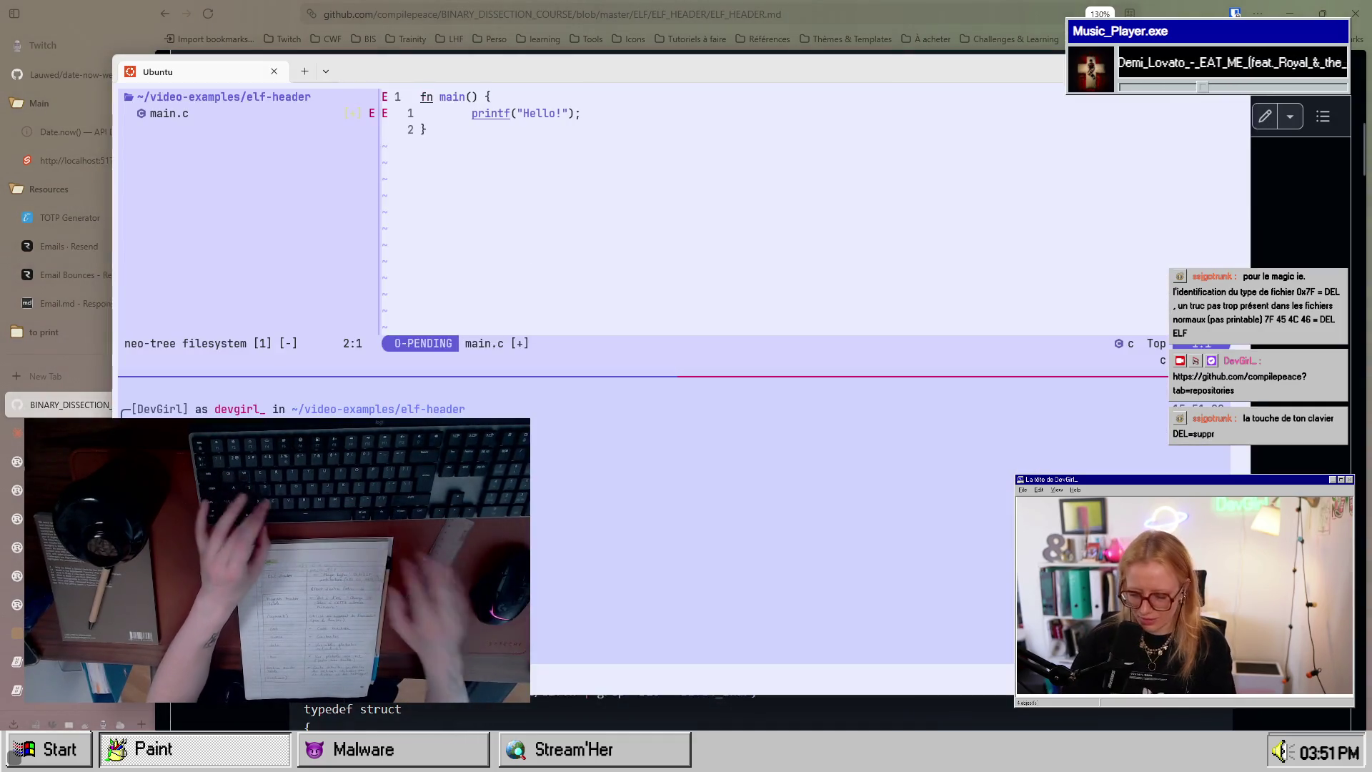
{"action": "type", "text": "bcwfuncti"}
{"action": "type", "text": "on"}
{"action": "key", "text": "Escape"}
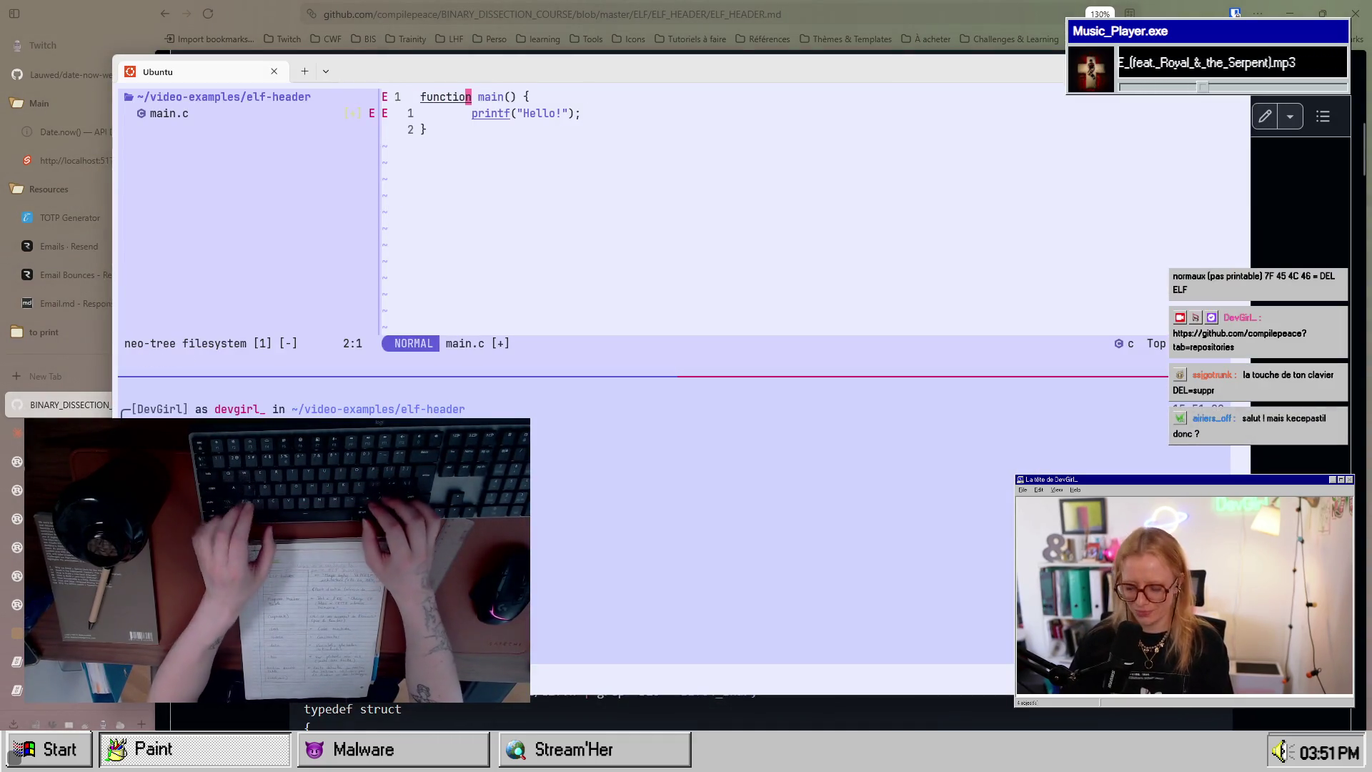
{"action": "key", "text": "d"}
{"action": "type", "text": "bcw"}
{"action": "type", "text": "int"}
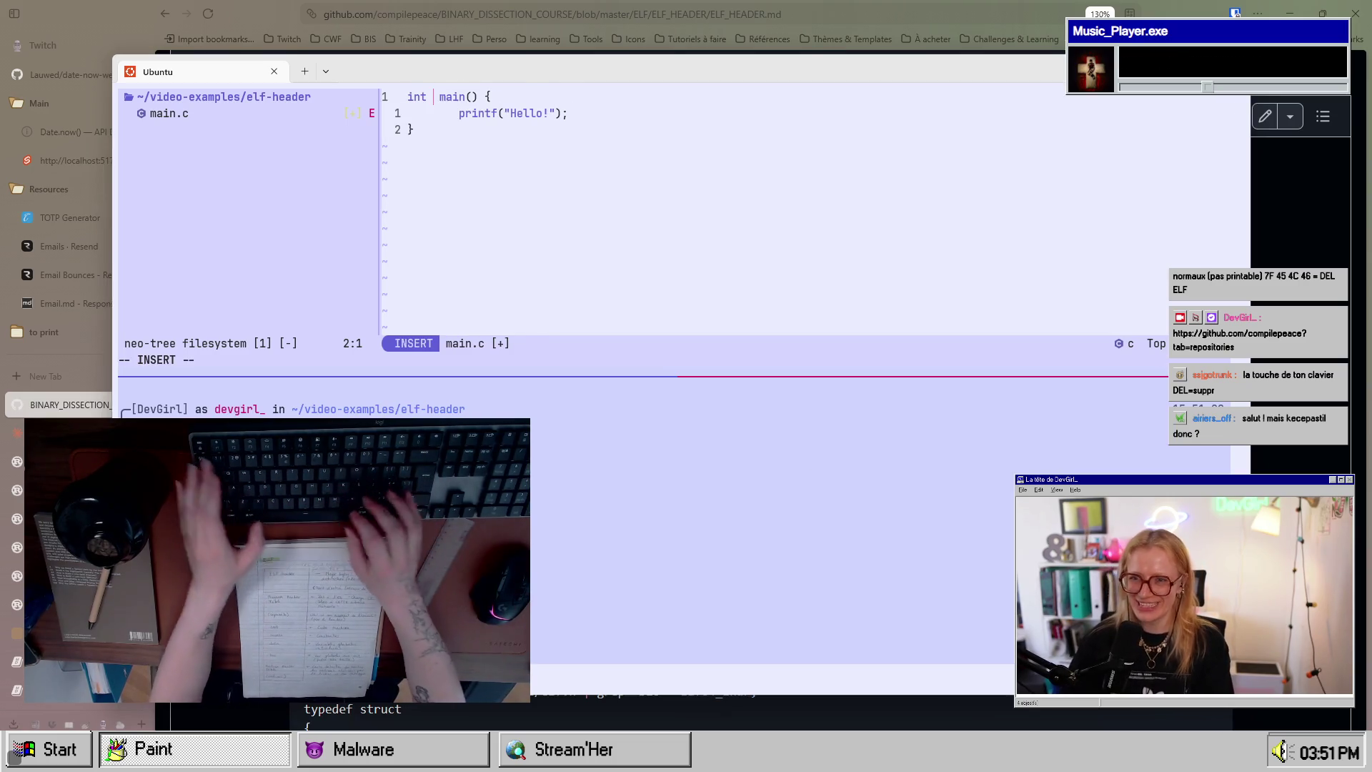
{"action": "key", "text": "Escape"}
{"action": "key", "text": "$"}
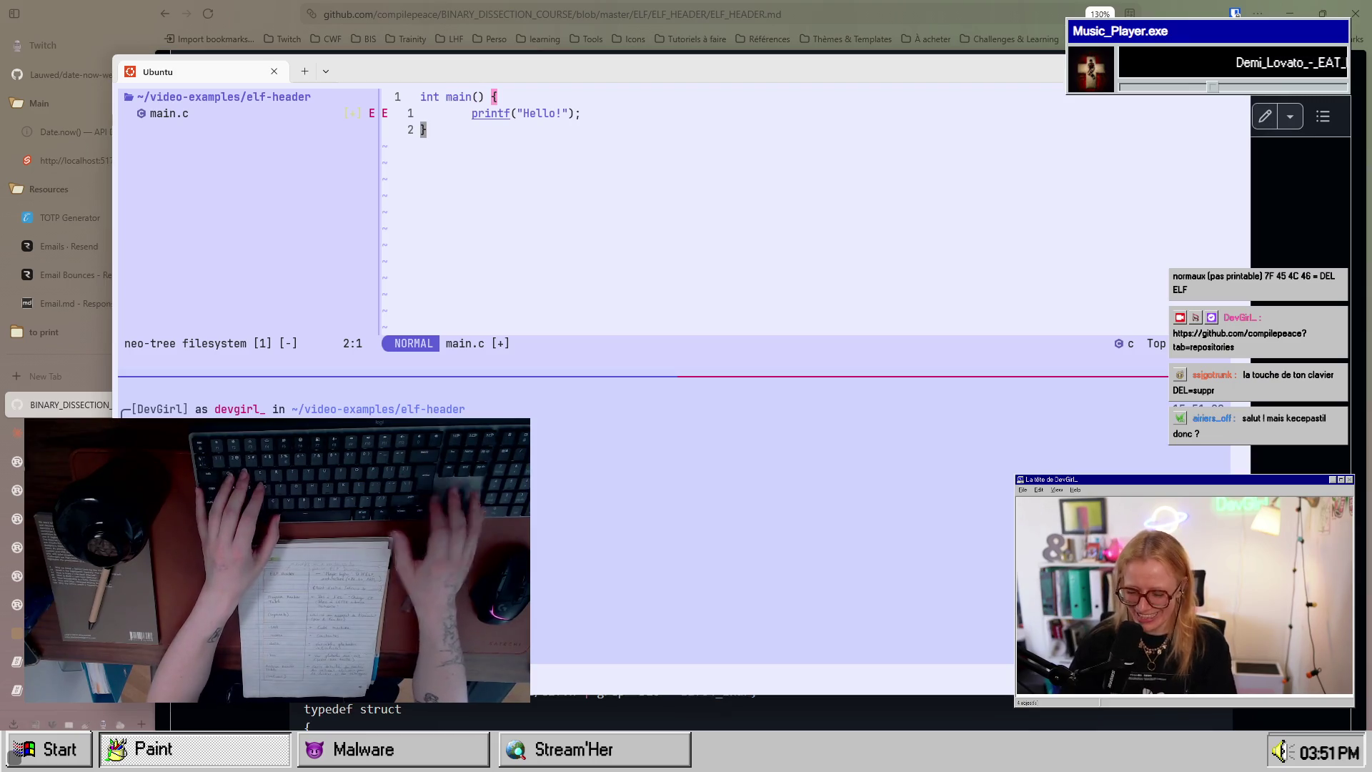
Step: Add a return 1; line to main and save main.c with :w
{"action": "type", "text": "oreturn 1;"}
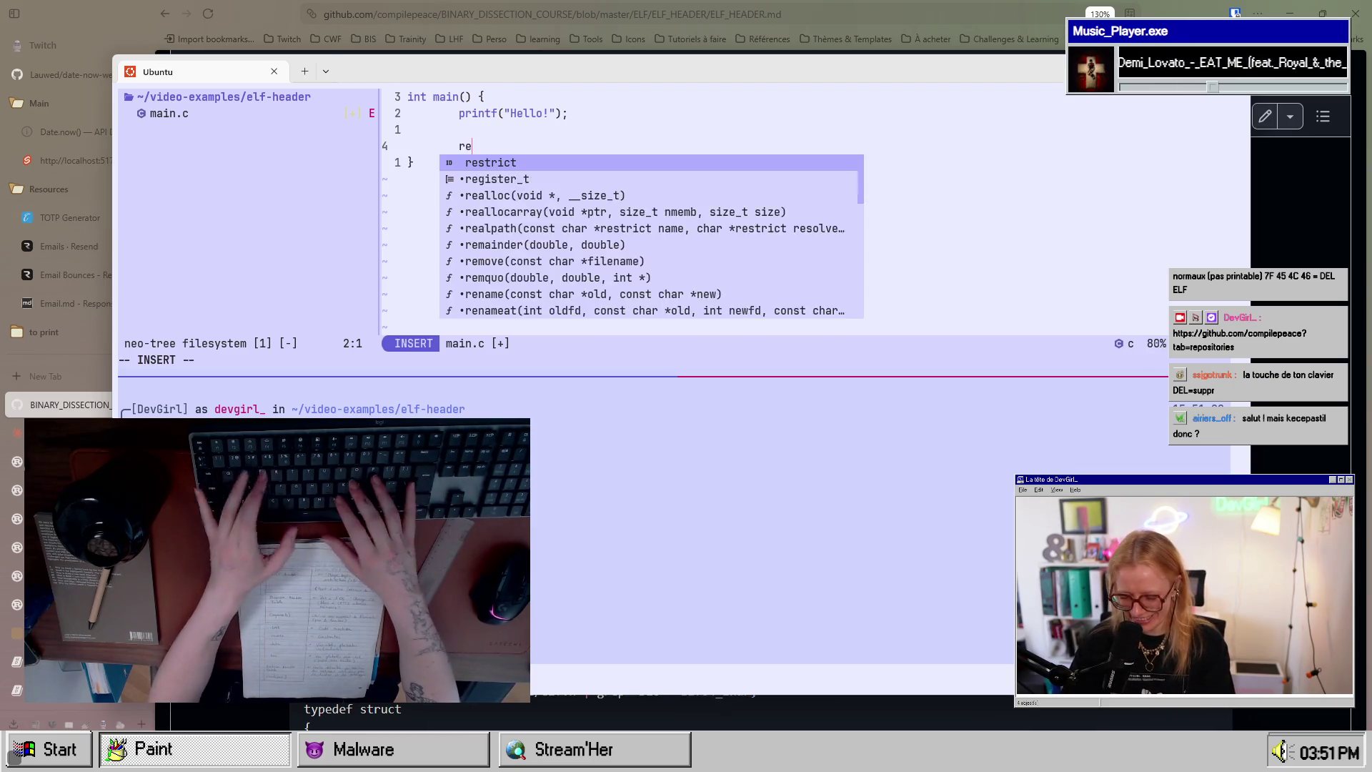
{"action": "key", "text": "Escape"}
{"action": "type", "text": ":w"}
{"action": "key", "text": "Return"}
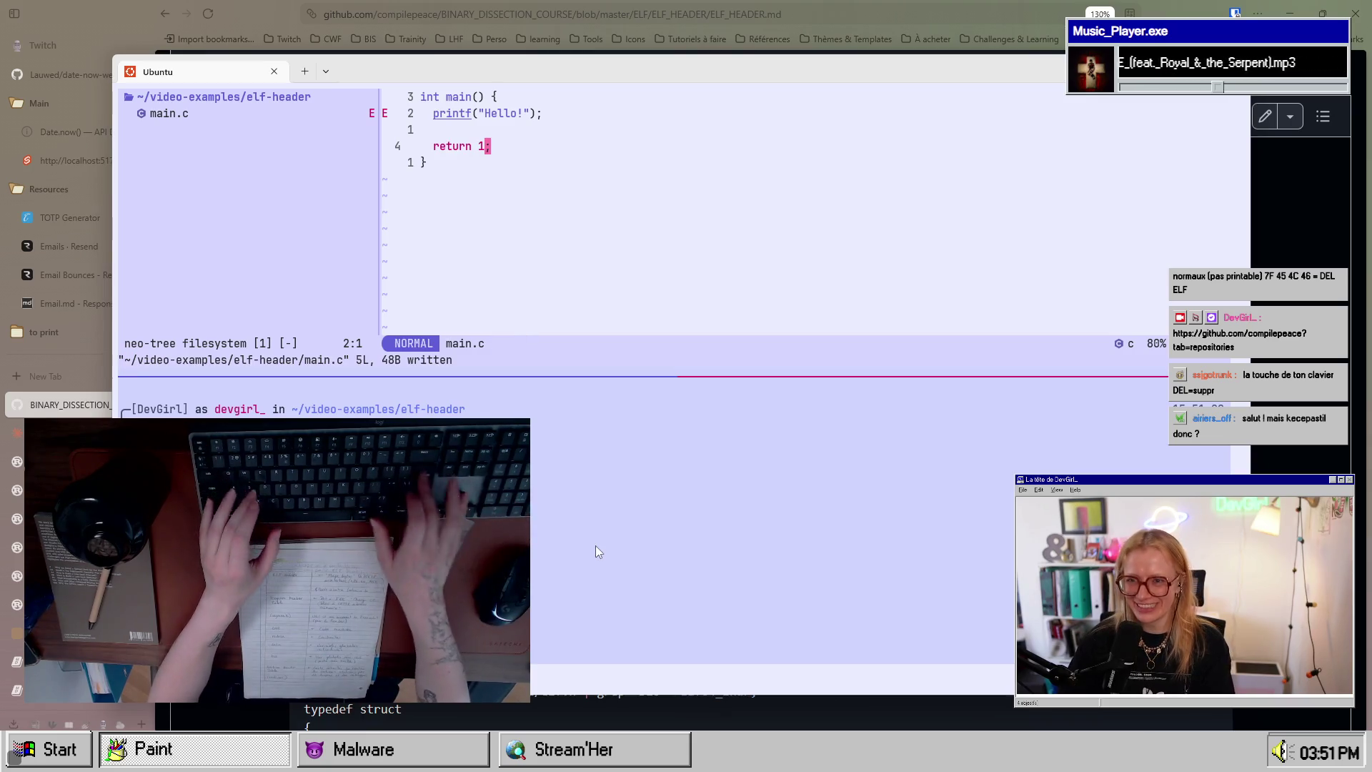
Step: Check the undeclared printf error and insert #include <stdio> as the first line
{"action": "key", "text": "k"}
{"action": "key", "text": "k"}
{"action": "key", "text": "k"}
{"action": "key", "text": "j"}
{"action": "key", "text": "j"}
{"action": "key", "text": "k"}
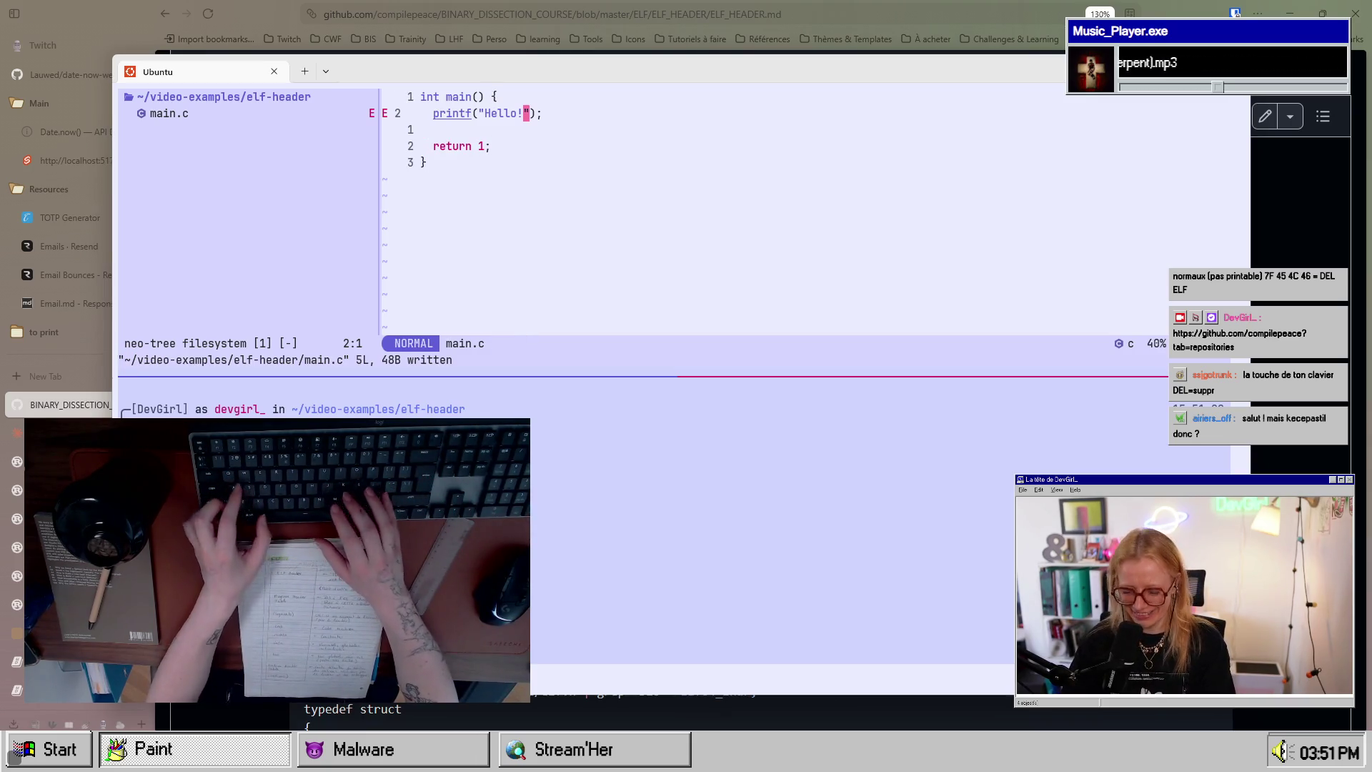
{"action": "key", "text": "space"}
{"action": "key", "text": "e"}
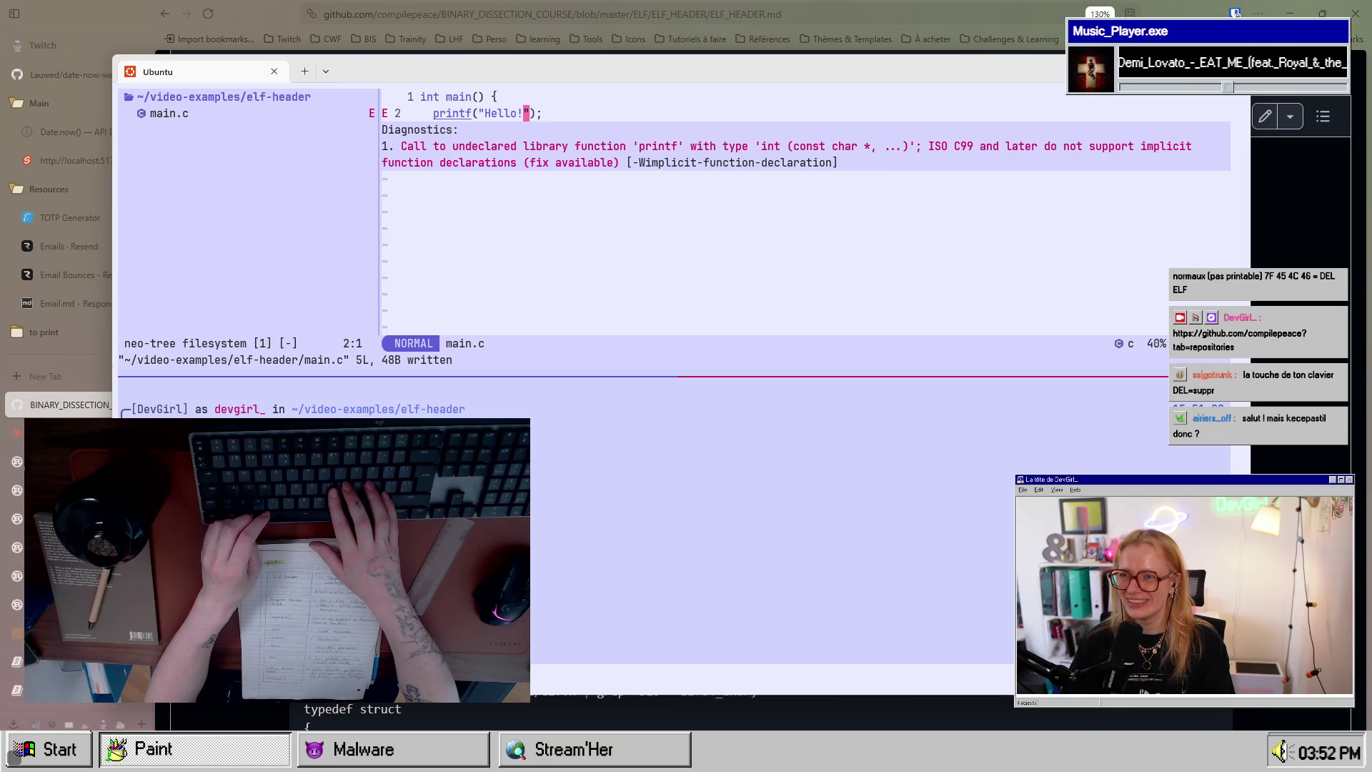
{"action": "key", "text": "k"}
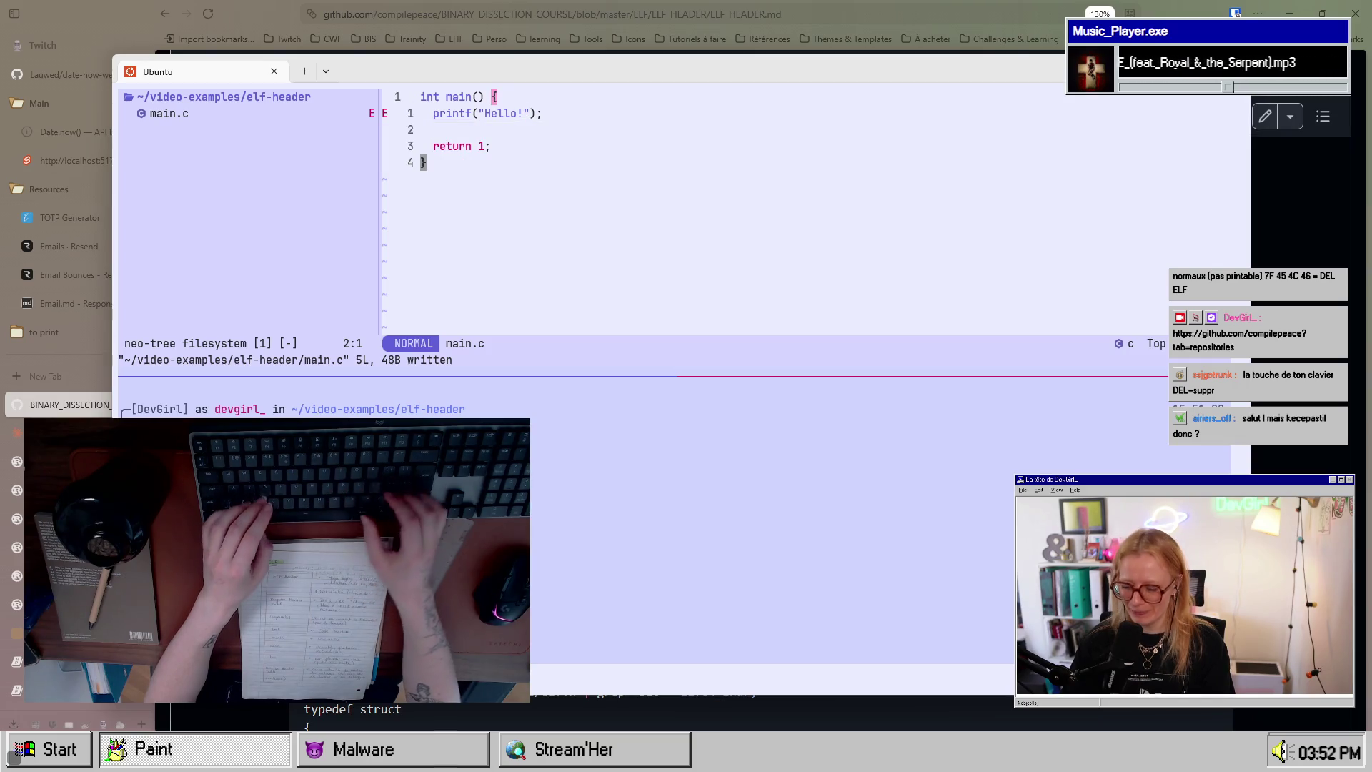
{"action": "key", "text": "shift+o"}
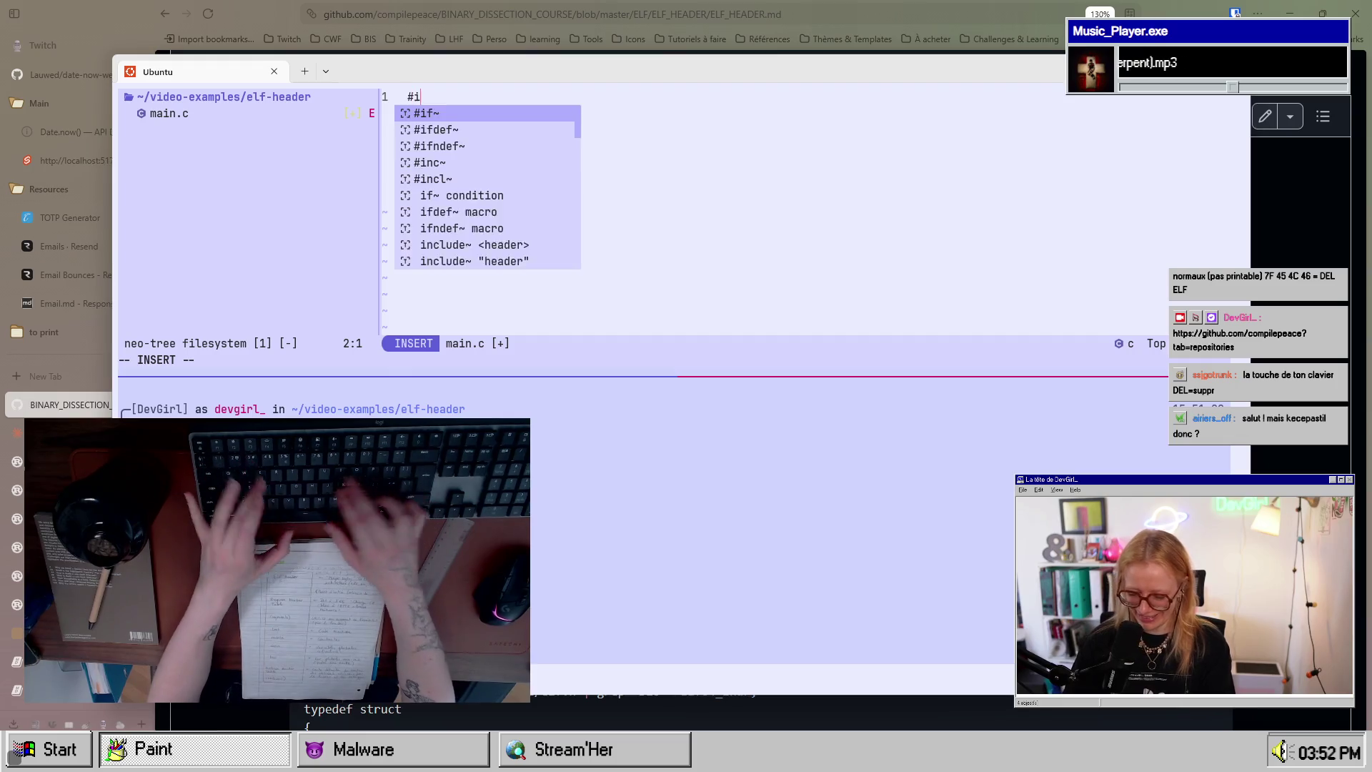
{"action": "type", "text": "nclude <std"}
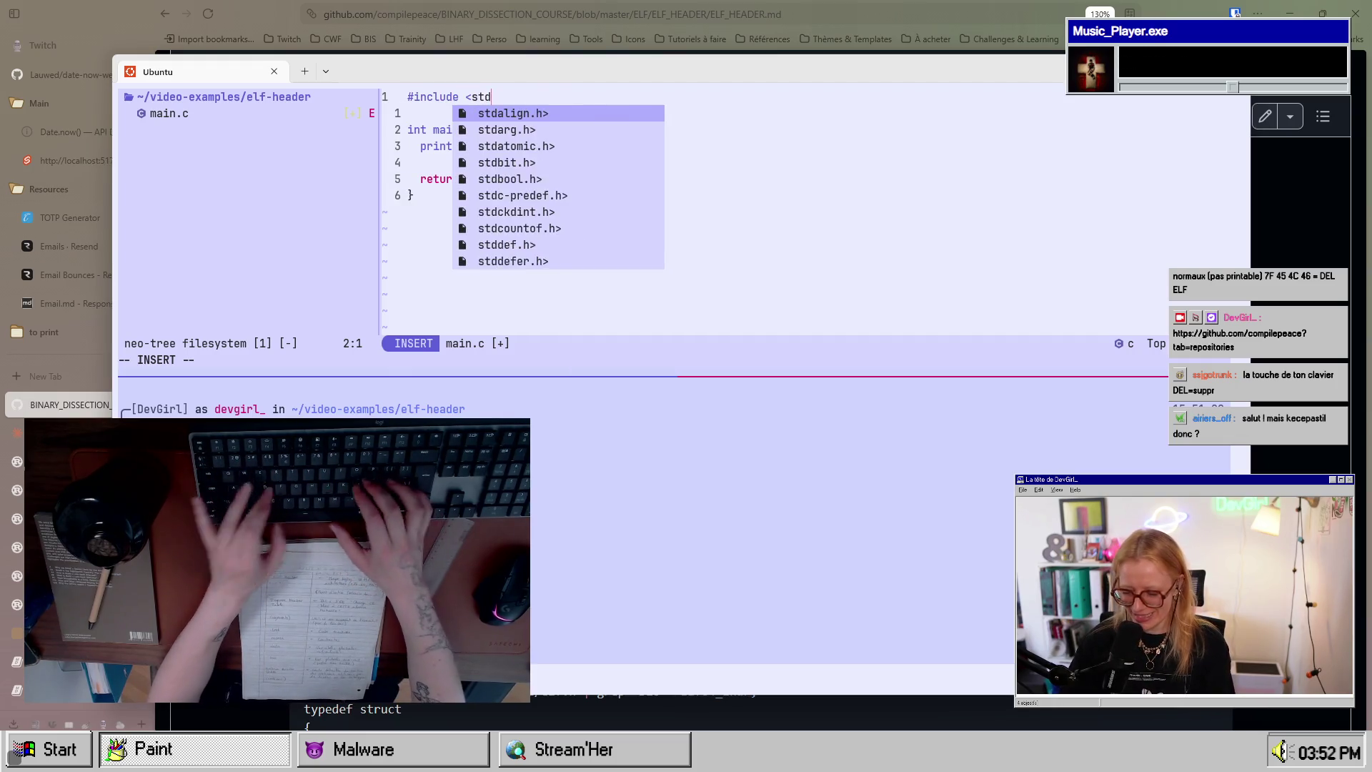
{"action": "type", "text": "io>;"}
{"action": "key", "text": "Escape"}
Step: Cancel a mistyped :wk command and edit the stdio header name in the include line
{"action": "type", "text": ":"}
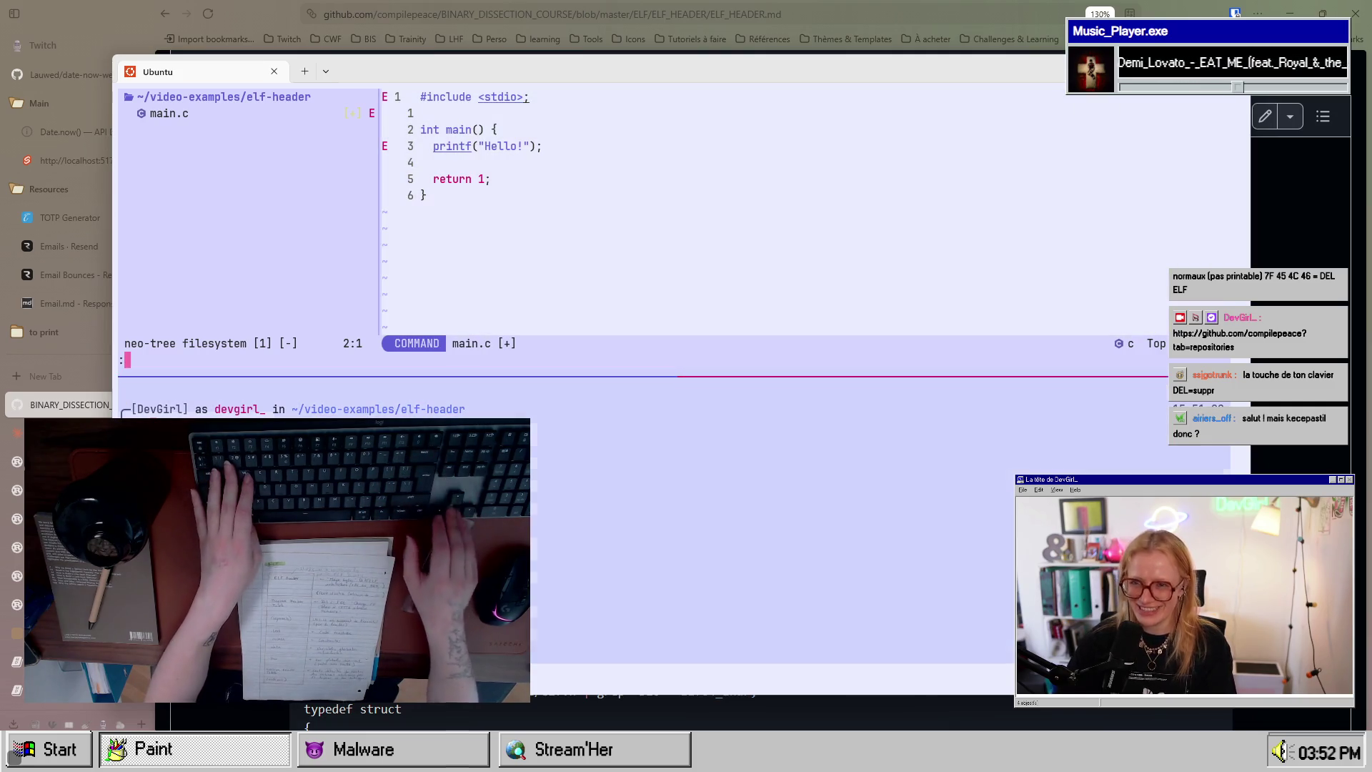
{"action": "type", "text": "wkj"}
{"action": "key", "text": "Escape"}
{"action": "key", "text": "k"}
{"action": "key", "text": "b"}
{"action": "key", "text": "b"}
{"action": "key", "text": "w"}
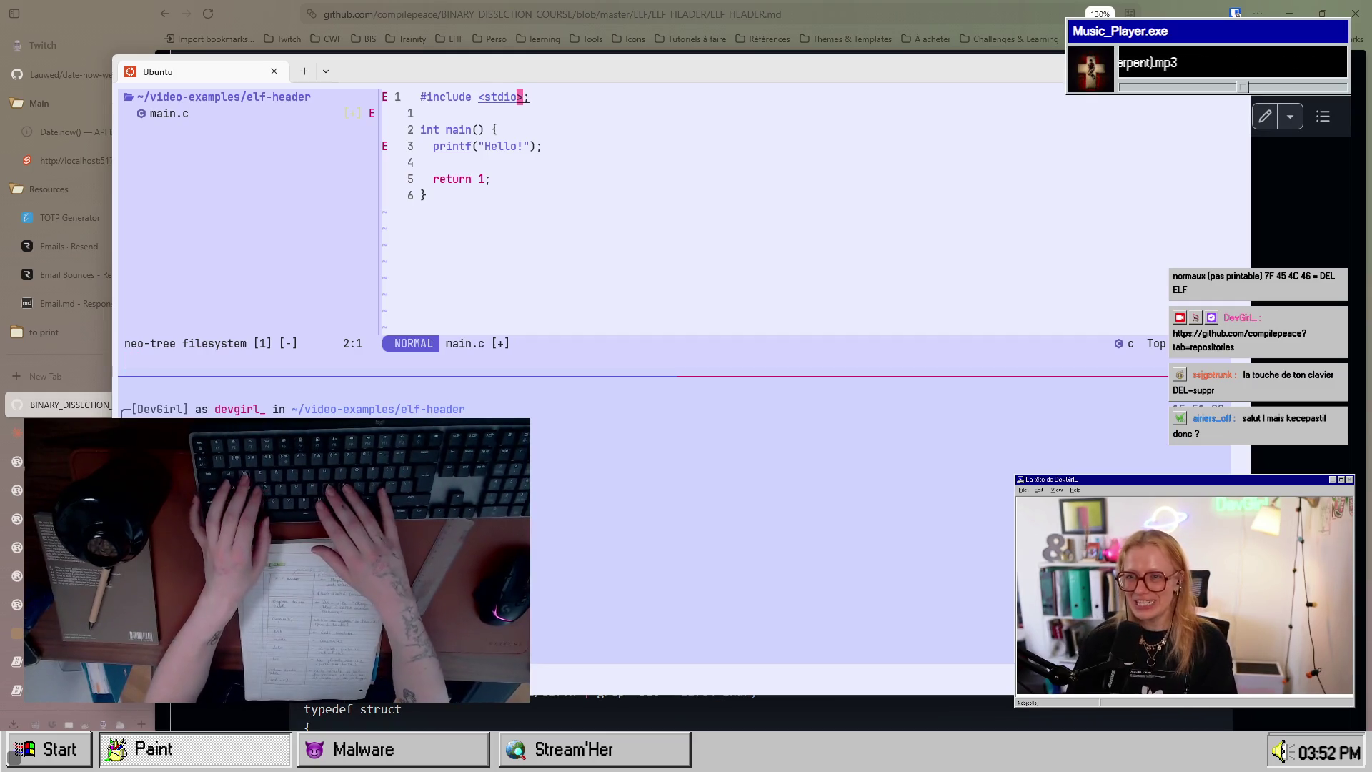
{"action": "key", "text": "h"}
{"action": "key", "text": "h"}
{"action": "type", "text": "i."}
{"action": "key", "text": "Escape"}
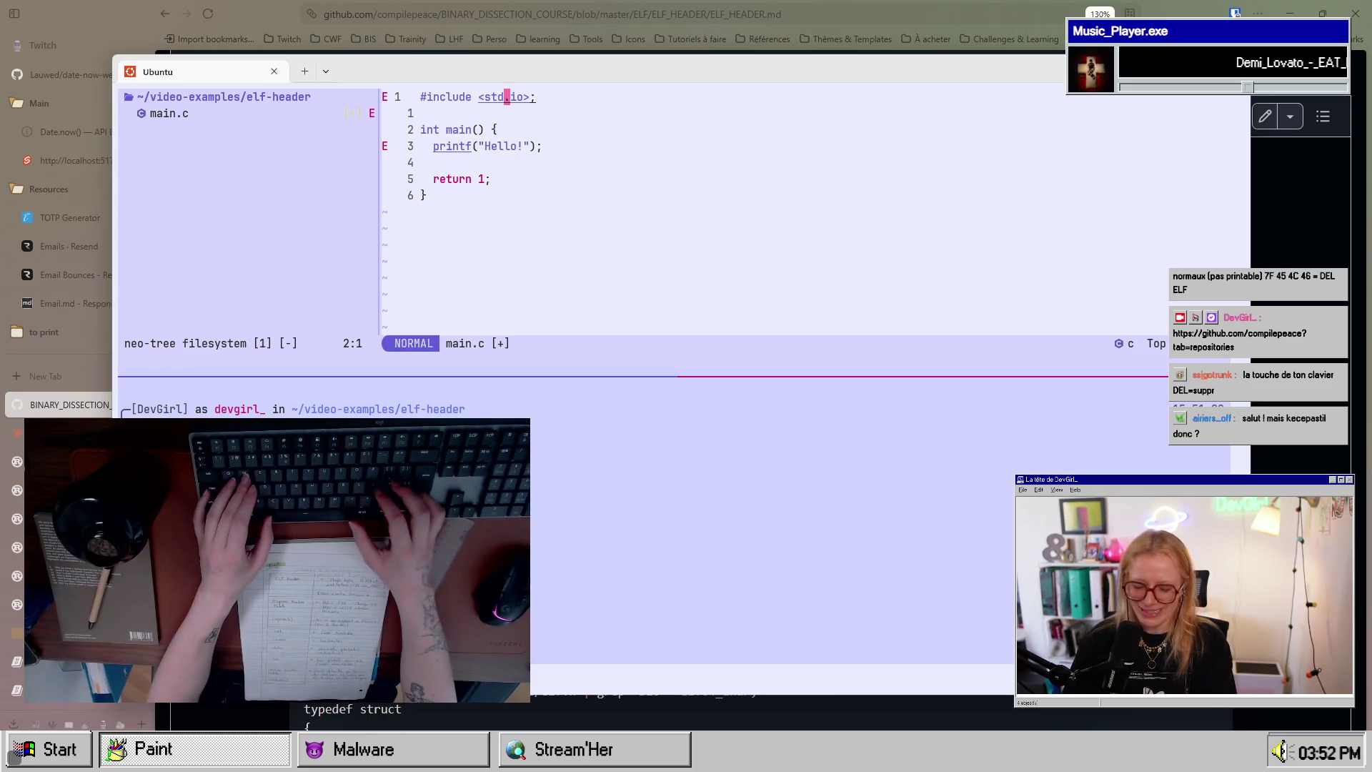
{"action": "key", "text": "l"}
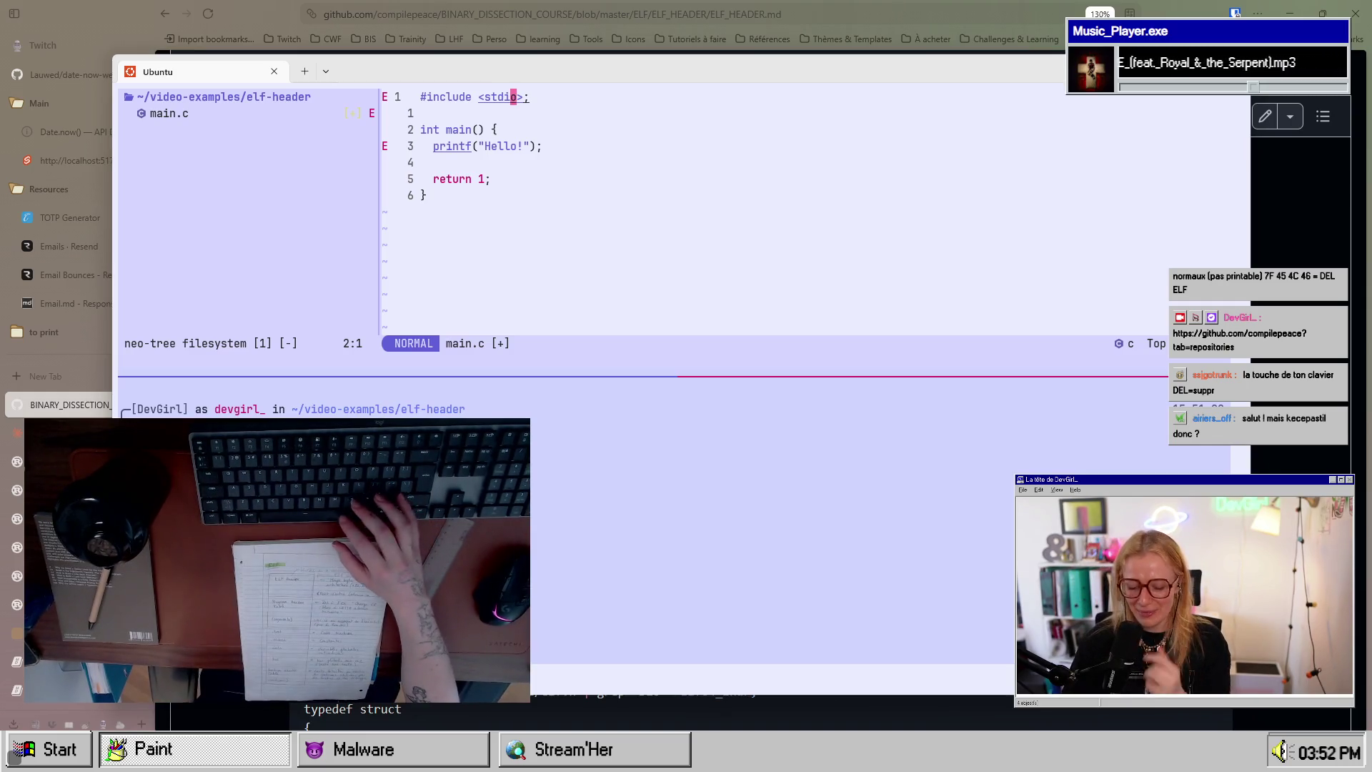
{"action": "key", "text": "ctrl+b"}
Step: From the tmux session list, cd into date-now and launch Neovim on the folder with nvim
{"action": "key", "text": "s"}
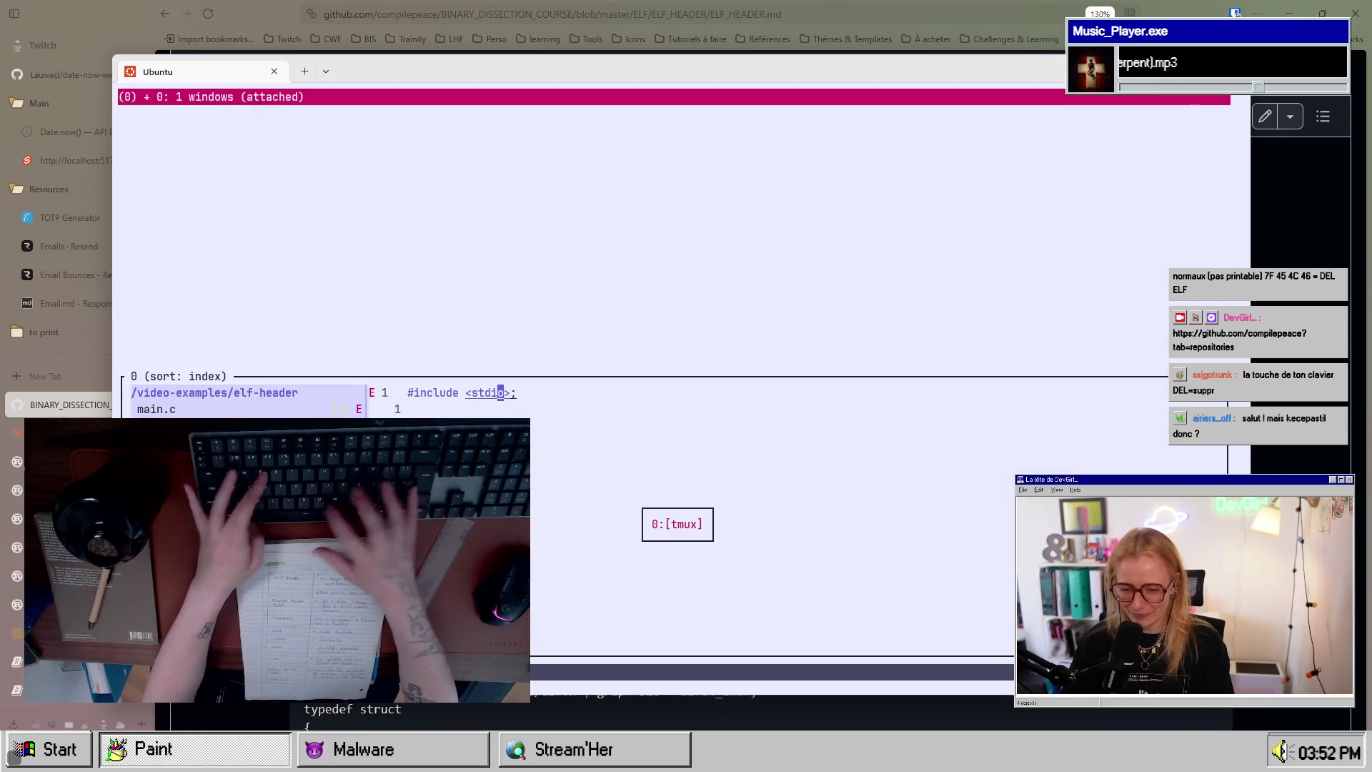
{"action": "type", "text": "xy"}
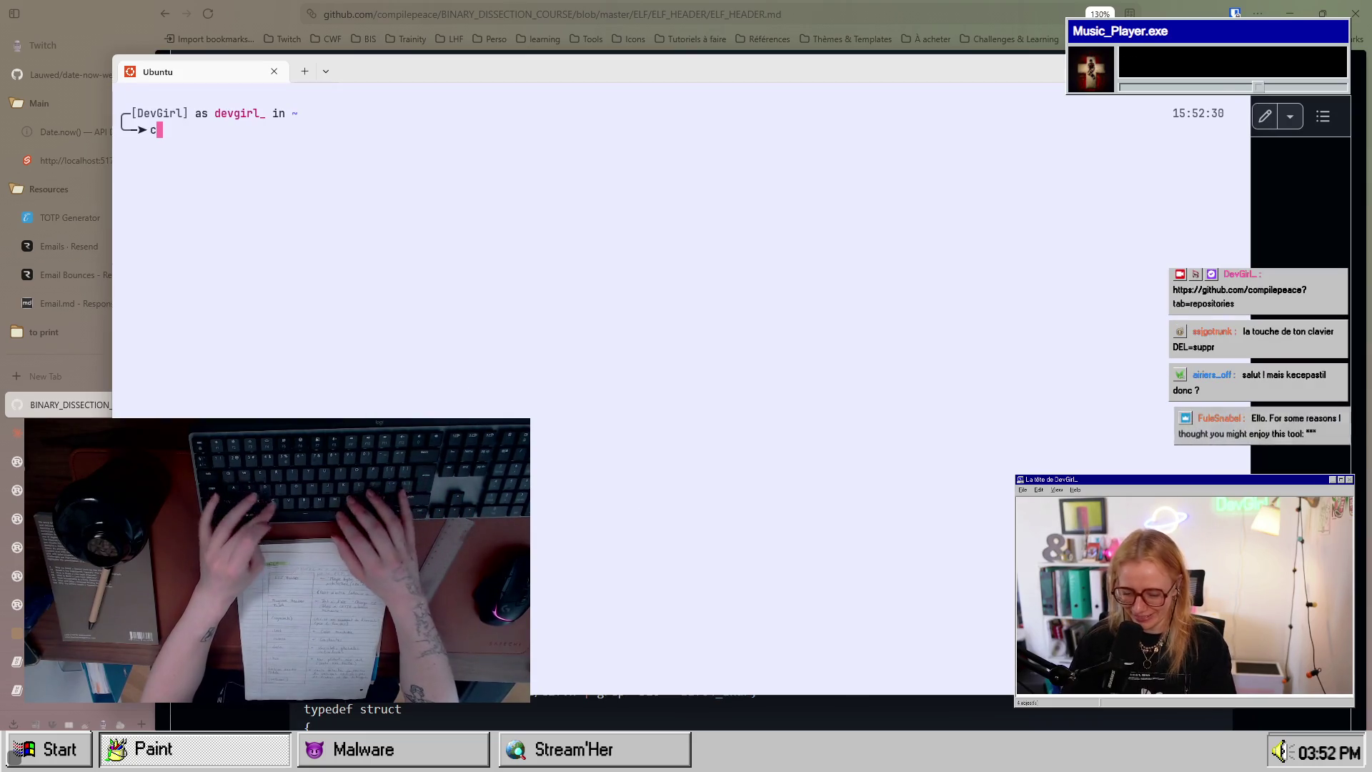
{"action": "type", "text": "cd date-now/"}
{"action": "key", "text": "Tab"}
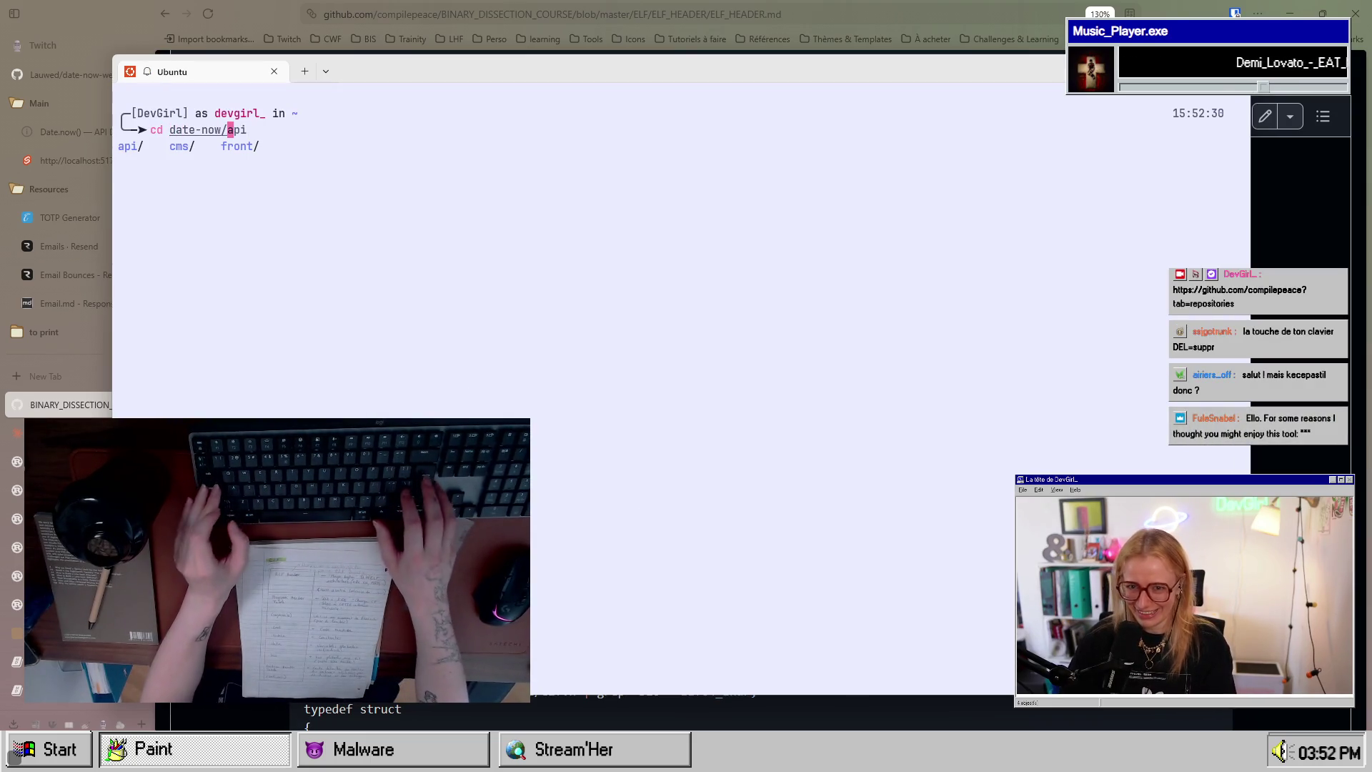
{"action": "key", "text": "Return"}
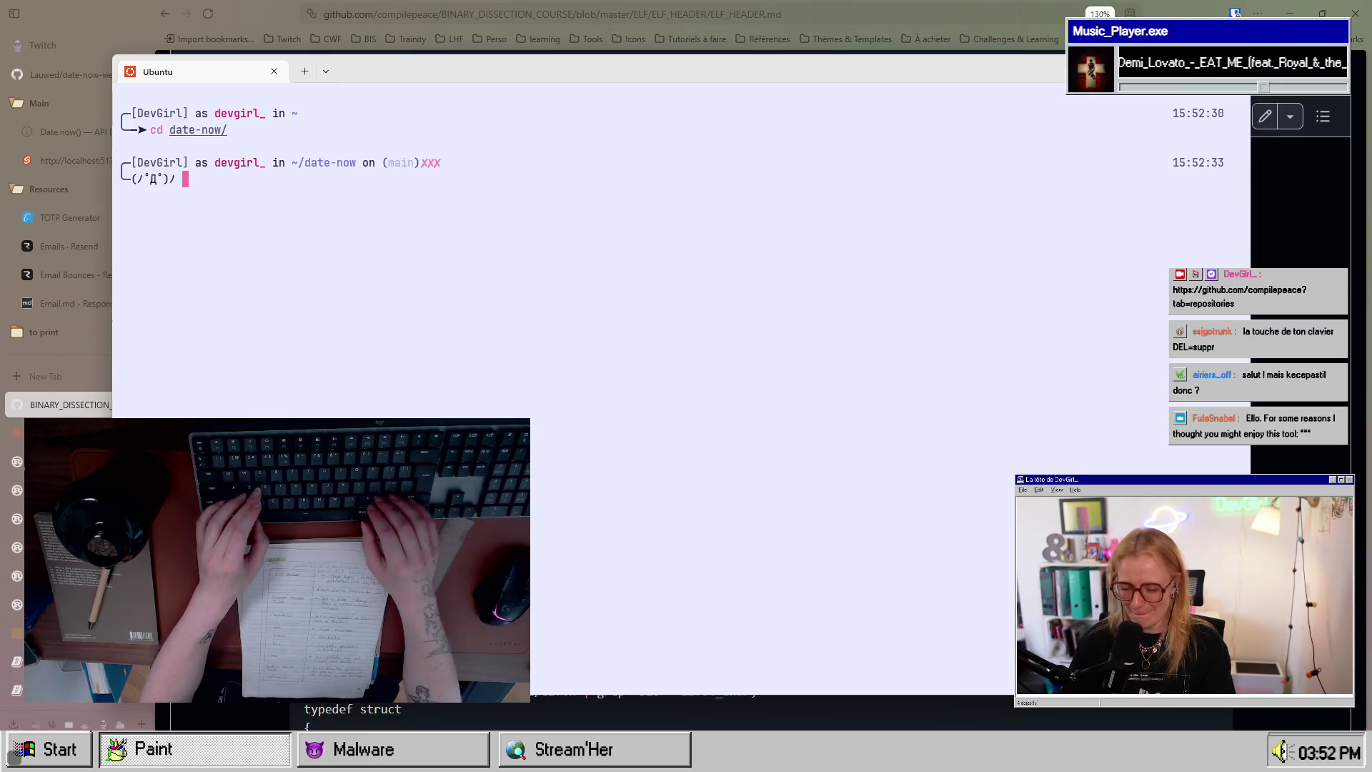
{"action": "type", "text": "nvi"}
{"action": "key", "text": "BackSpace"}
{"action": "key", "text": "BackSpace"}
{"action": "key", "text": "BackSpace"}
{"action": "type", "text": "nvim ."}
{"action": "key", "text": "Return"}
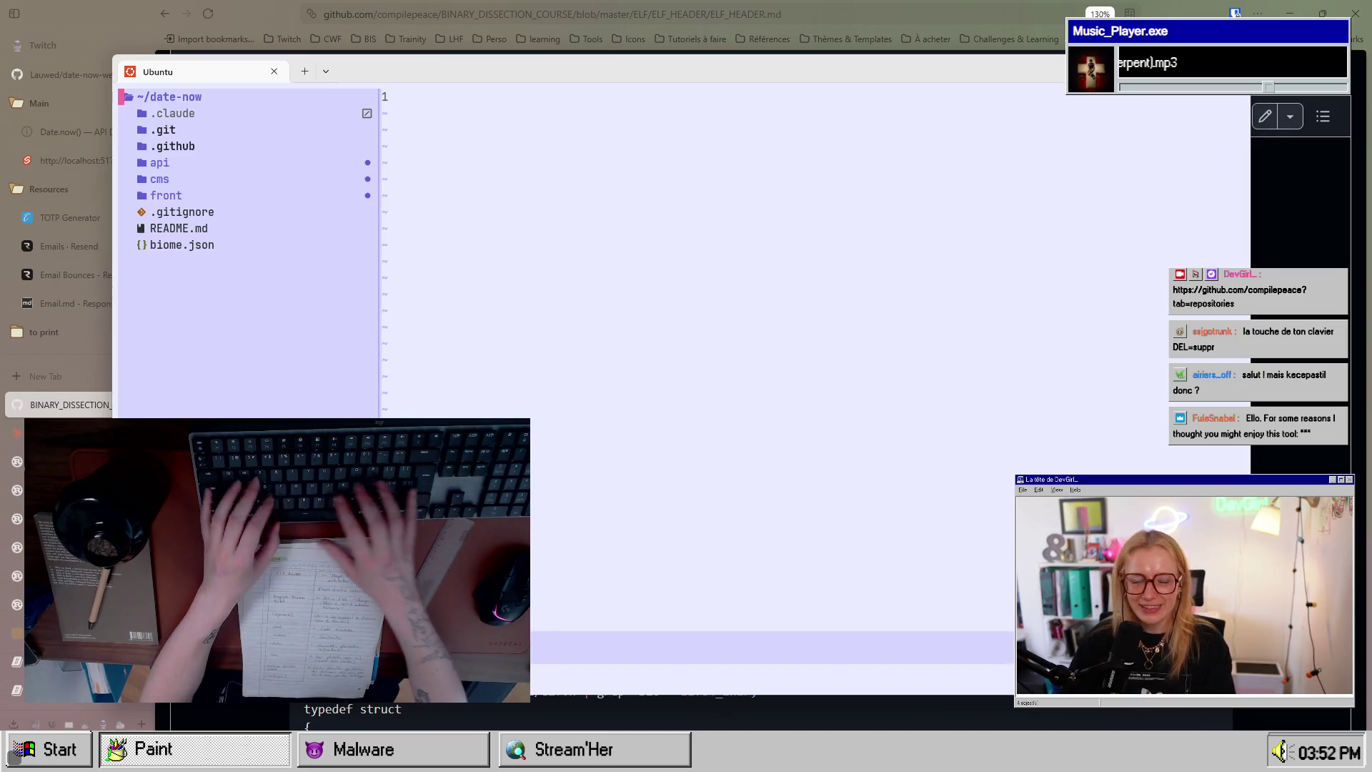
Step: Browse the api folder in the file tree and open user.c to line 11
{"action": "key", "text": "Return"}
{"action": "key", "text": "j"}
{"action": "key", "text": "j"}
{"action": "key", "text": "j"}
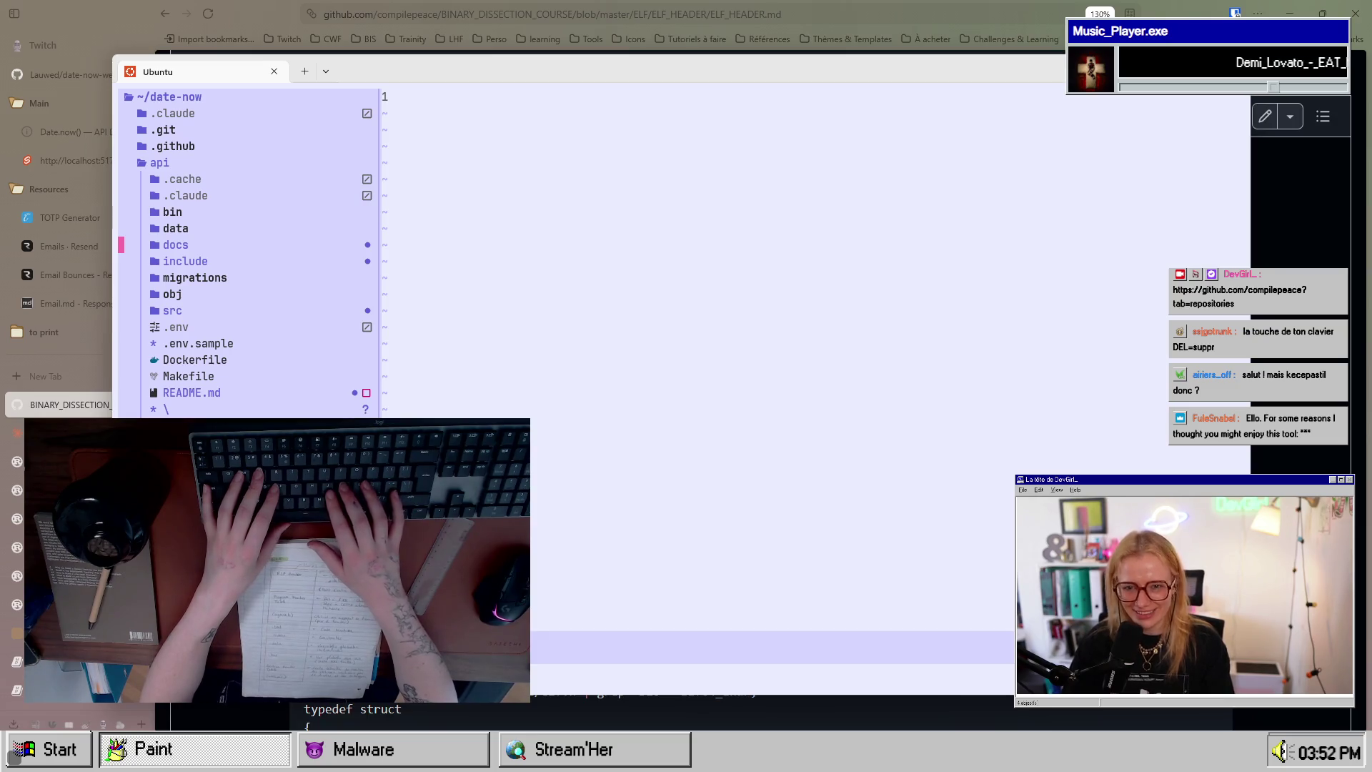
{"action": "key", "text": "j"}
{"action": "key", "text": "j"}
{"action": "key", "text": "j"}
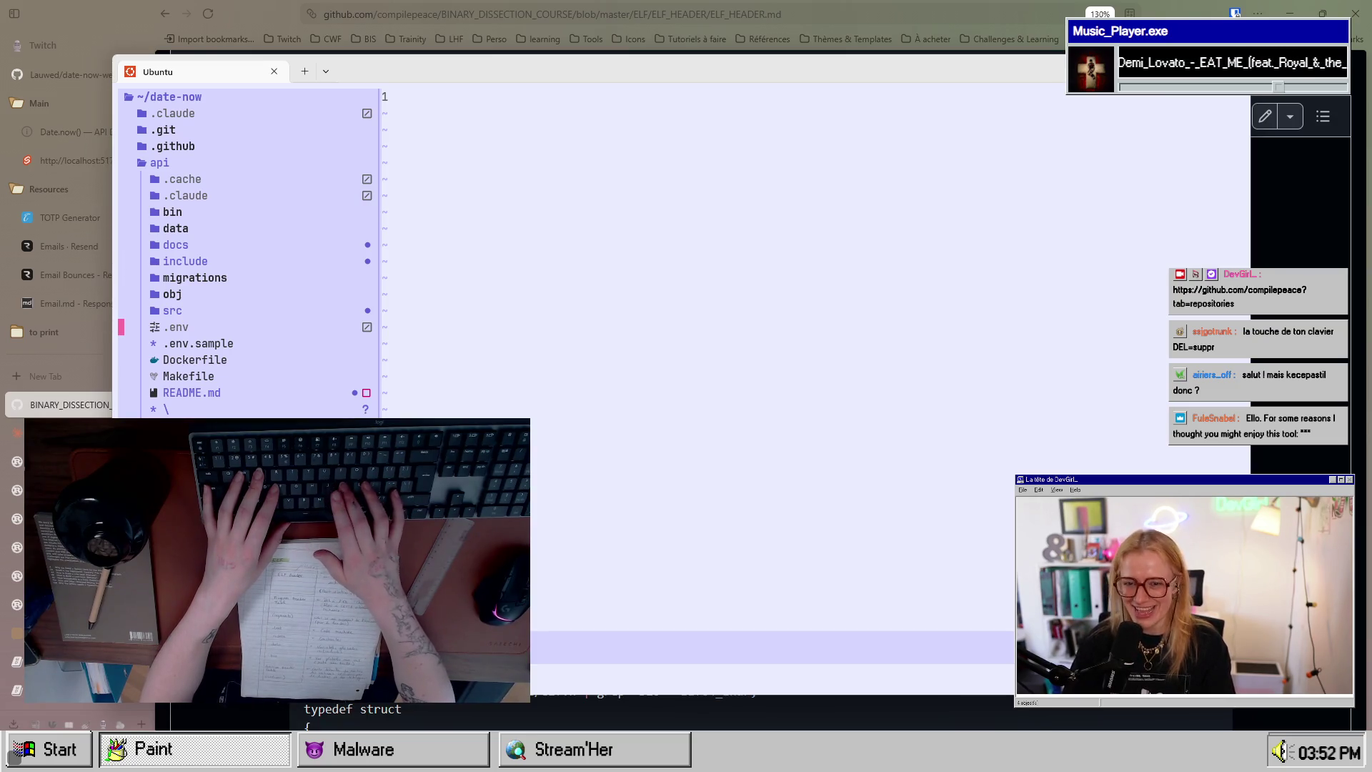
{"action": "key", "text": "j"}
{"action": "key", "text": "j"}
{"action": "key", "text": "j"}
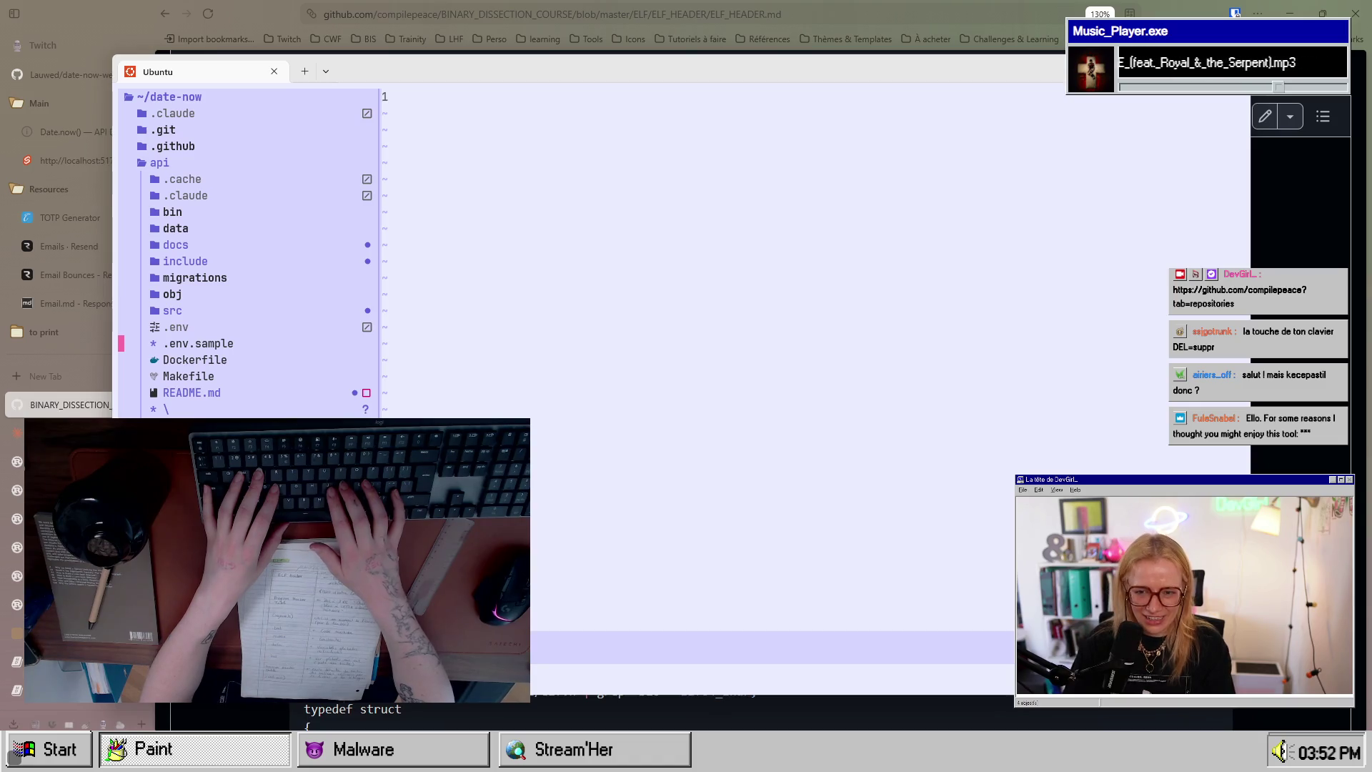
{"action": "key", "text": "Return"}
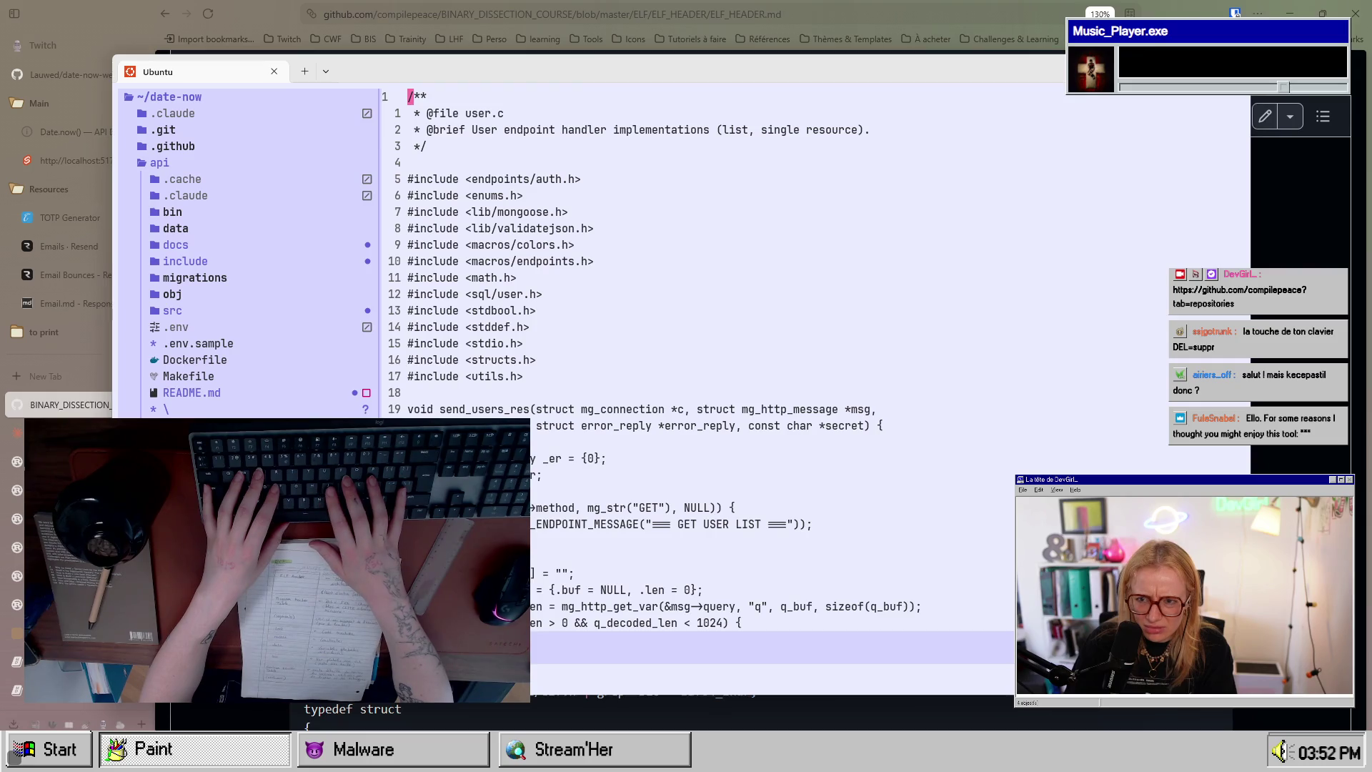
{"action": "key", "text": "j"}
{"action": "key", "text": "j"}
{"action": "key", "text": "j"}
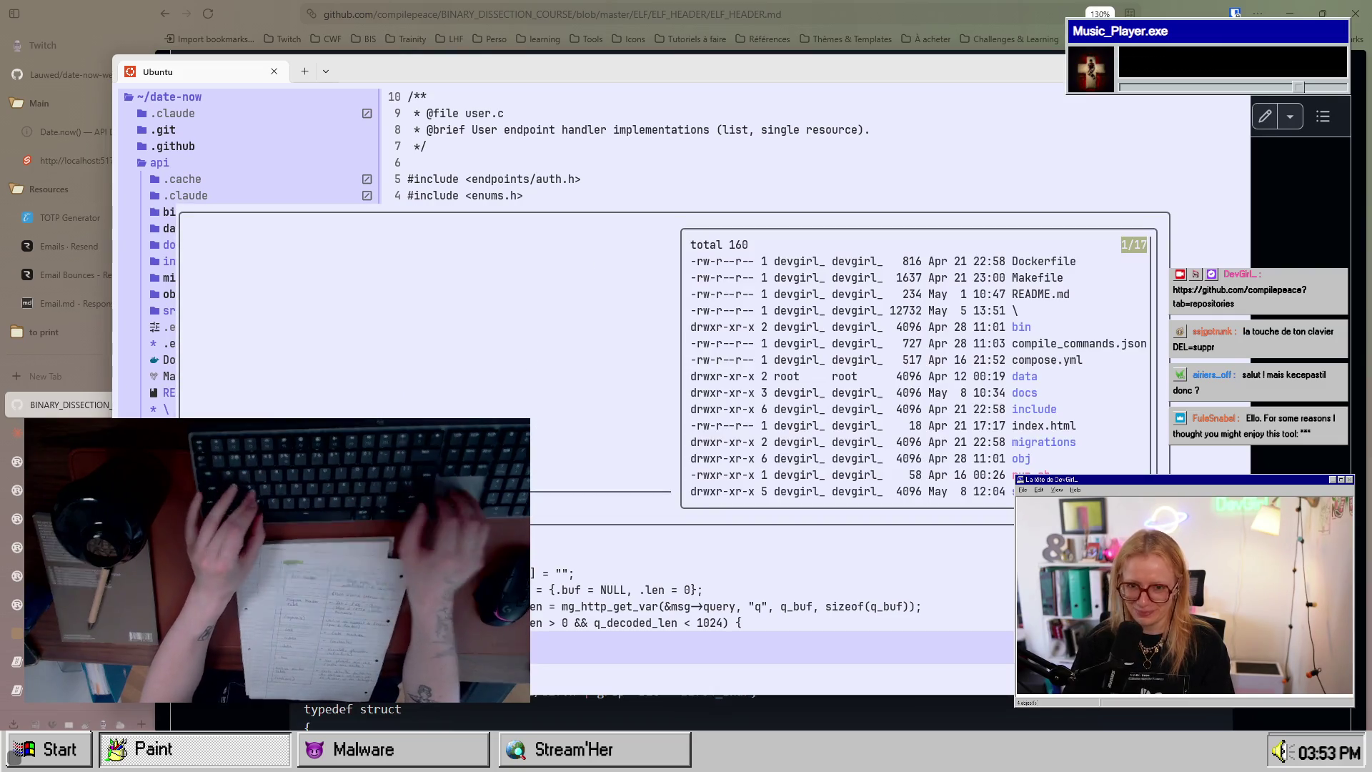
{"action": "key", "text": "Escape"}
Step: Preview the elf-header session in the tmux chooser, then go back to date-now
{"action": "key", "text": "ctrl+b"}
{"action": "key", "text": "s"}
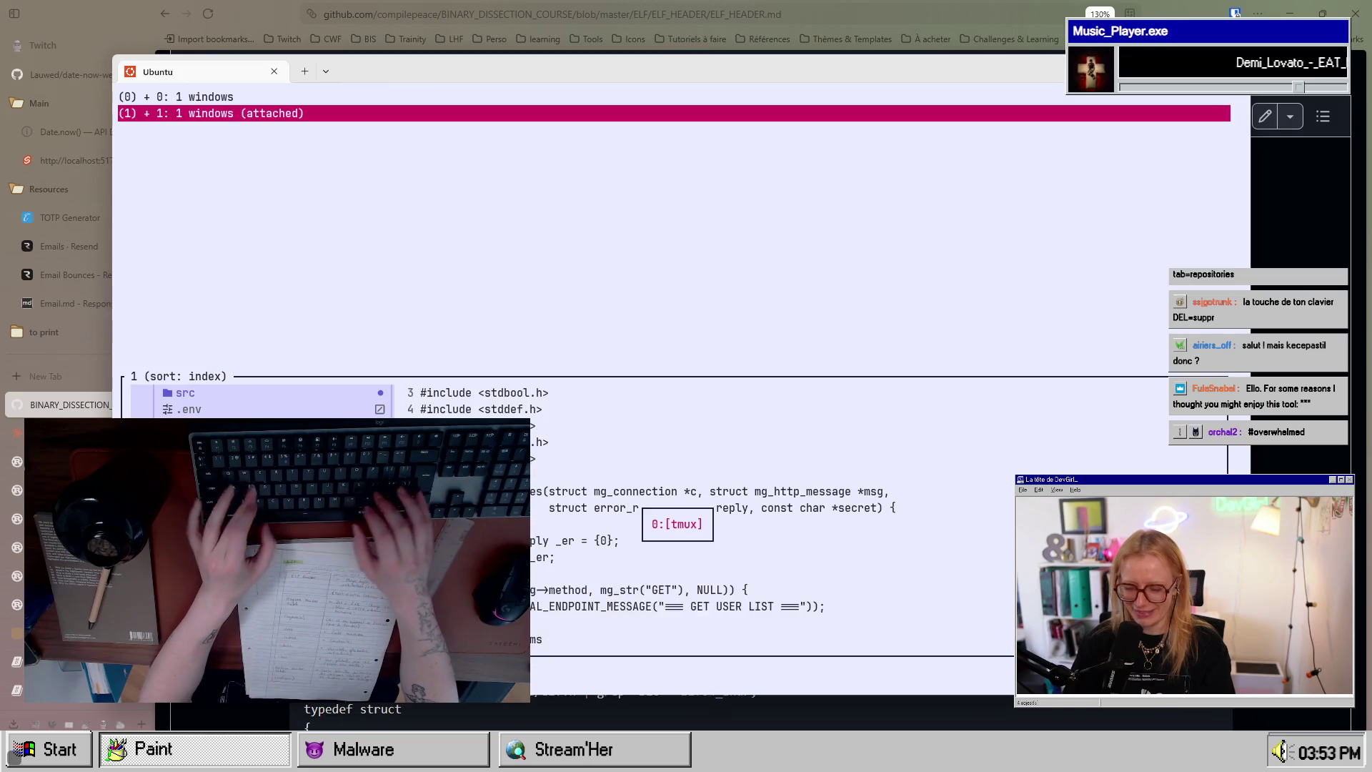
{"action": "key", "text": "Up"}
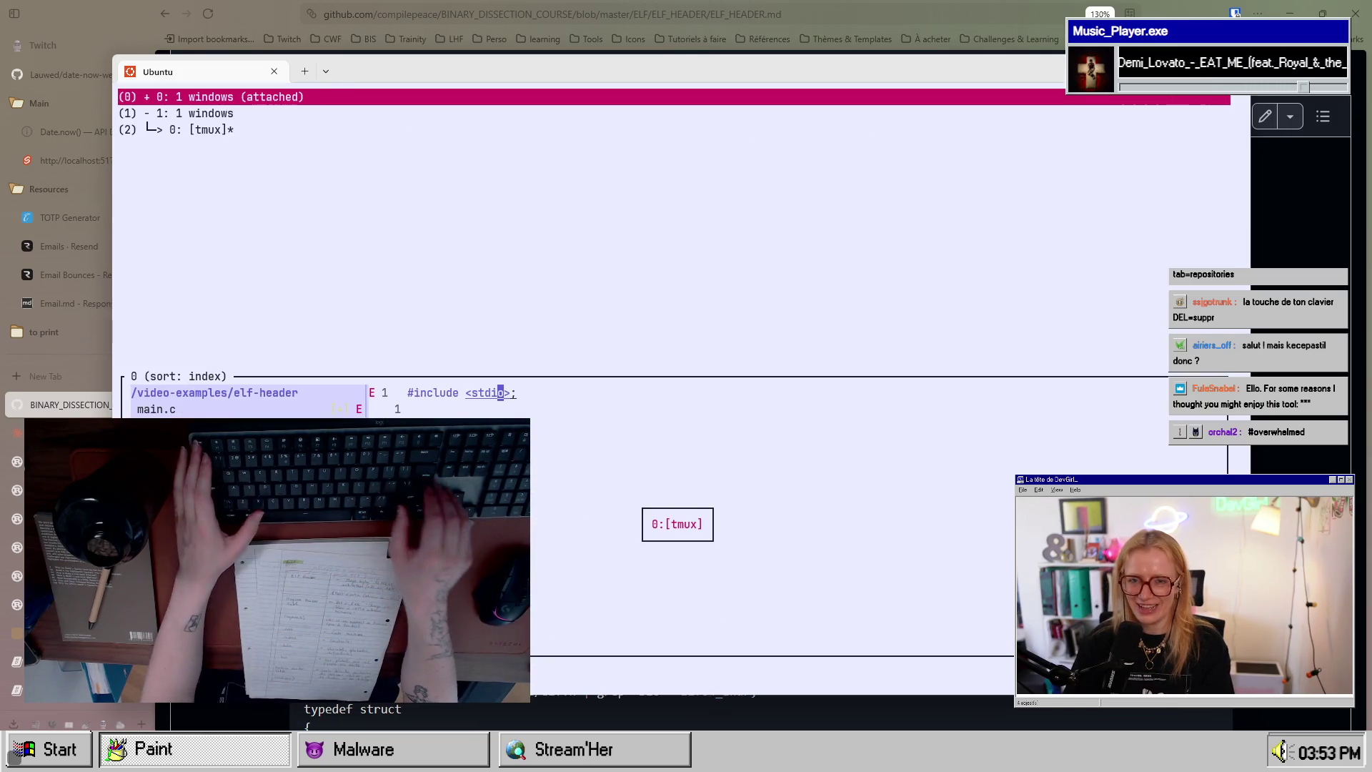
{"action": "key", "text": "Down"}
{"action": "key", "text": "Return"}
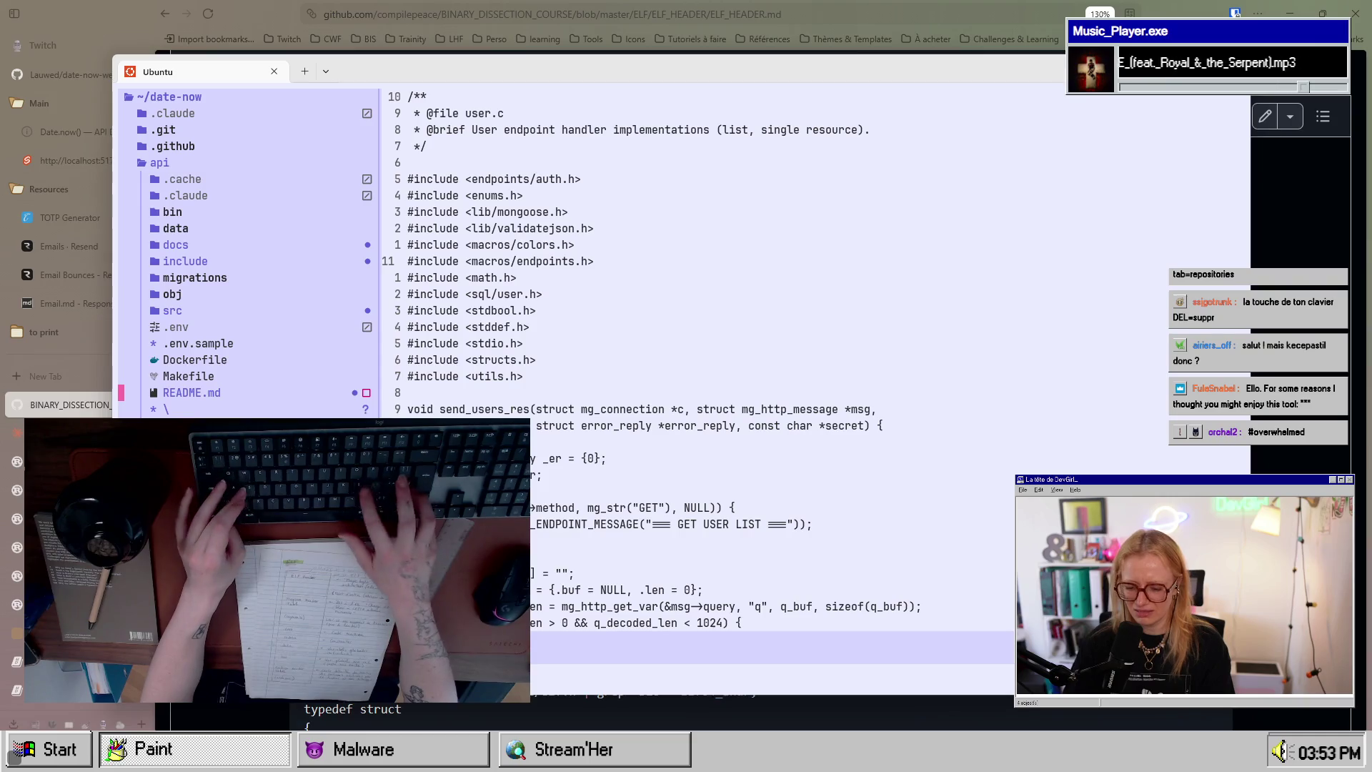
Step: Quit Neovim with :qa and switch to the elf-header tmux session editing main.c
{"action": "type", "text": ":qa"}
{"action": "key", "text": "Return"}
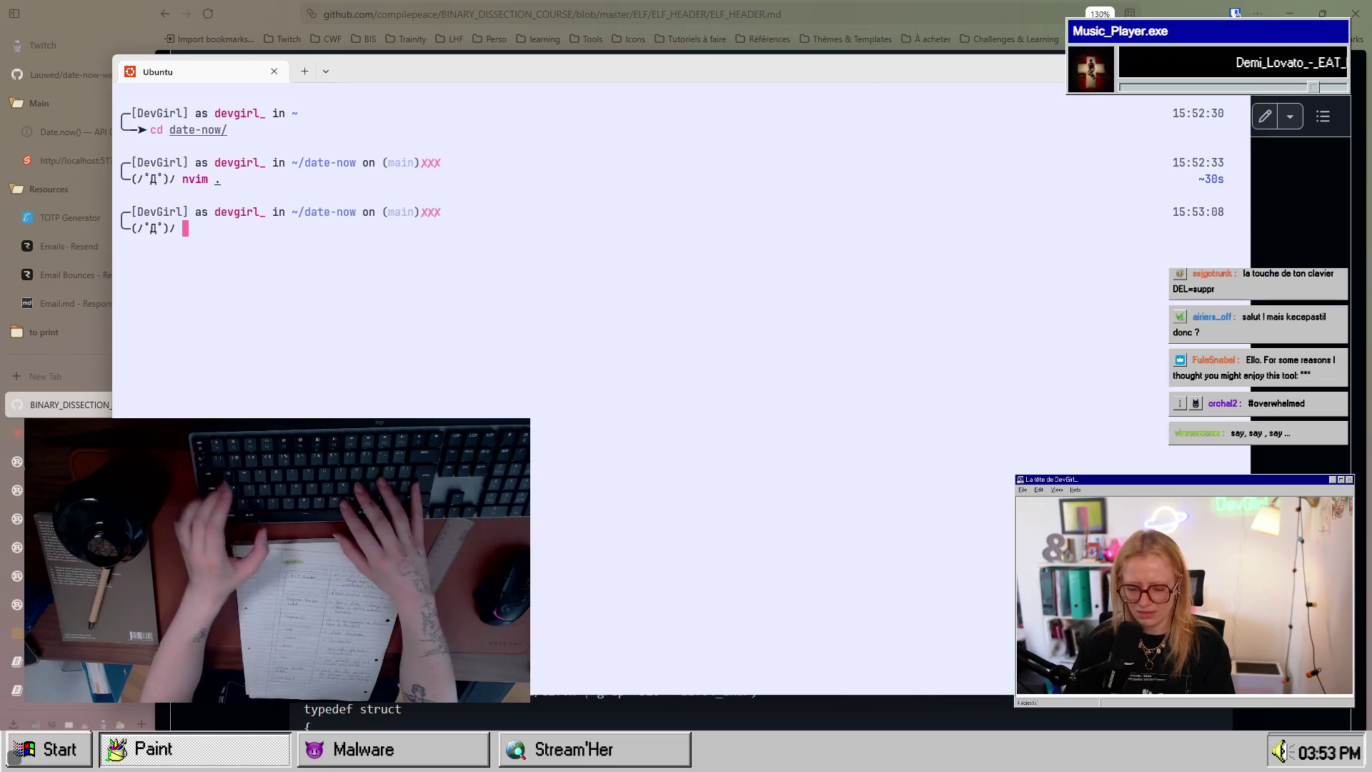
{"action": "key", "text": "ctrl+b"}
{"action": "key", "text": "s"}
{"action": "key", "text": "Return"}
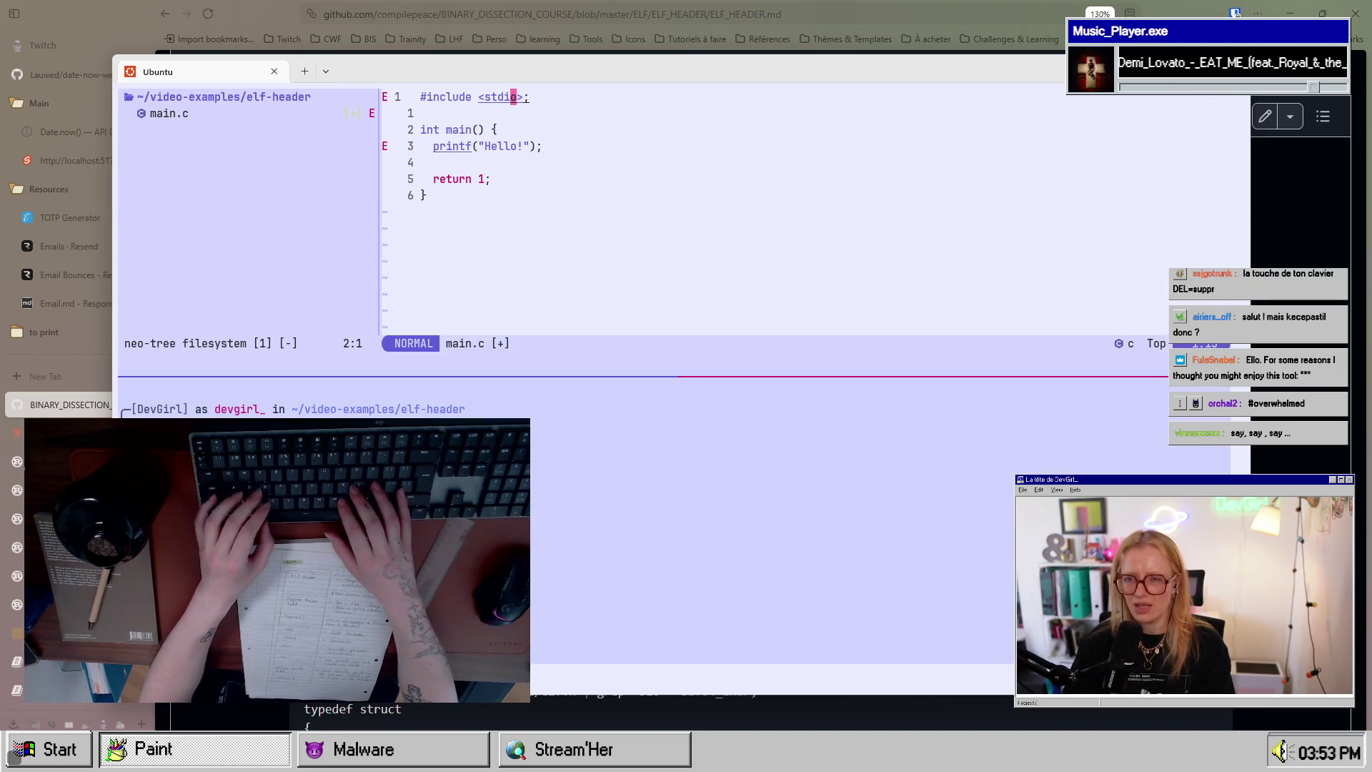
Step: Fix the include to read <stdio.h> and save main.c
{"action": "type", "text": "a.h"}
{"action": "key", "text": "Escape"}
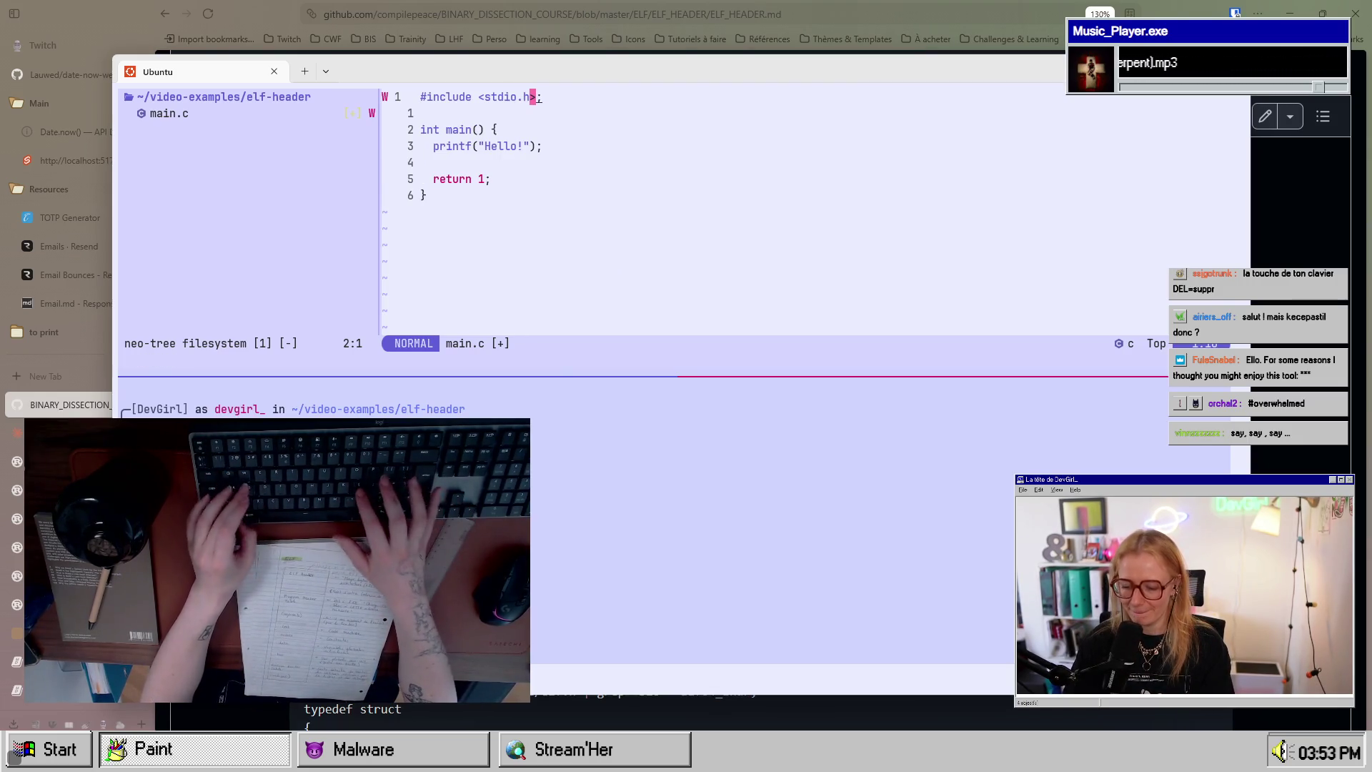
{"action": "key", "text": "j"}
{"action": "key", "text": "Return"}
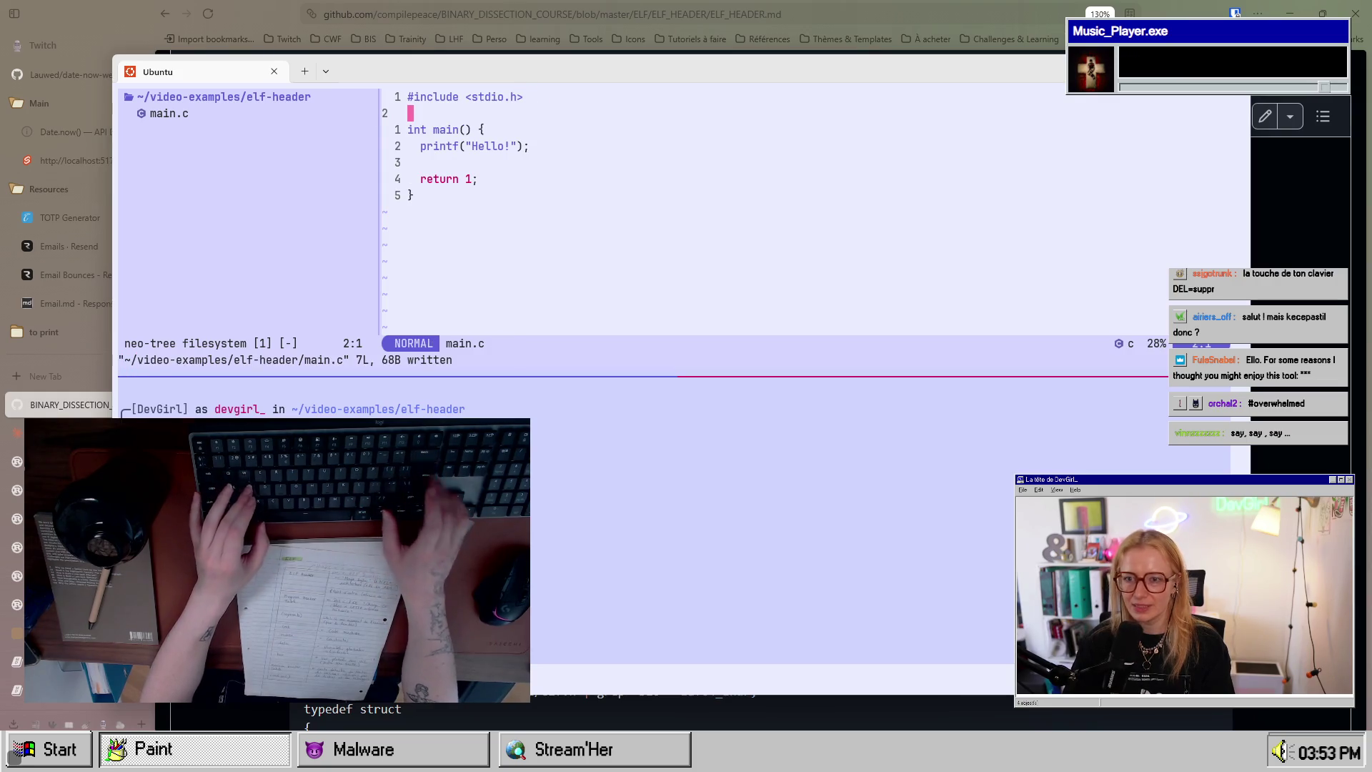
Step: Compile main.c in the shell pane below, then return to the editor
{"action": "key", "text": "ctrl+j"}
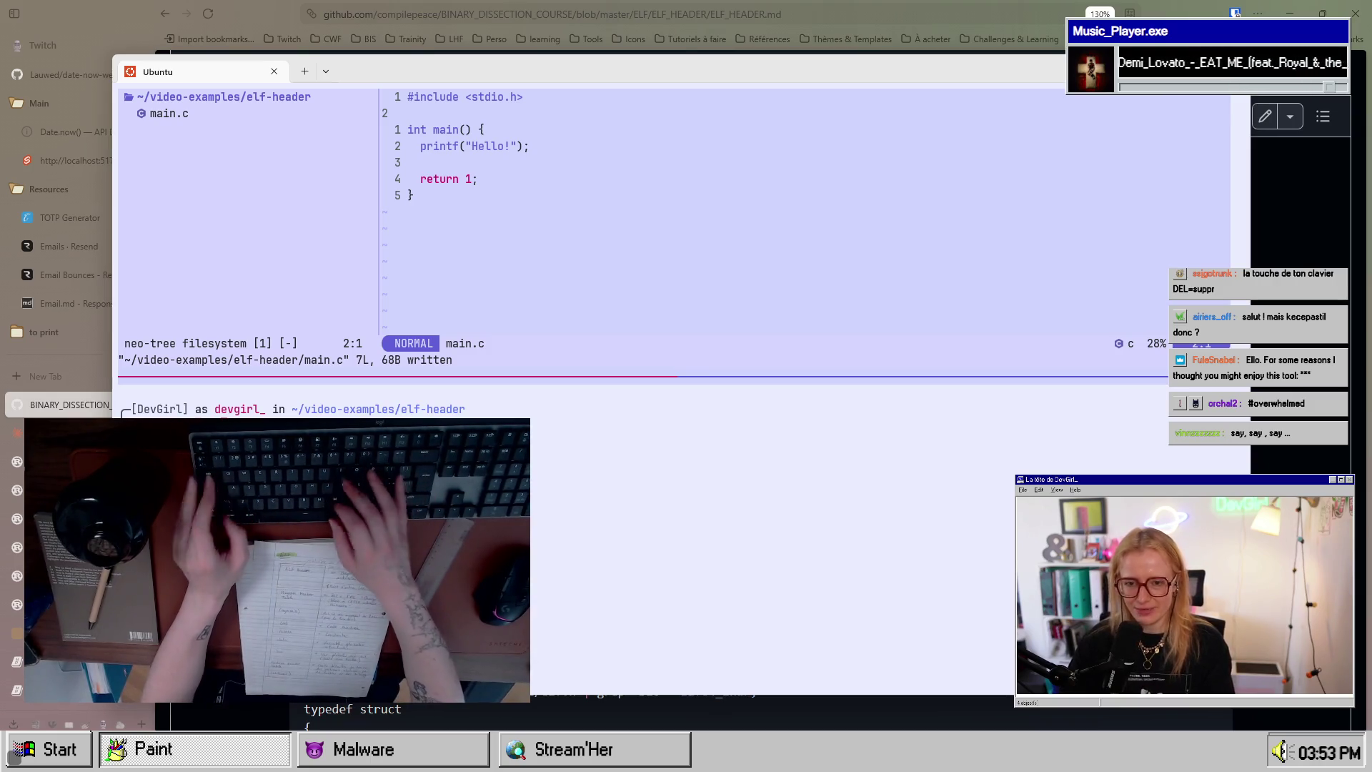
{"action": "key", "text": "Return"}
{"action": "key", "text": "ctrl+k"}
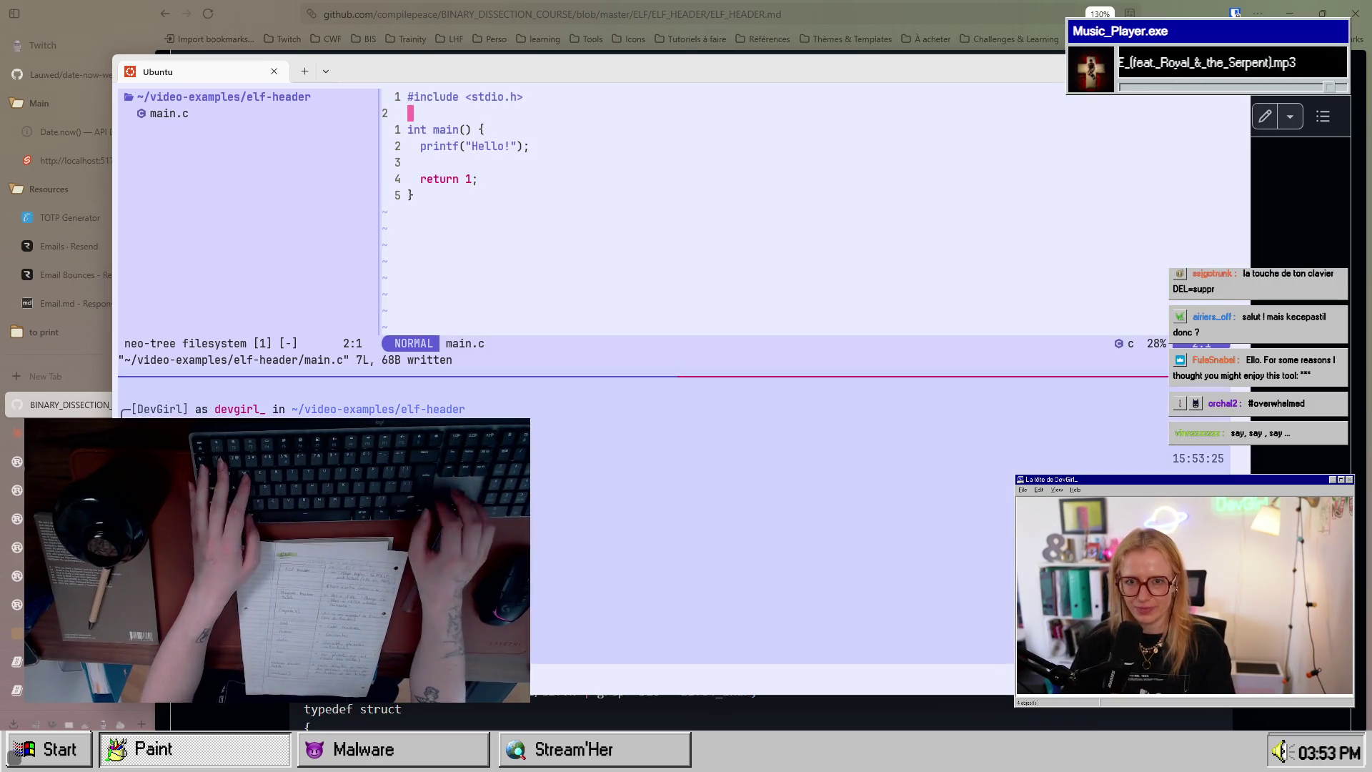
Step: Reopen the neo-tree file tree so it lists the new a.out
{"action": "key", "text": "ctrl+h"}
{"action": "type", "text": ":q"}
{"action": "key", "text": "Return"}
{"action": "key", "text": "ctrl+n"}
{"action": "key", "text": "j"}
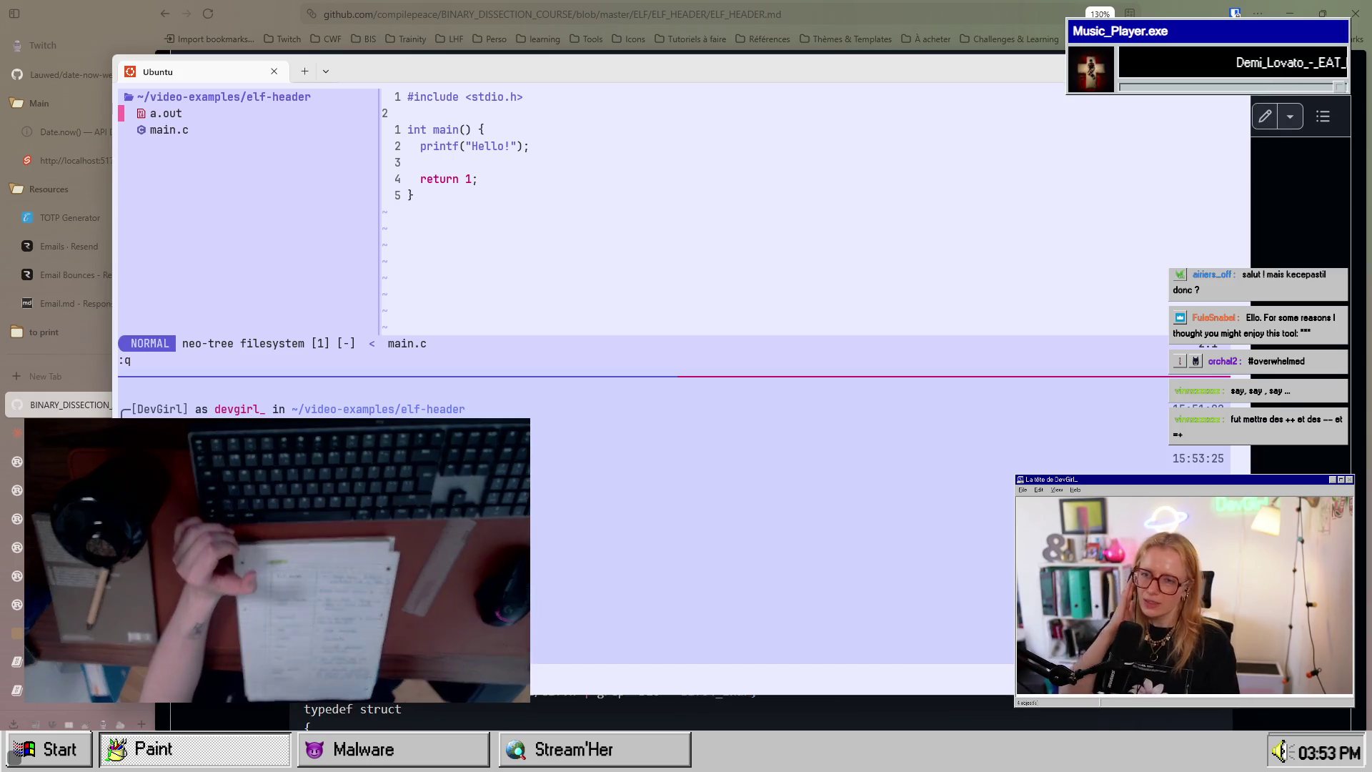
{"action": "key", "text": "ctrl+j"}
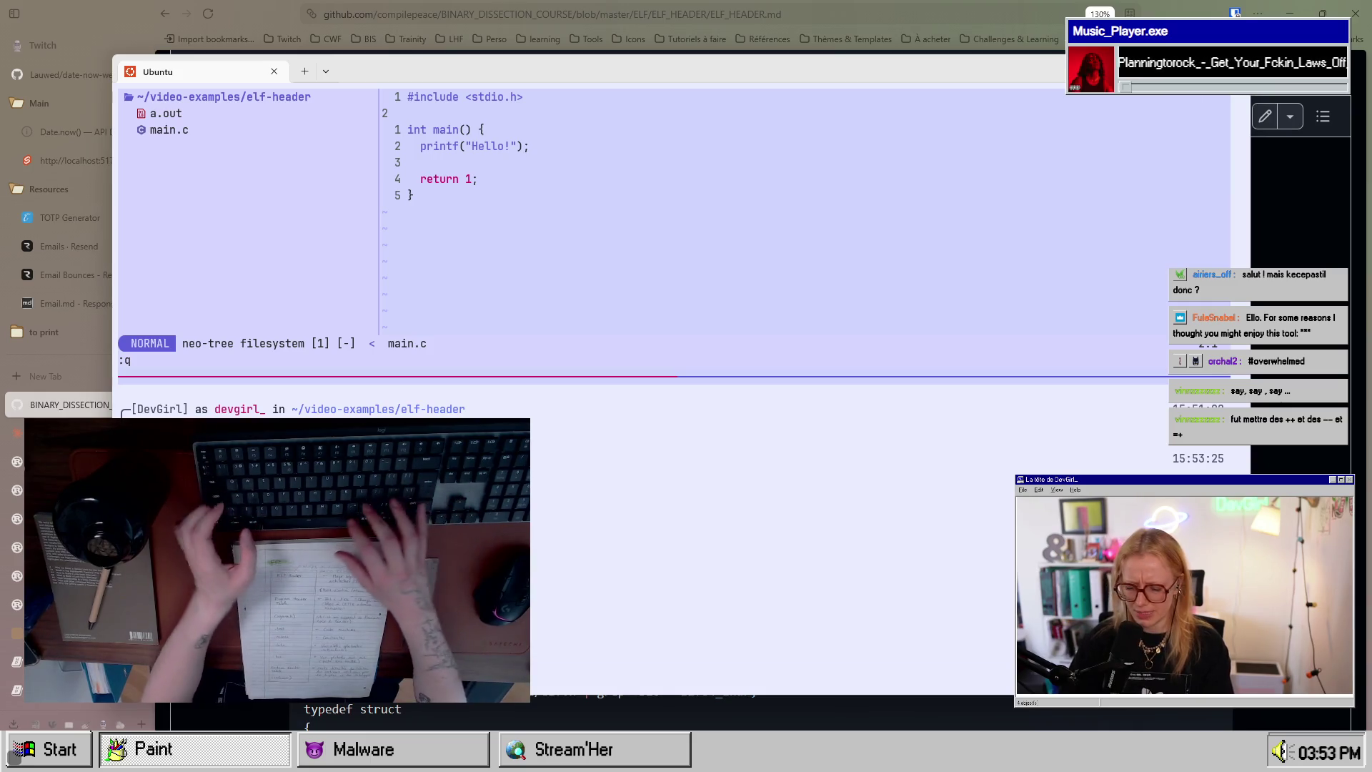
{"action": "key", "text": "ctrl+b"}
{"action": "key", "text": "s"}
{"action": "key", "text": "Down"}
{"action": "key", "text": "Return"}
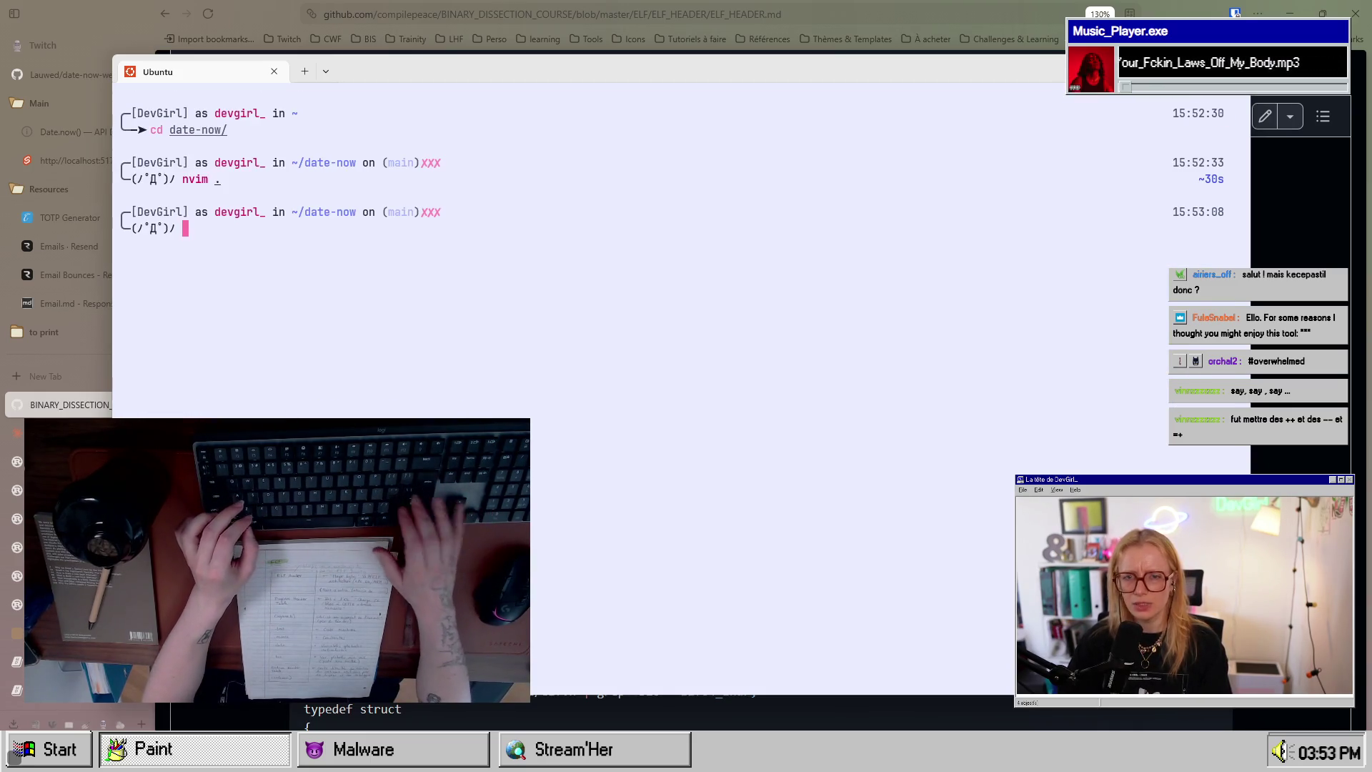
{"action": "type", "text": "nvim ."}
{"action": "key", "text": "Return"}
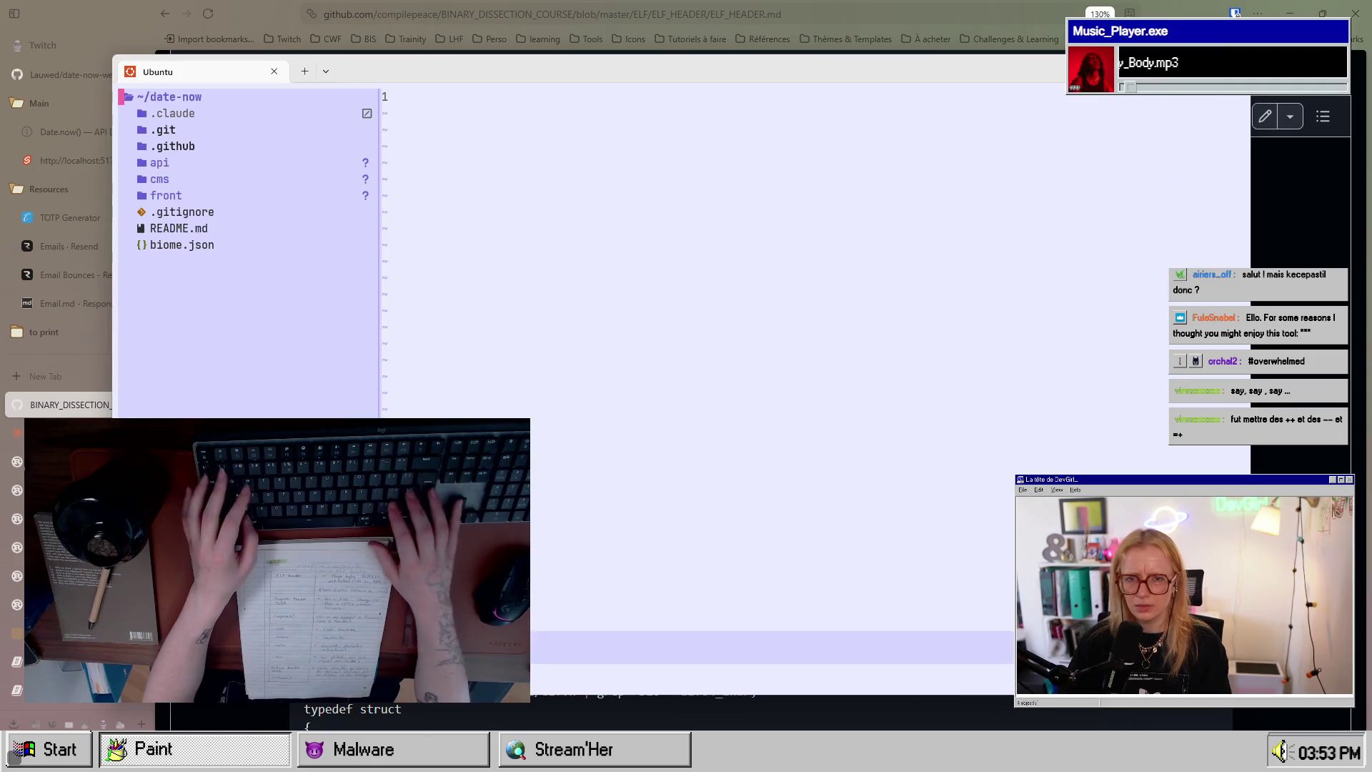
{"action": "key", "text": "j"}
{"action": "key", "text": "j"}
{"action": "key", "text": "j"}
{"action": "key", "text": "Return"}
{"action": "key", "text": "j"}
{"action": "key", "text": "j"}
{"action": "key", "text": "j"}
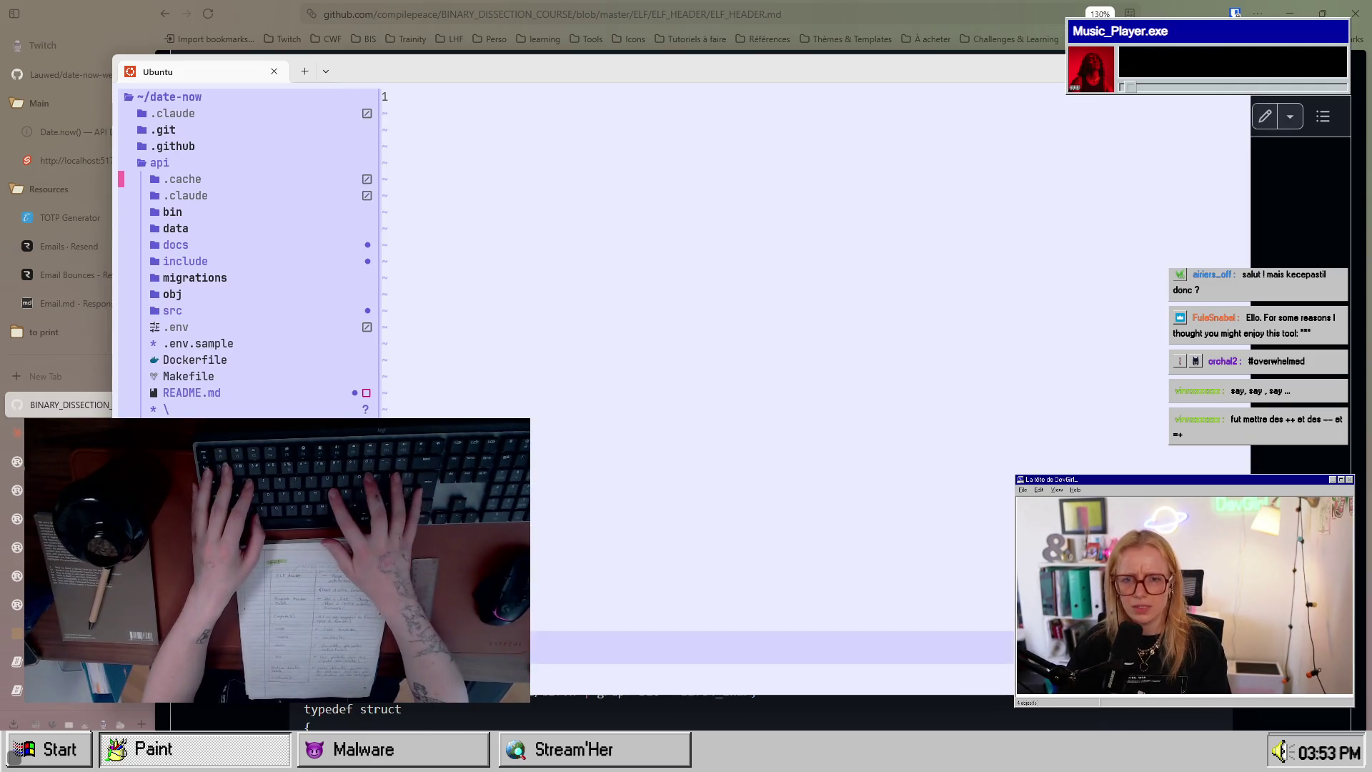
{"action": "key", "text": "k"}
{"action": "key", "text": "k"}
{"action": "key", "text": "j"}
{"action": "key", "text": "Return"}
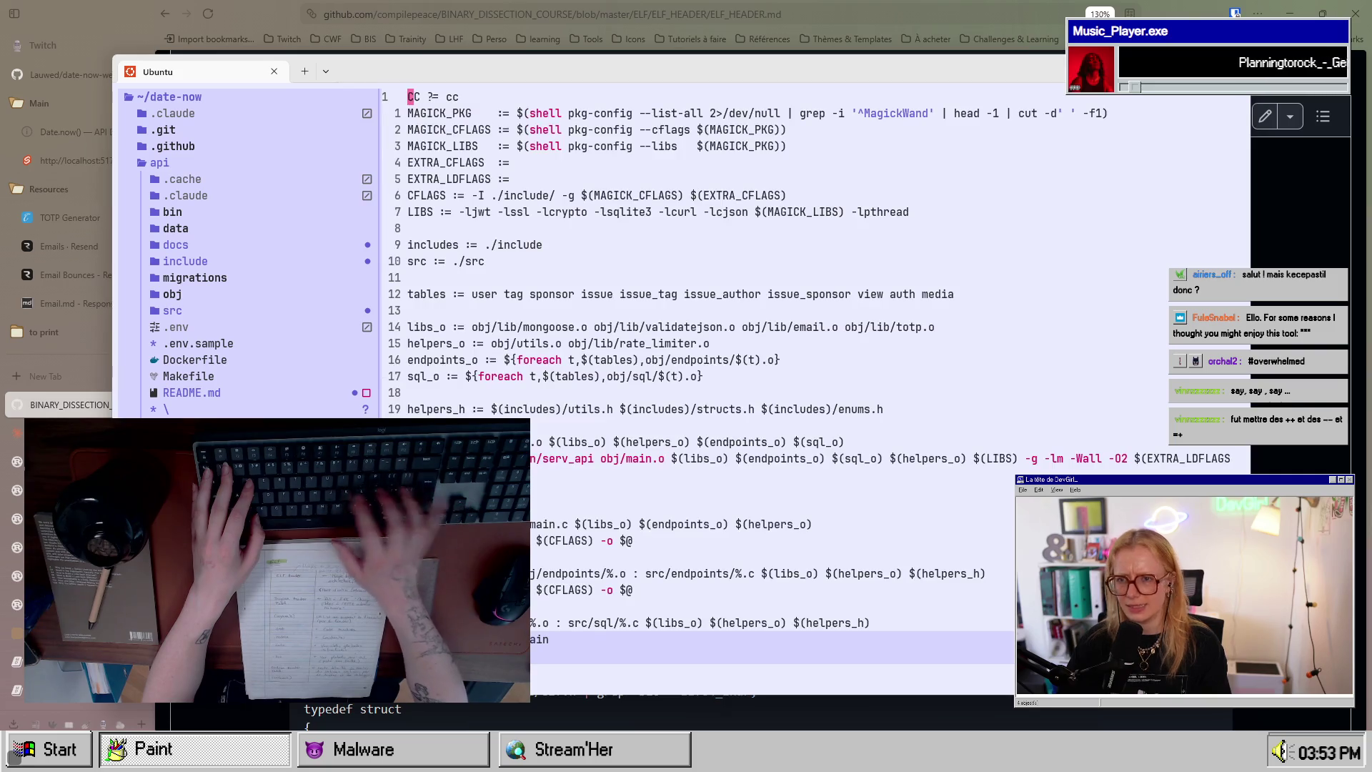
{"action": "key", "text": "braceright"}
{"action": "key", "text": "braceright"}
{"action": "key", "text": "braceright"}
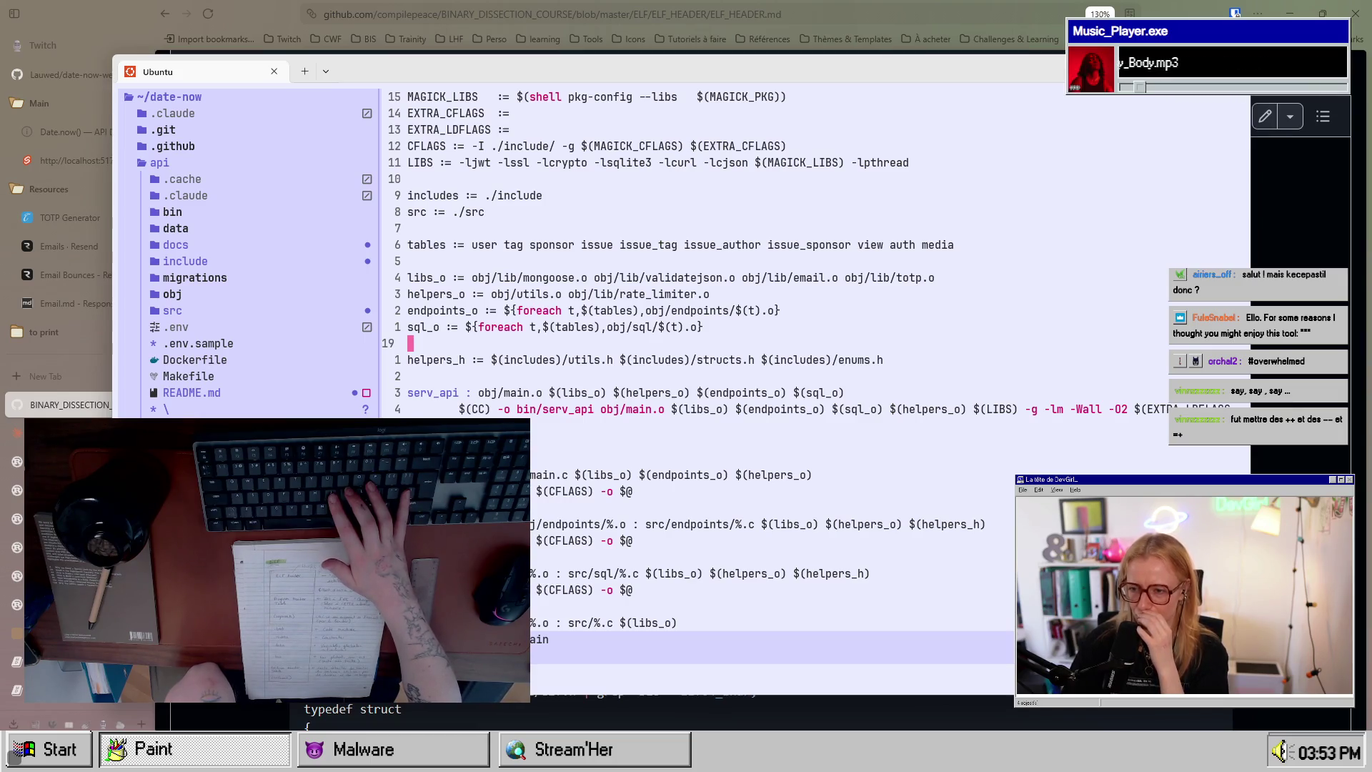
{"action": "key", "text": "j"}
{"action": "key", "text": "j"}
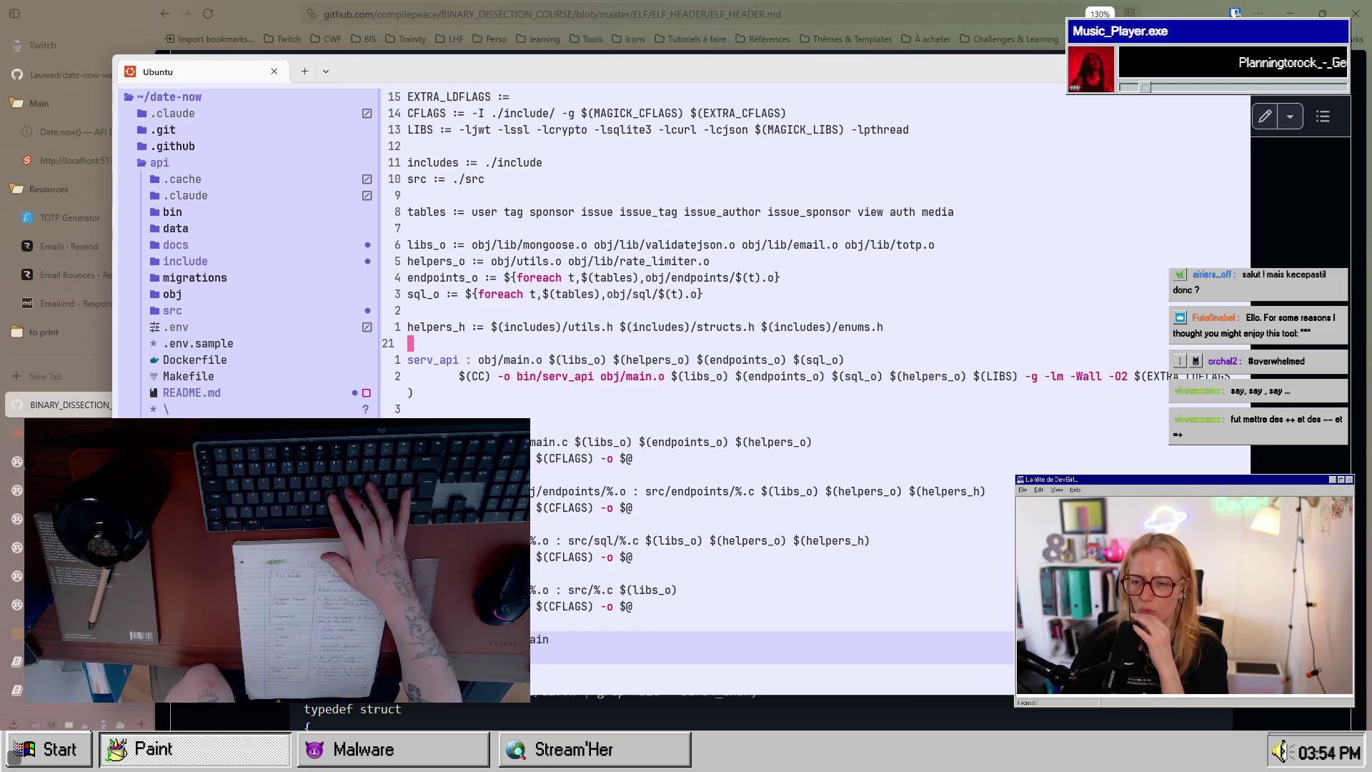
{"action": "key", "text": "k"}
{"action": "key", "text": "k"}
{"action": "key", "text": "k"}
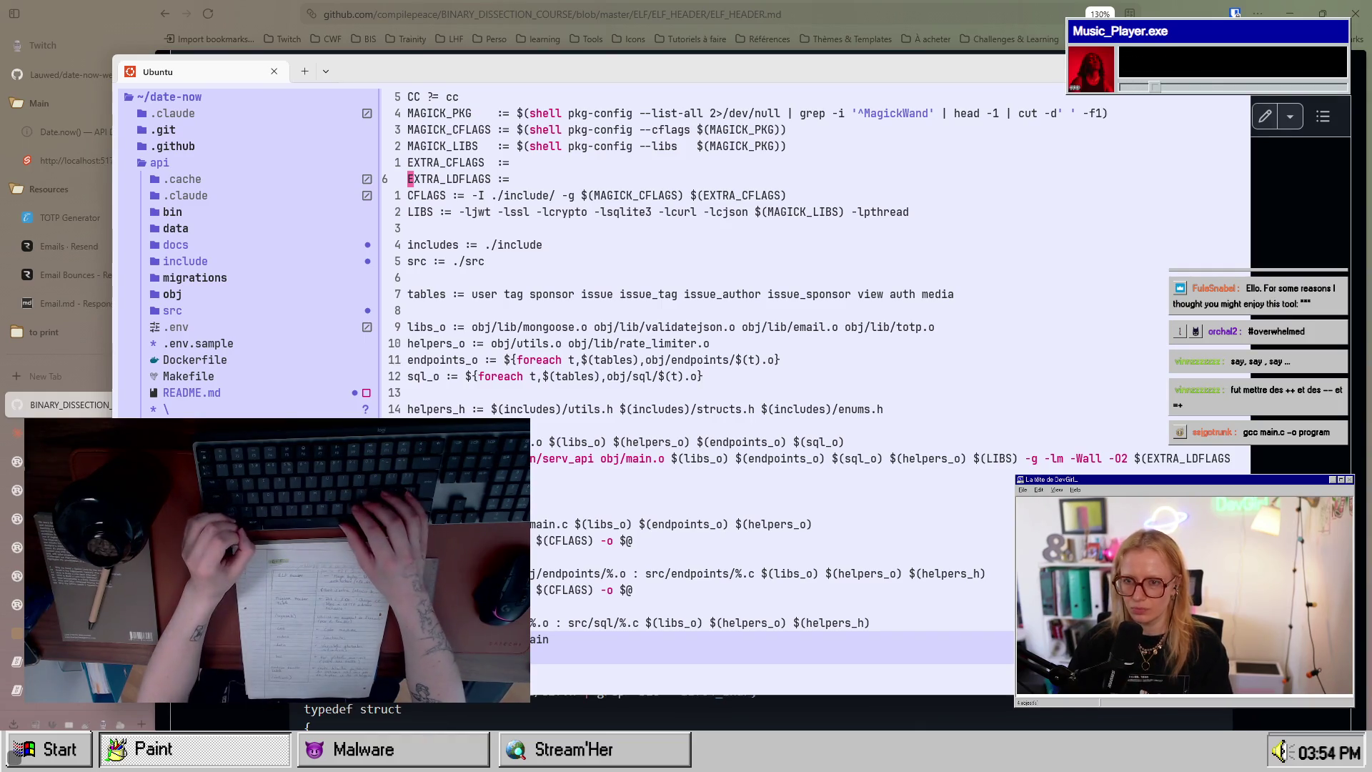
{"action": "key", "text": "l"}
{"action": "key", "text": "s"}
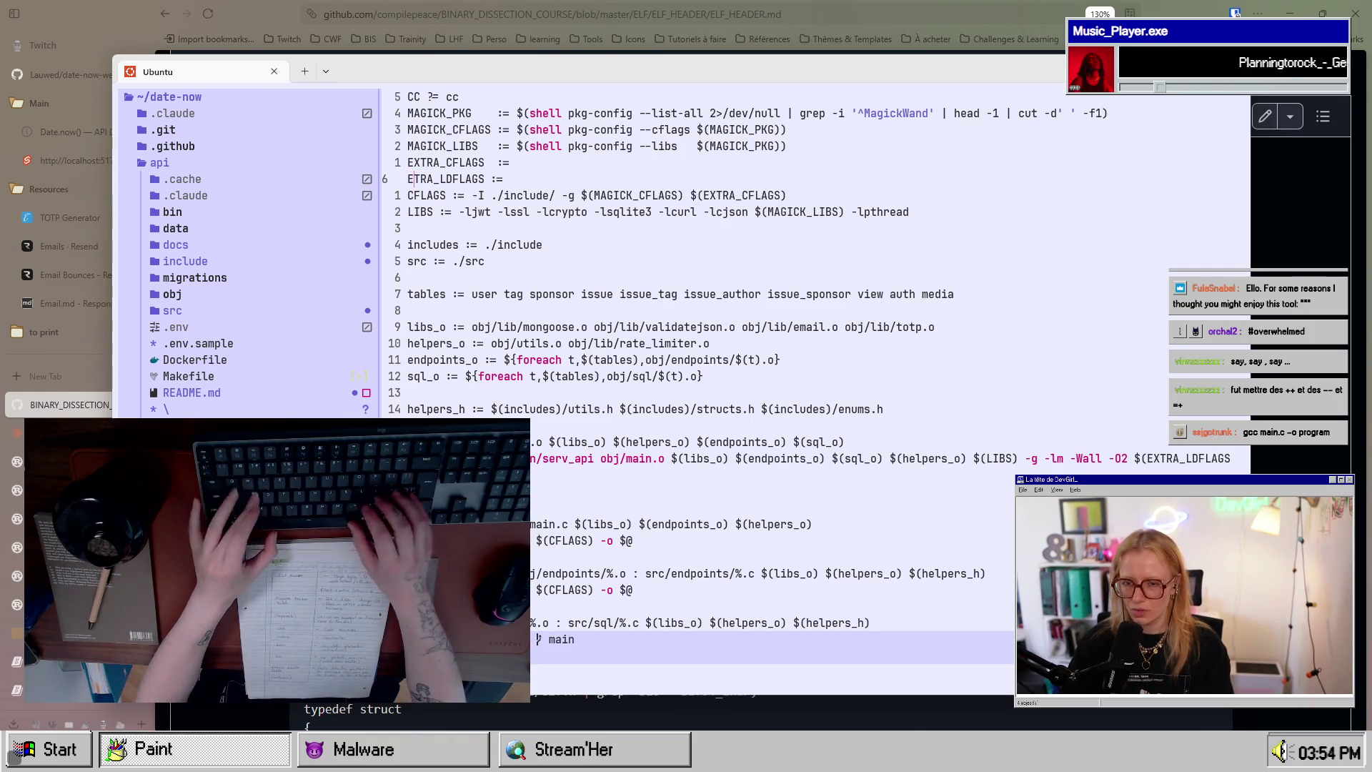
{"action": "key", "text": "Escape"}
{"action": "key", "text": "u"}
{"action": "key", "text": "ctrl+b"}
{"action": "key", "text": "s"}
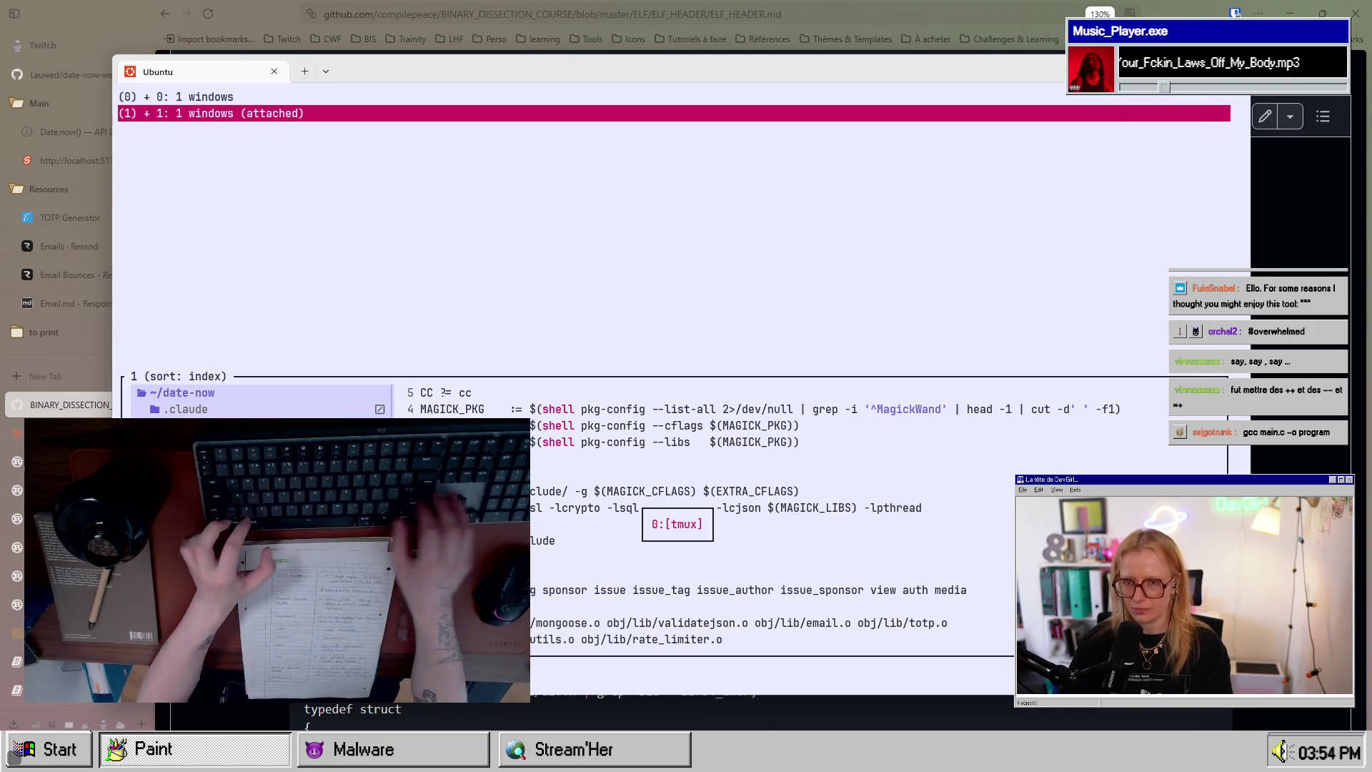
{"action": "key", "text": "Up"}
{"action": "key", "text": "Return"}
{"action": "type", "text": ":q"}
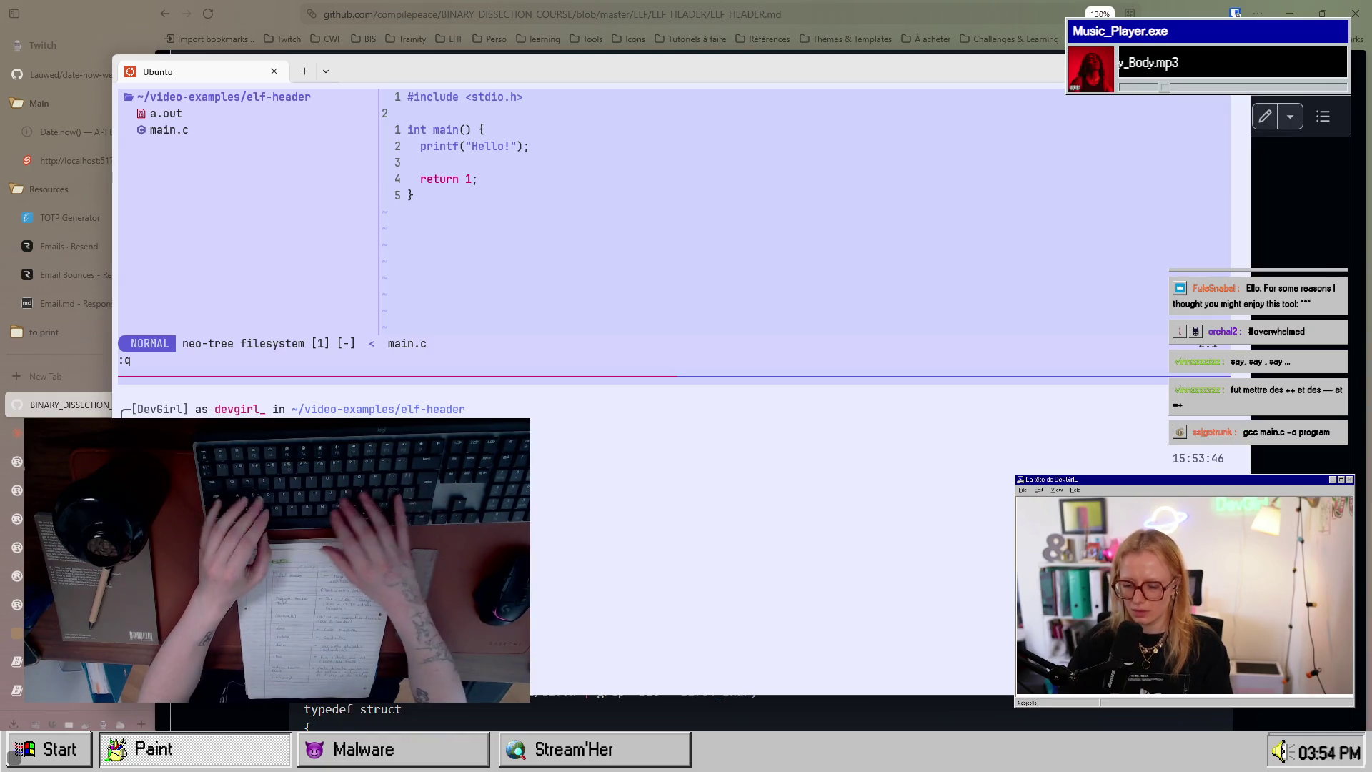
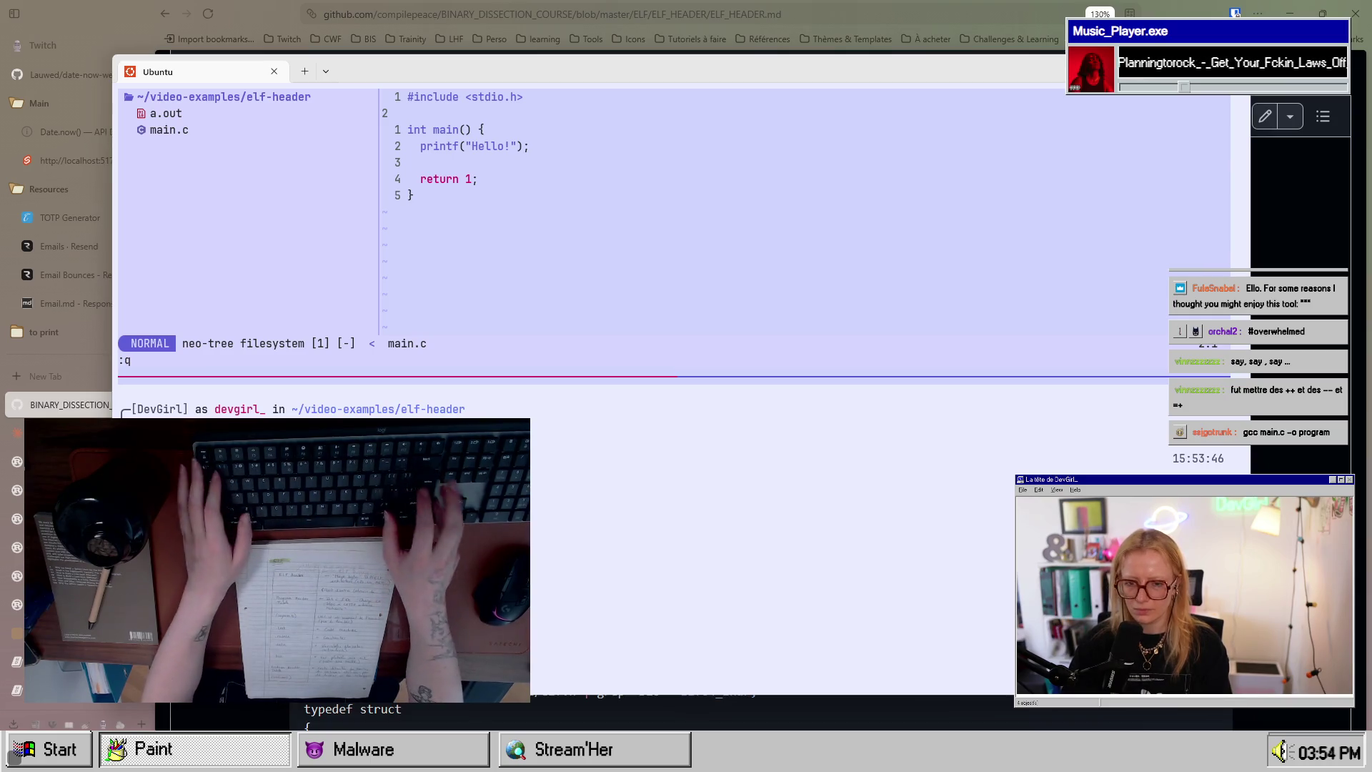
Step: Peek at the compiled a.out file, then reopen main.c in the editor
{"action": "key", "text": "Return"}
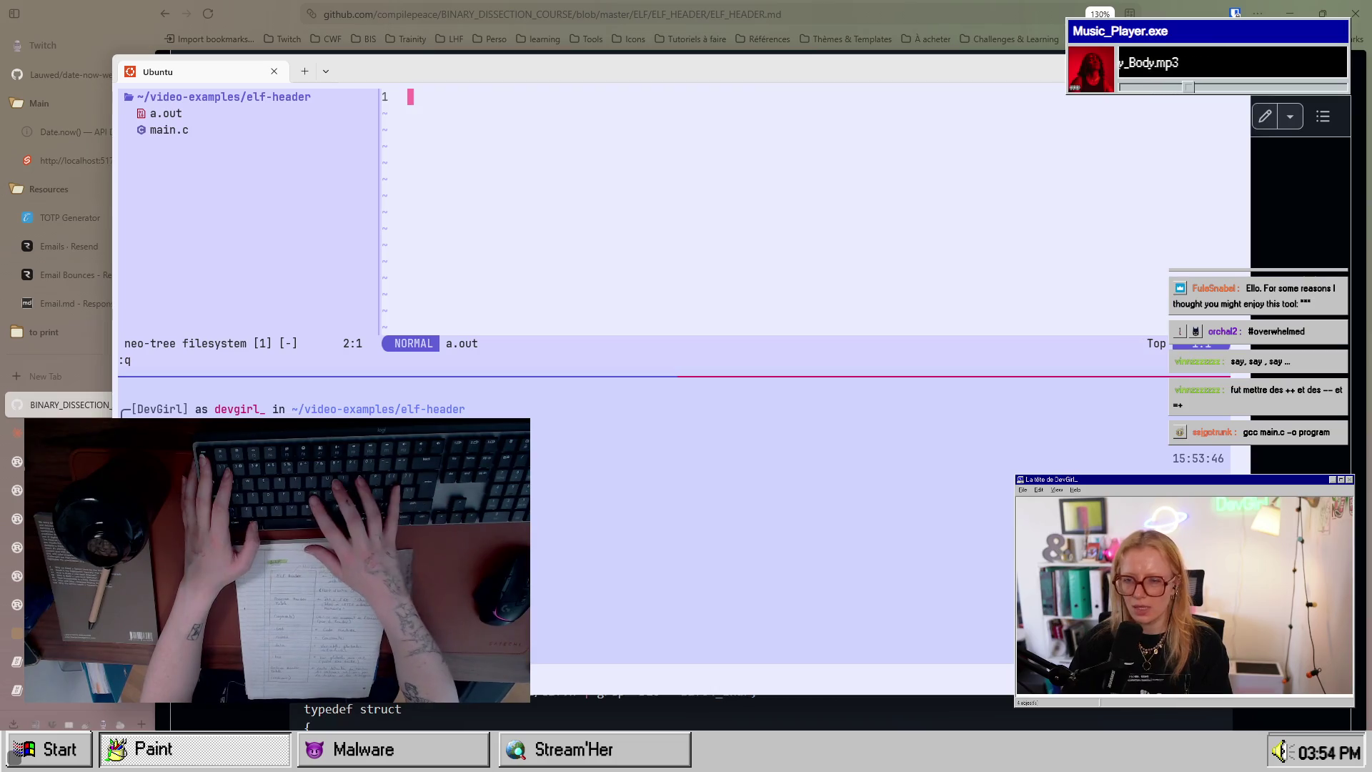
{"action": "type", "text": "g"}
{"action": "key", "text": "g"}
{"action": "key", "text": "h"}
{"action": "key", "text": "Escape"}
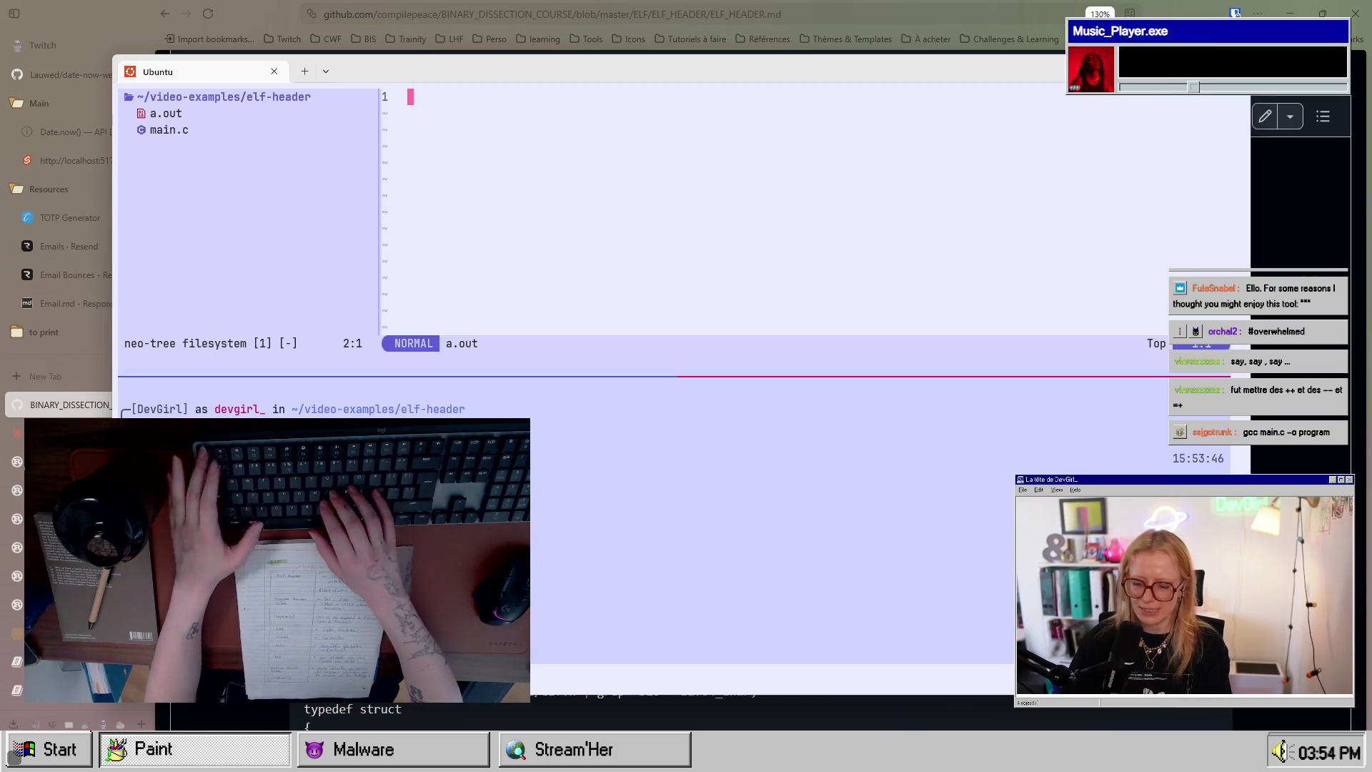
{"action": "key", "text": "ctrl+h"}
{"action": "key", "text": "j"}
{"action": "key", "text": "Return"}
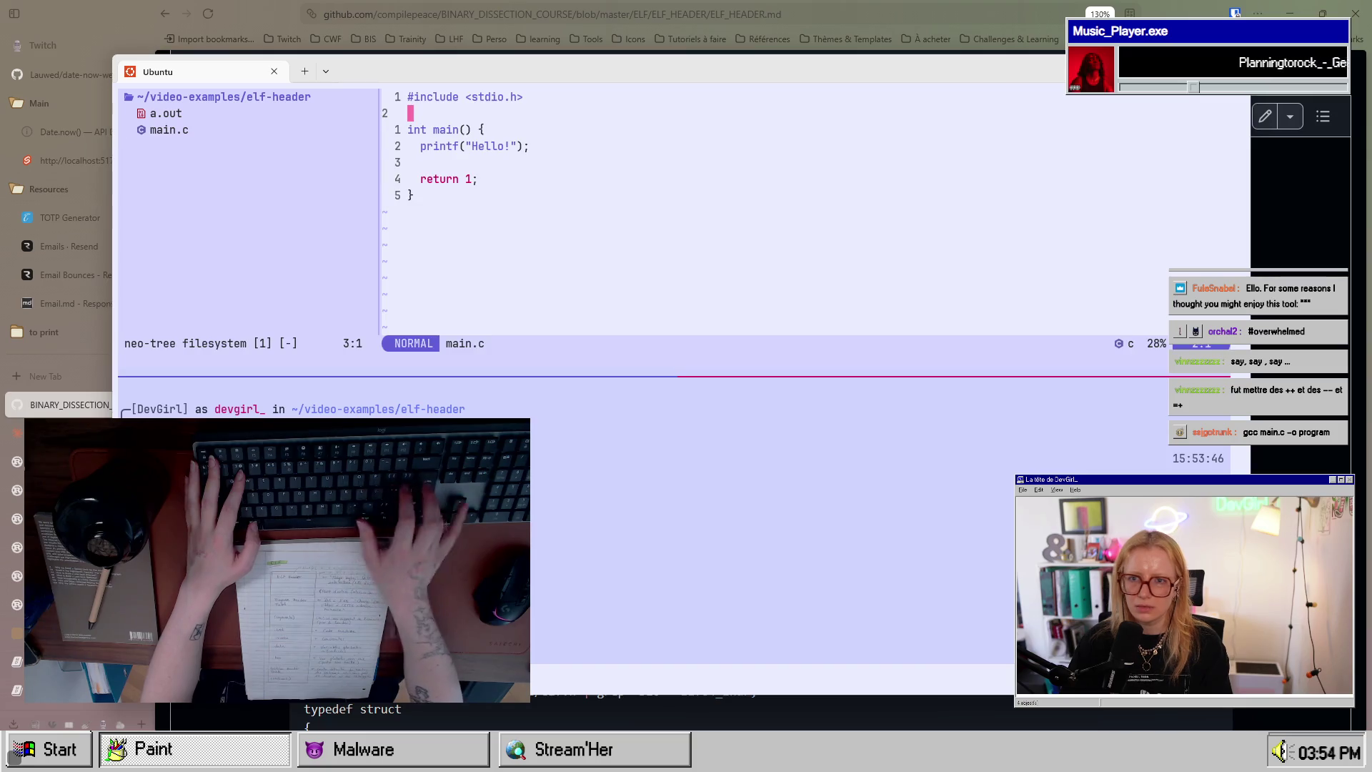
Step: Visit the date-now tmux session briefly, then return to the elf-header session's terminal pane
{"action": "key", "text": "ctrl+b"}
{"action": "key", "text": ")"}
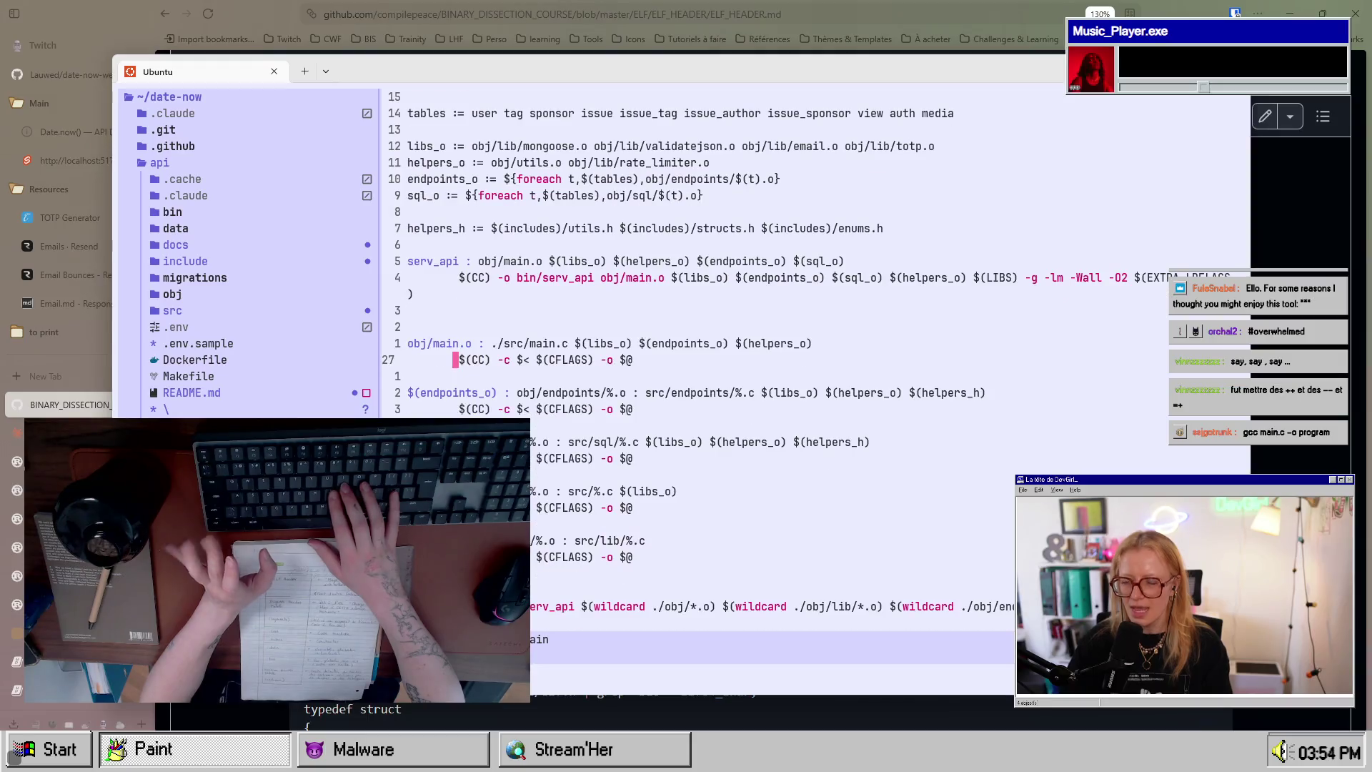
{"action": "key", "text": "braceleft"}
{"action": "key", "text": "k"}
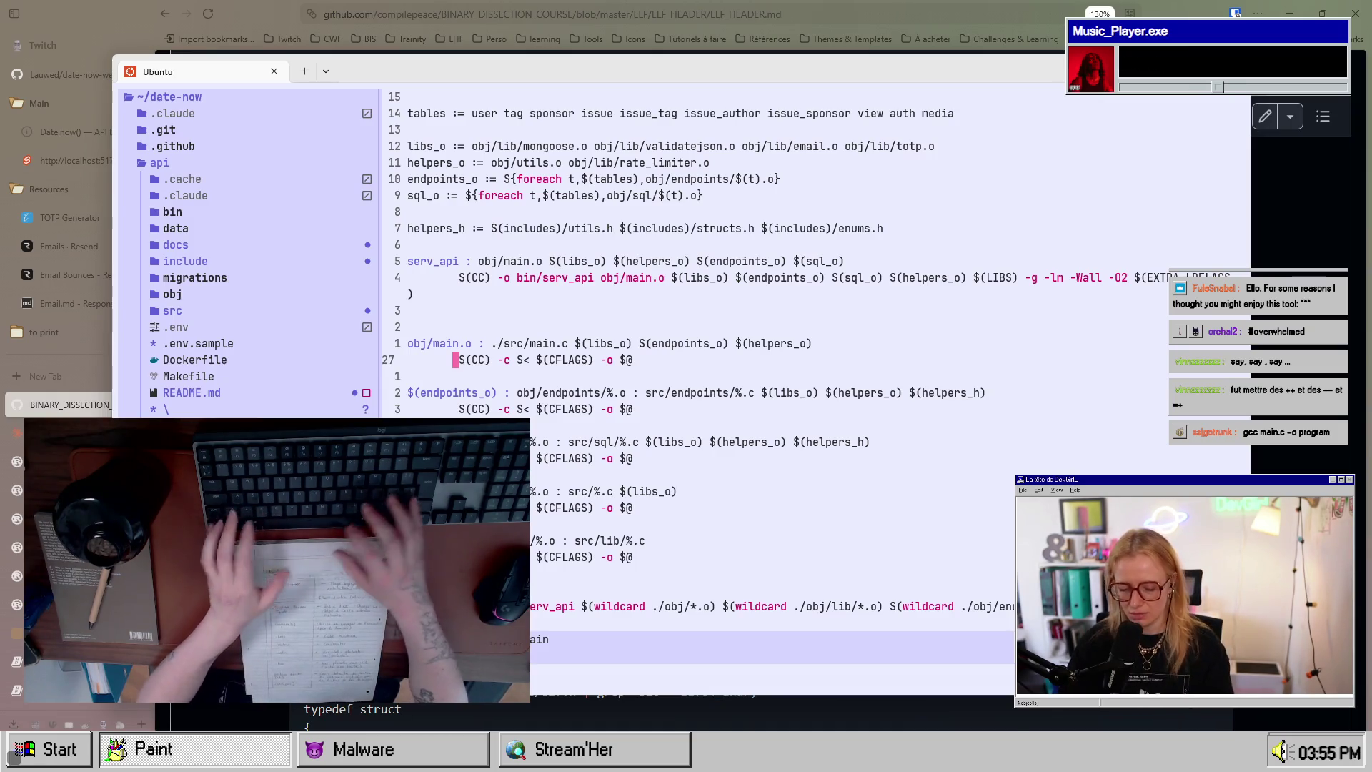
{"action": "key", "text": "ctrl+b"}
{"action": "key", "text": "s"}
{"action": "key", "text": "Up"}
{"action": "key", "text": "Return"}
{"action": "key", "text": "ctrl+b"}
{"action": "key", "text": "Down"}
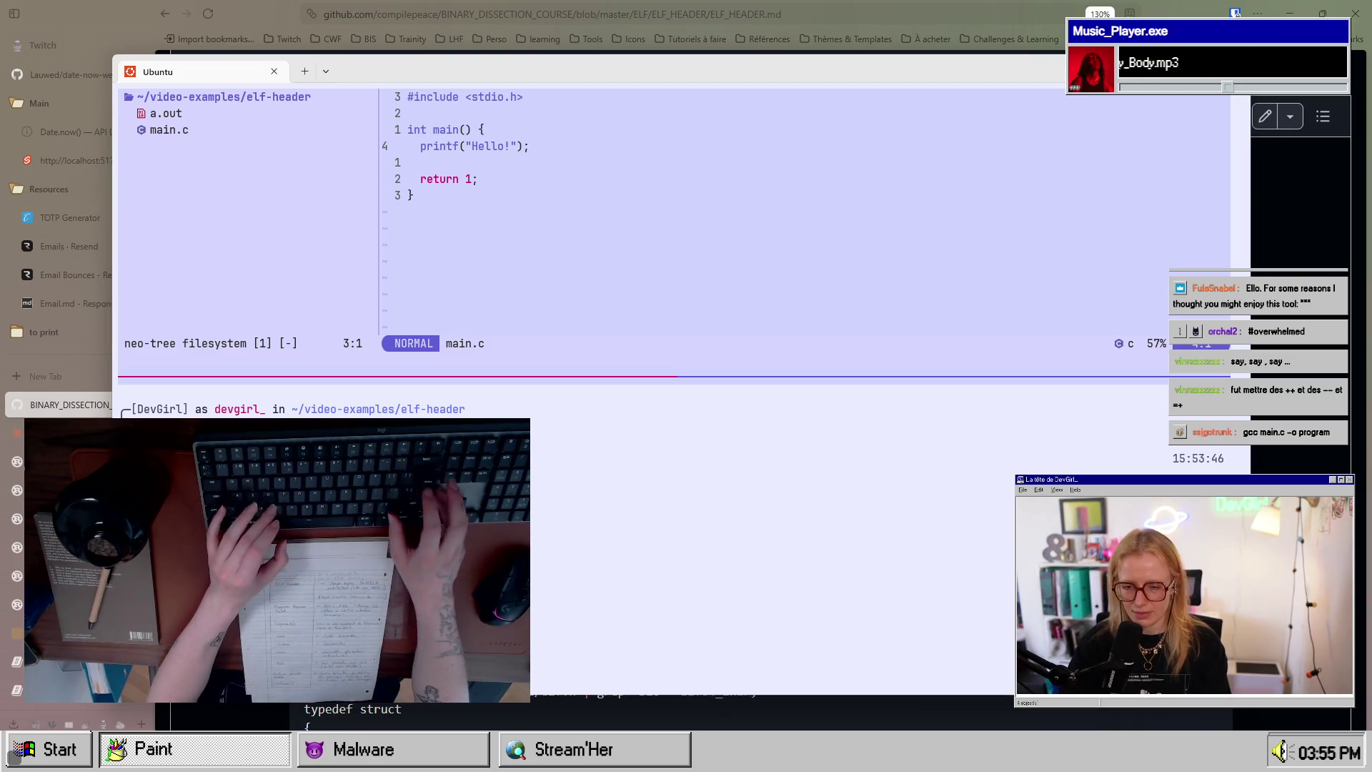
Step: Compile main.c with gcc and refresh the neo-tree listing to show main.o
{"action": "type", "text": "gcc main.c"}
{"action": "key", "text": "ctrl+b"}
{"action": "key", "text": "Up"}
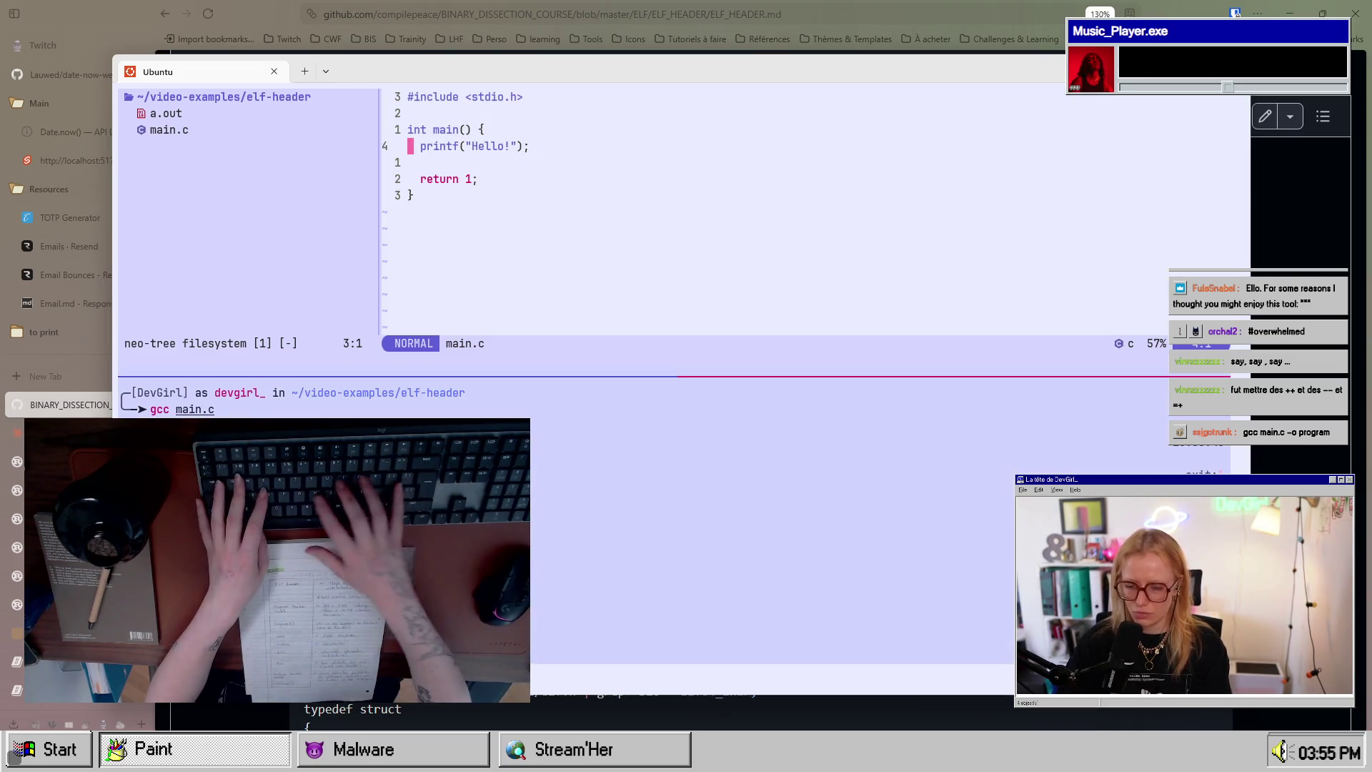
{"action": "key", "text": "colon"}
{"action": "type", "text": "q"}
{"action": "key", "text": "Return"}
{"action": "key", "text": "ctrl+n"}
{"action": "key", "text": "j"}
{"action": "key", "text": "j"}
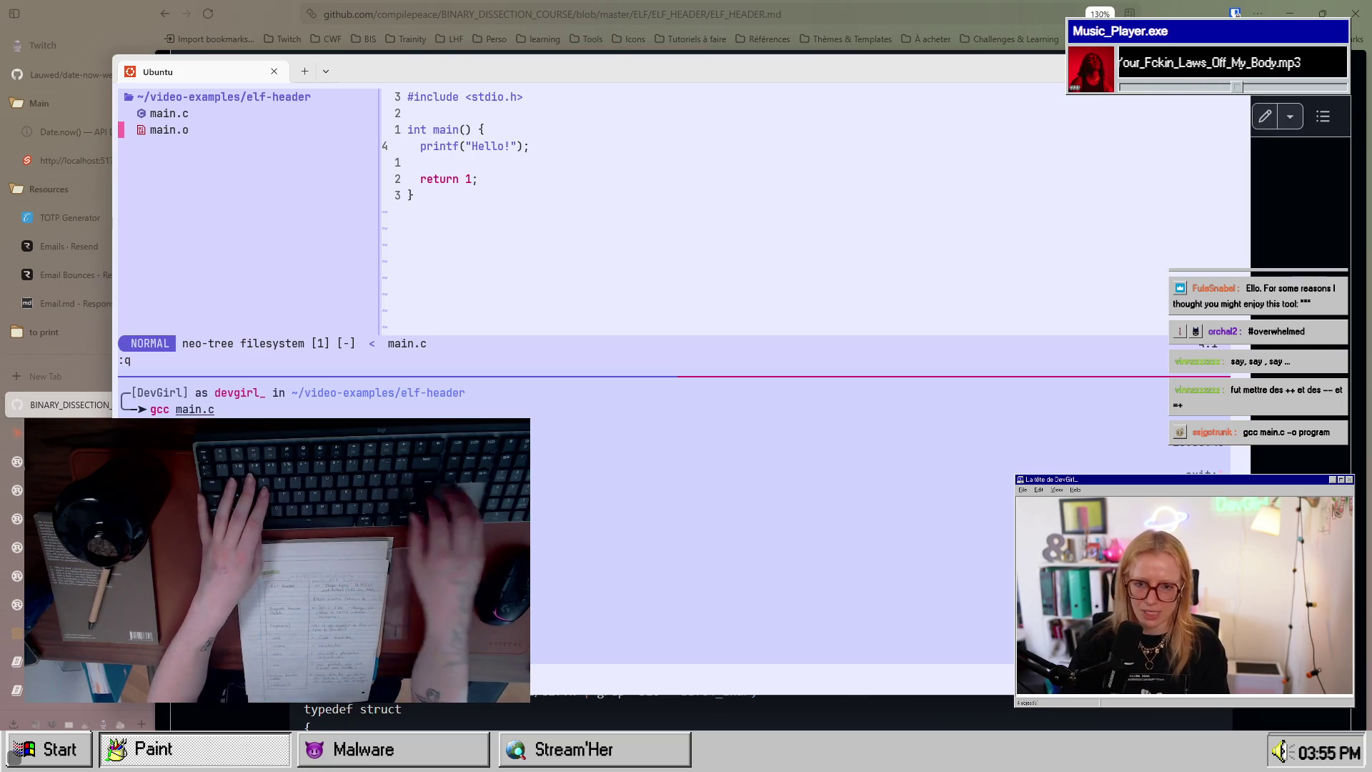
Step: Run the cc main.c compile with -o in the terminal pane
{"action": "key", "text": "ctrl+l"}
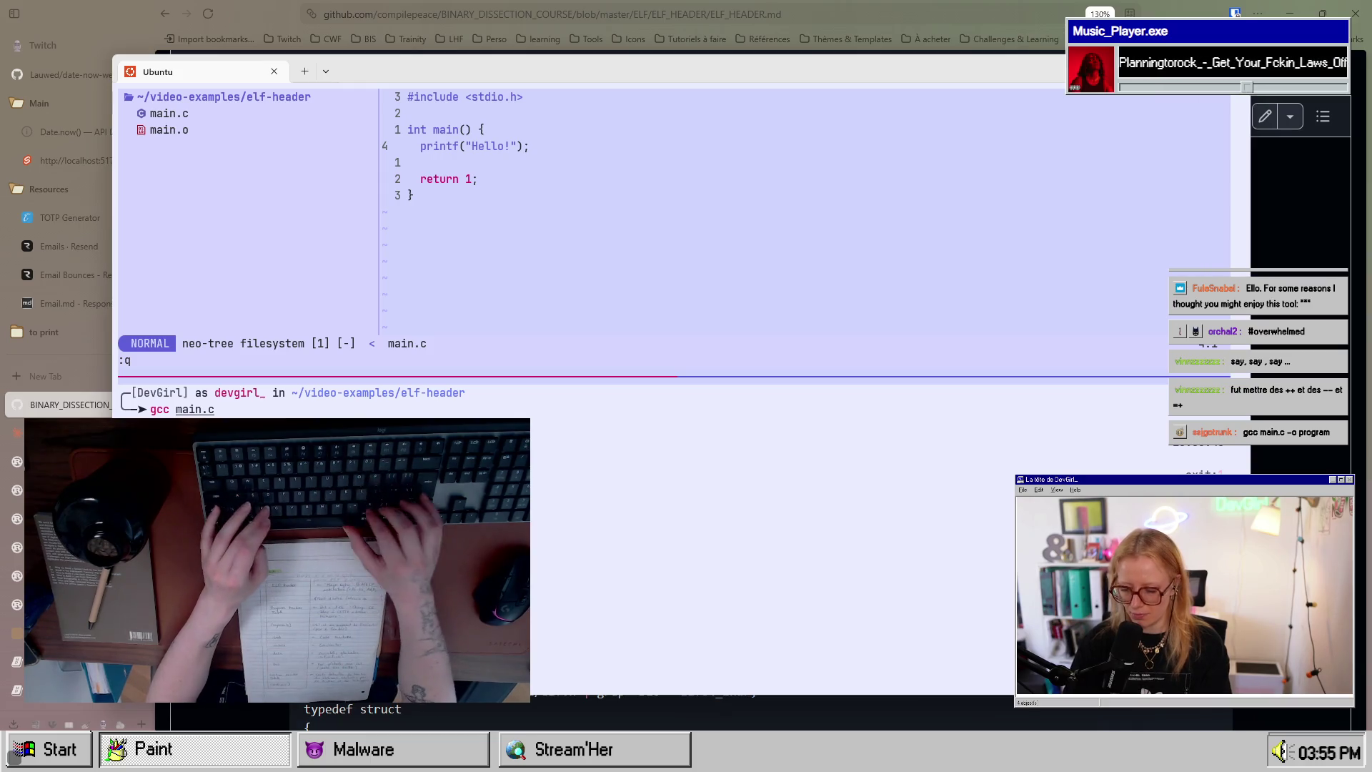
{"action": "type", "text": "-o"}
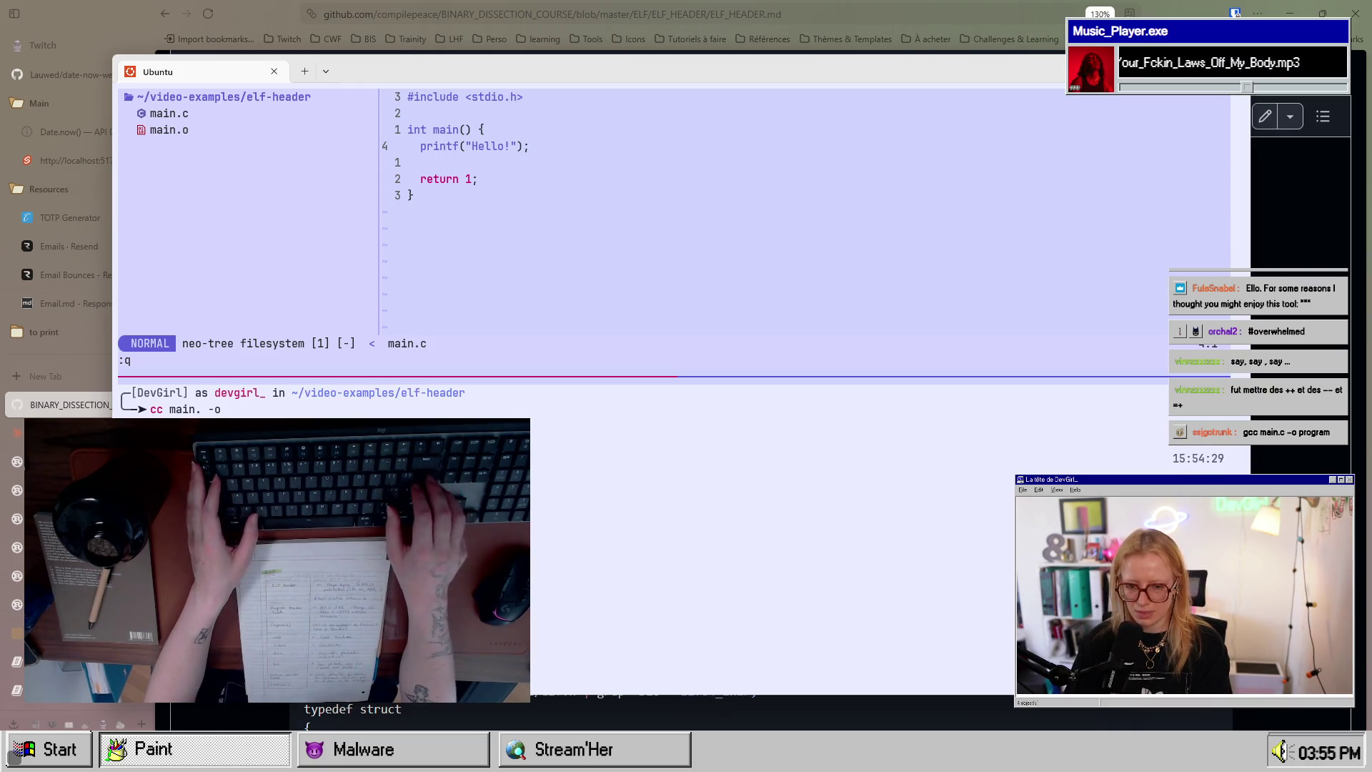
{"action": "key", "text": "ctrl+k"}
{"action": "key", "text": "ctrl+n"}
{"action": "key", "text": "ctrl+n"}
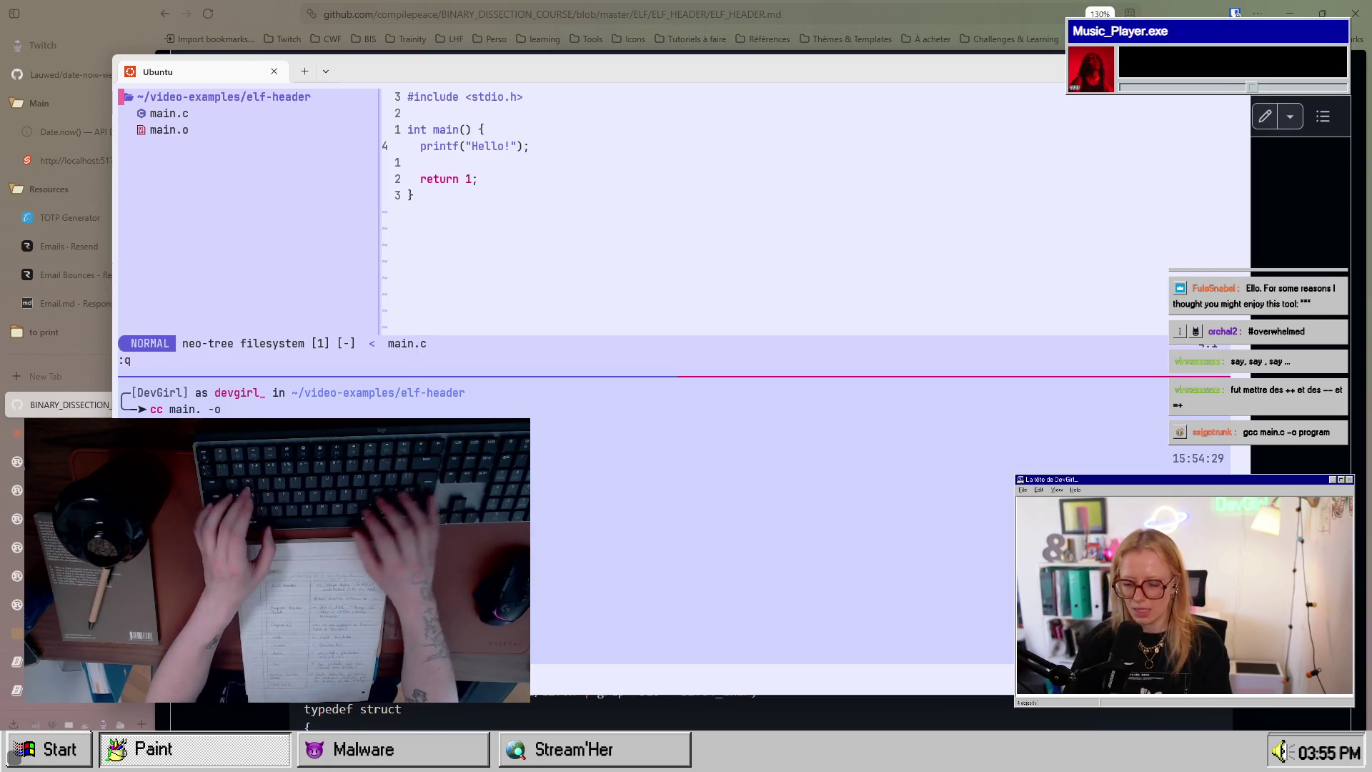
{"action": "key", "text": "ctrl+j"}
{"action": "key", "text": "ctrl+k"}
{"action": "key", "text": "ctrl+j"}
{"action": "key", "text": "ctrl+k"}
{"action": "key", "text": "ctrl+j"}
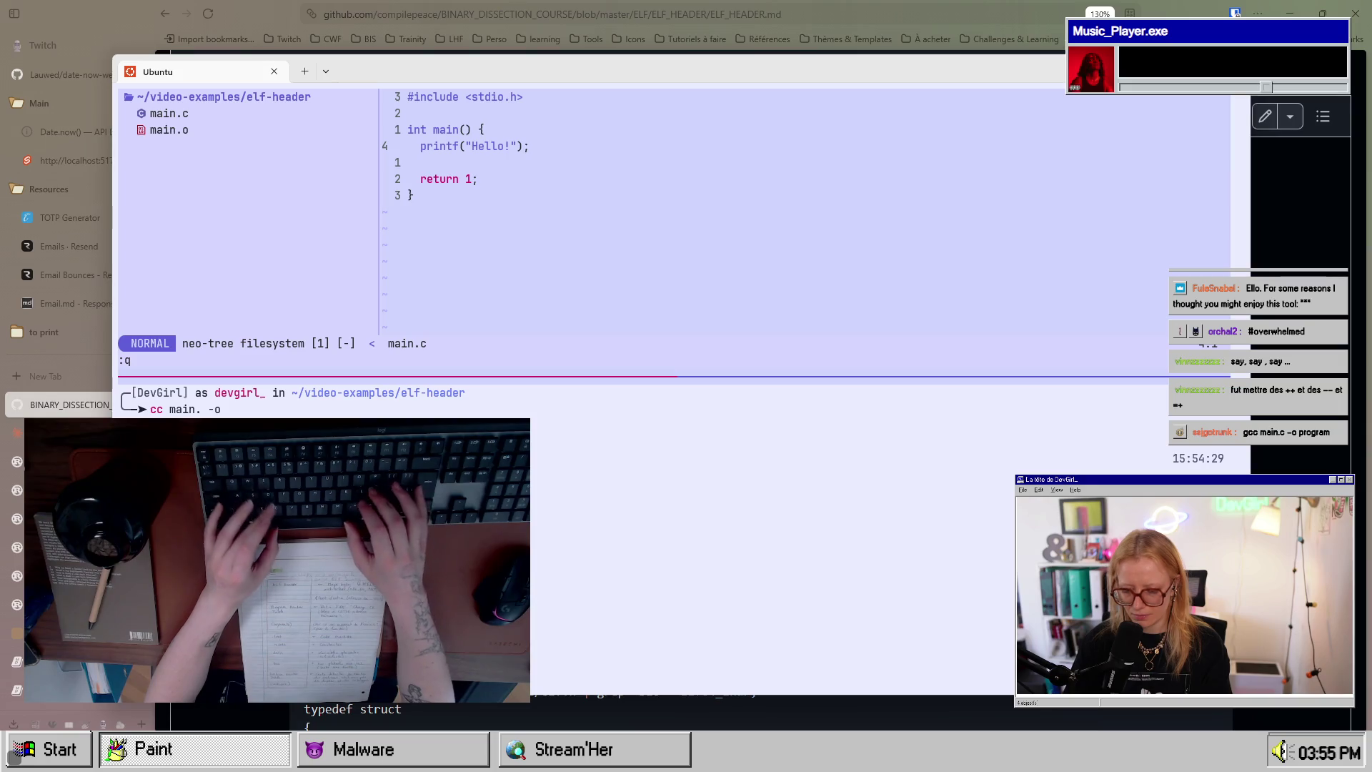
{"action": "key", "text": "Return"}
{"action": "key", "text": "ctrl+k"}
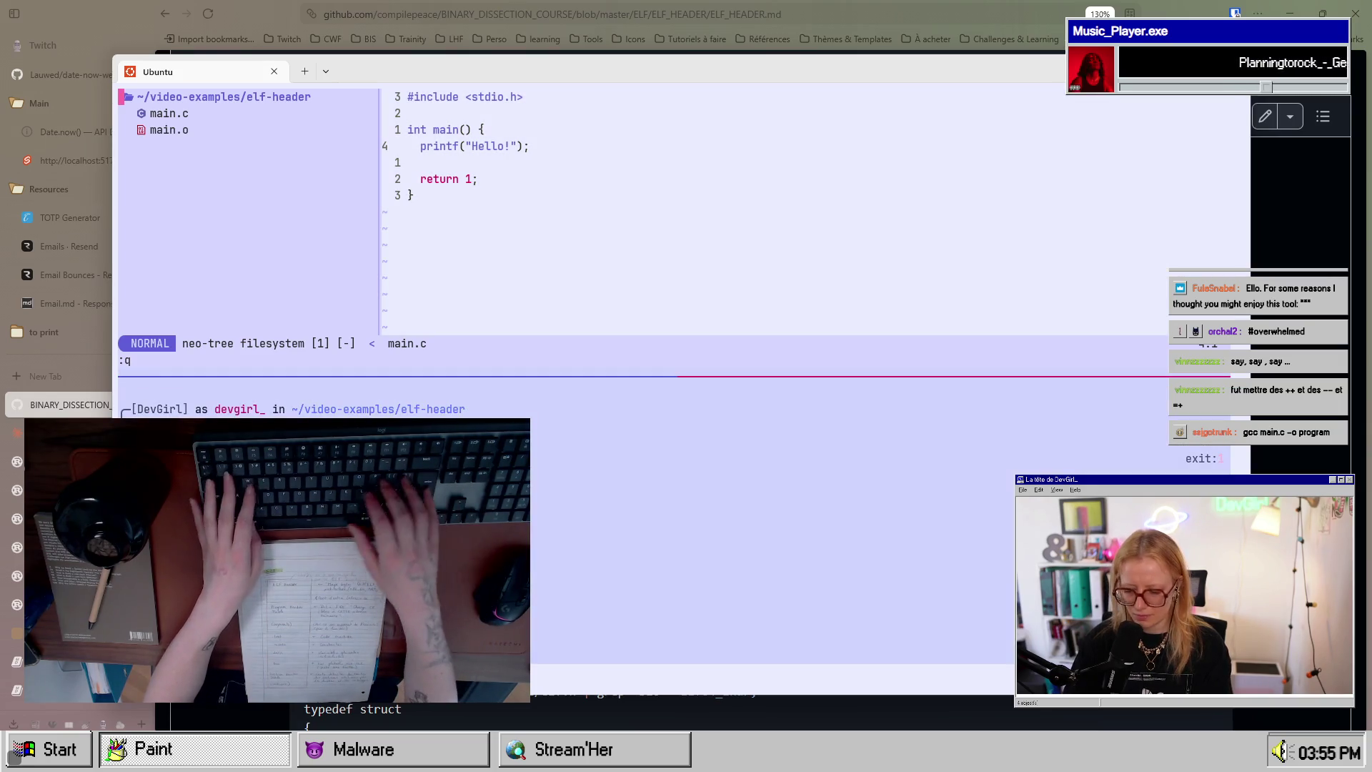
Step: Build main.c into an executable named program and refresh neo-tree to list it
{"action": "key", "text": "q"}
{"action": "key", "text": "ctrl+n"}
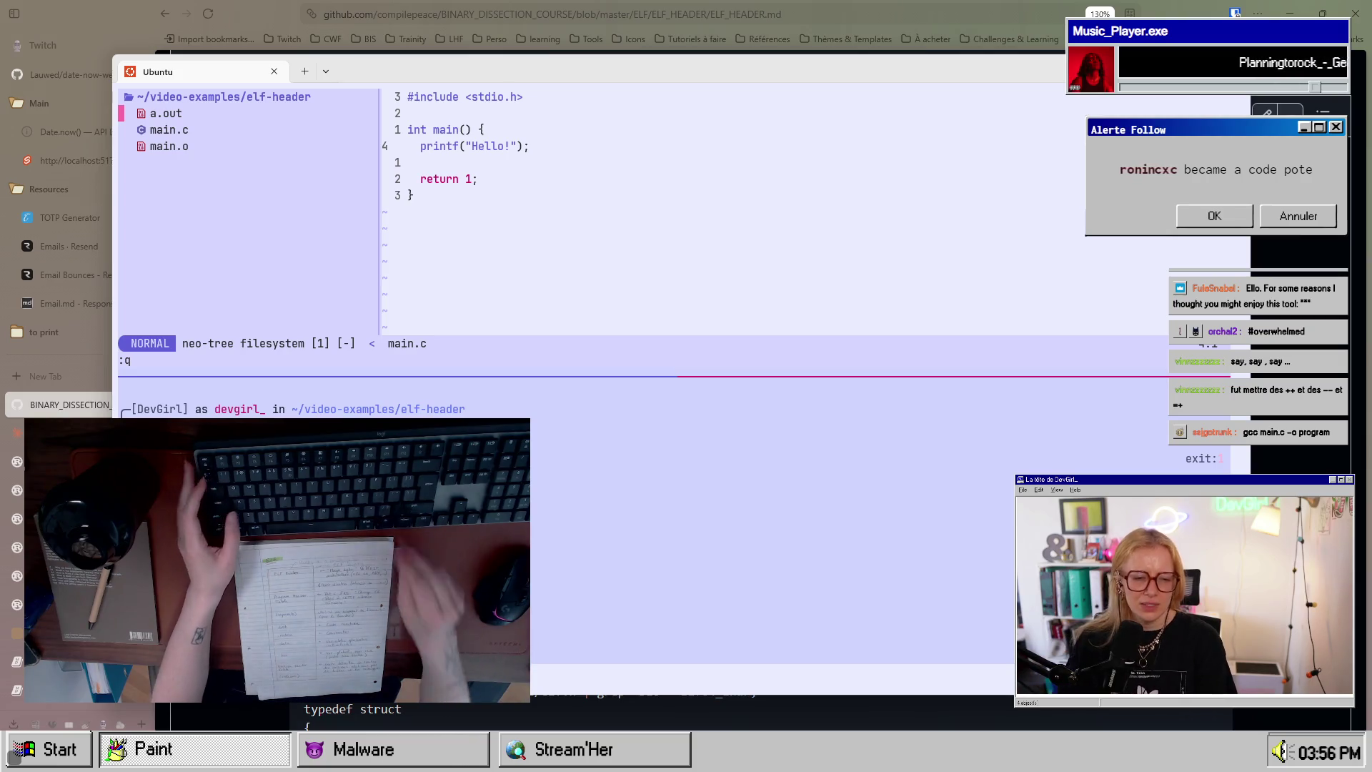
{"action": "key", "text": "ctrl+b"}
{"action": "key", "text": "Down"}
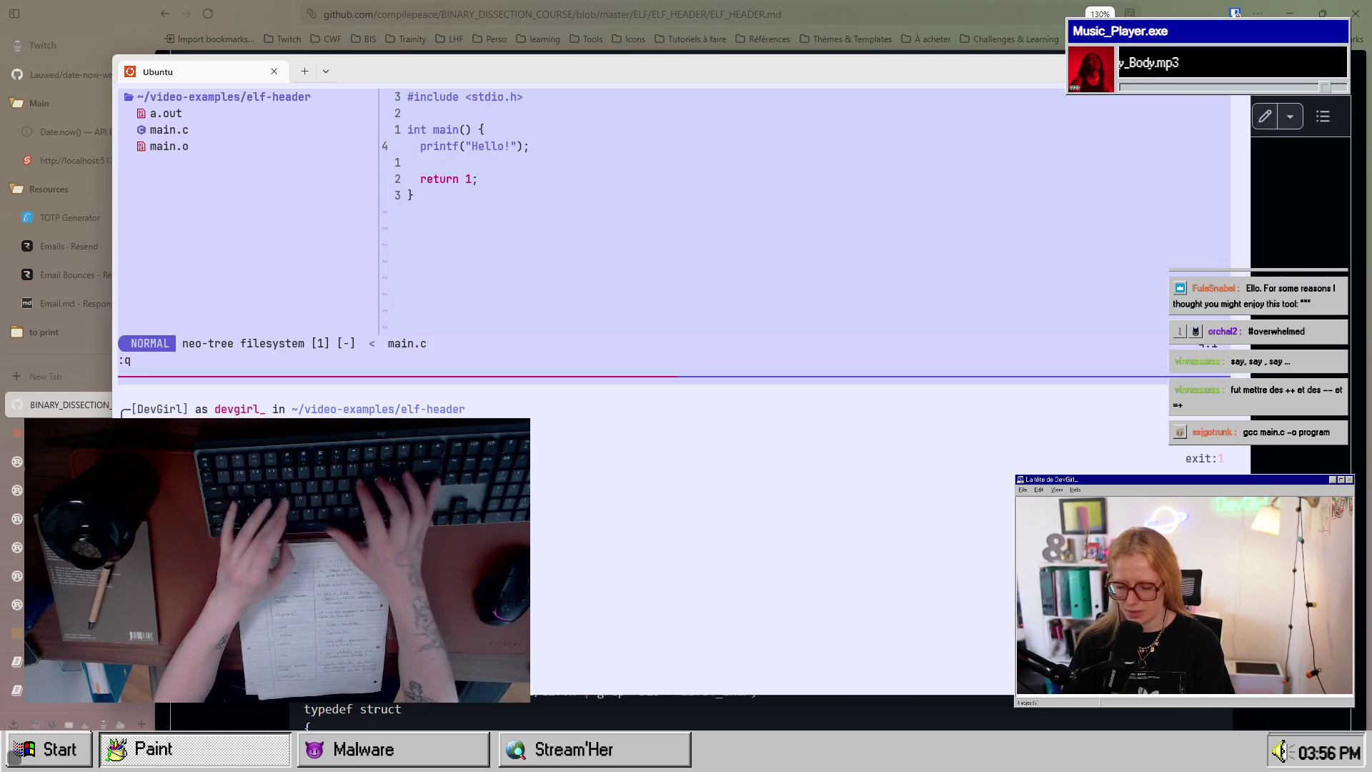
{"action": "key", "text": "Up"}
{"action": "key", "text": "Return"}
{"action": "key", "text": "ctrl+b"}
{"action": "key", "text": "Up"}
{"action": "key", "text": "ctrl+n"}
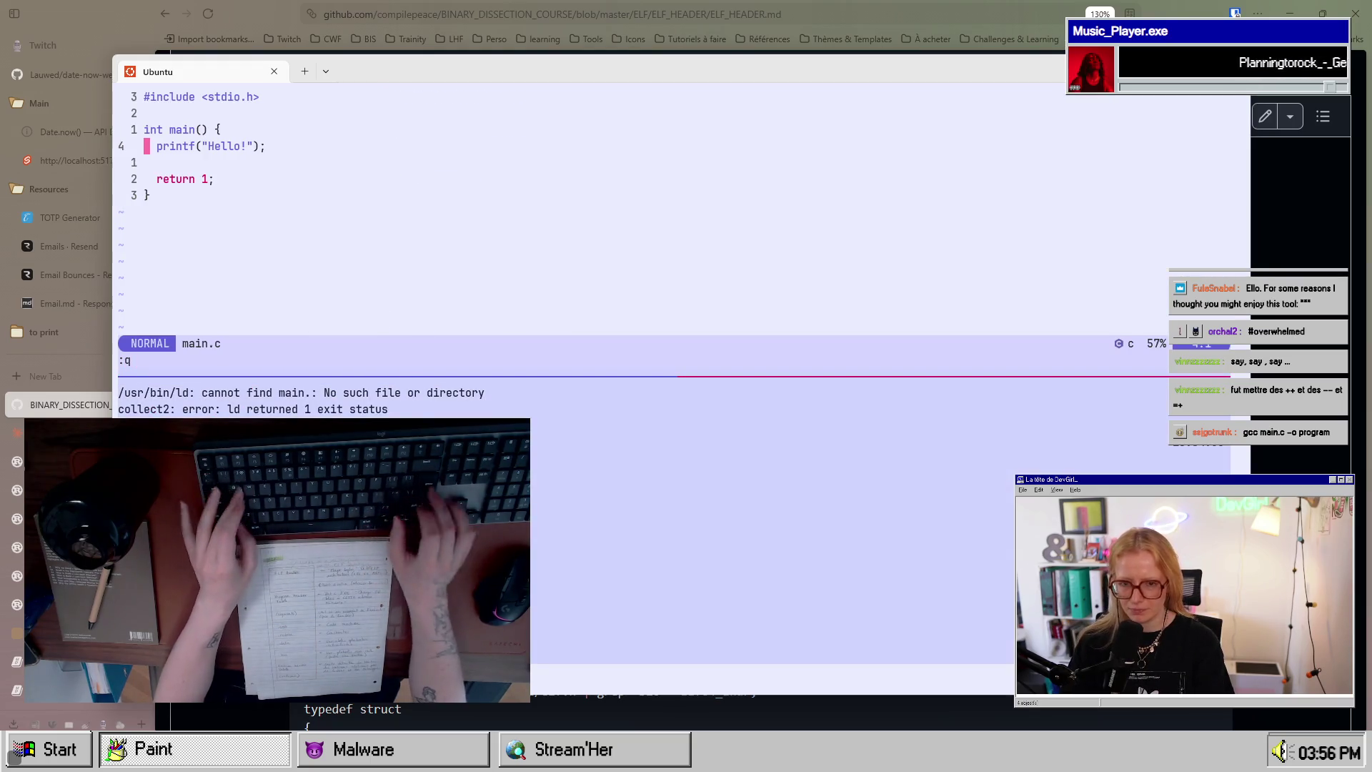
{"action": "key", "text": "ctrl+n"}
{"action": "key", "text": "j"}
{"action": "key", "text": "j"}
{"action": "key", "text": "j"}
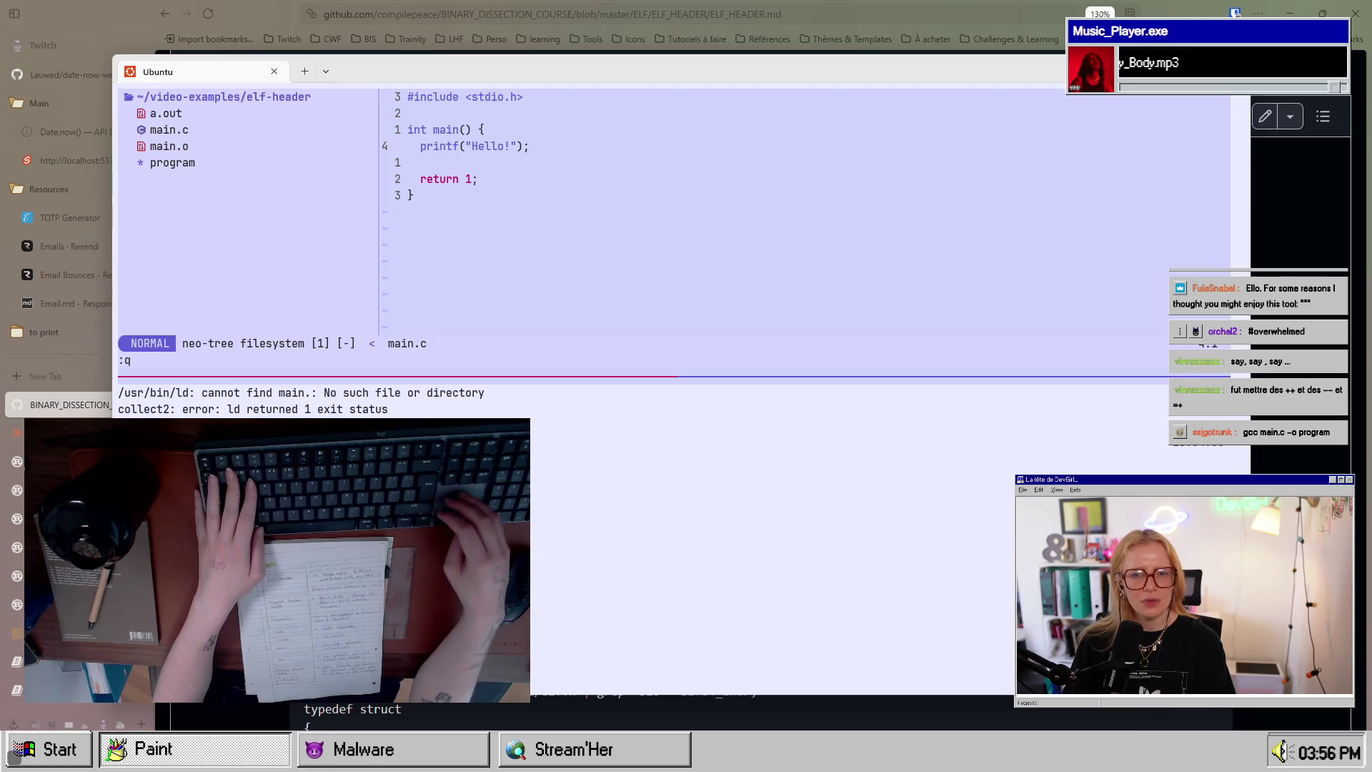
Step: View the program binary's raw ^?ELF bytes on line 1, then quit Neovim
{"action": "key", "text": "Return"}
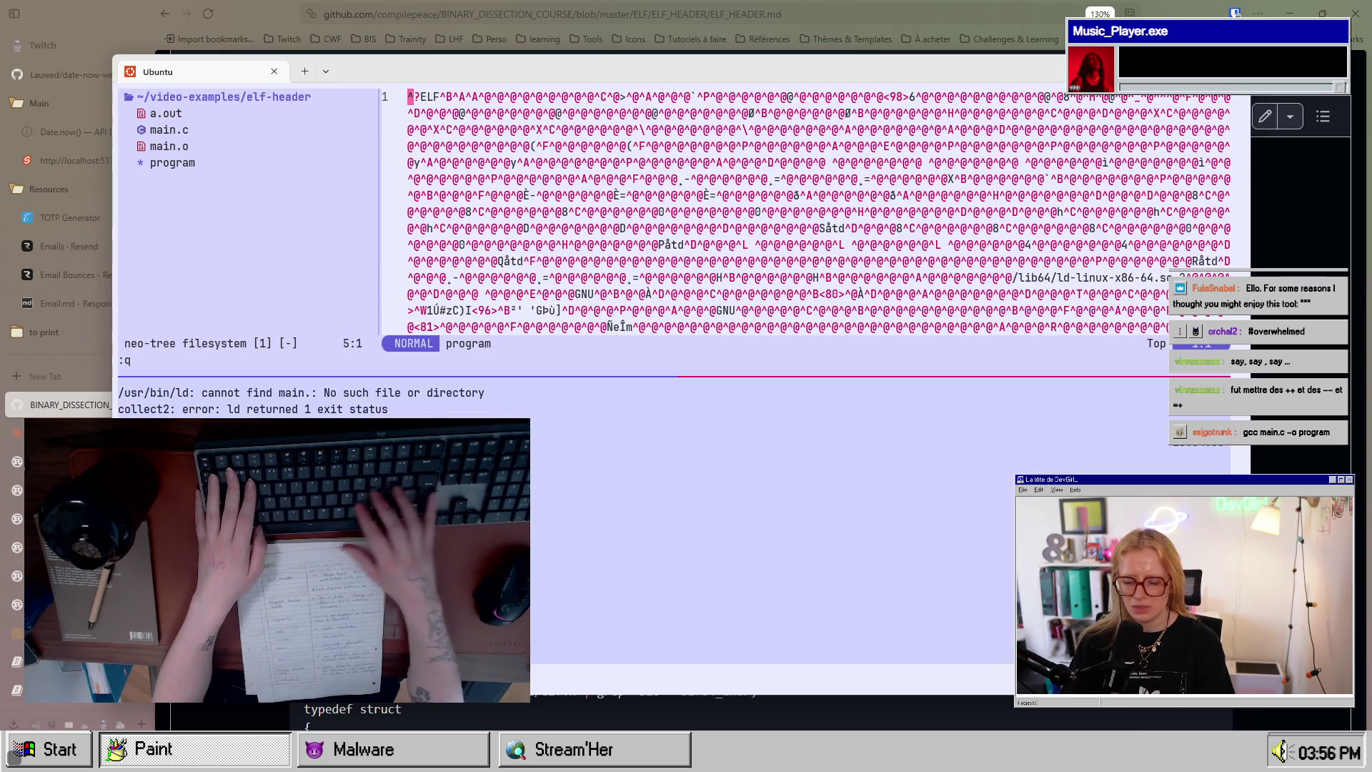
{"action": "key", "text": "l"}
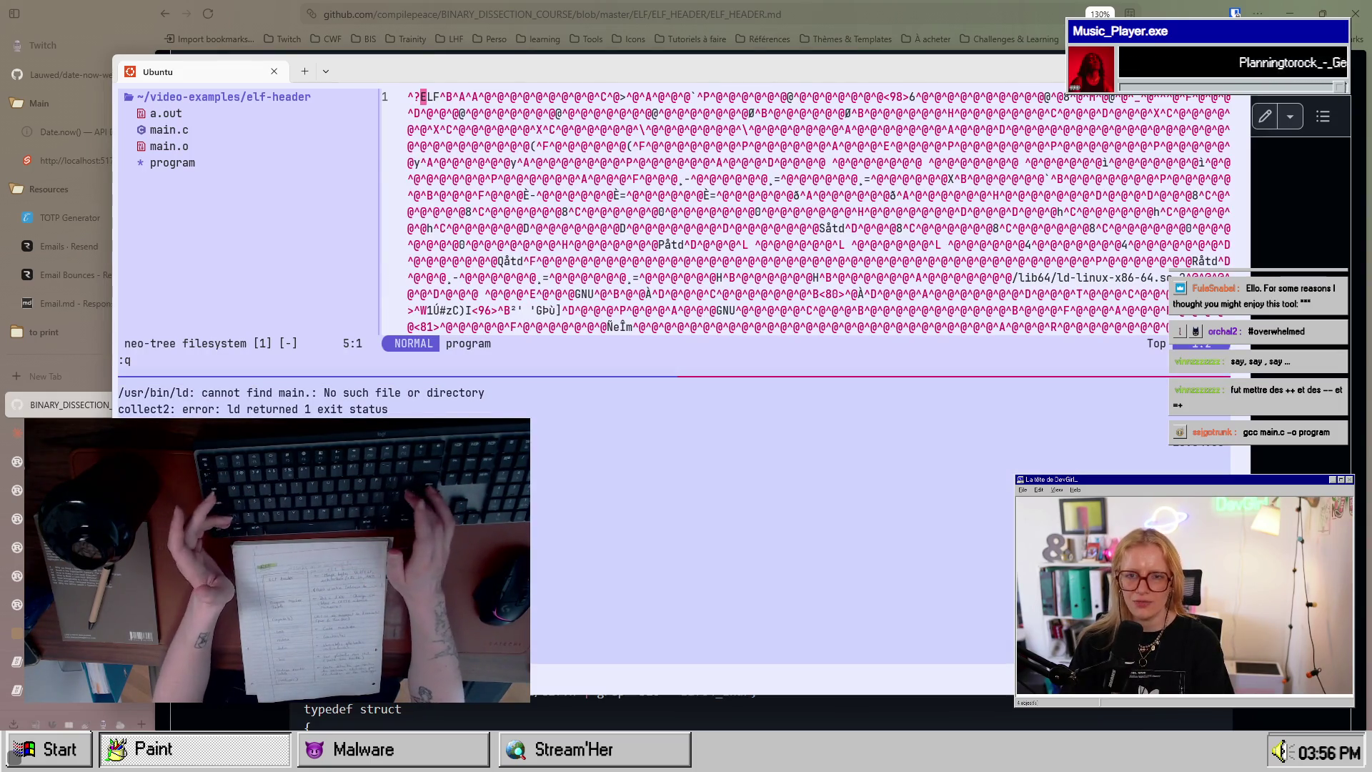
{"action": "key", "text": "ctrl+w"}
{"action": "key", "text": "h"}
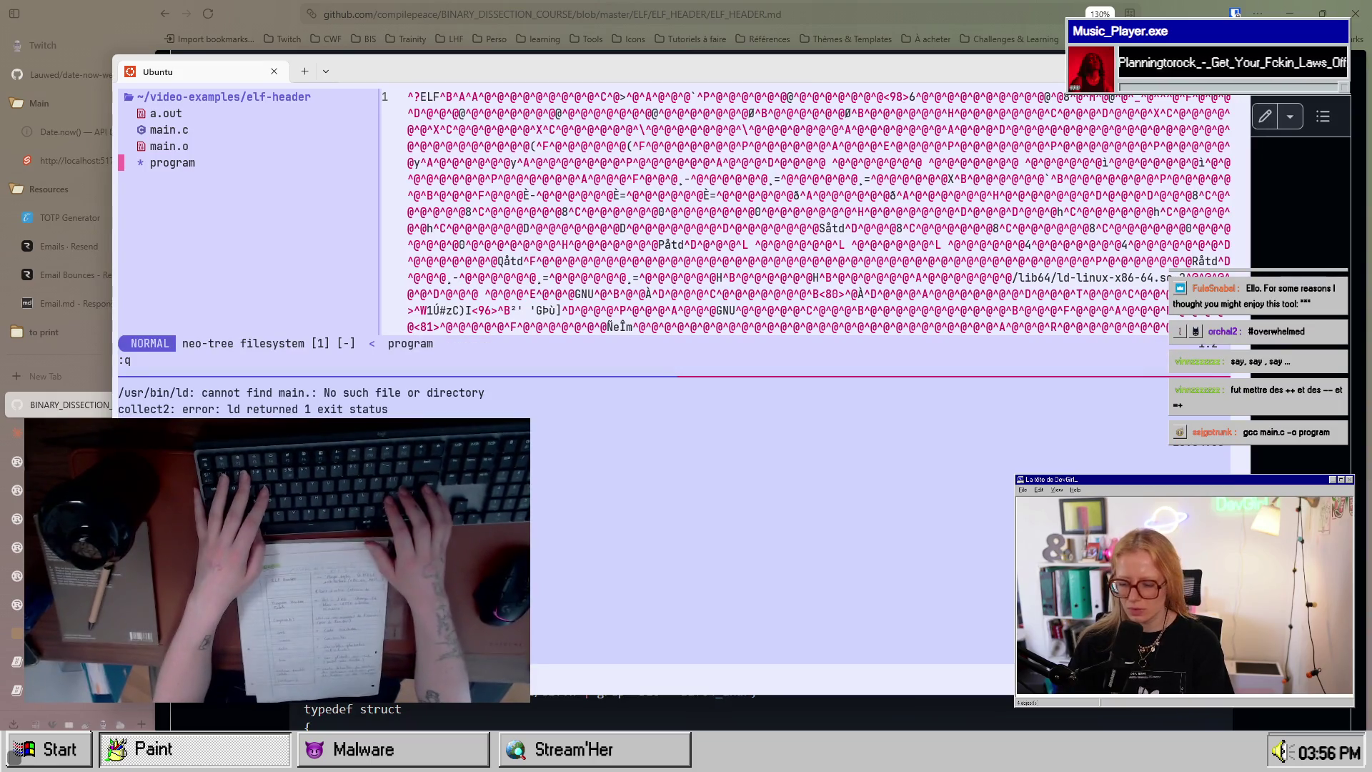
{"action": "key", "text": "ctrl+w"}
{"action": "key", "text": "l"}
{"action": "key", "text": "ctrl+w"}
{"action": "key", "text": "h"}
{"action": "key", "text": "k"}
{"action": "key", "text": "k"}
{"action": "key", "text": "k"}
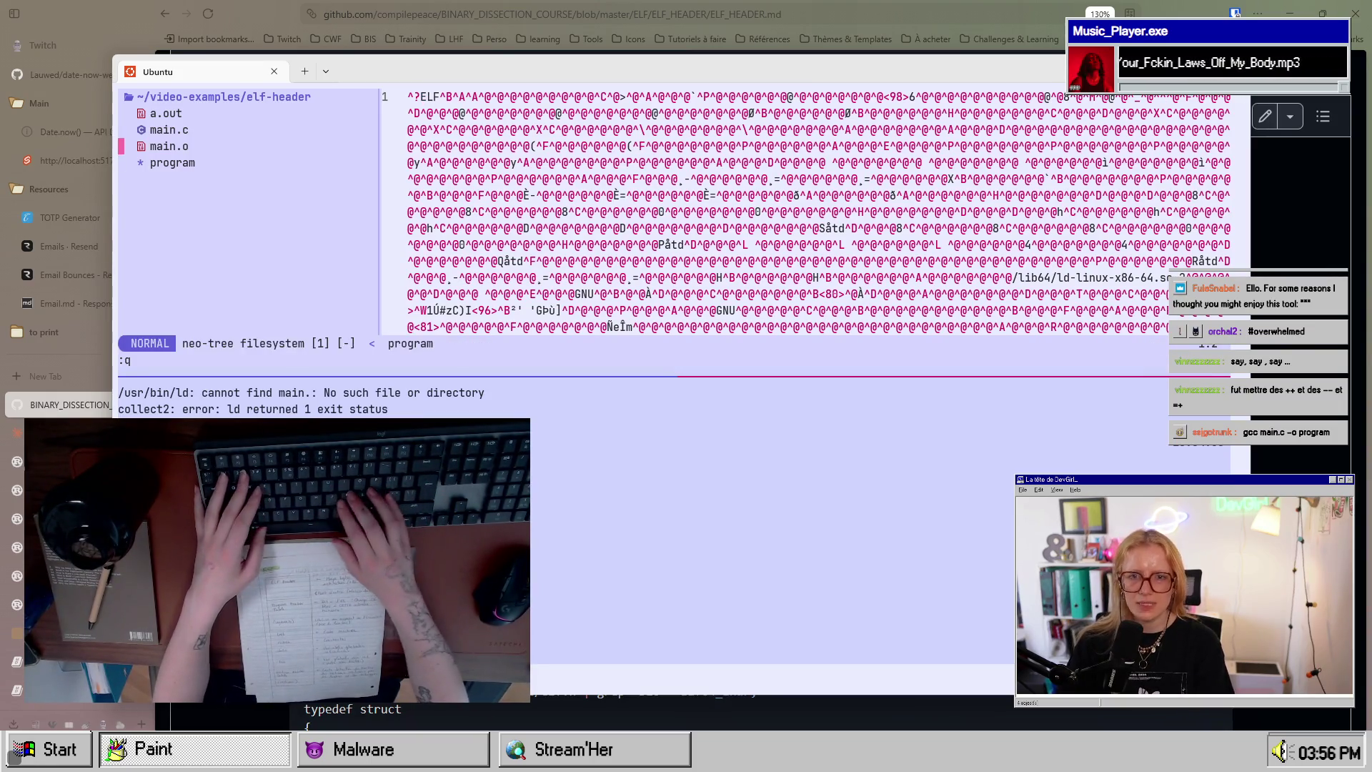
{"action": "key", "text": "Return"}
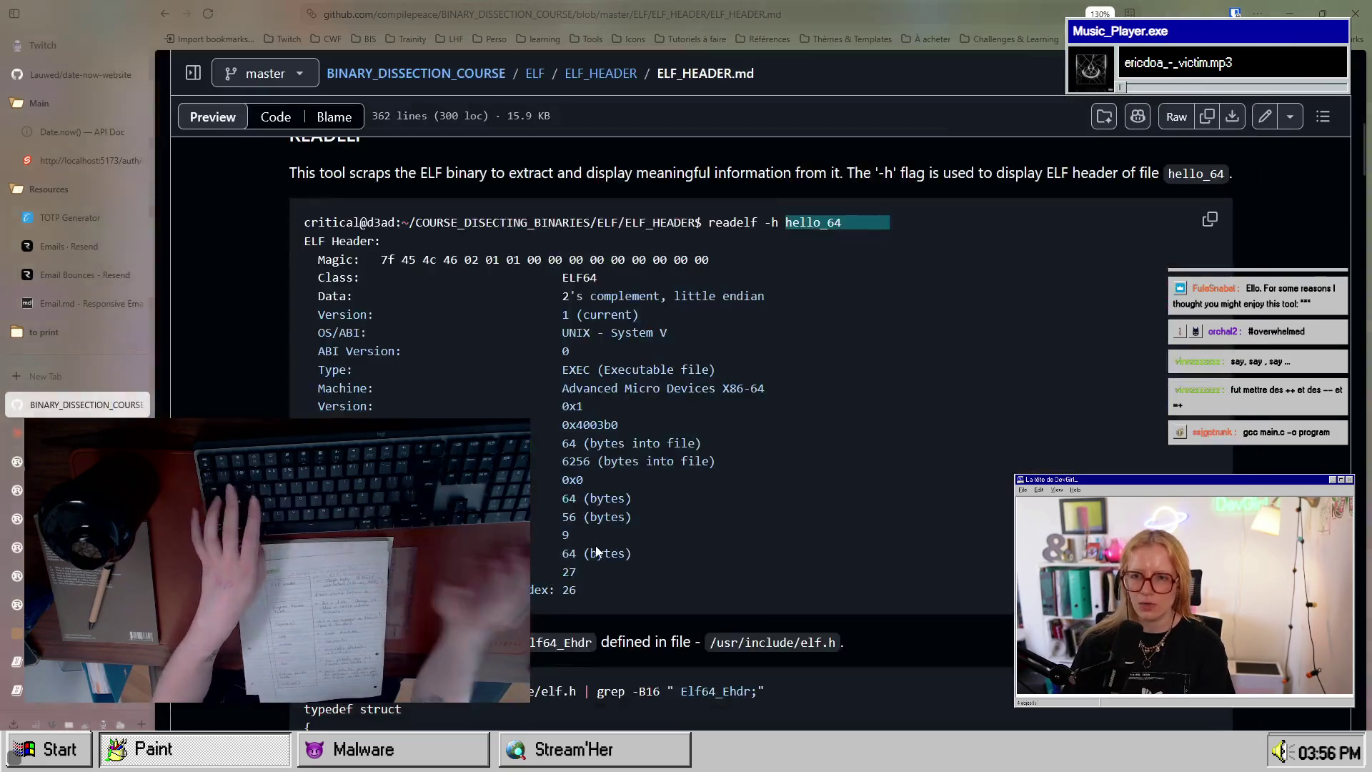
Step: Search Google in a new tab for '.out .o extensions'
{"action": "key", "text": "ctrl+t"}
{"action": "type", "text": ".ou"}
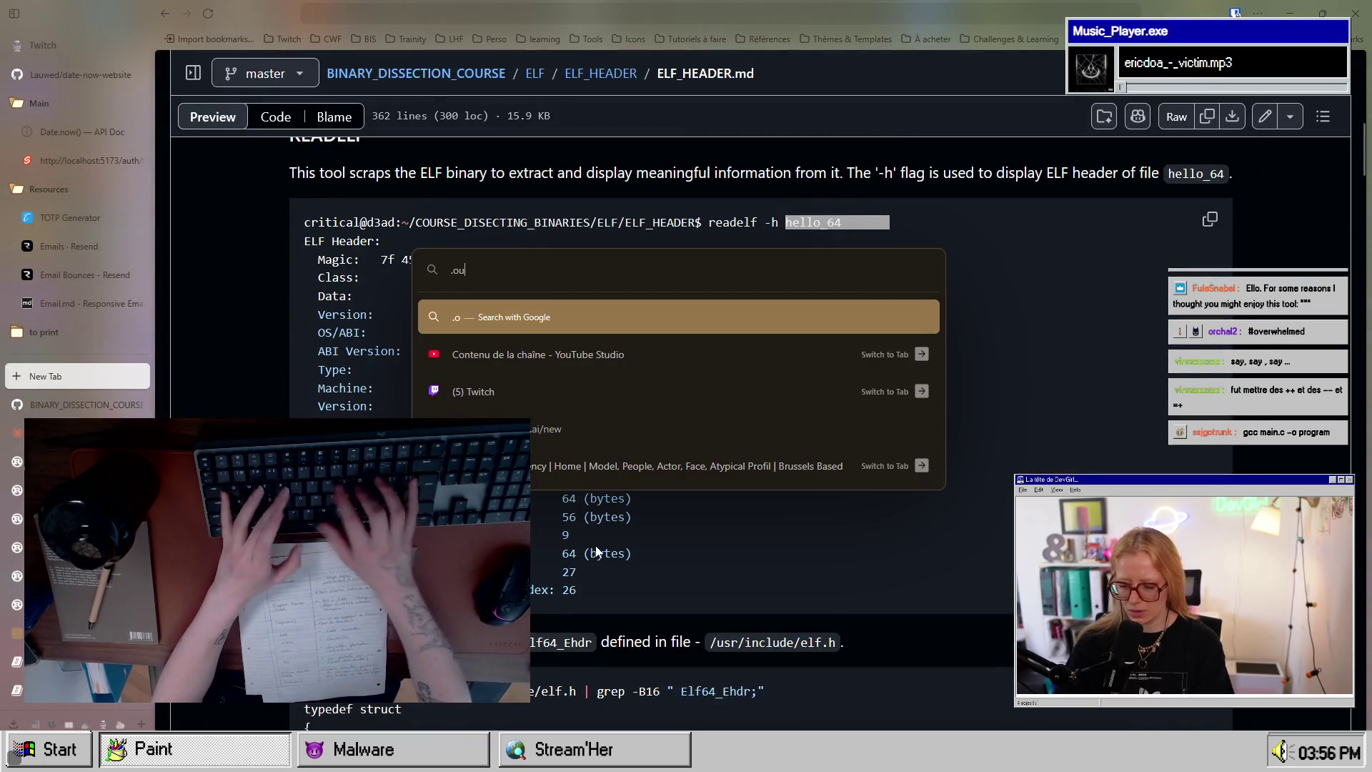
{"action": "type", "text": "t .o extensions"}
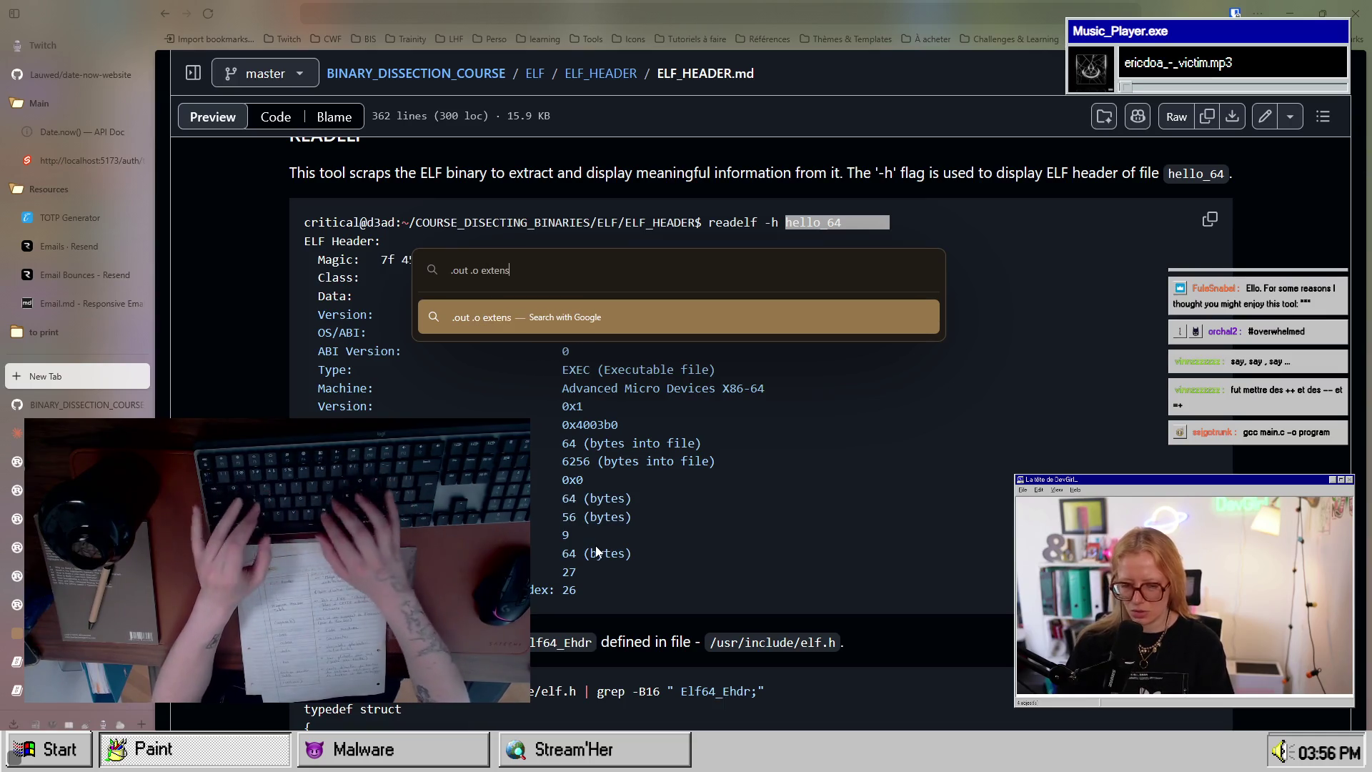
{"action": "key", "text": "Return"}
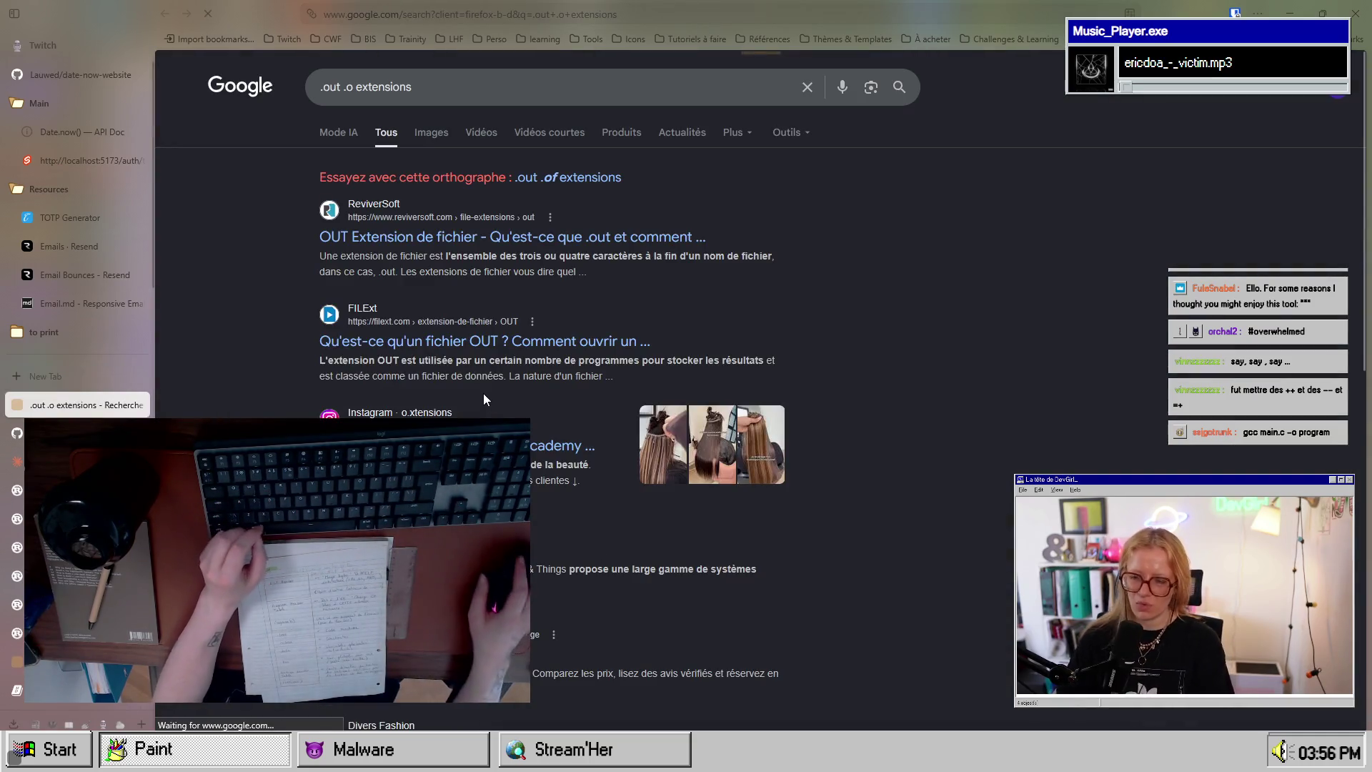
Step: Open the ReviverSoft .OUT page and highlight passages on use by many programs and forestry analysis
{"action": "left_click", "coordinate": [503, 243]}
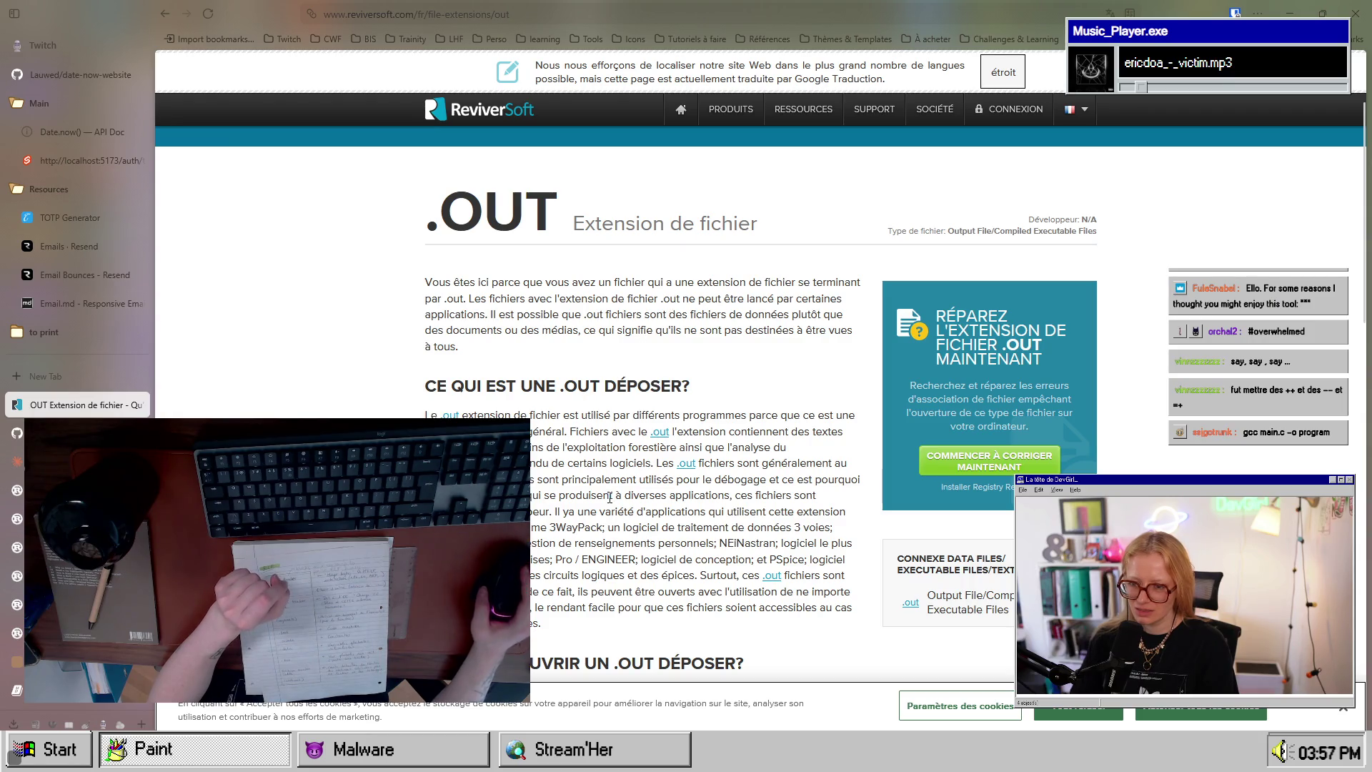
{"action": "scroll", "coordinate": [609, 496], "scroll_direction": "down", "scroll_amount": 1}
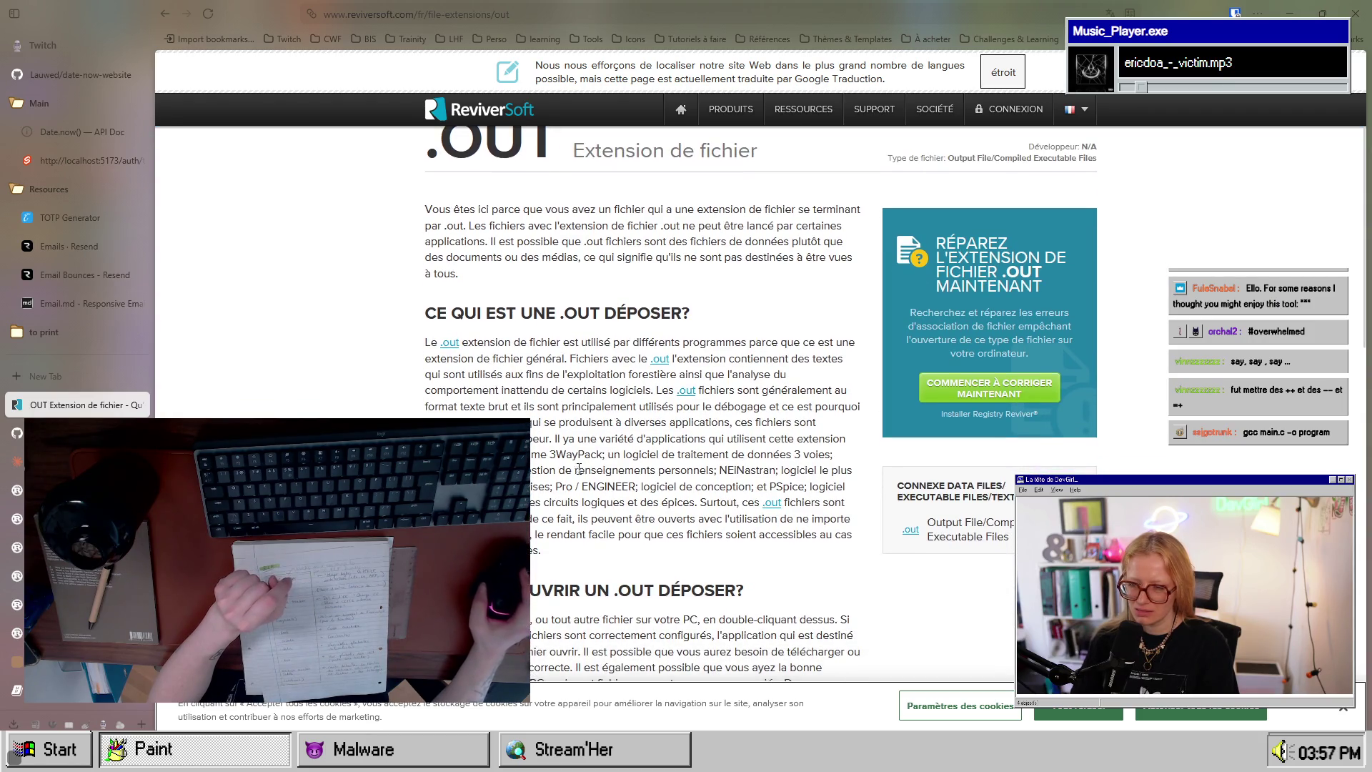
{"action": "left_click_drag", "start_coordinate": [596, 343], "coordinate": [759, 343]}
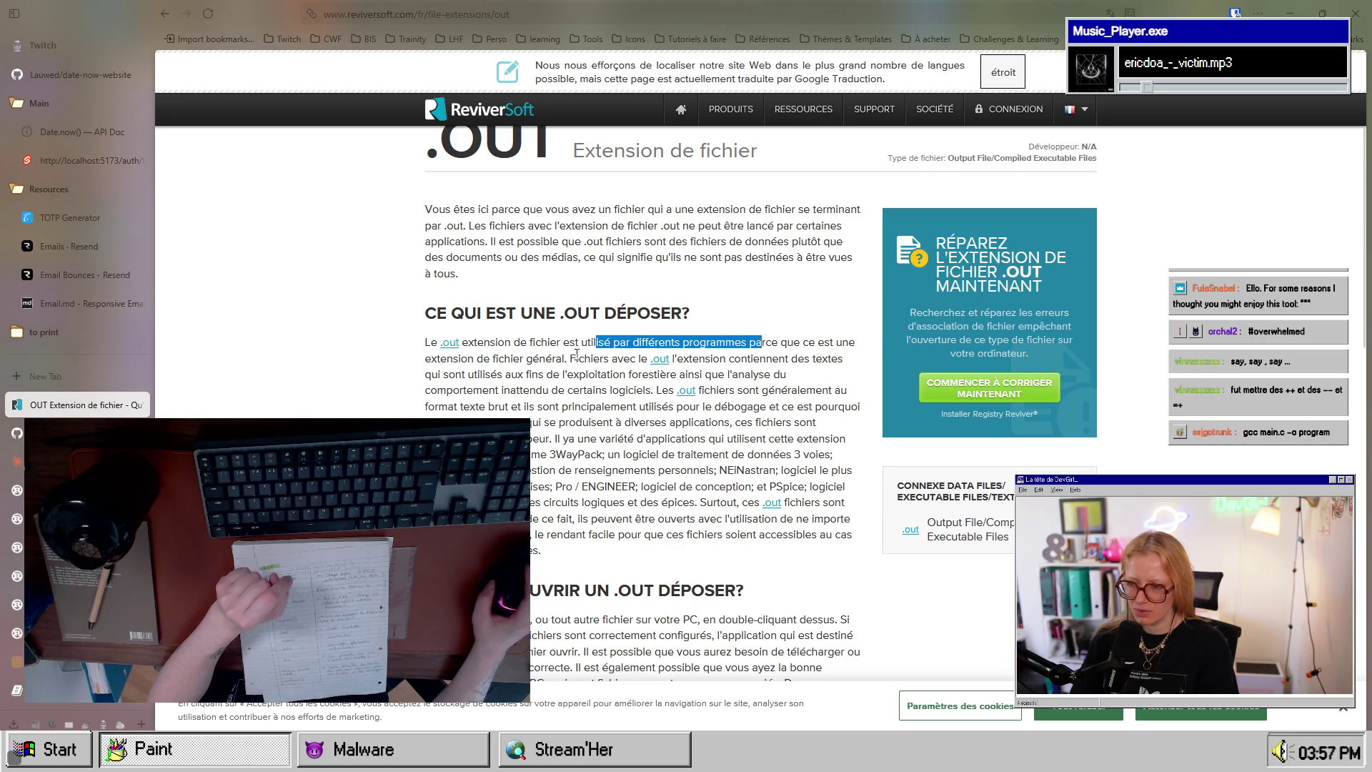
{"action": "left_click", "coordinate": [456, 357]}
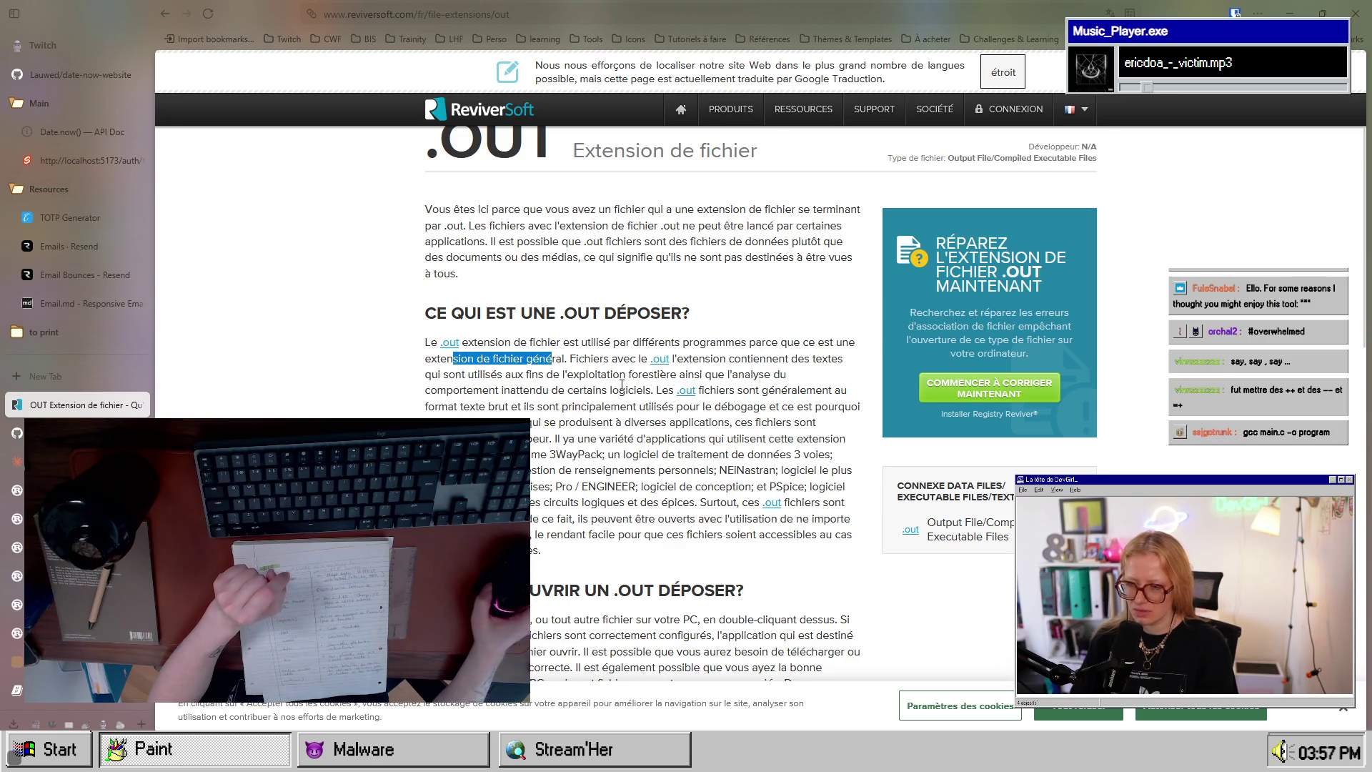
{"action": "scroll", "coordinate": [622, 386], "scroll_direction": "down", "scroll_amount": 1}
{"action": "left_click_drag", "start_coordinate": [511, 303], "coordinate": [784, 312]}
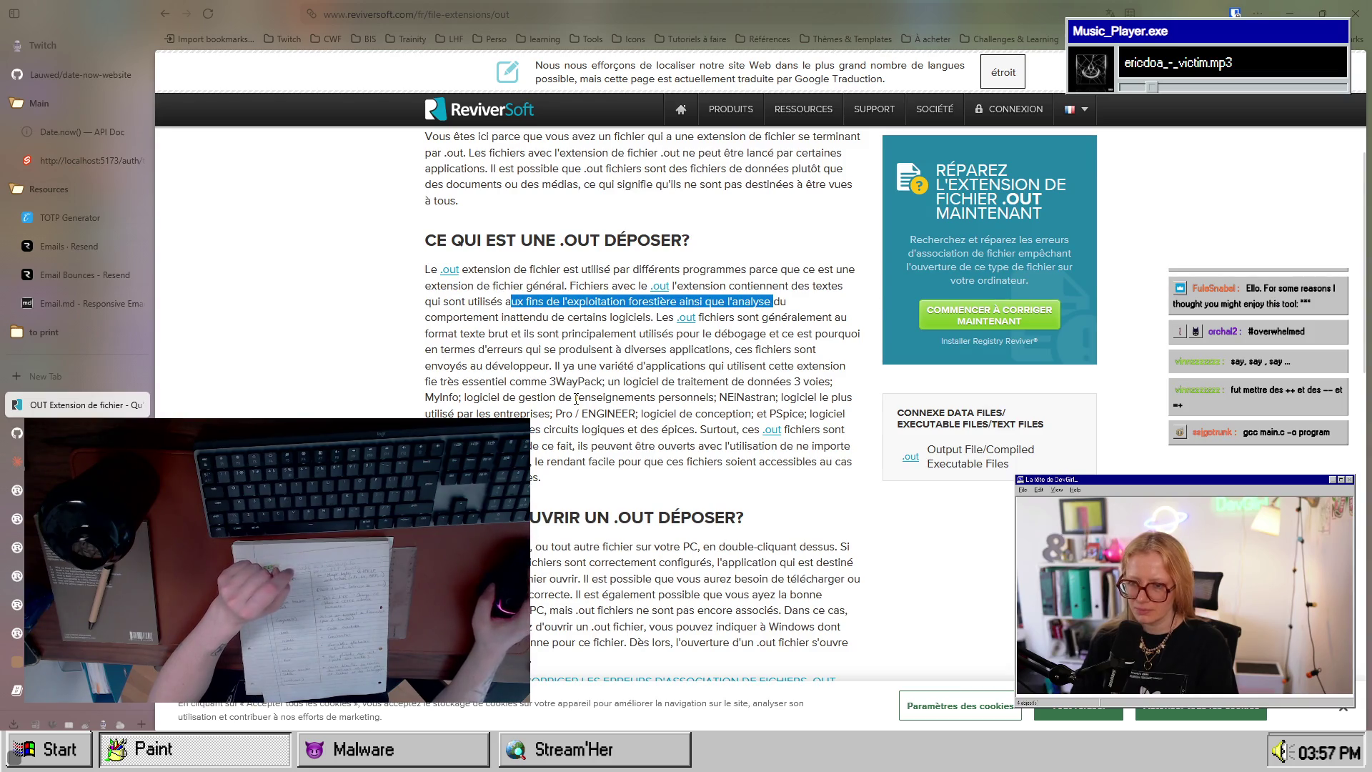
Step: Highlight further .OUT passages on forestry uses and unexpected software behaviour, then return to the Google results
{"action": "scroll", "coordinate": [576, 399], "scroll_direction": "down", "scroll_amount": 3}
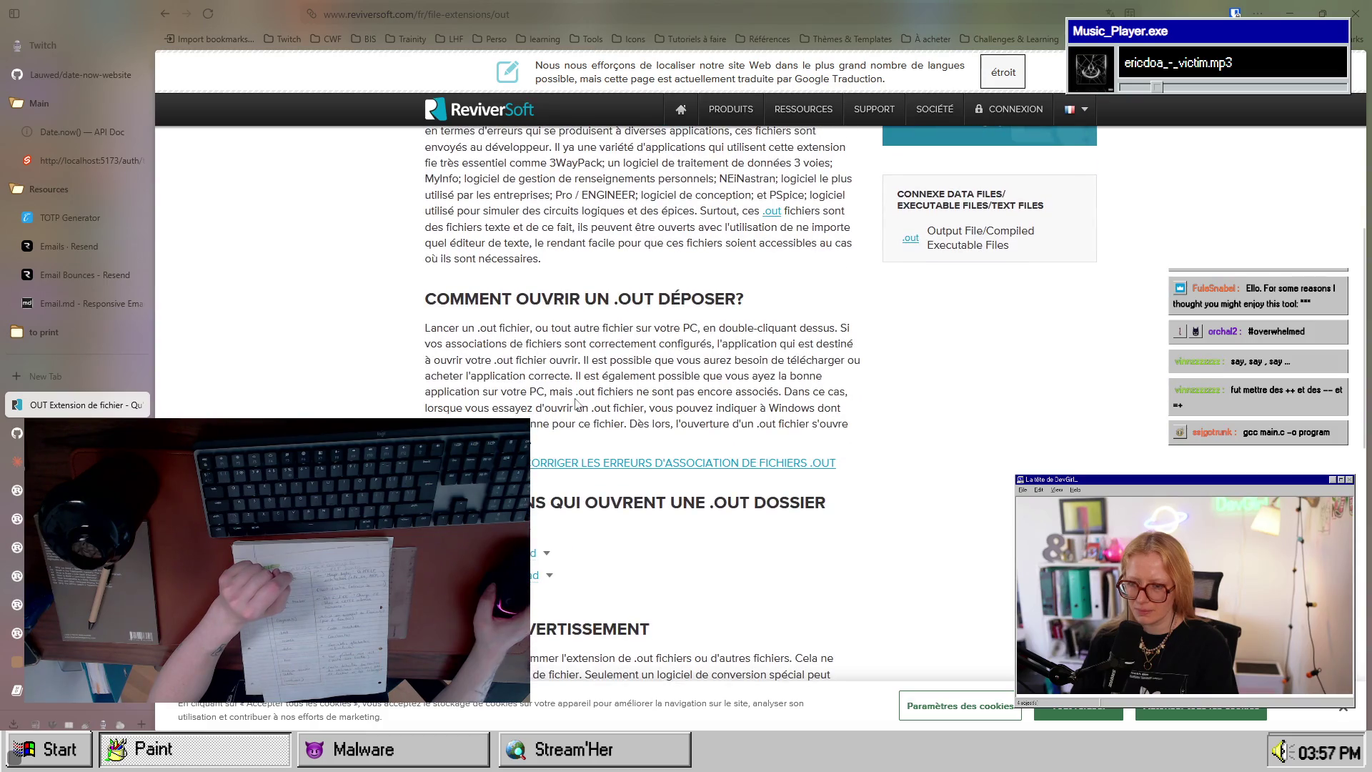
{"action": "scroll", "coordinate": [576, 401], "scroll_direction": "down", "scroll_amount": 5}
{"action": "scroll", "coordinate": [576, 398], "scroll_direction": "up", "scroll_amount": 12}
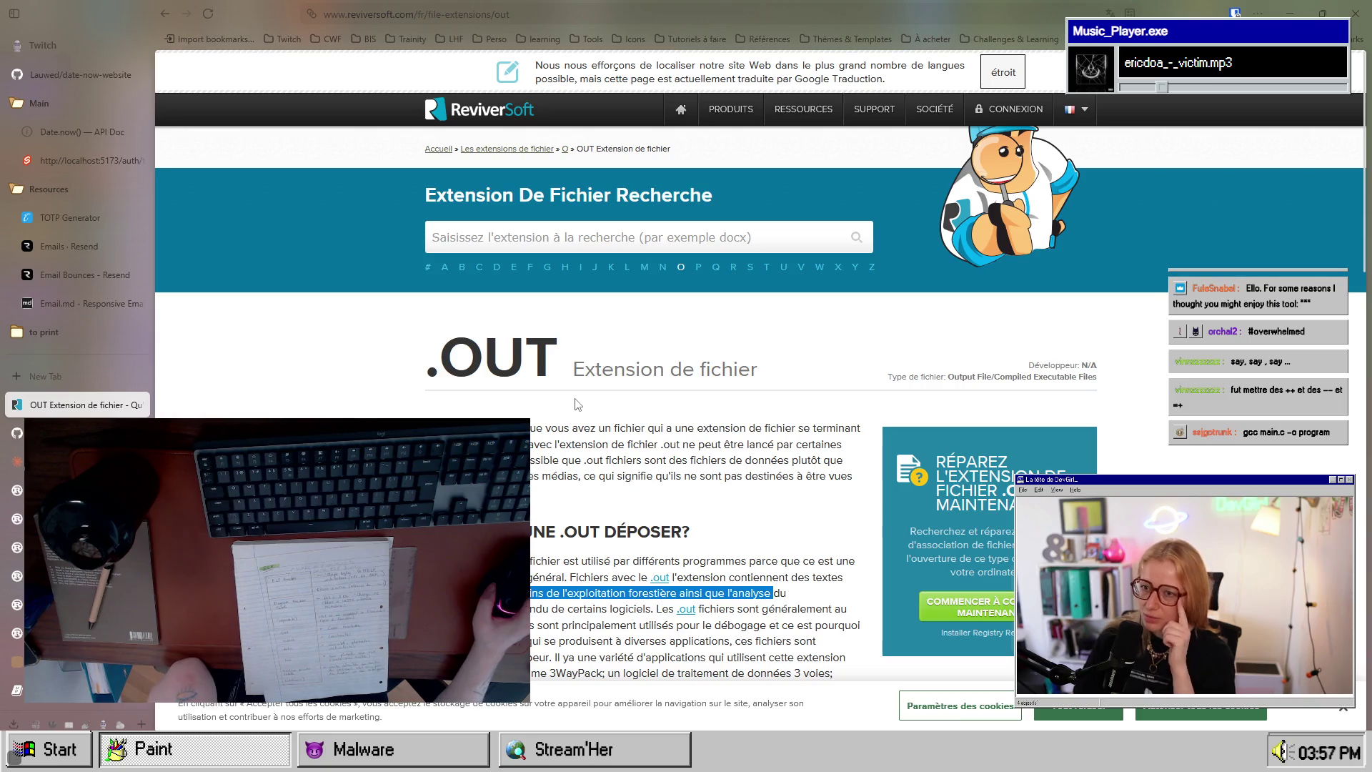
{"action": "scroll", "coordinate": [512, 407], "scroll_direction": "down", "scroll_amount": 3}
{"action": "left_click", "coordinate": [638, 409]}
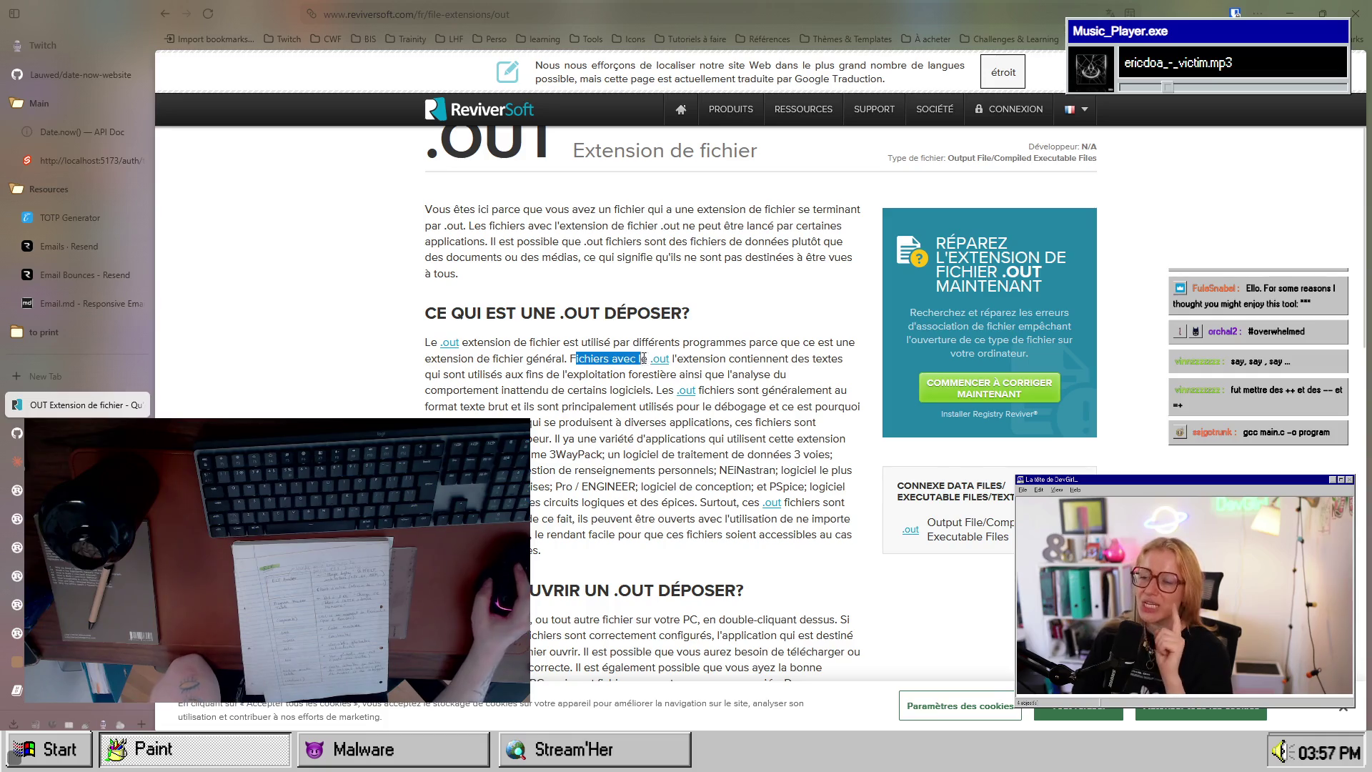
{"action": "left_click_drag", "start_coordinate": [641, 358], "coordinate": [769, 362]}
{"action": "left_click", "coordinate": [608, 357]}
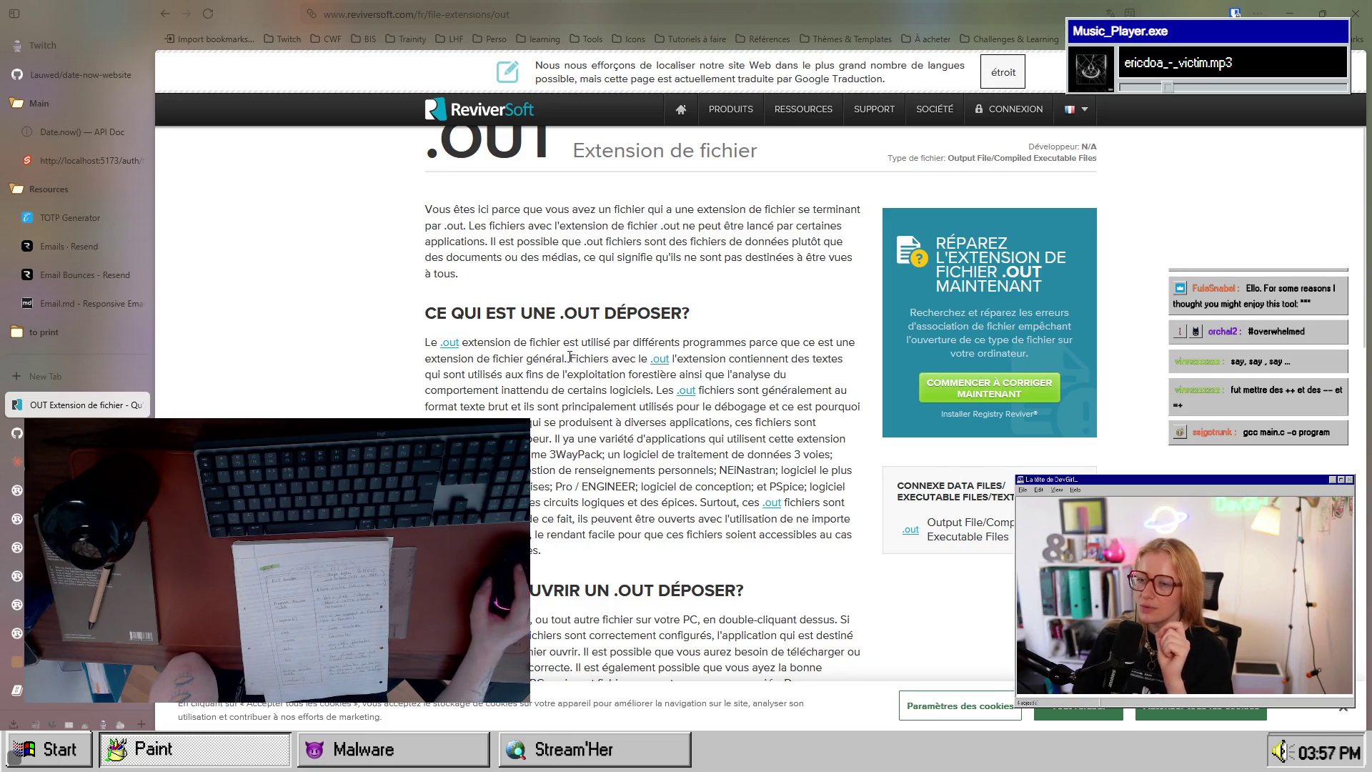
{"action": "left_click", "coordinate": [818, 364]}
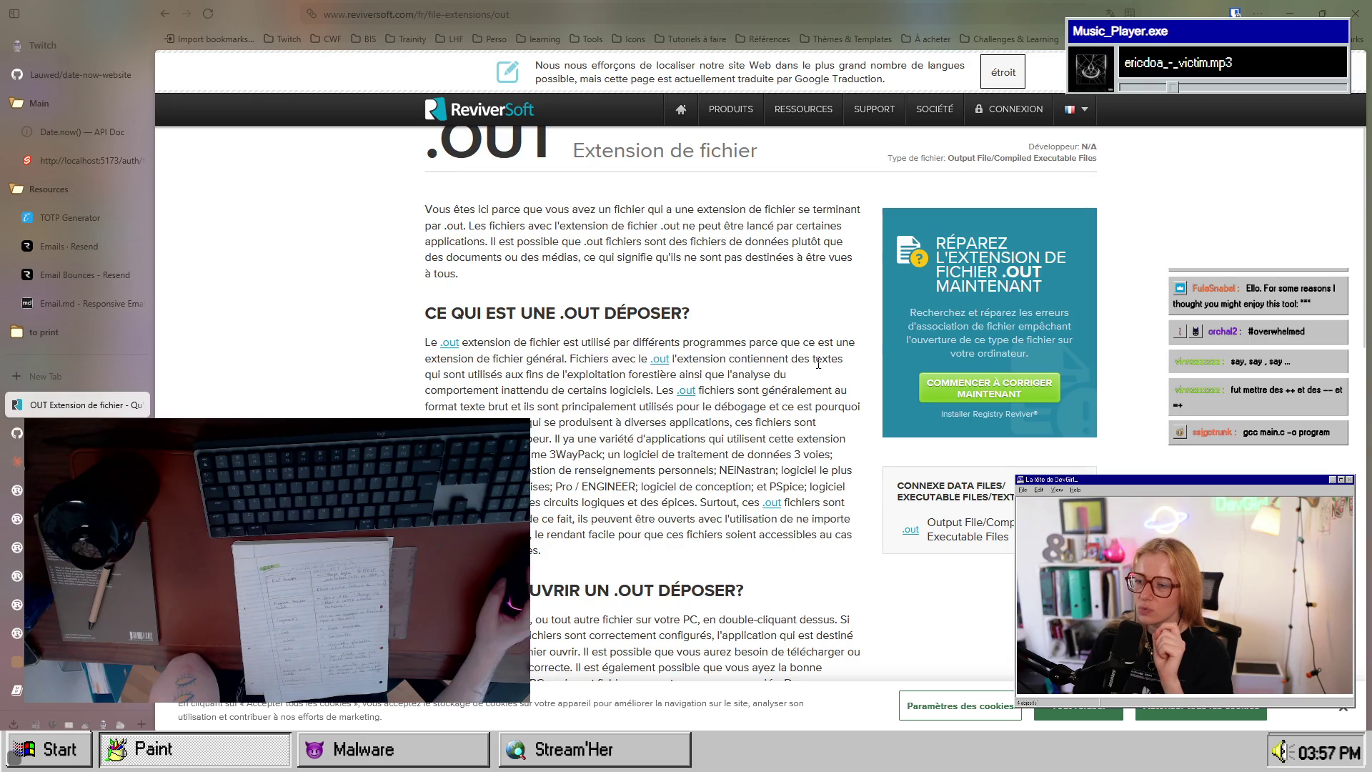
{"action": "left_click_drag", "start_coordinate": [432, 373], "coordinate": [543, 371]}
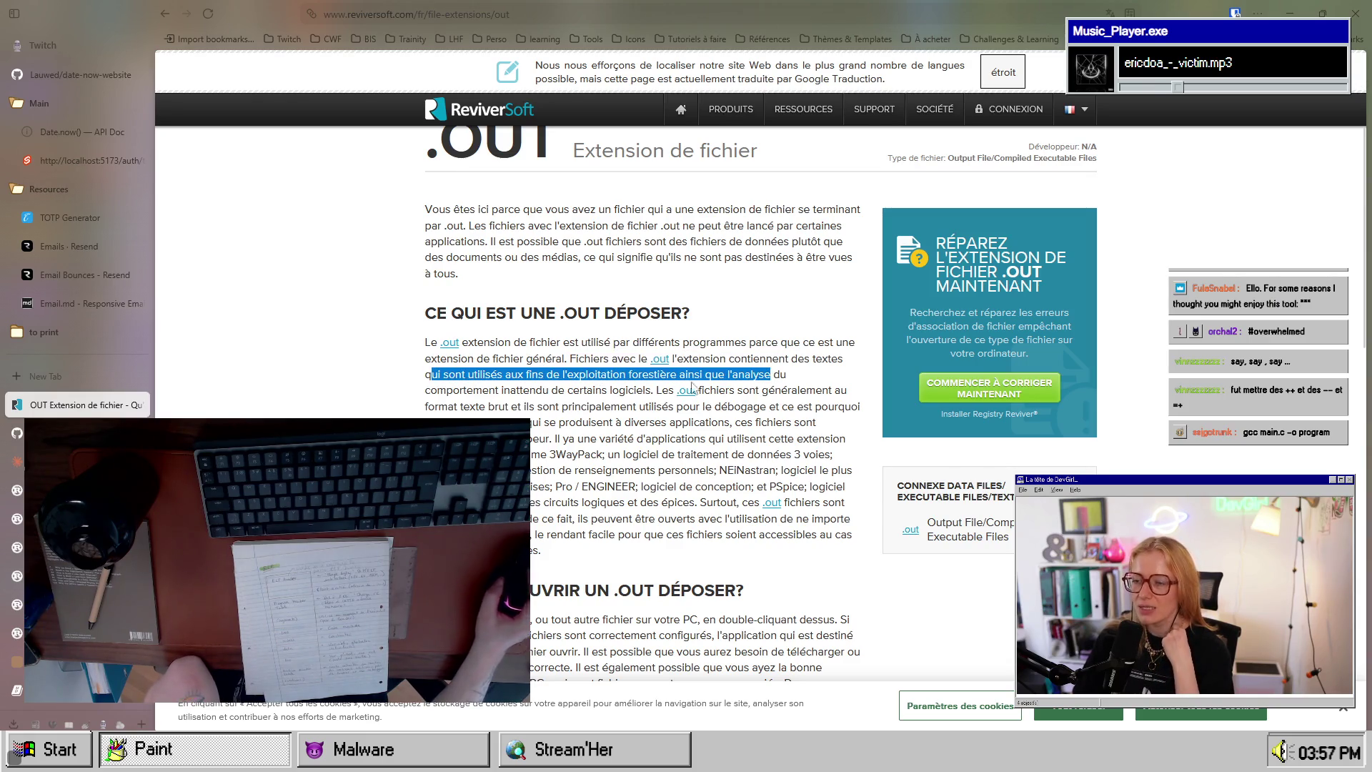
{"action": "left_click_drag", "start_coordinate": [446, 390], "coordinate": [651, 393]}
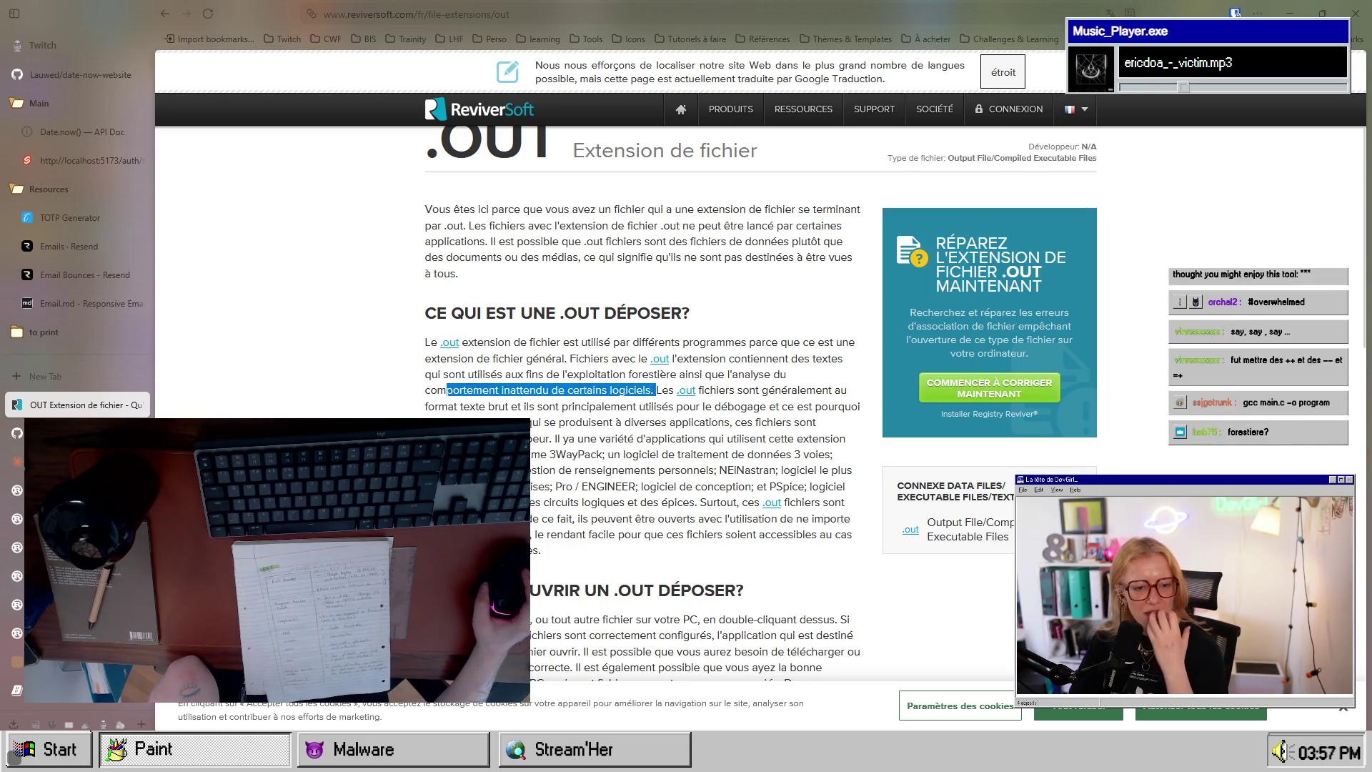
{"action": "left_click", "coordinate": [162, 14]}
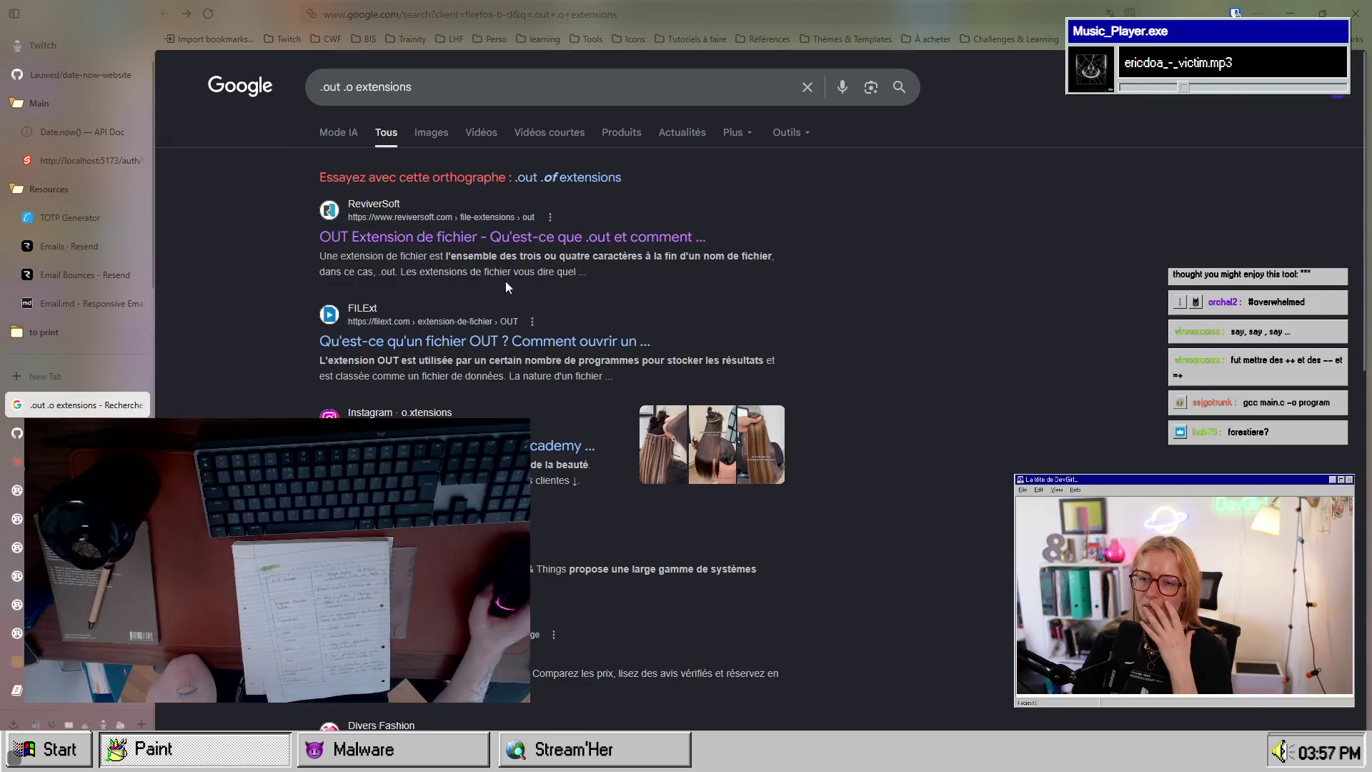
Step: Open the FILExt OUT page, accept cookies, and highlight the sentence on storing program results
{"action": "left_click", "coordinate": [503, 343]}
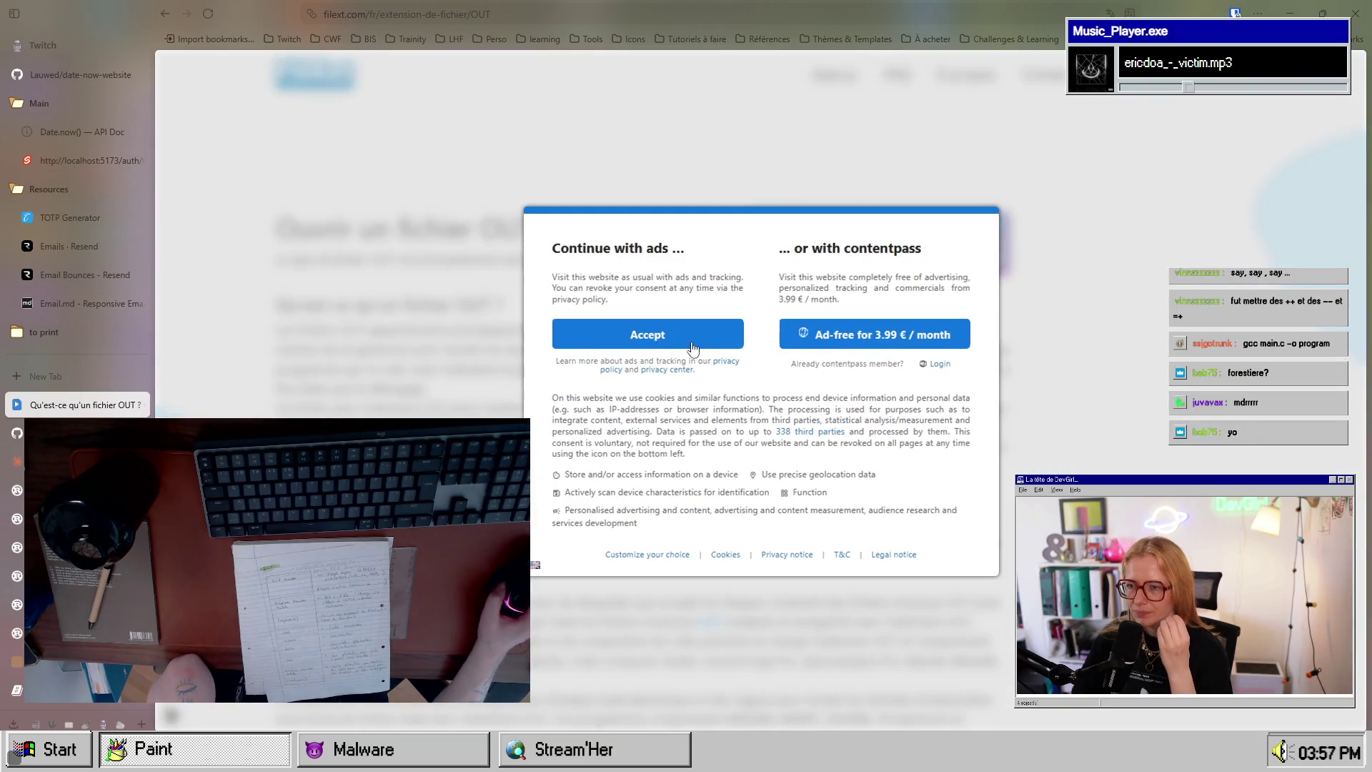
{"action": "left_click", "coordinate": [704, 343]}
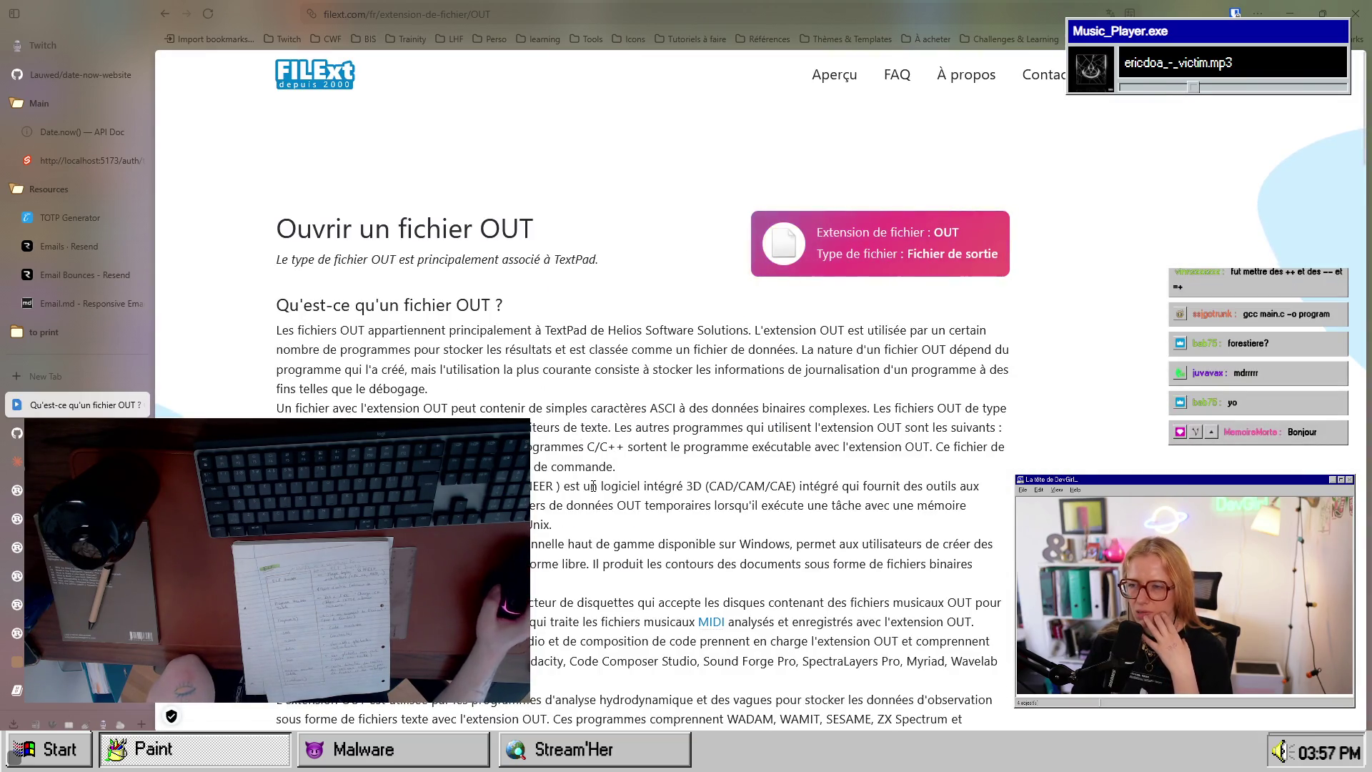
{"action": "left_click_drag", "start_coordinate": [291, 349], "coordinate": [786, 350]}
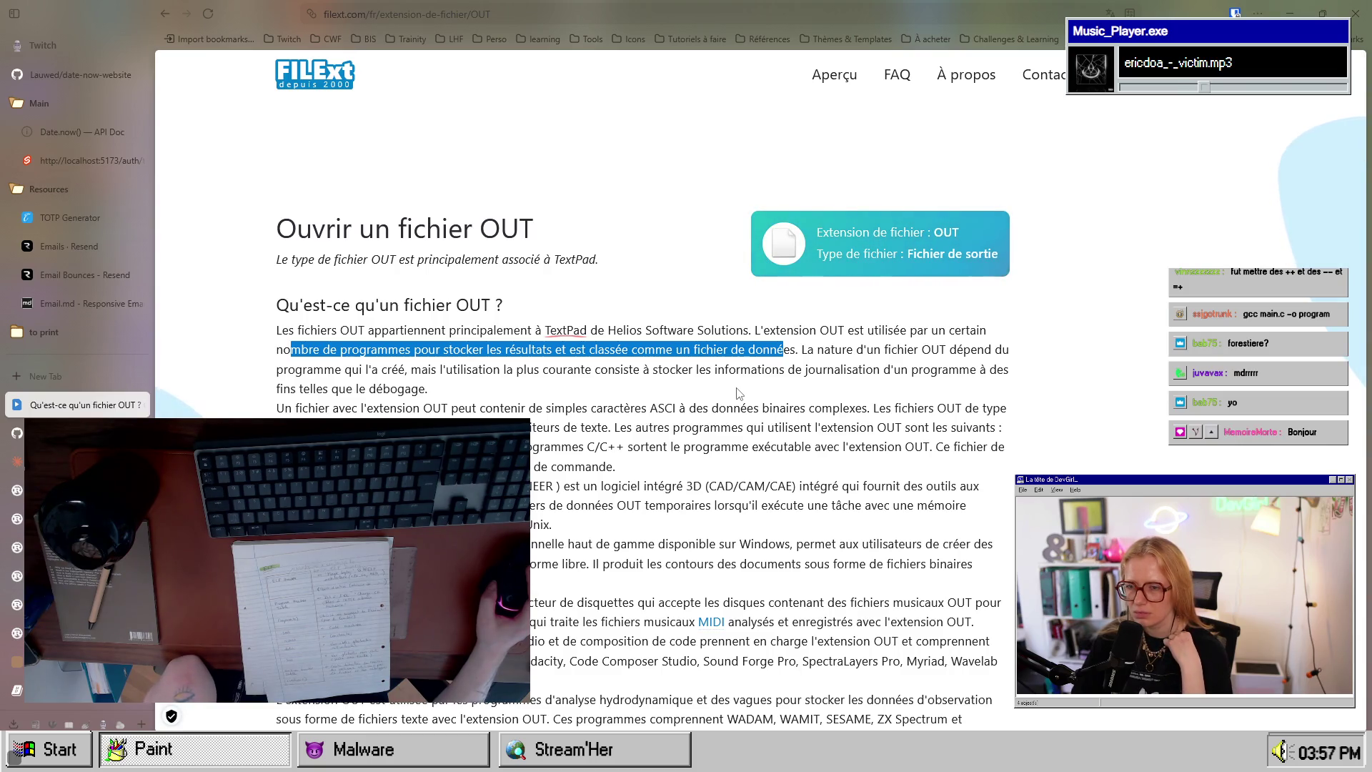
{"action": "key", "text": "alt+Tab"}
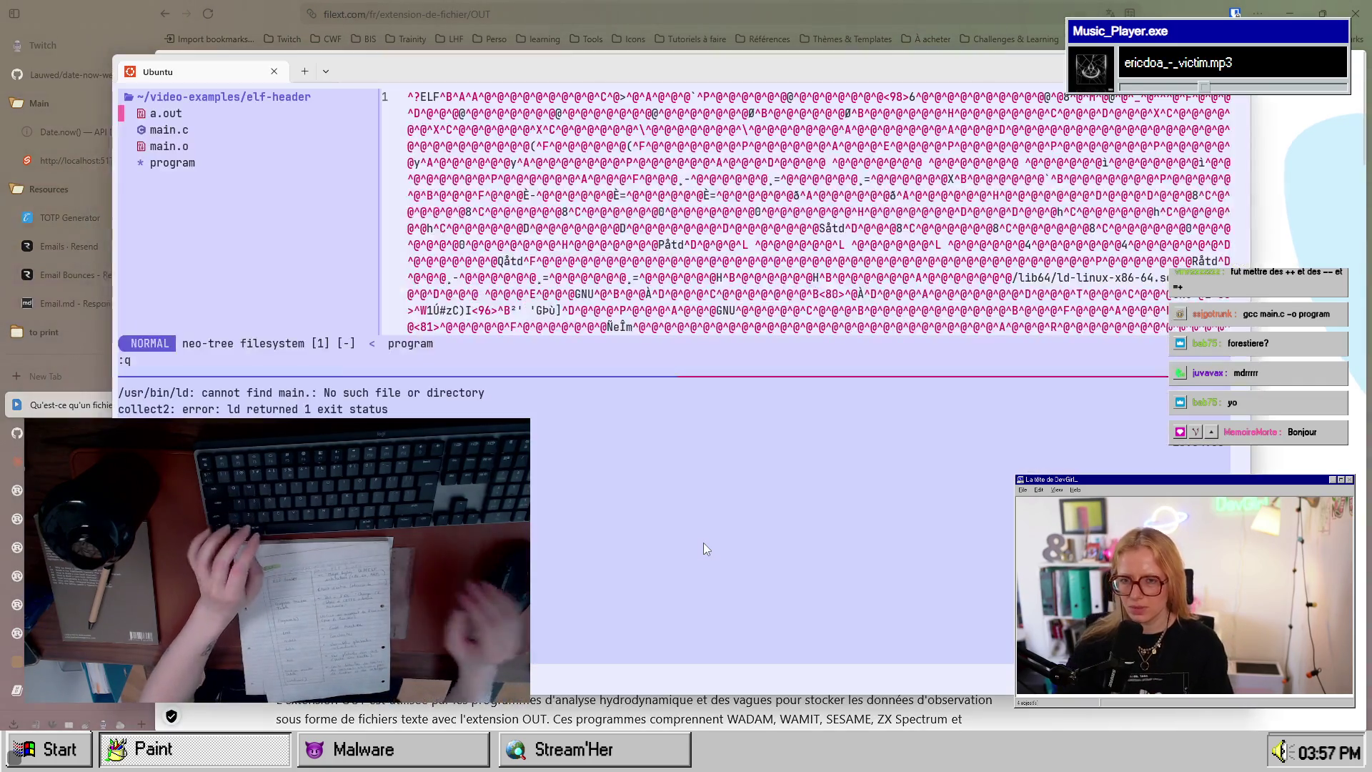
Step: Delete a.out and main.o from the neo-tree file list, skipping main.c
{"action": "type", "text": "dy"}
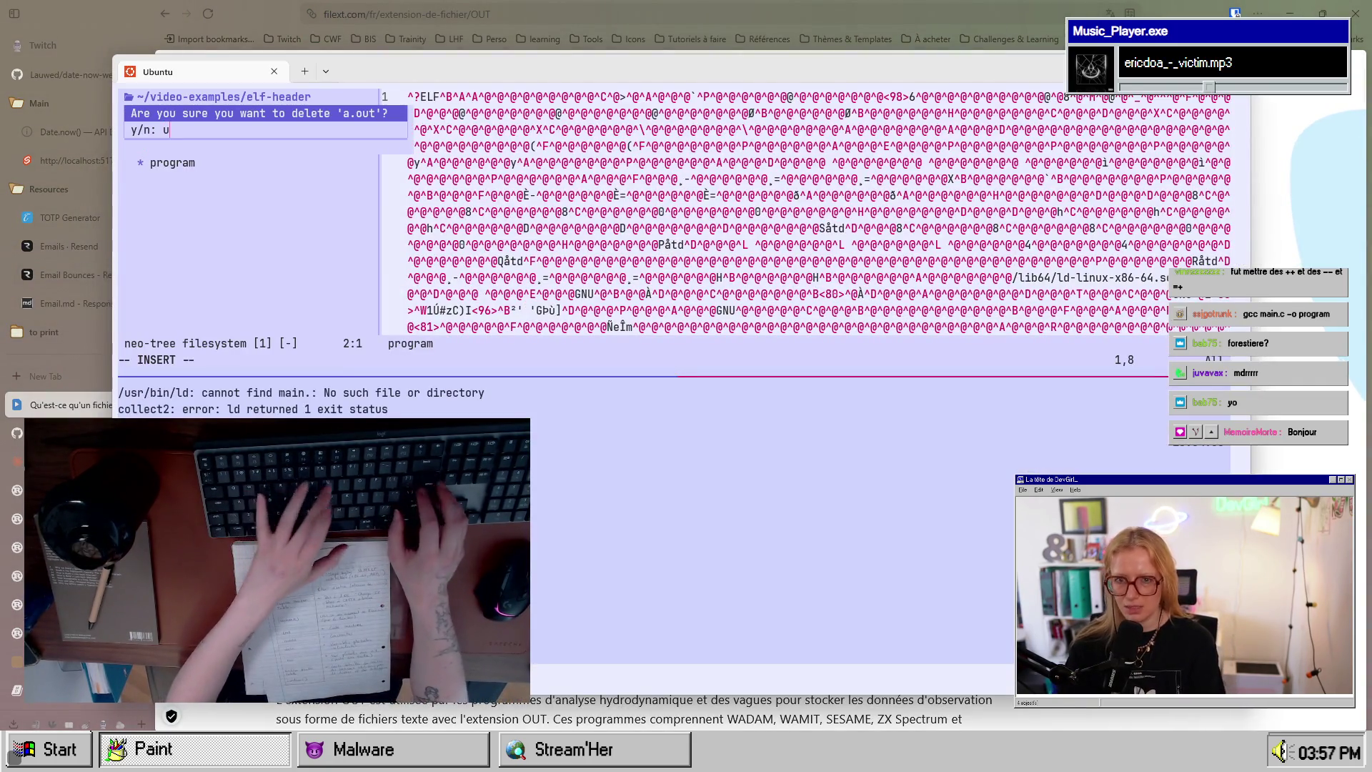
{"action": "key", "text": "Return"}
{"action": "key", "text": "d"}
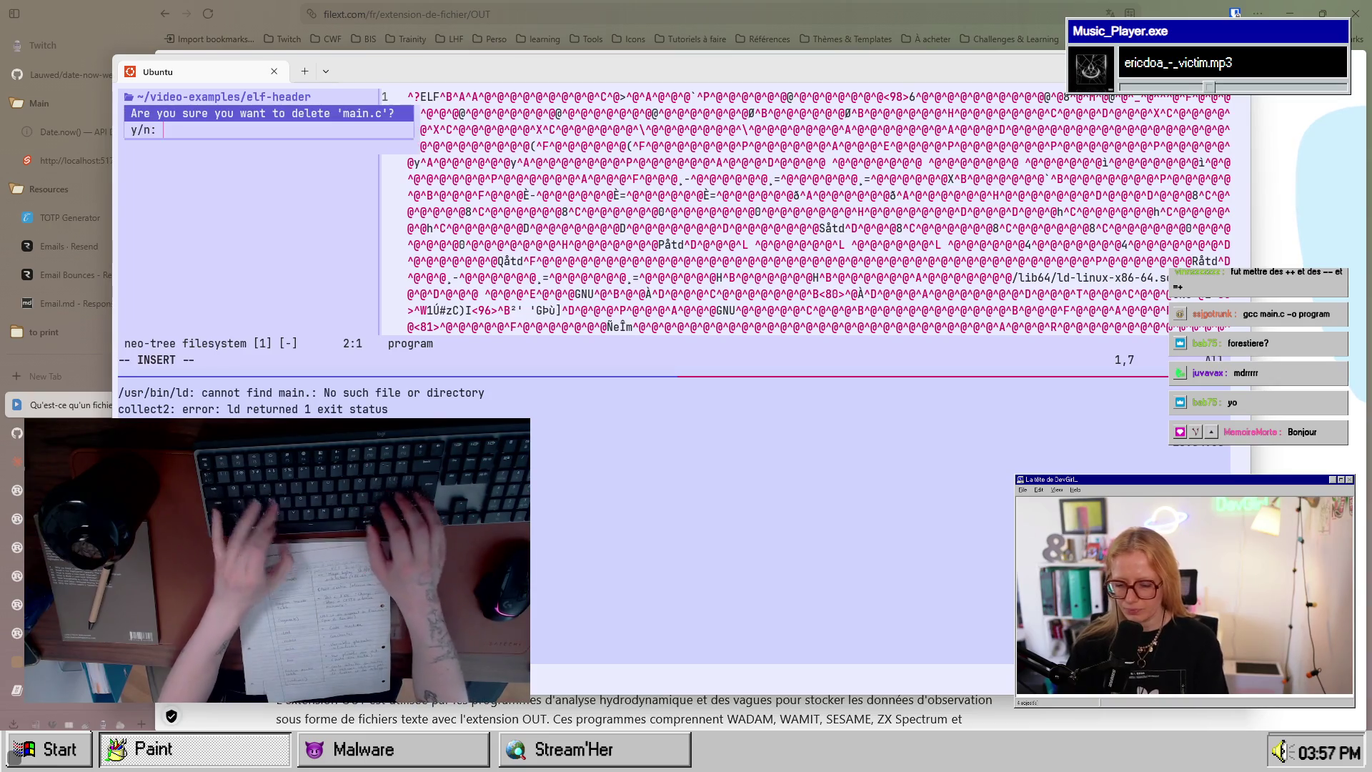
{"action": "key", "text": "Escape"}
{"action": "type", "text": "jd"}
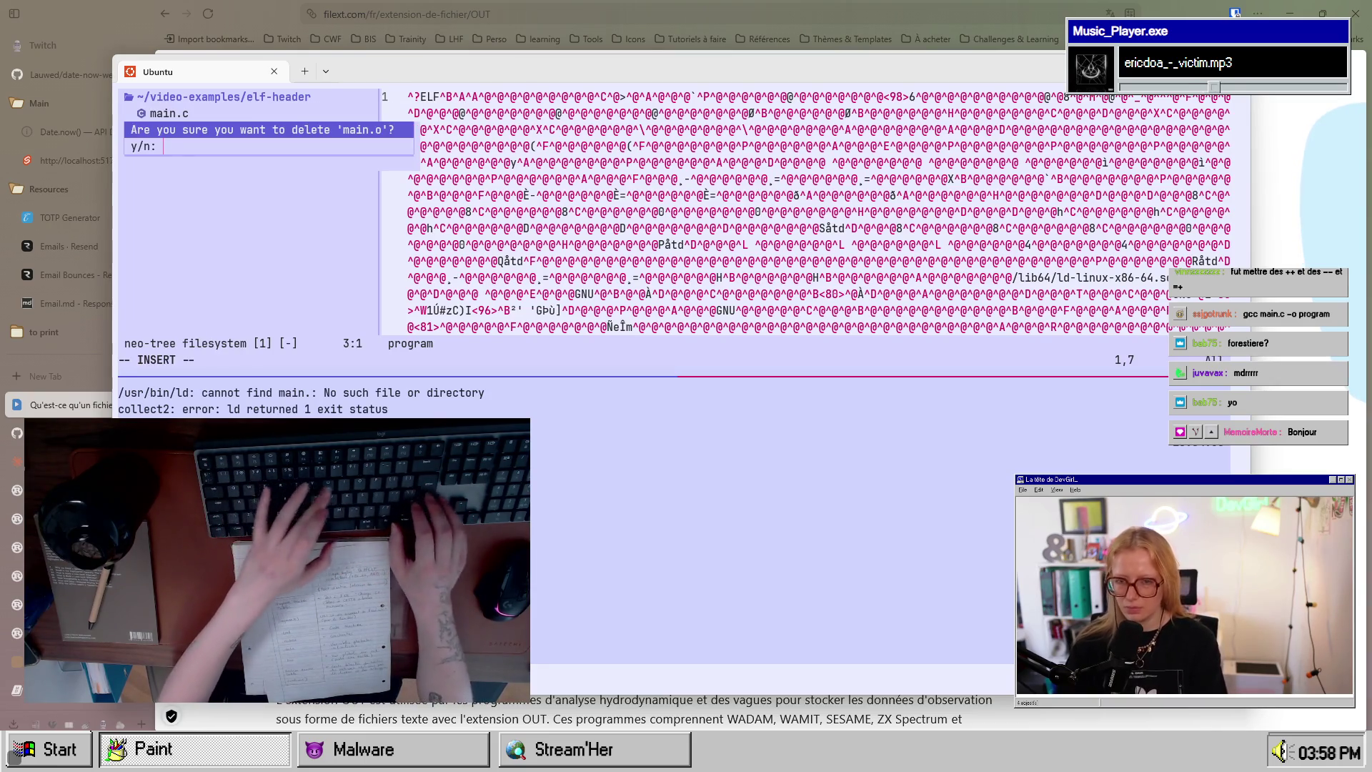
{"action": "type", "text": "y"}
{"action": "key", "text": "Return"}
Step: Confirm one more delete prompt, then close and reopen the file tree sidebar
{"action": "type", "text": "dy"}
{"action": "key", "text": "Return"}
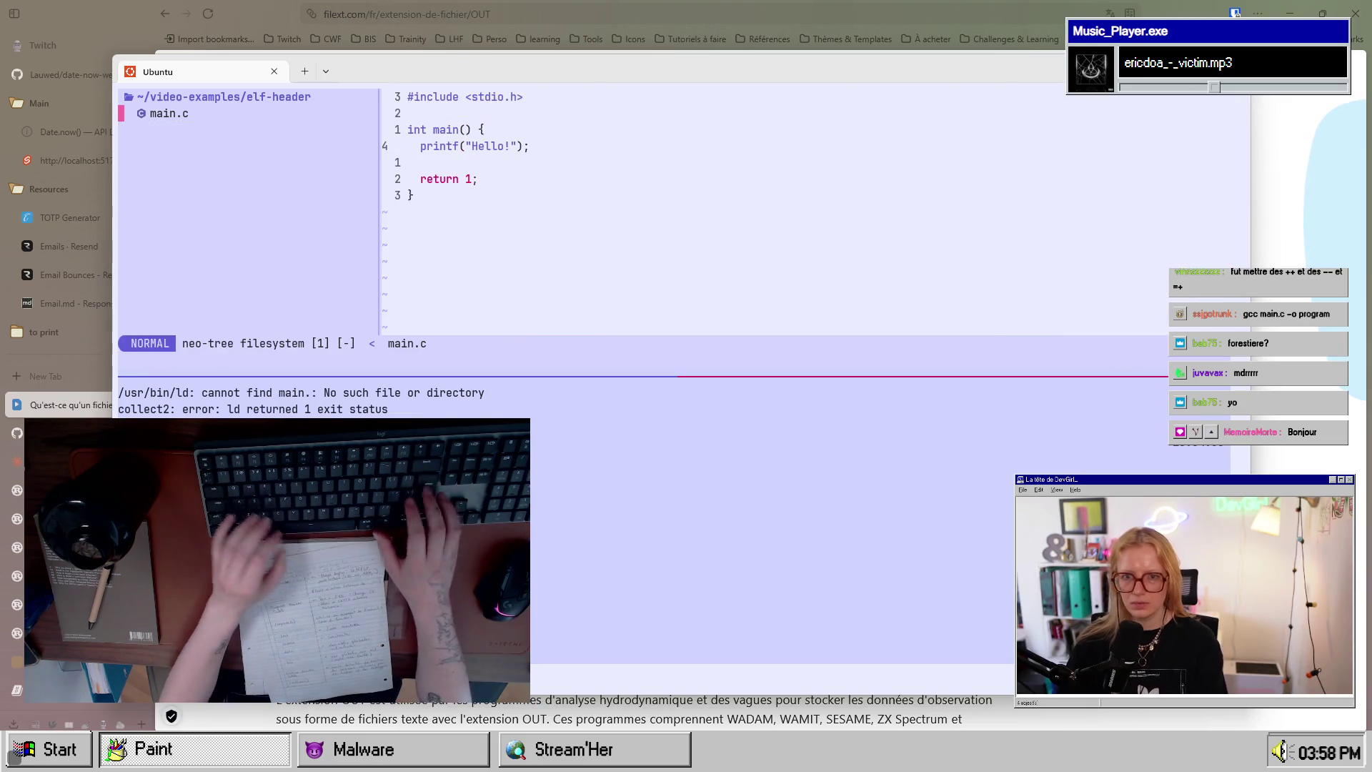
{"action": "key", "text": "ctrl+l"}
{"action": "type", "text": ":q"}
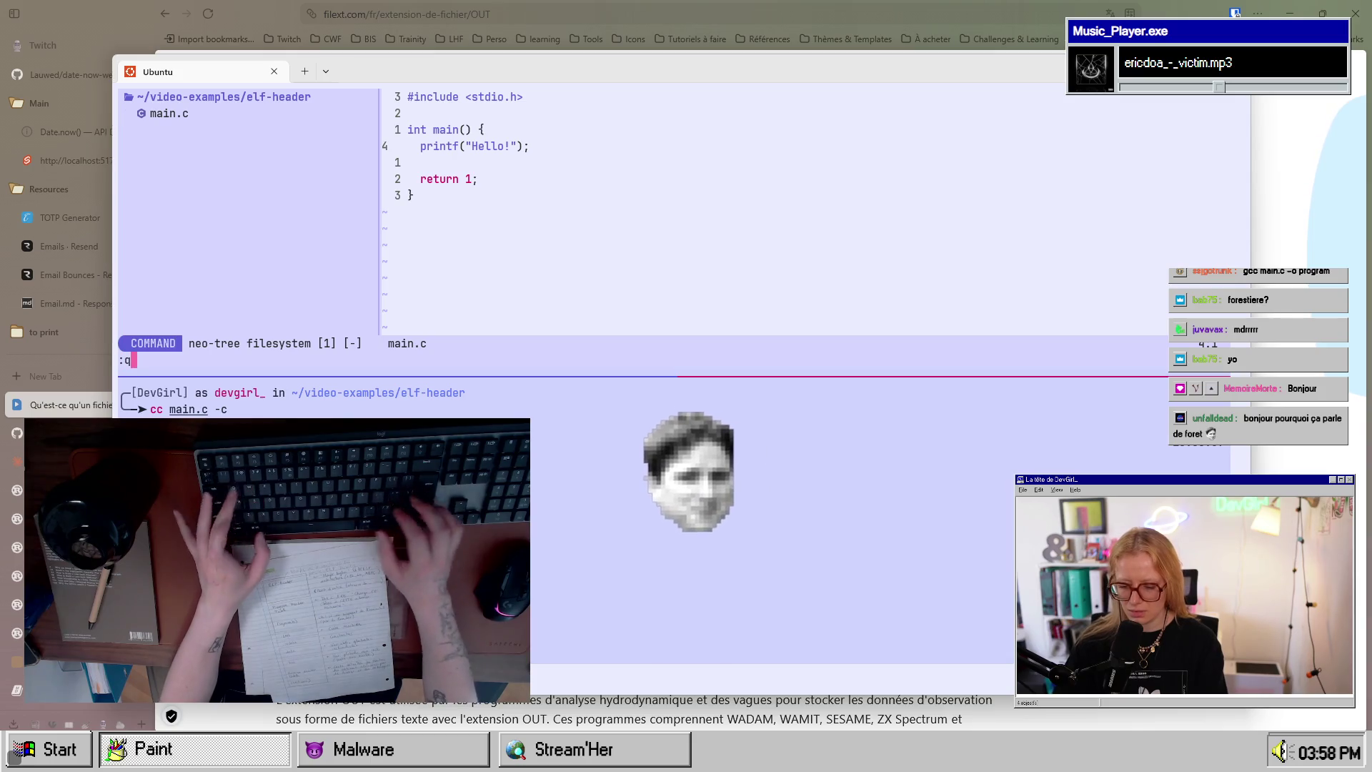
{"action": "key", "text": "Return"}
{"action": "key", "text": "space"}
{"action": "key", "text": "e"}
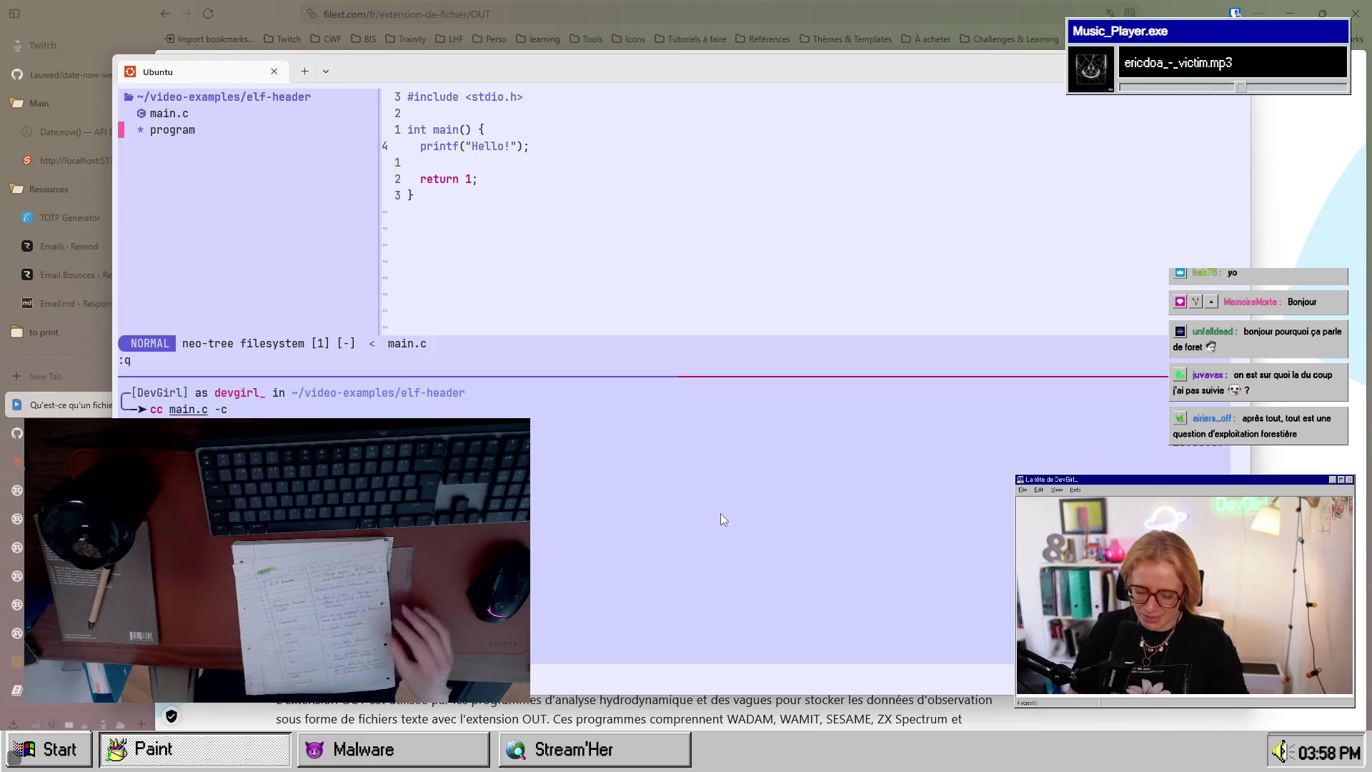
{"action": "key", "text": "alt+Tab"}
Step: Scroll to Claude's 'Structure d'un fichier ELF' diagram and highlight its ELF Header rows and label
{"action": "mouse_move", "coordinate": [161, 387]}
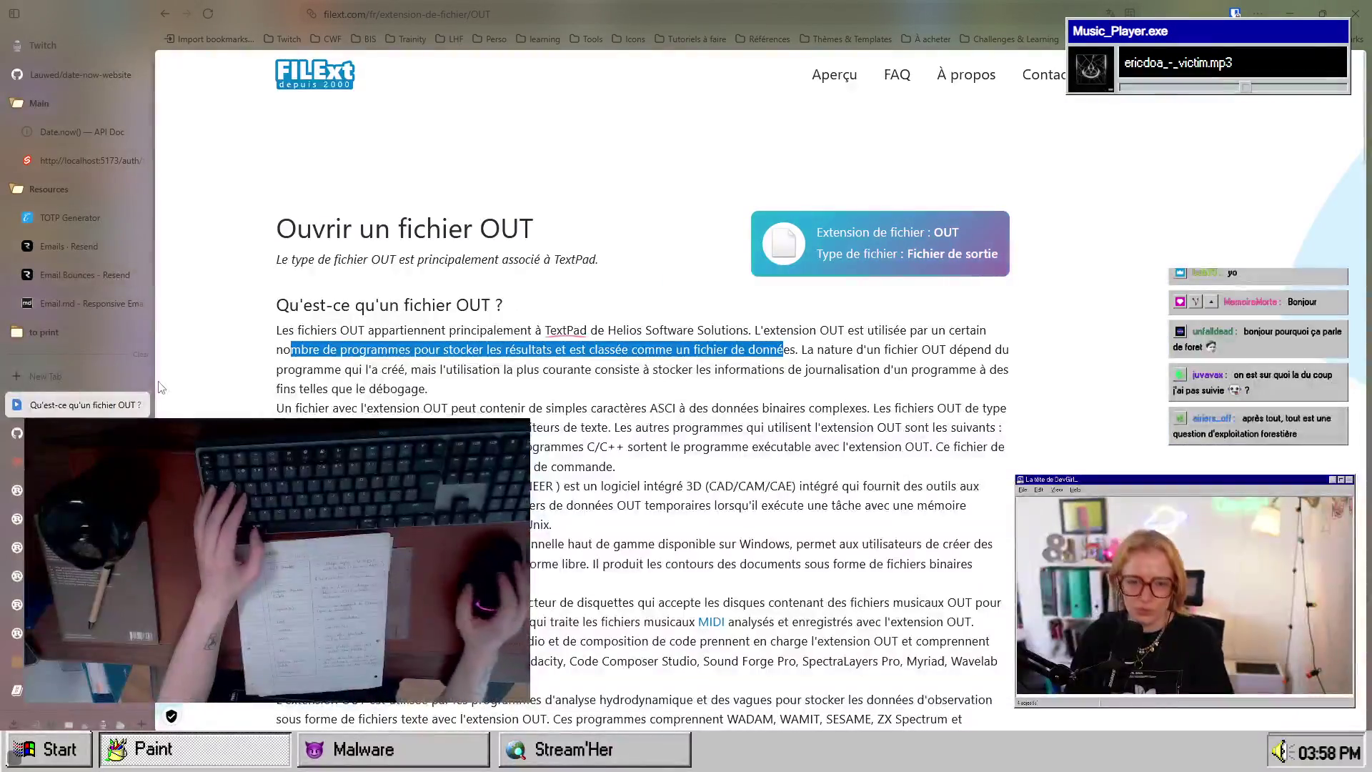
{"action": "left_click", "coordinate": [43, 461]}
{"action": "scroll", "coordinate": [651, 362], "scroll_direction": "down", "scroll_amount": 10}
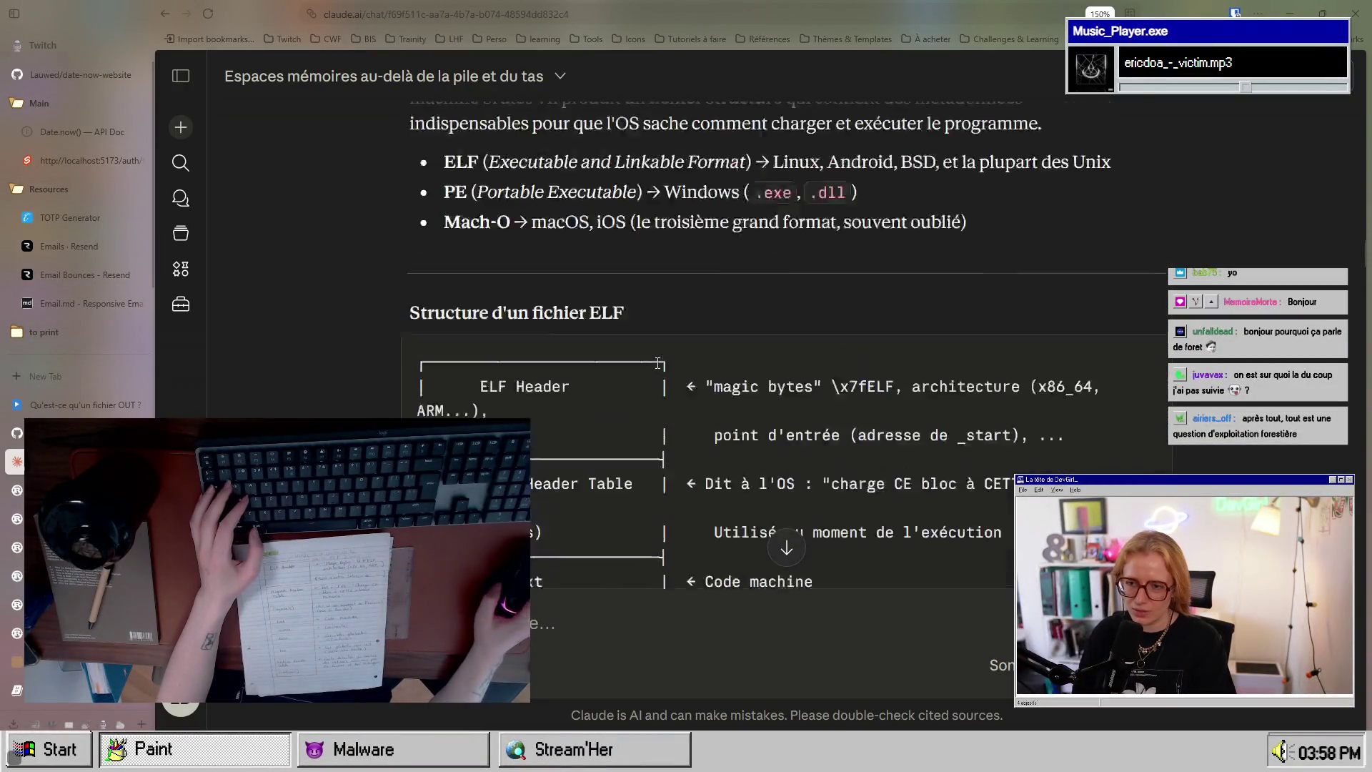
{"action": "left_click_drag", "start_coordinate": [433, 209], "coordinate": [483, 248]}
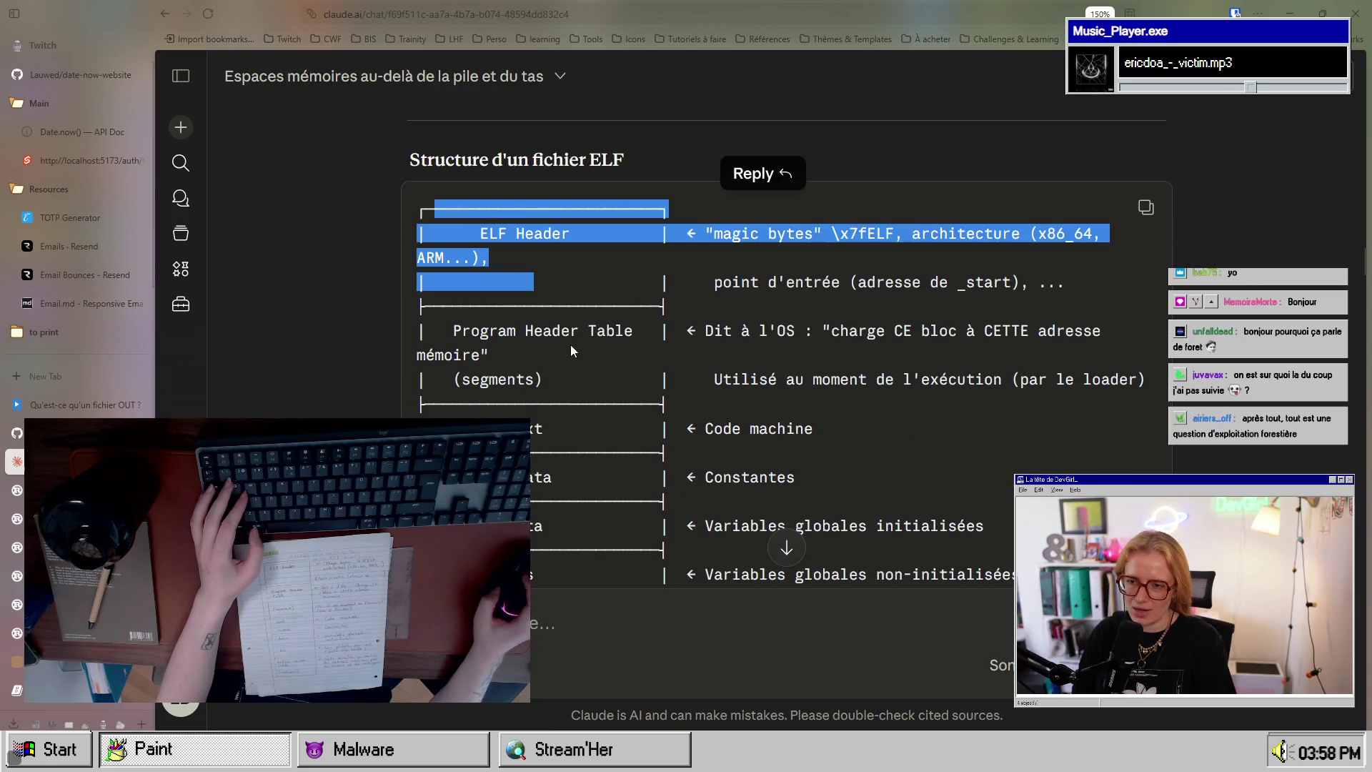
{"action": "left_click", "coordinate": [546, 353]}
{"action": "scroll", "coordinate": [529, 298], "scroll_direction": "down", "scroll_amount": 4}
{"action": "mouse_move", "coordinate": [675, 495]}
{"action": "left_mouse_down"}
{"action": "mouse_move", "coordinate": [759, 469]}
{"action": "mouse_move", "coordinate": [422, 107]}
{"action": "mouse_move", "coordinate": [411, 312]}
{"action": "left_mouse_up"}
{"action": "scroll", "coordinate": [411, 313], "scroll_direction": "down", "scroll_amount": 5}
{"action": "scroll", "coordinate": [500, 329], "scroll_direction": "up", "scroll_amount": 5}
{"action": "left_click", "coordinate": [537, 339]}
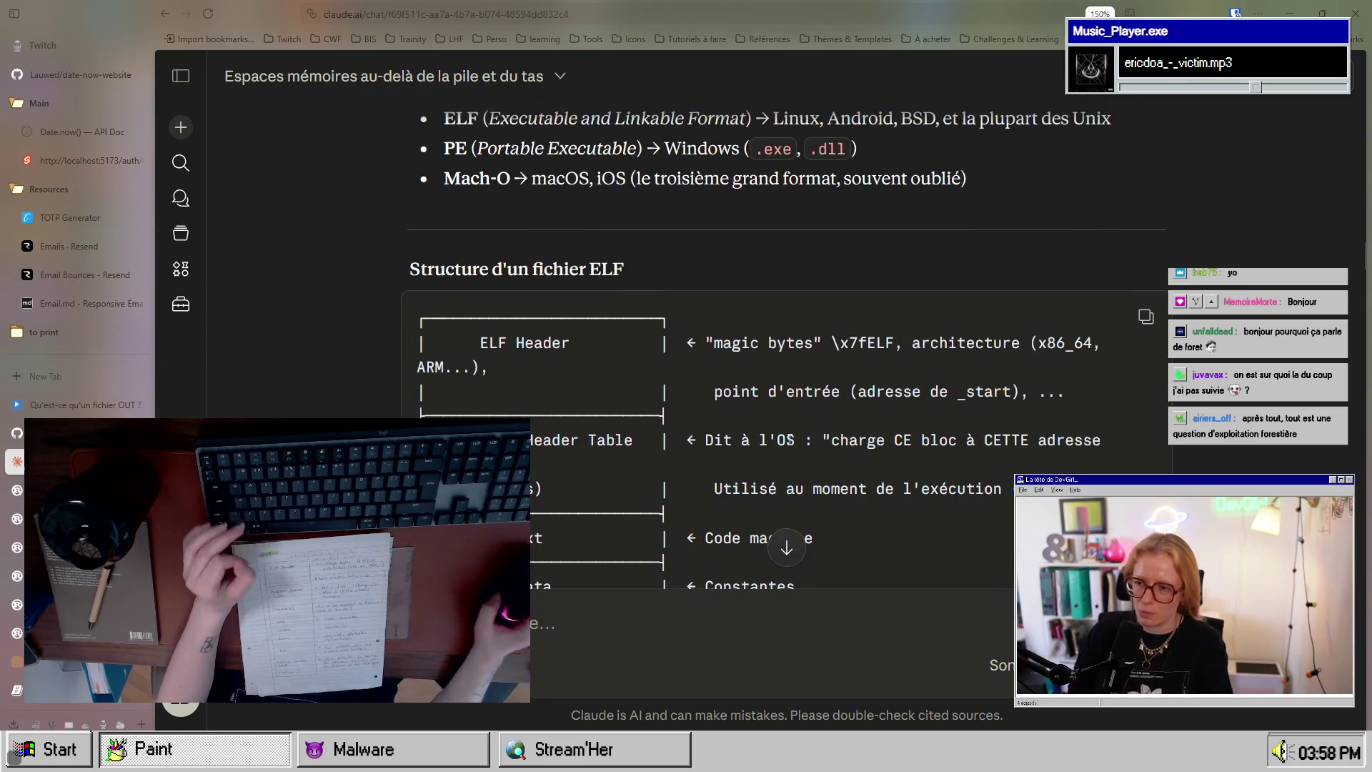
{"action": "mouse_move", "coordinate": [478, 343]}
{"action": "left_mouse_down"}
{"action": "mouse_move", "coordinate": [606, 345]}
{"action": "mouse_move", "coordinate": [610, 358]}
{"action": "mouse_move", "coordinate": [409, 353]}
{"action": "left_mouse_up"}
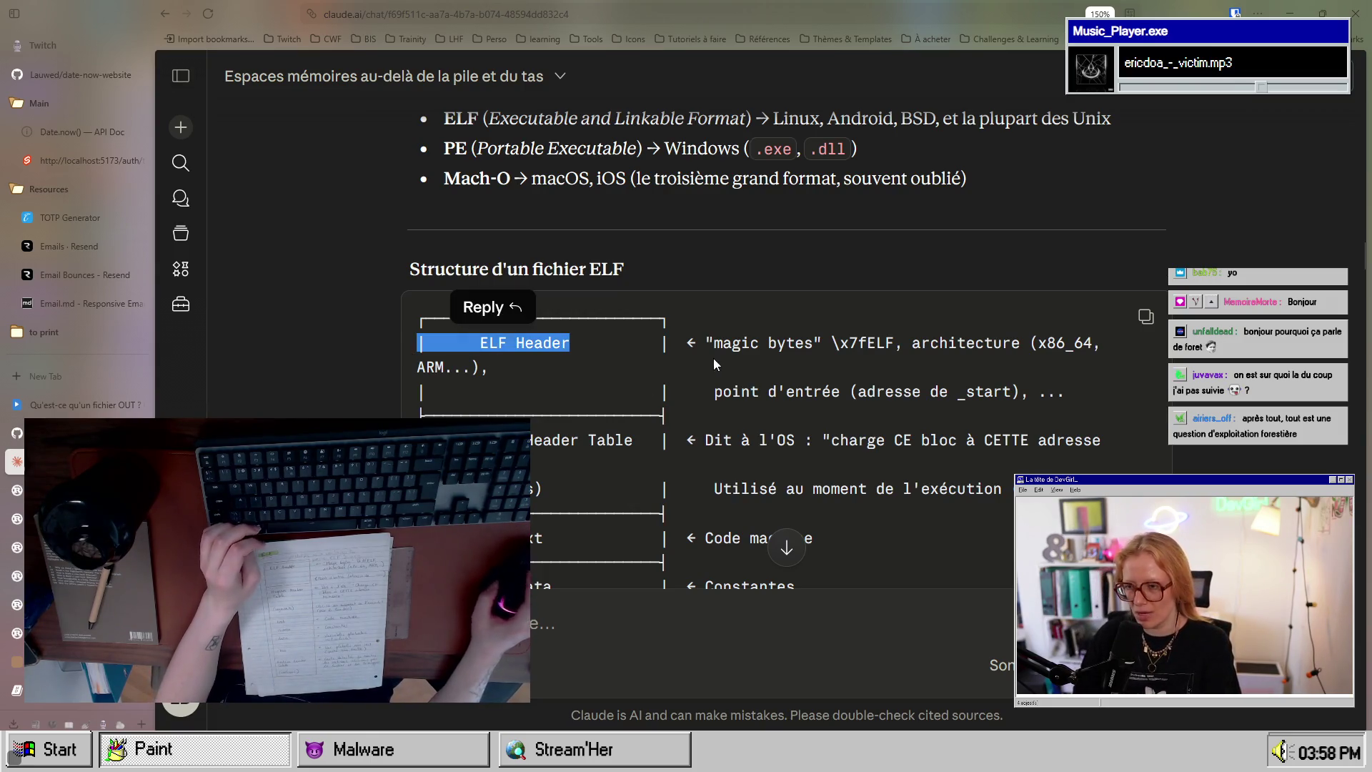
{"action": "left_click", "coordinate": [778, 355]}
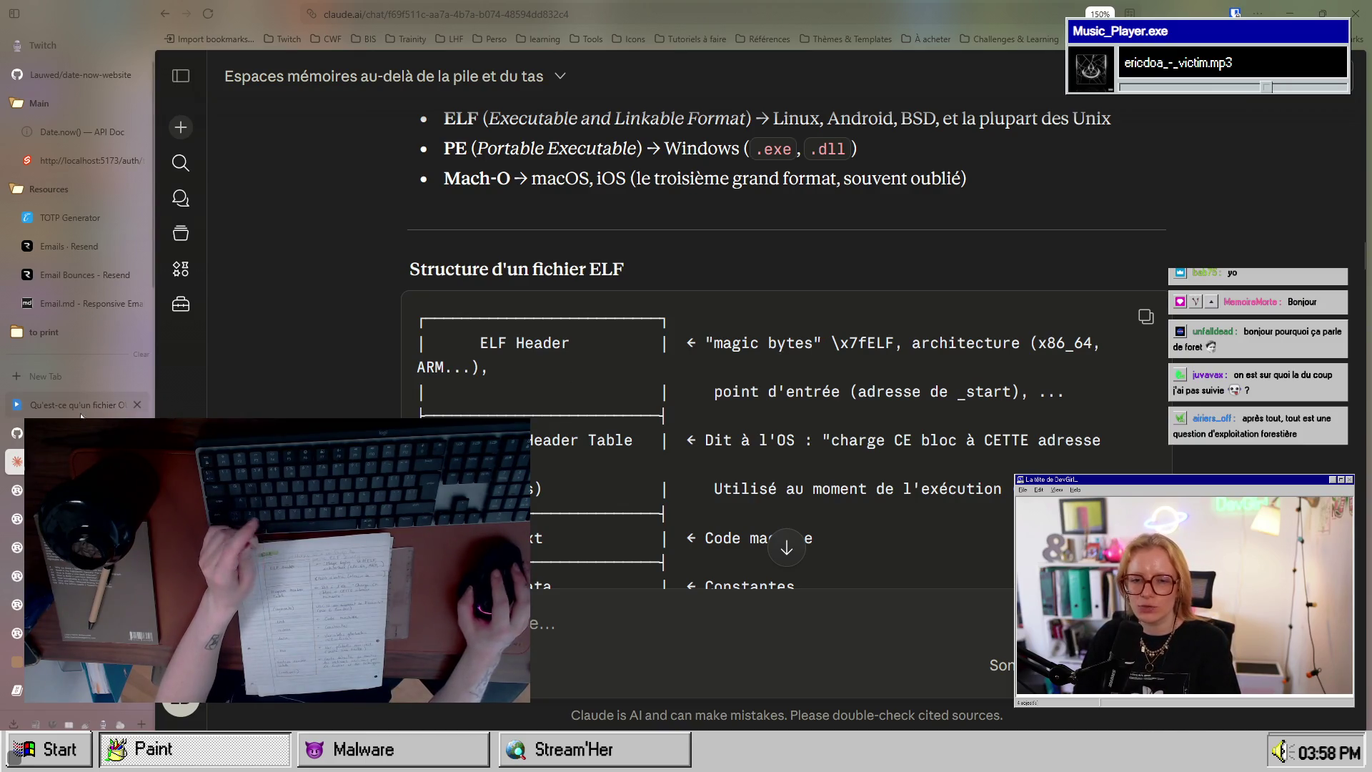
{"action": "key", "text": "ctrl+Tab"}
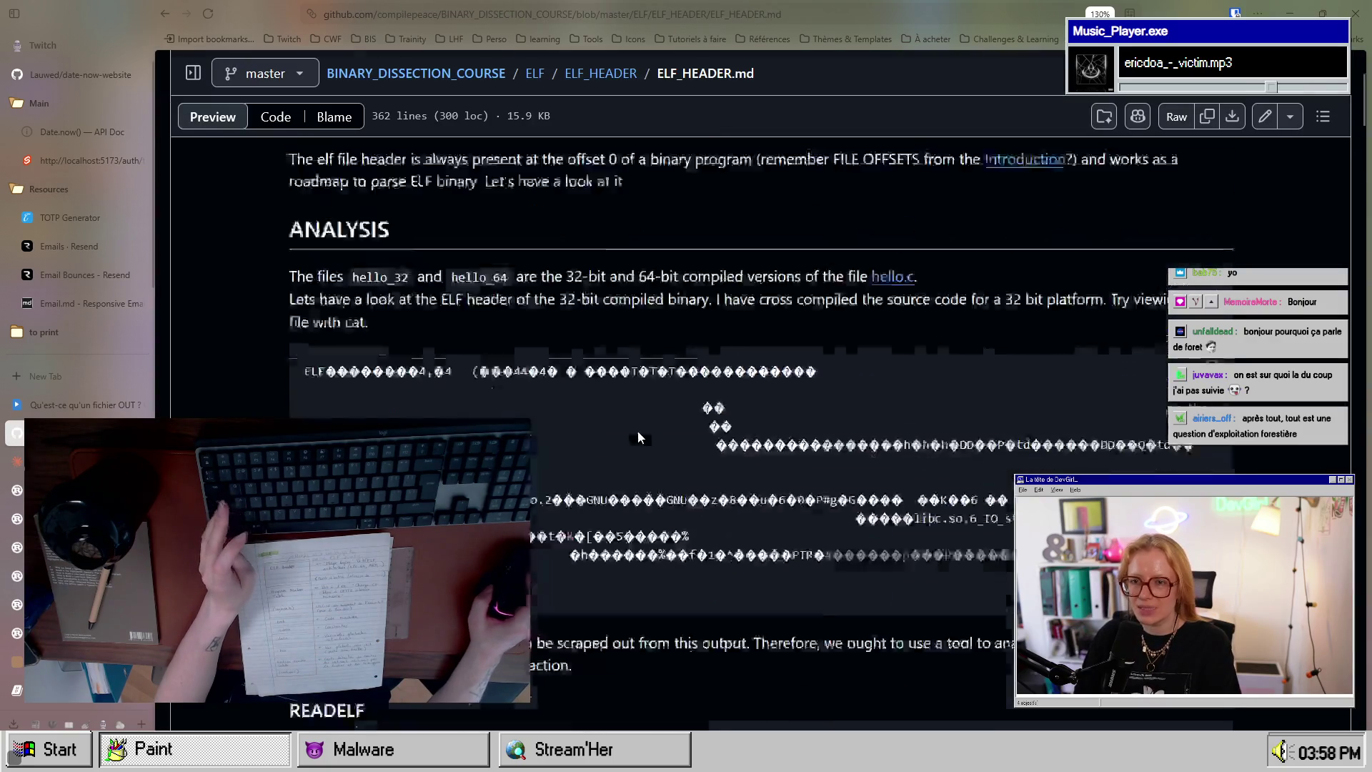
Step: Select the ELF_HEADER.md page URL, then scroll to the READELF section's readelf -h hello_64 output
{"action": "key", "text": "ctrl+l"}
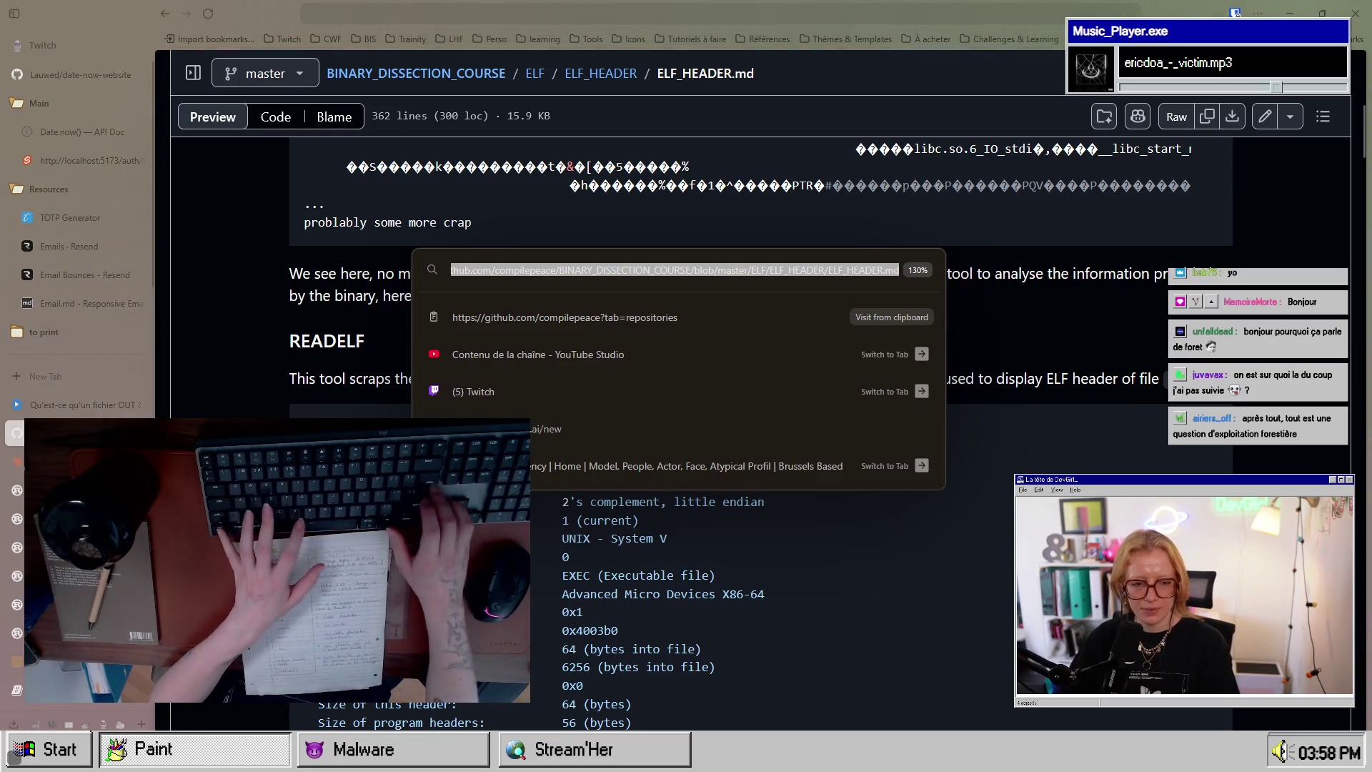
{"action": "left_click", "coordinate": [422, 220]}
{"action": "scroll", "coordinate": [501, 236], "scroll_direction": "up", "scroll_amount": 10}
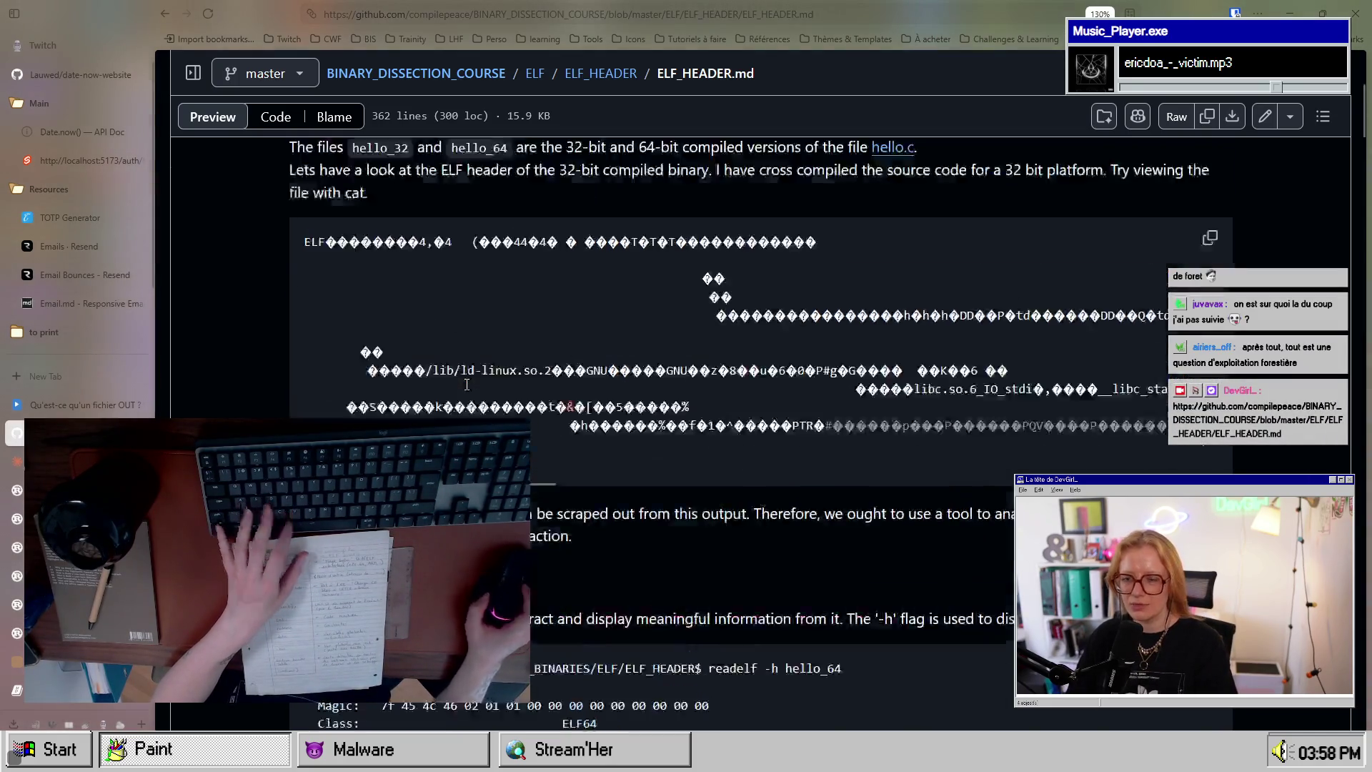
{"action": "scroll", "coordinate": [587, 443], "scroll_direction": "down", "scroll_amount": 10}
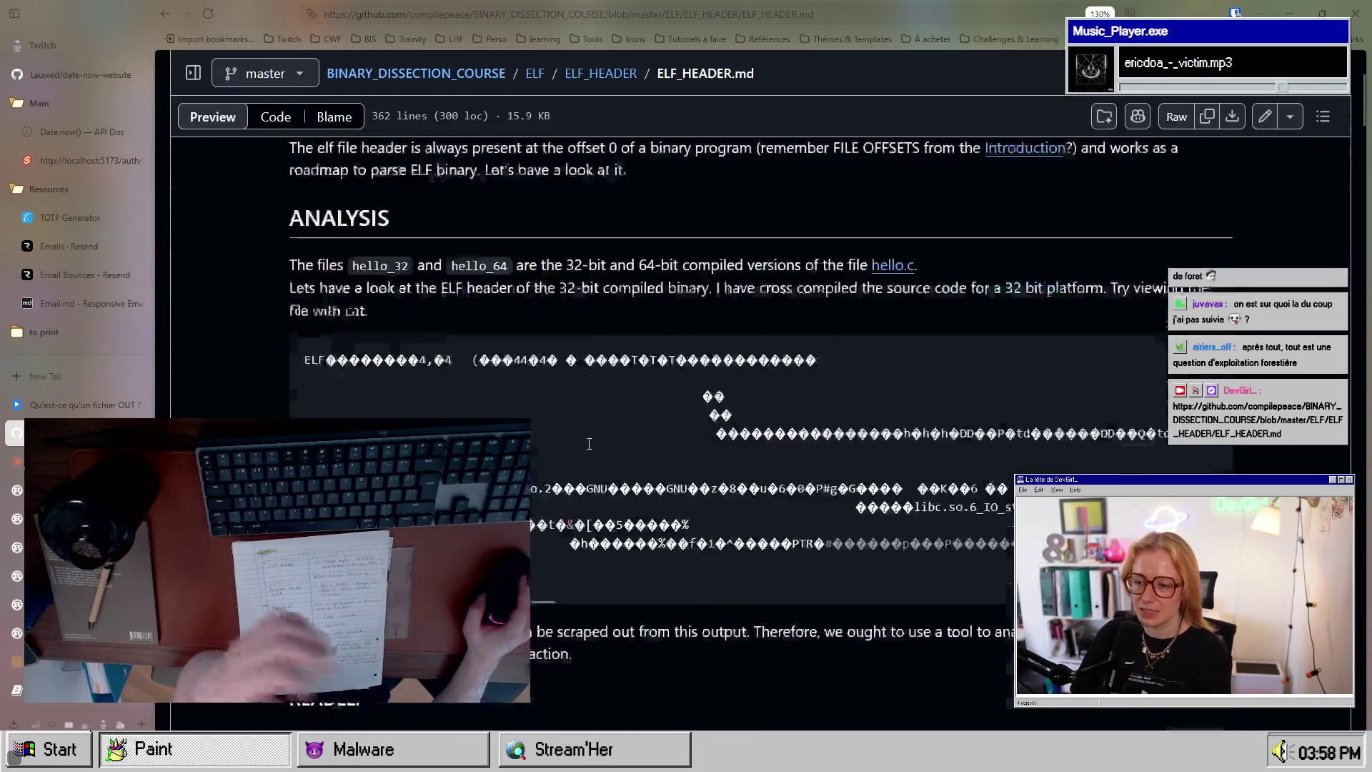
{"action": "scroll", "coordinate": [641, 423], "scroll_direction": "up", "scroll_amount": 3}
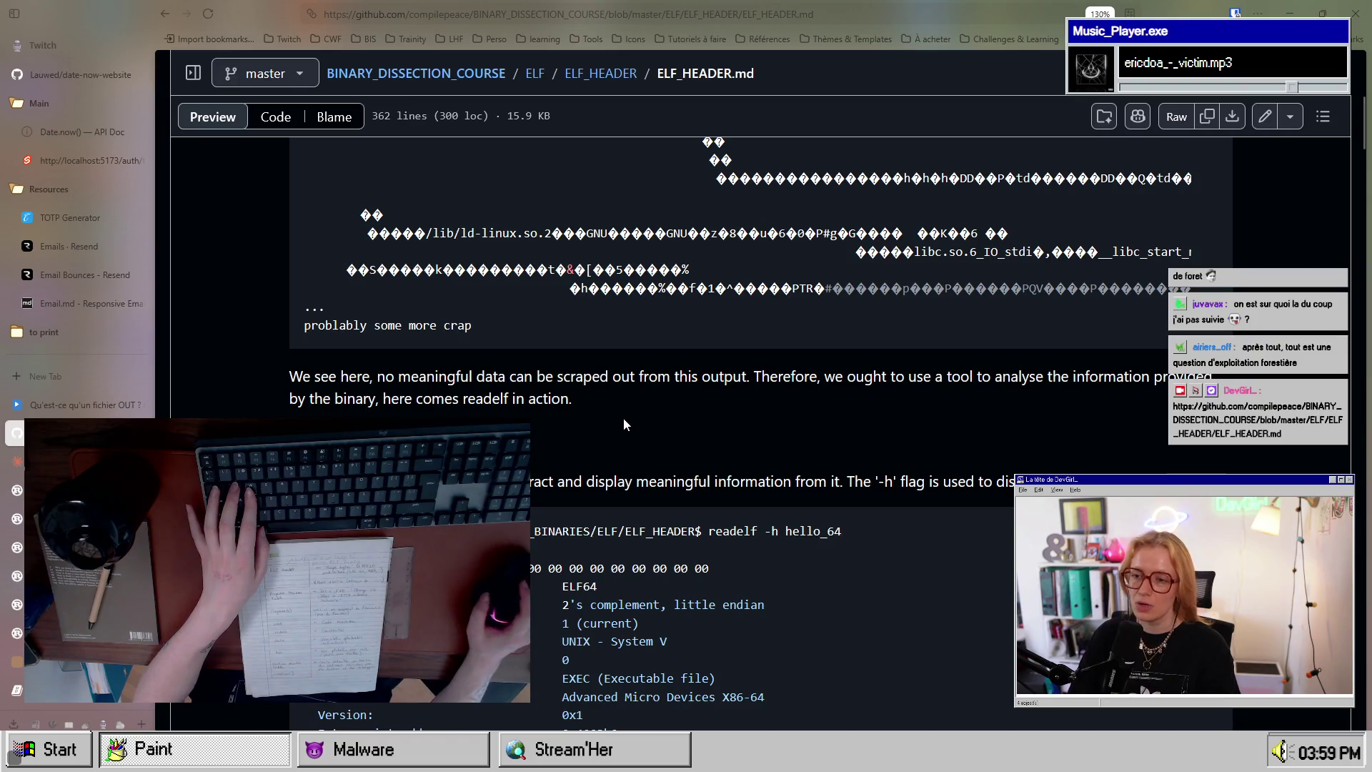
{"action": "scroll", "coordinate": [624, 424], "scroll_direction": "down", "scroll_amount": 3}
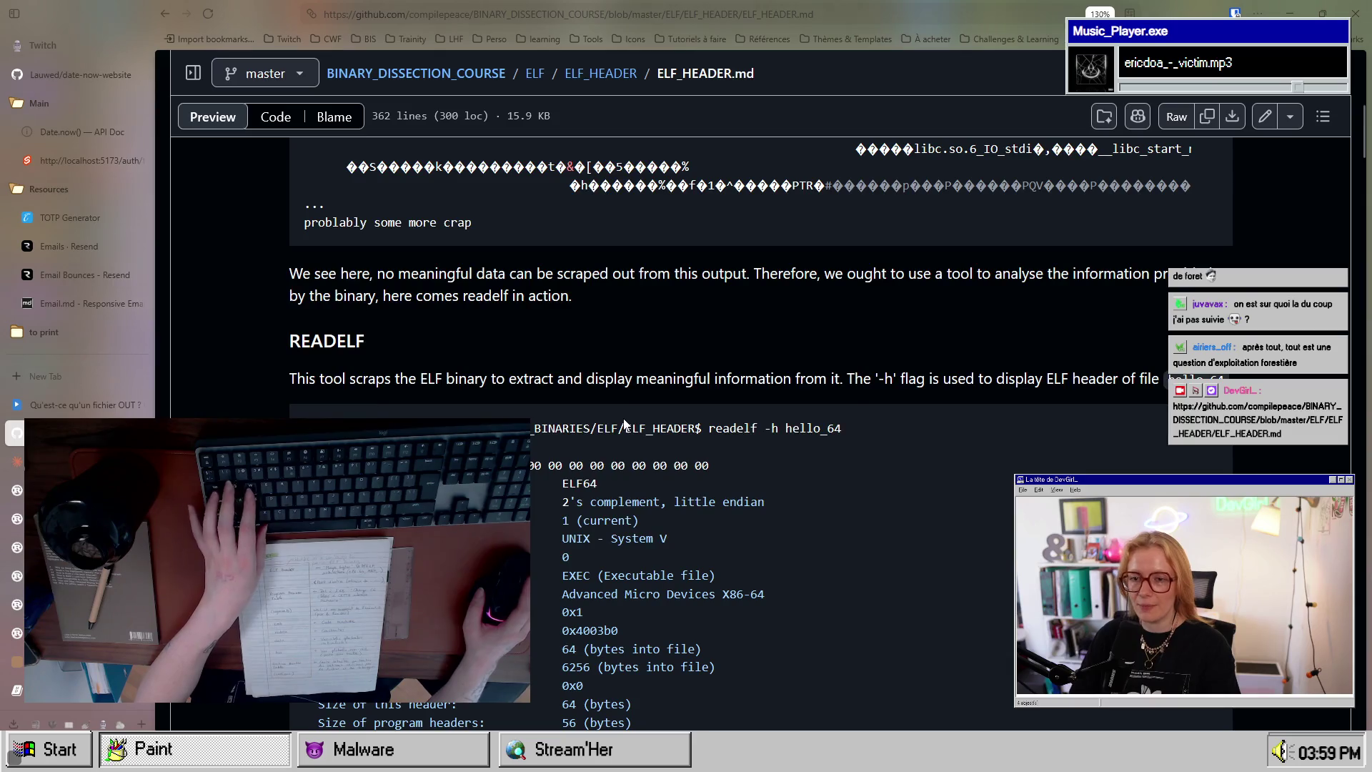
{"action": "key", "text": "alt+Tab"}
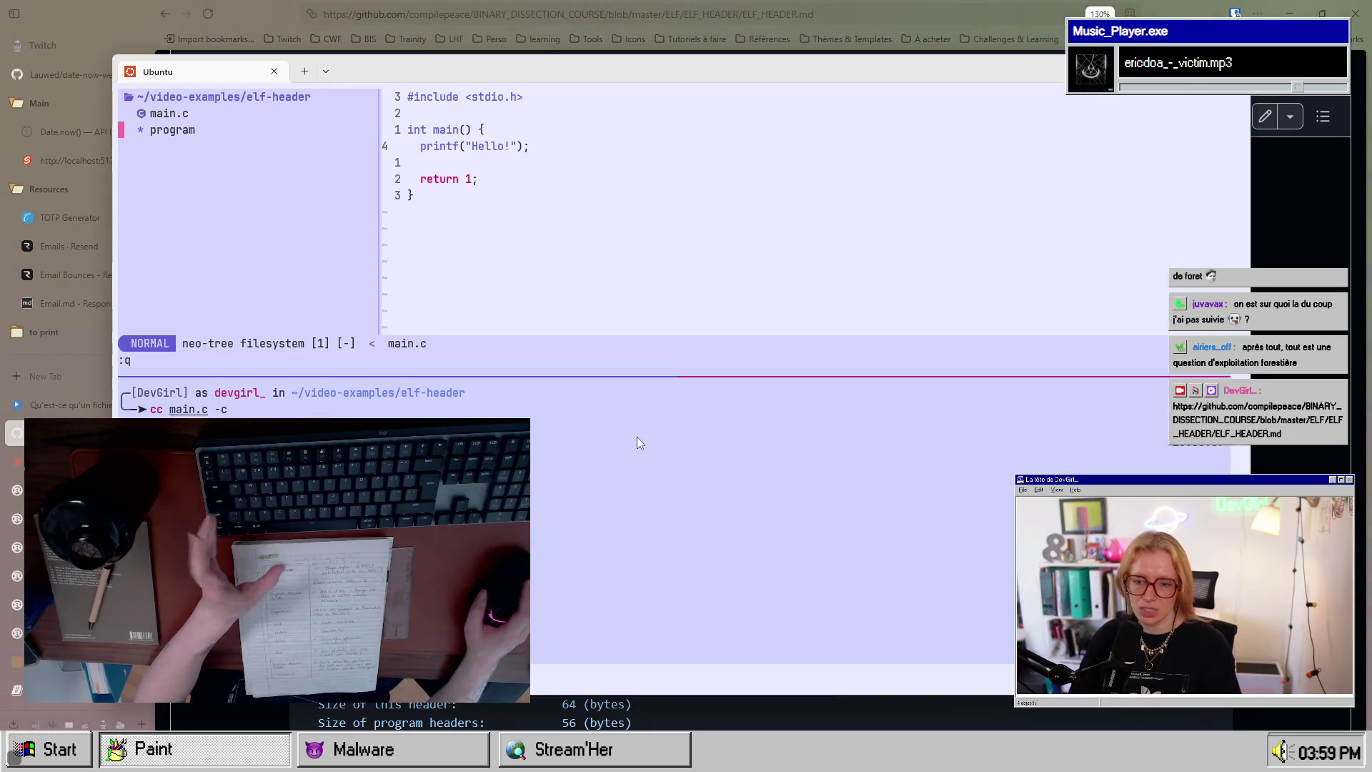
Step: Quit Neovim and highlight the Magic, Class, Data, Version and OS/ABI fields of readelf -h program
{"action": "left_click", "coordinate": [657, 567]}
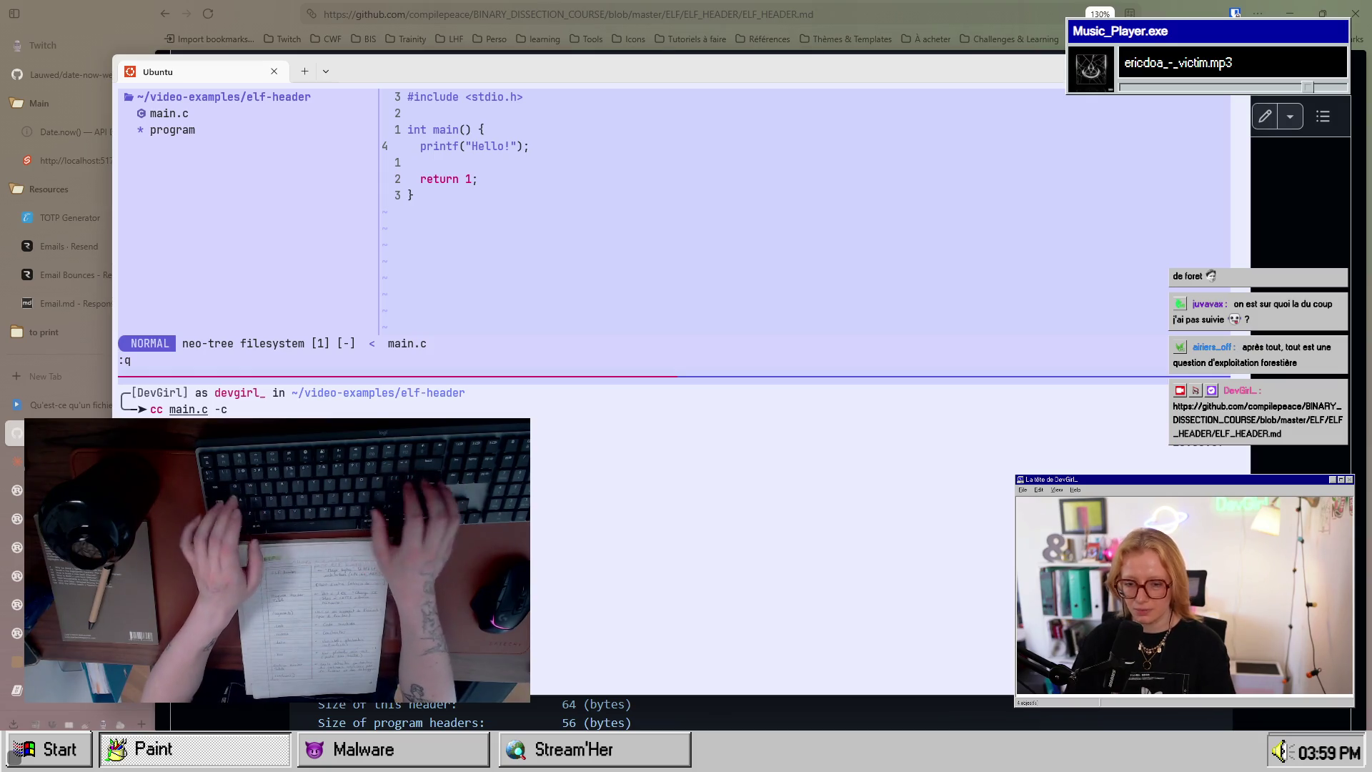
{"action": "key", "text": "Return"}
{"action": "key", "text": "Return"}
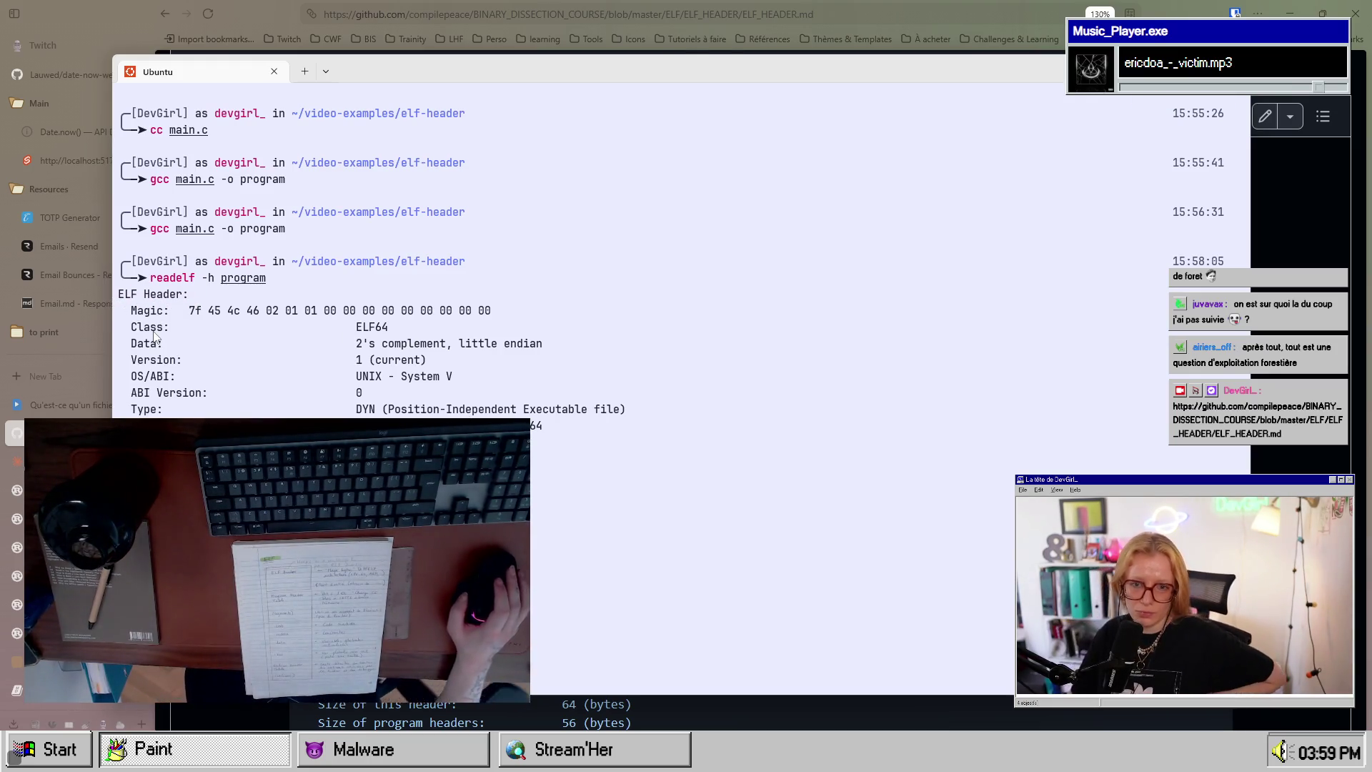
{"action": "left_click_drag", "start_coordinate": [132, 310], "coordinate": [491, 315]}
{"action": "right_click", "coordinate": [491, 314]}
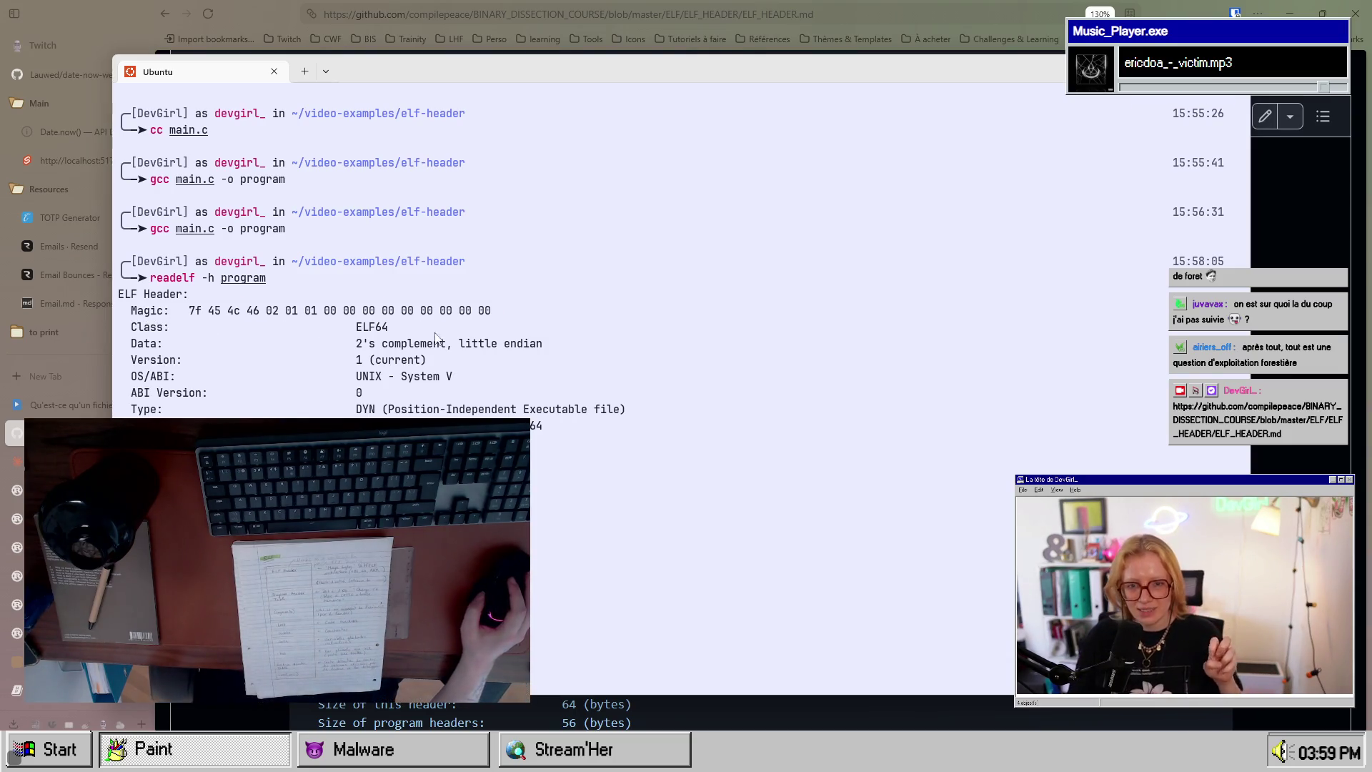
{"action": "mouse_move", "coordinate": [137, 327]}
{"action": "left_mouse_down"}
{"action": "mouse_move", "coordinate": [178, 333]}
{"action": "mouse_move", "coordinate": [172, 355]}
{"action": "left_mouse_up"}
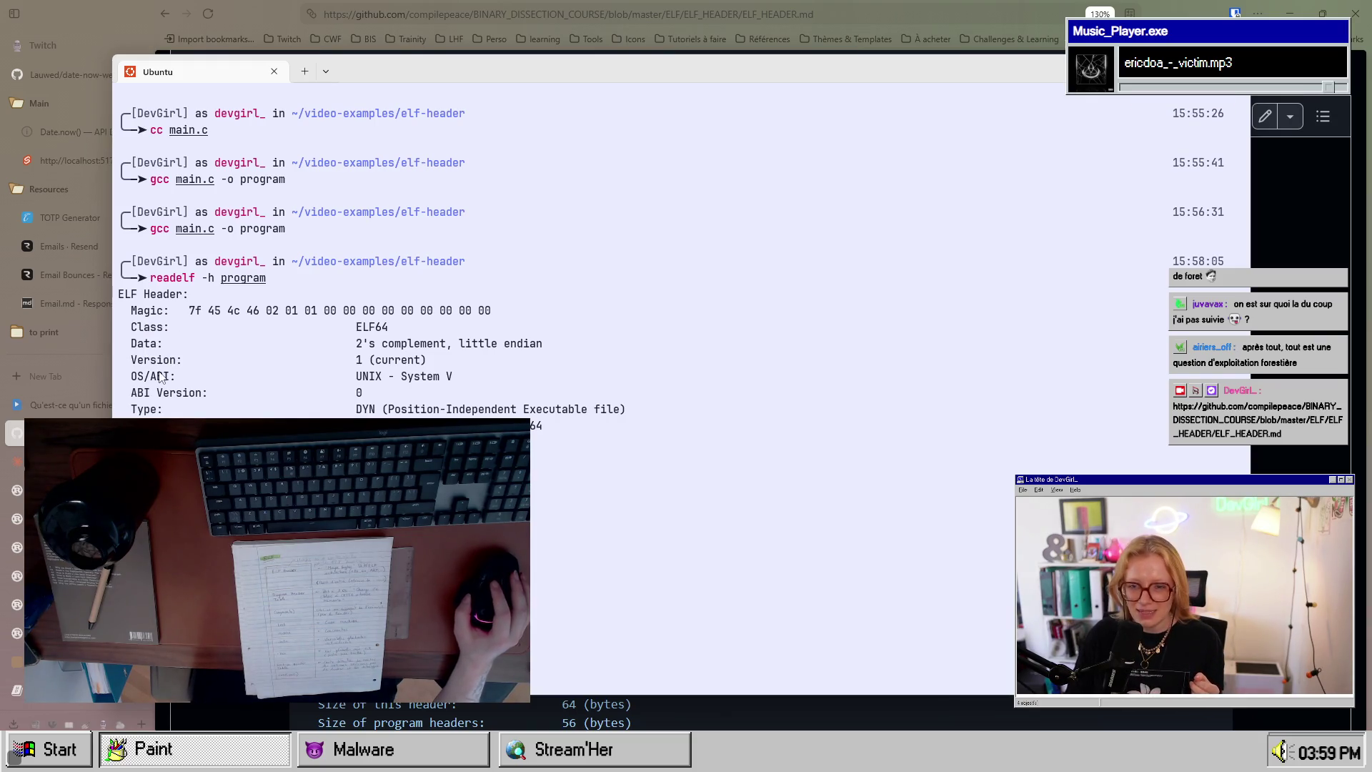
{"action": "left_click_drag", "start_coordinate": [350, 343], "coordinate": [372, 351]}
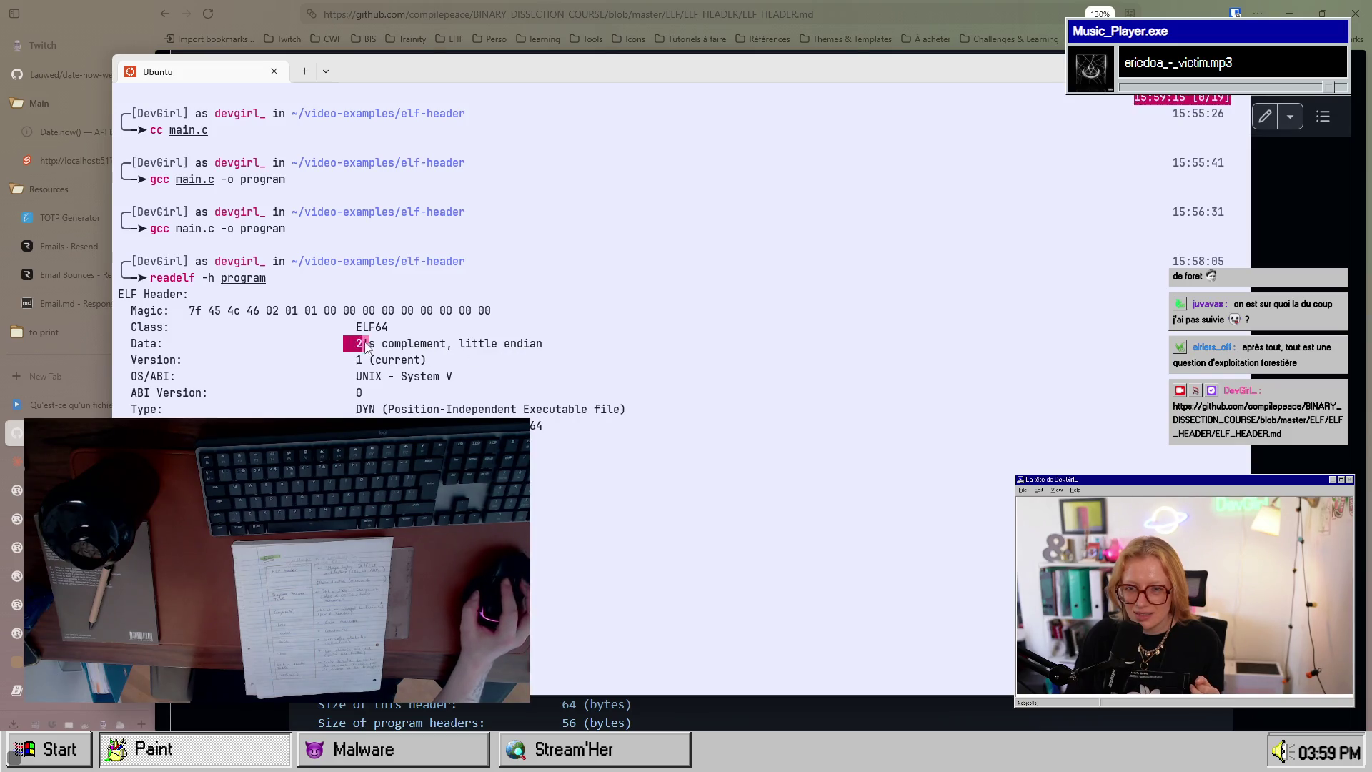
{"action": "left_click", "coordinate": [357, 350]}
{"action": "mouse_move", "coordinate": [146, 361]}
{"action": "left_mouse_down"}
{"action": "mouse_move", "coordinate": [192, 363]}
{"action": "mouse_move", "coordinate": [178, 383]}
{"action": "left_mouse_up"}
{"action": "left_click_drag", "start_coordinate": [356, 376], "coordinate": [390, 380]}
{"action": "key", "text": "alt+Tab"}
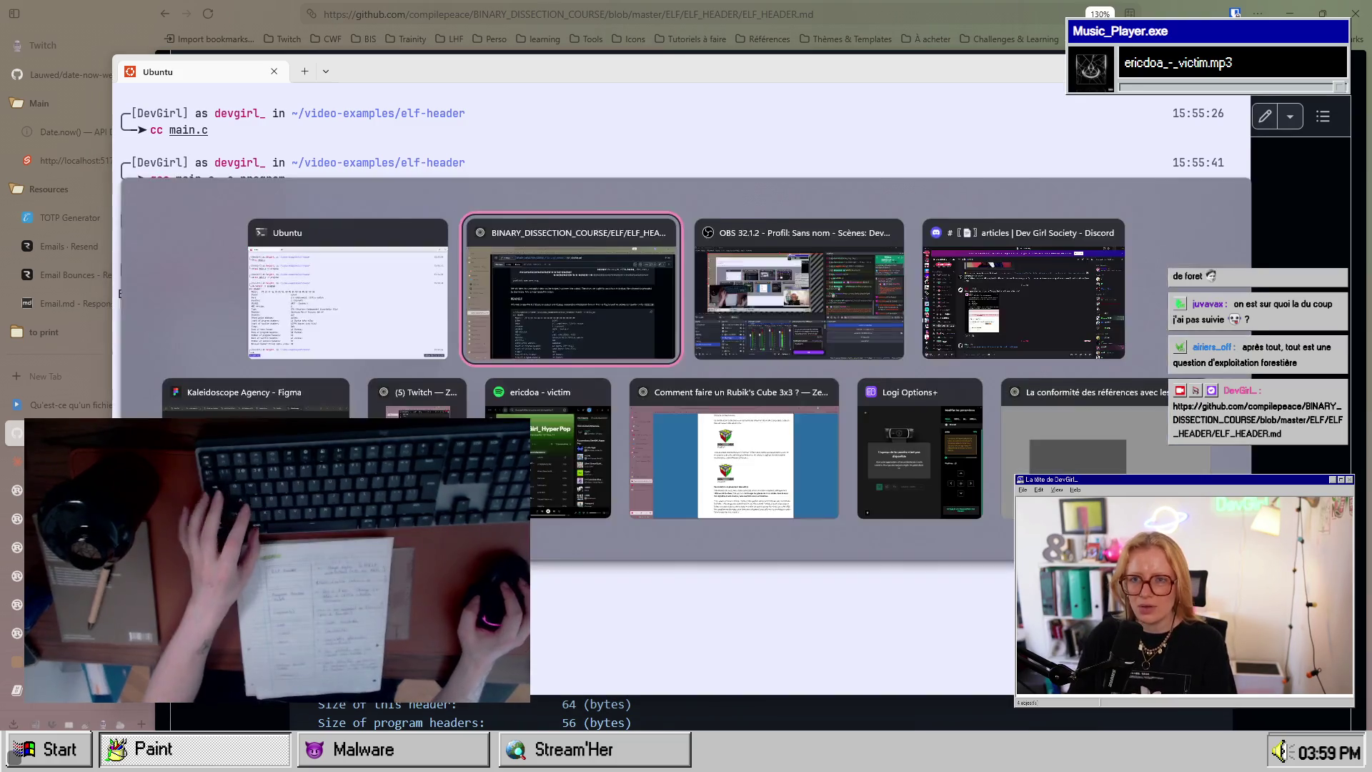
Step: Google 'ABI meaning' in a new tab and scroll down to the Wikipedia Application binary interface entry
{"action": "key", "text": "ctrl+t"}
{"action": "type", "text": "ABI menaing"}
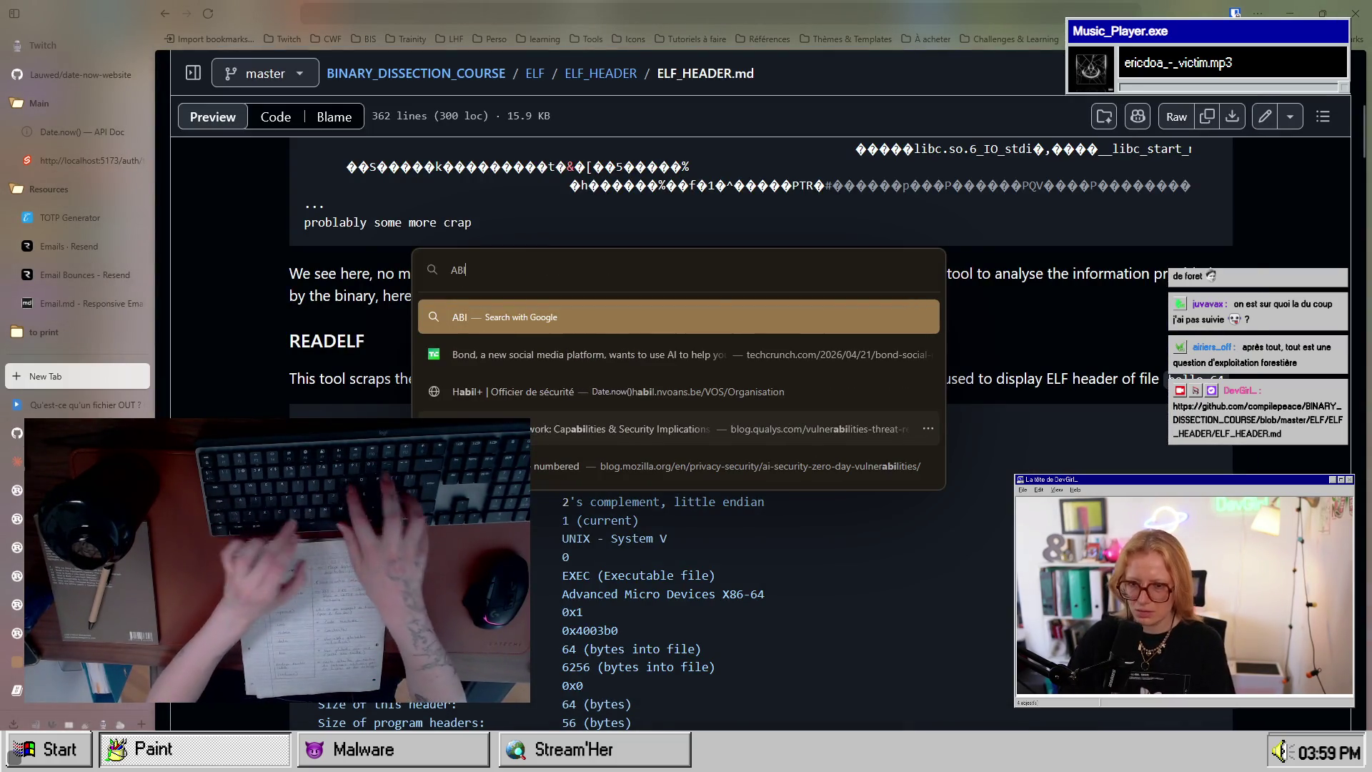
{"action": "key", "text": "Return"}
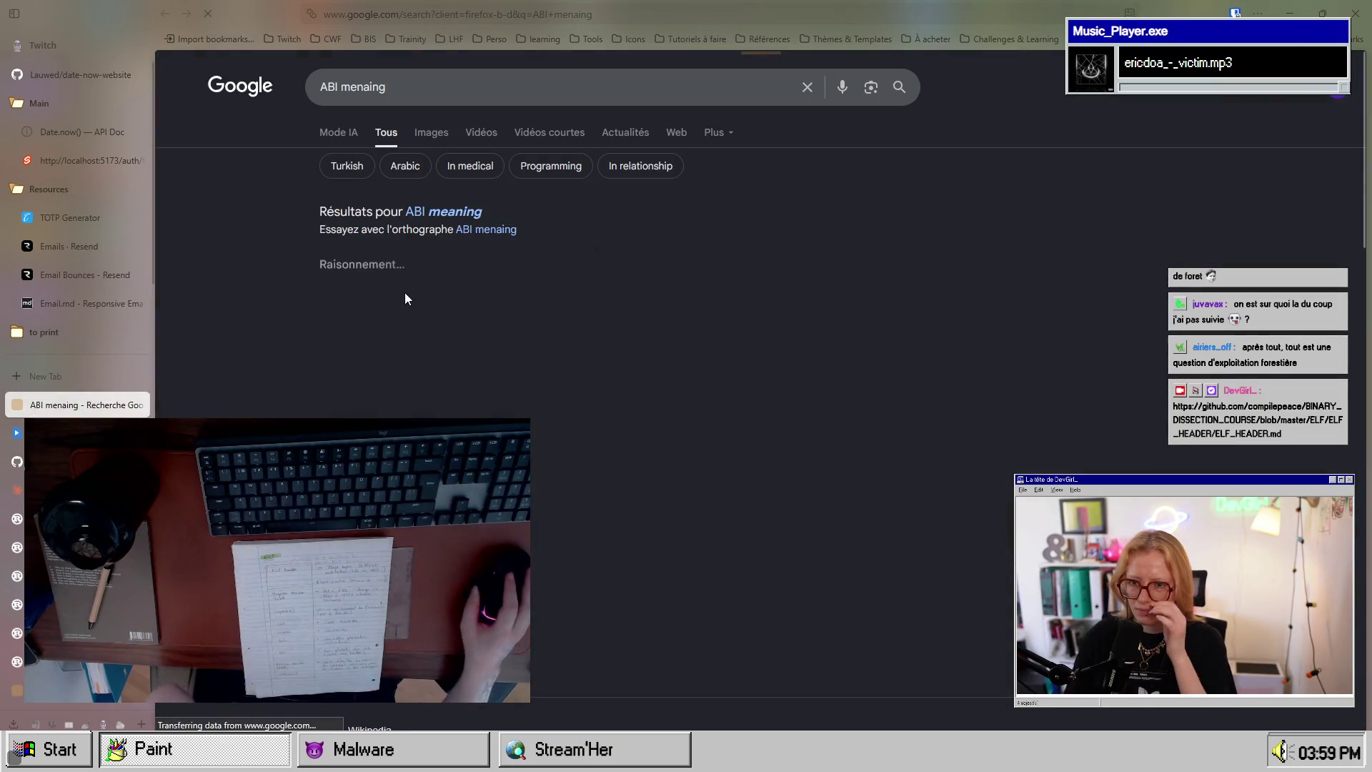
{"action": "scroll", "coordinate": [474, 367], "scroll_direction": "down", "scroll_amount": 5}
{"action": "scroll", "coordinate": [679, 293], "scroll_direction": "down", "scroll_amount": 2}
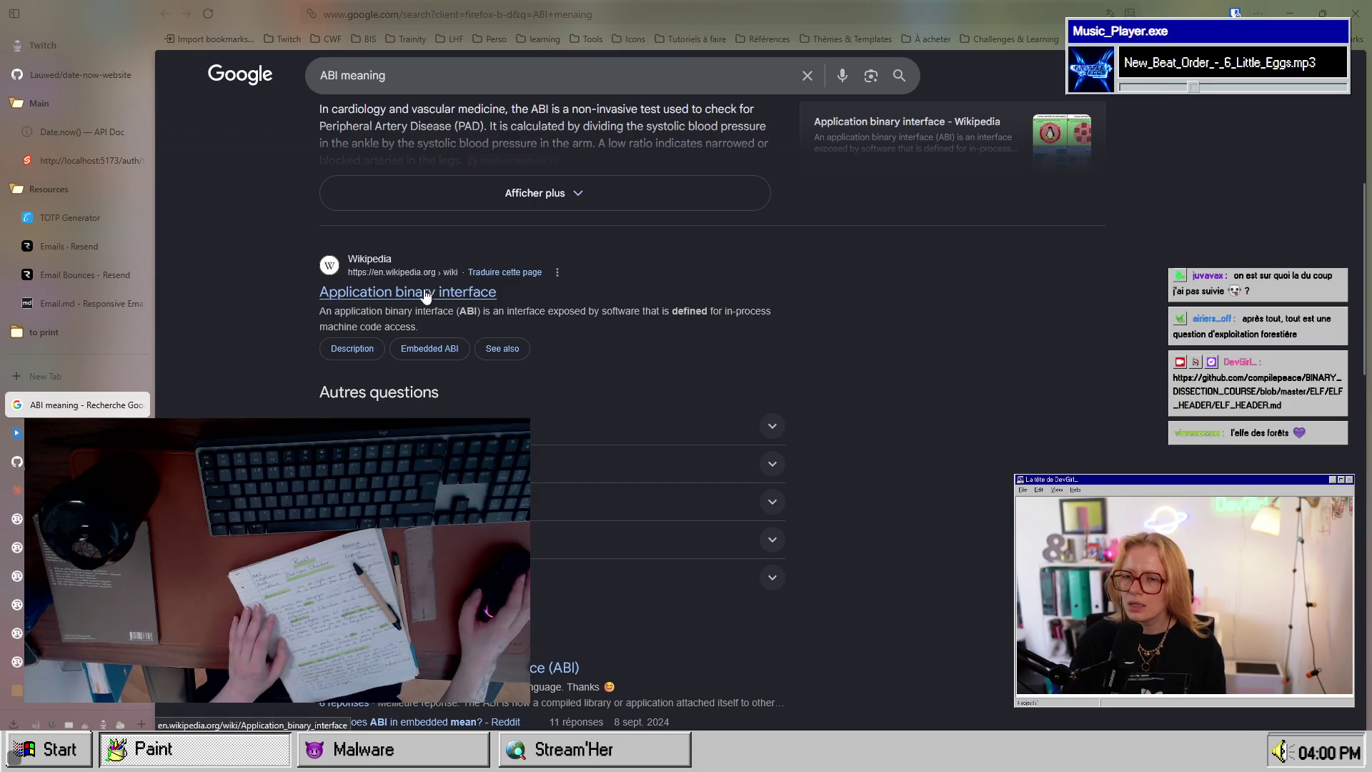
Step: Return to the Ubuntu terminal and highlight the OS/ABI field label in the readelf output
{"action": "key", "text": "ctrl+Tab"}
{"action": "key", "text": "ctrl+shift+Tab"}
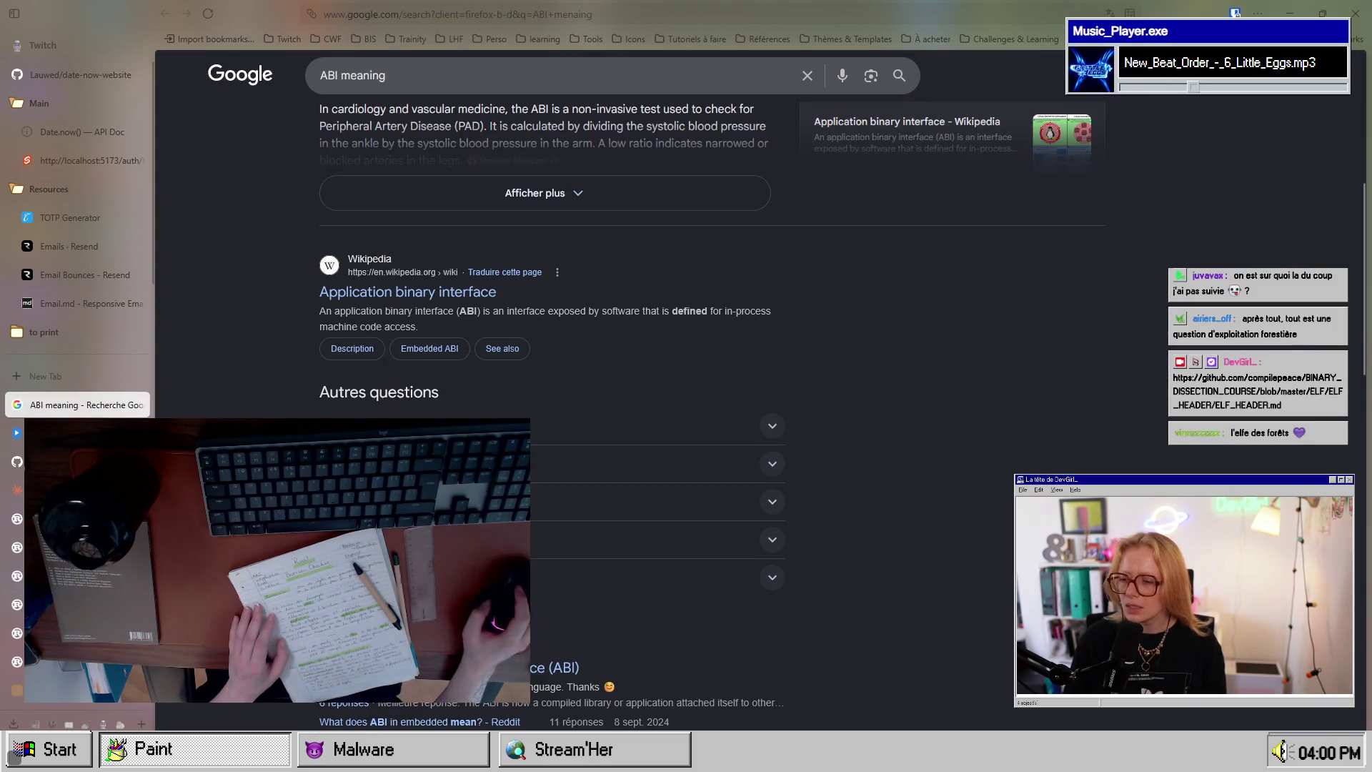
{"action": "key", "text": "alt+Tab"}
{"action": "left_click_drag", "start_coordinate": [138, 376], "coordinate": [171, 378]}
{"action": "left_click", "coordinate": [172, 379]}
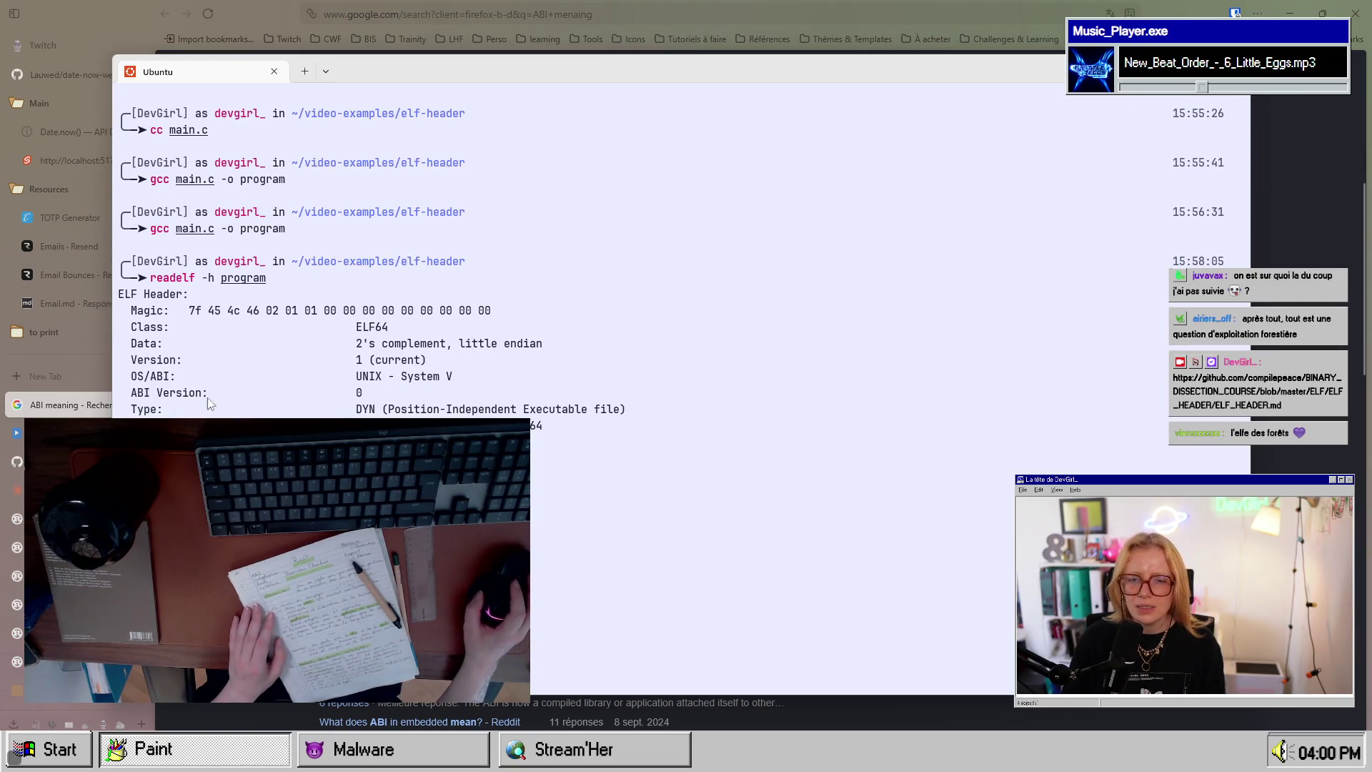
Step: Highlight System V on the OS/ABI line, then the ABI Version and Type (DYN) values
{"action": "left_click_drag", "start_coordinate": [394, 377], "coordinate": [464, 378]}
{"action": "left_click", "coordinate": [461, 384]}
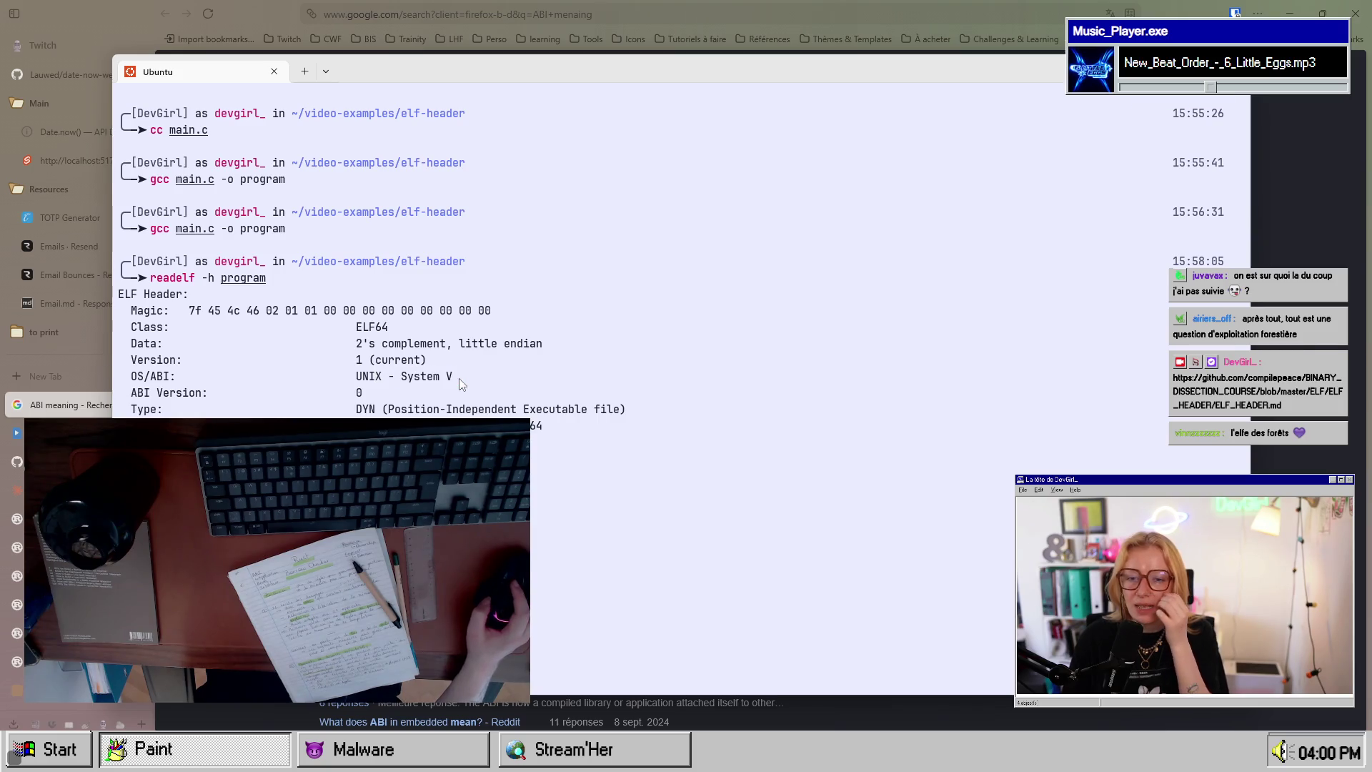
{"action": "left_click_drag", "start_coordinate": [351, 392], "coordinate": [374, 411]}
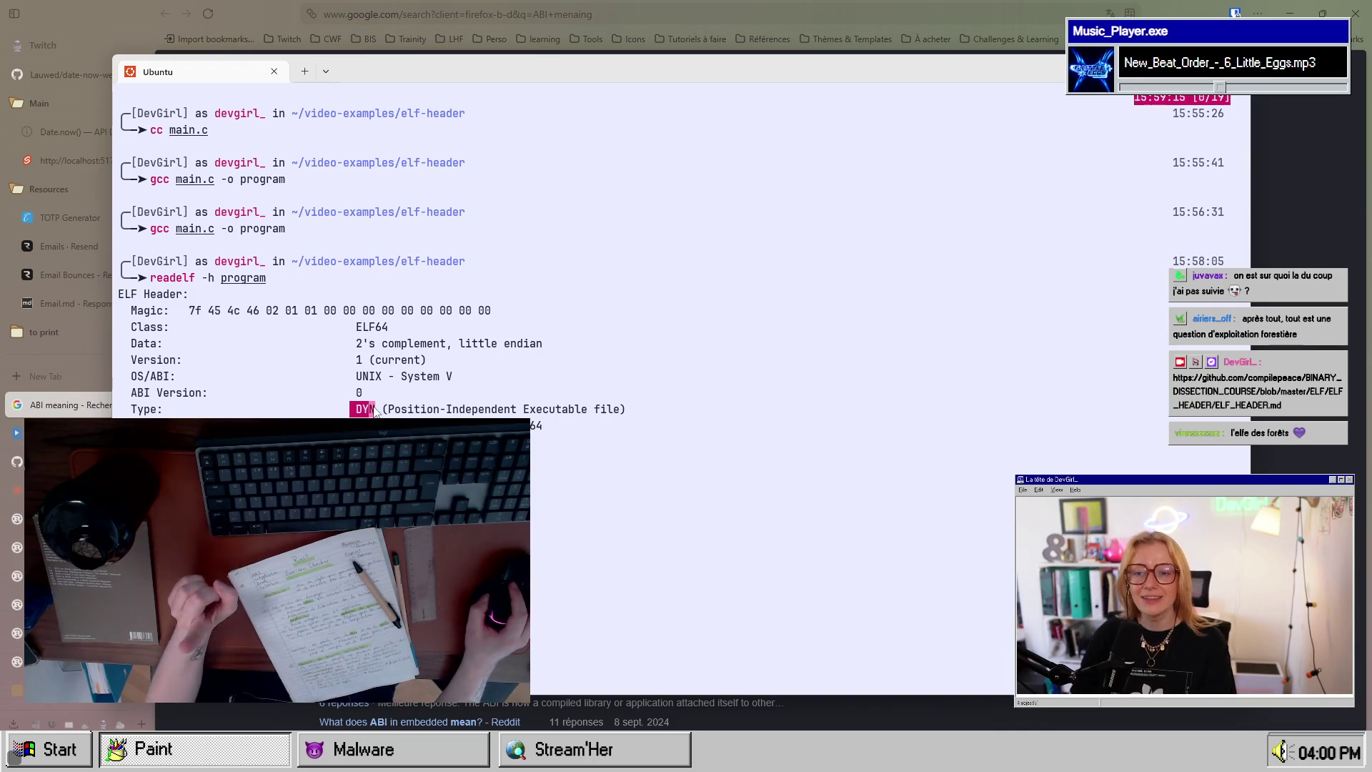
{"action": "left_click", "coordinate": [374, 411]}
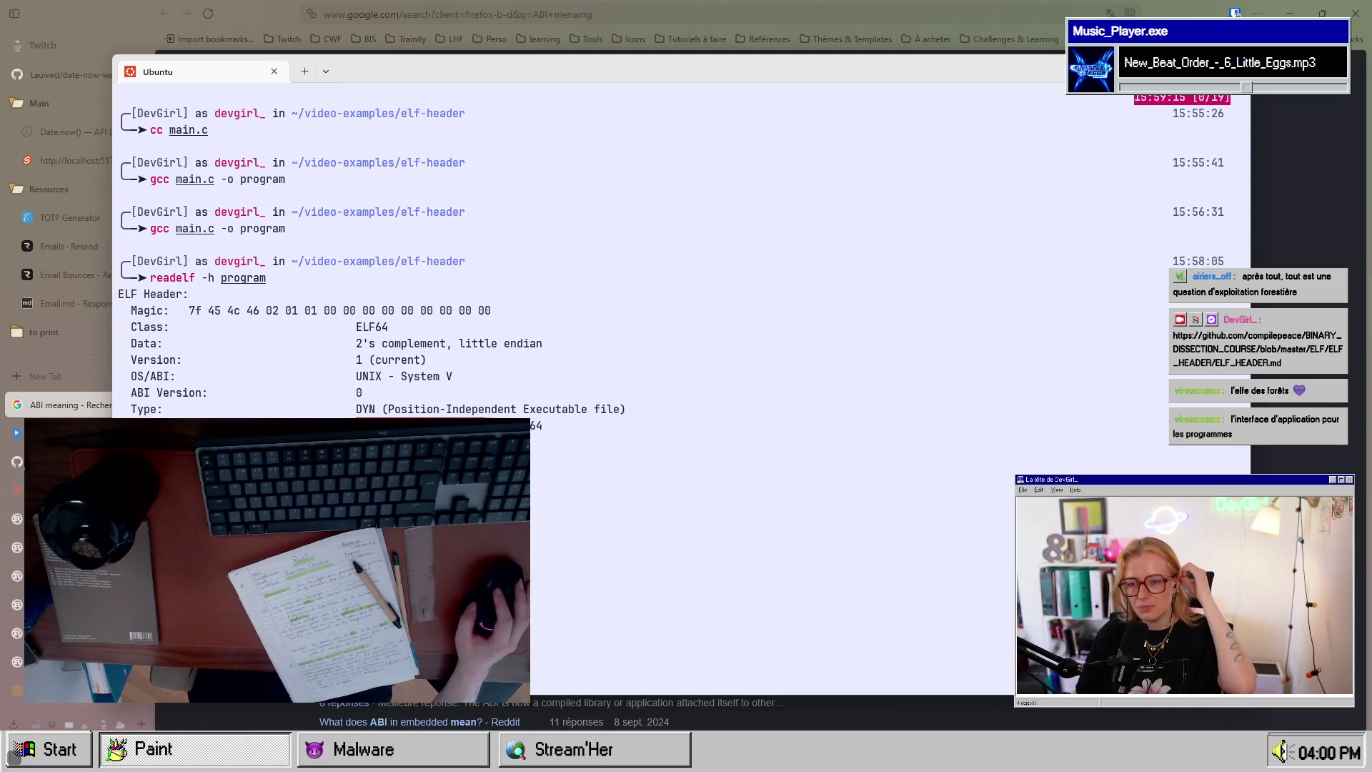
Step: Toggle tmux scrollback mode (Ctrl+B [) on and off several times over the header output
{"action": "key", "text": "V"}
{"action": "key", "text": "Return"}
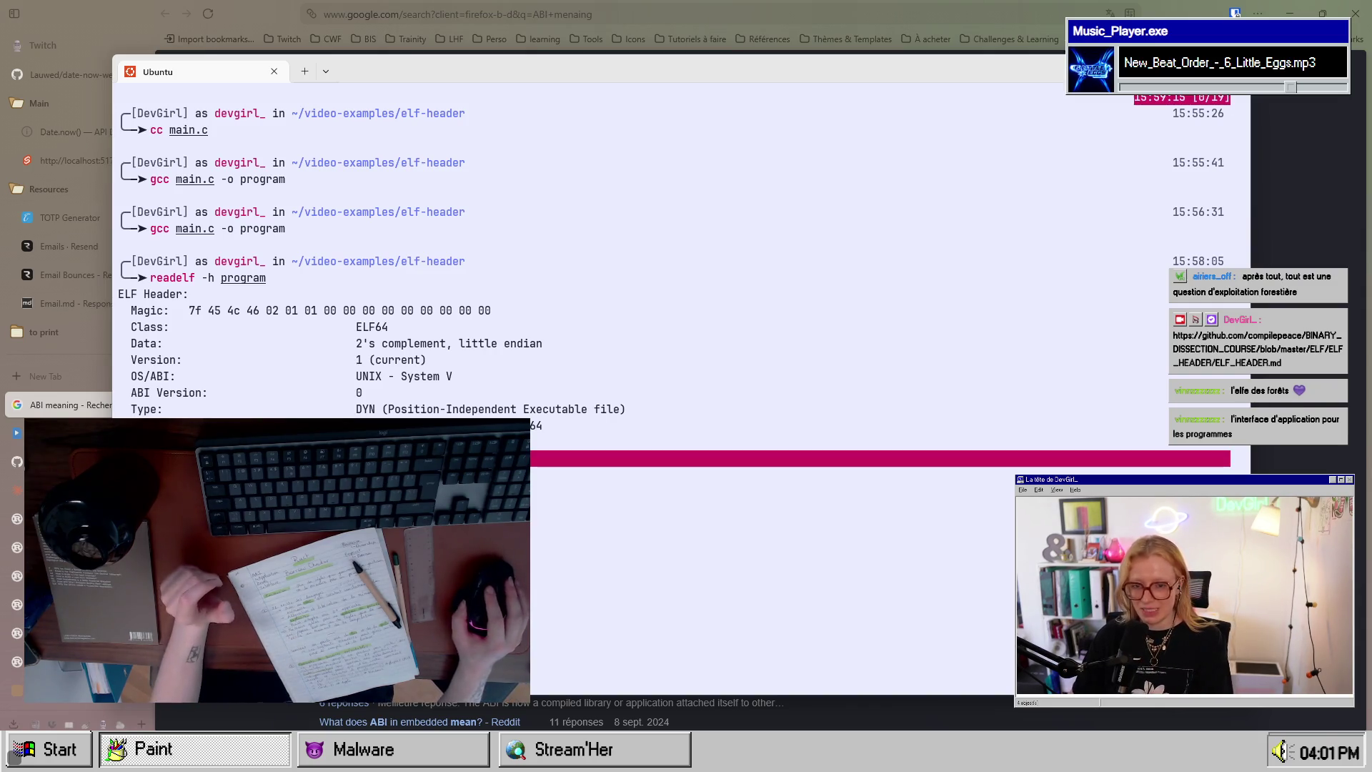
{"action": "key", "text": "ctrl+b"}
{"action": "key", "text": "bracketleft"}
{"action": "key", "text": "q"}
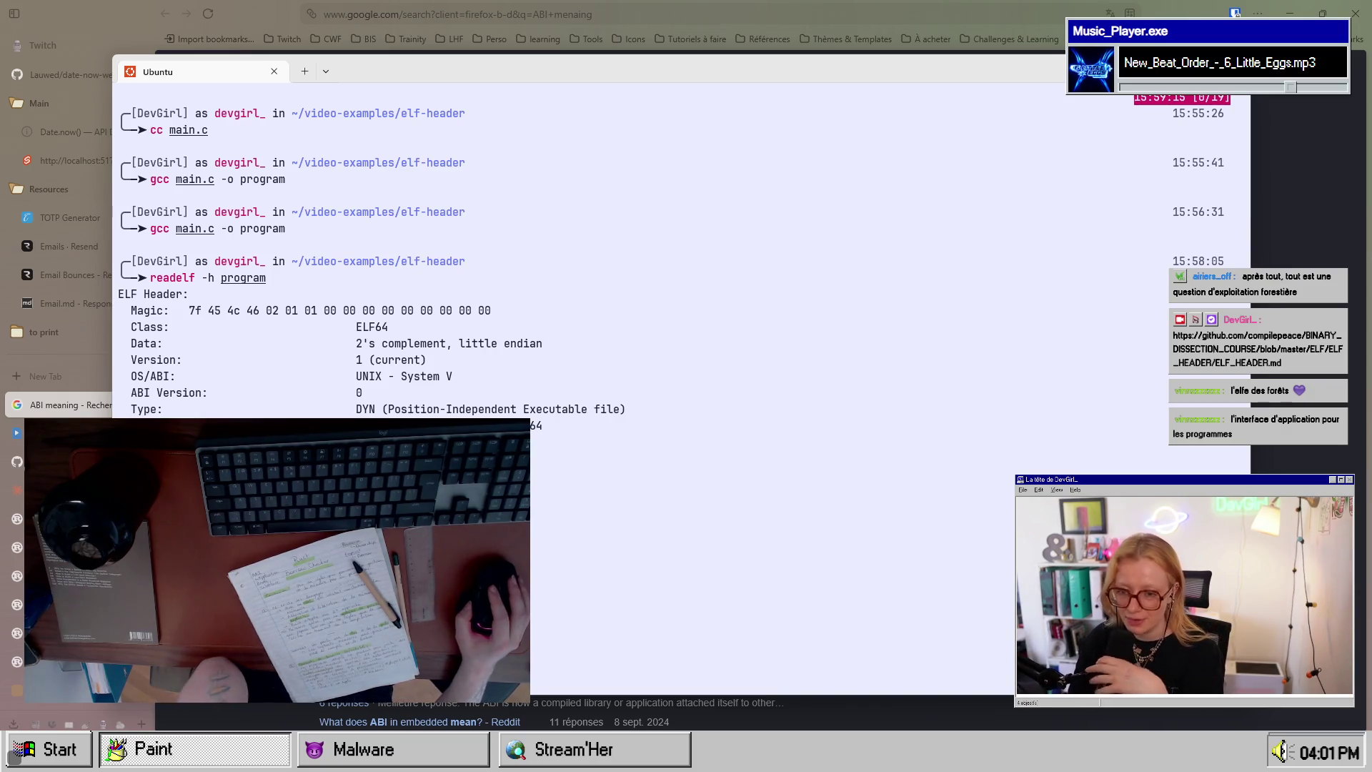
{"action": "key", "text": "ctrl+b"}
{"action": "key", "text": "bracketleft"}
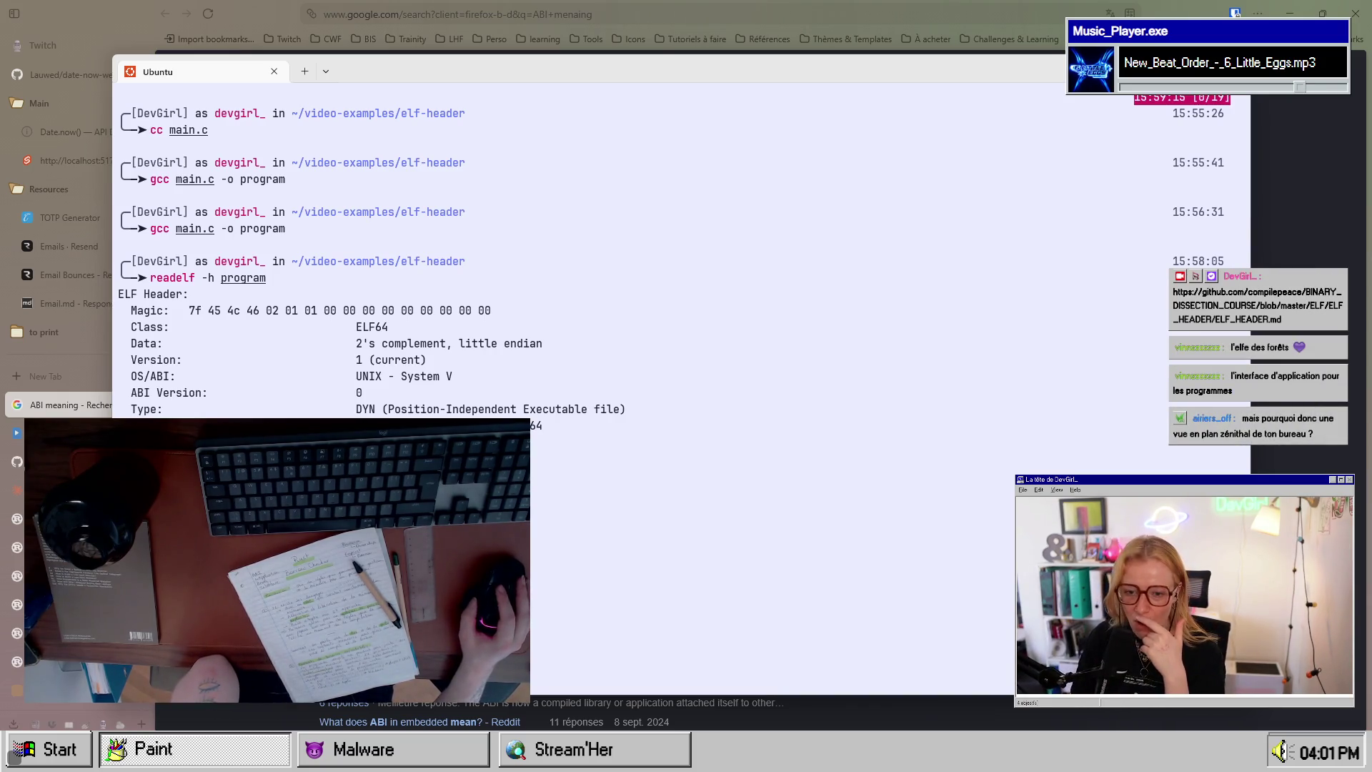
{"action": "key", "text": "q"}
{"action": "key", "text": "ctrl+b"}
{"action": "key", "text": "bracketleft"}
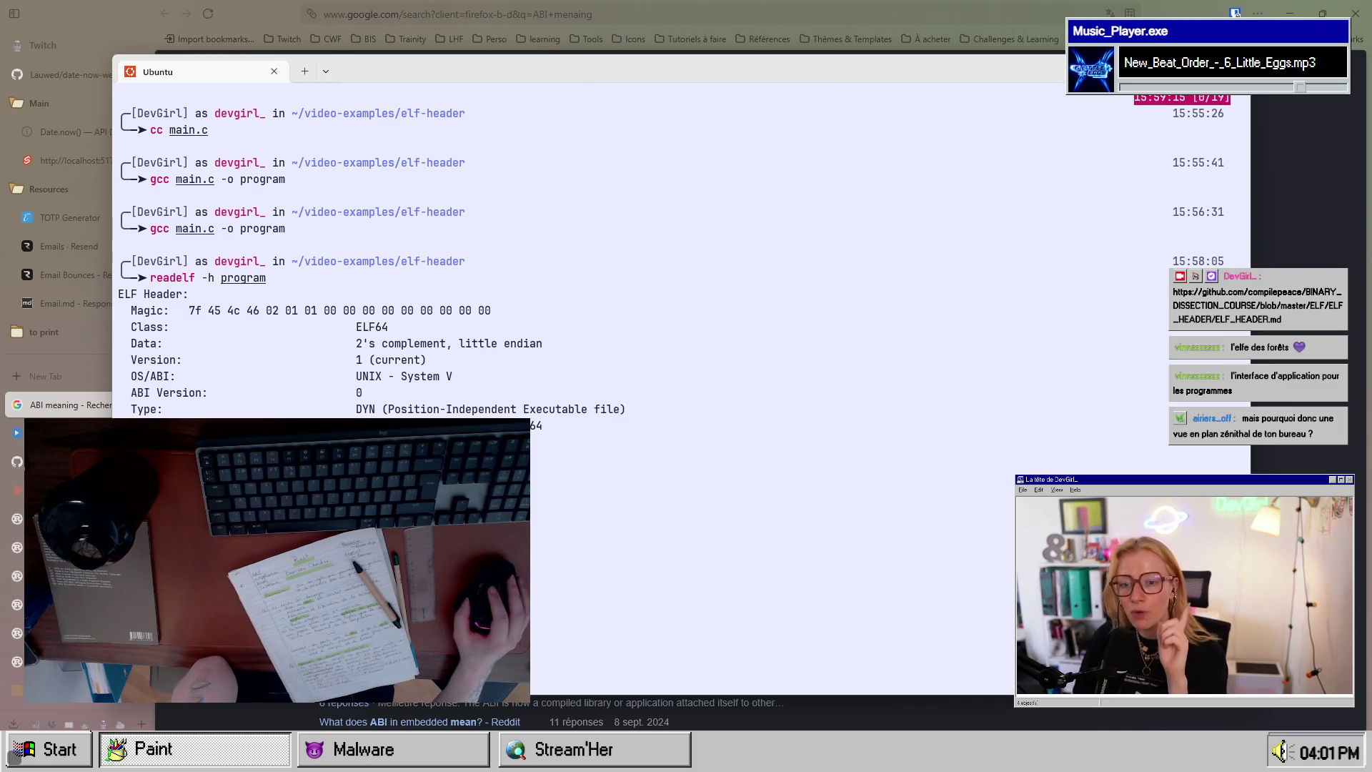
{"action": "key", "text": "q"}
{"action": "key", "text": "ctrl+b"}
{"action": "key", "text": "bracketleft"}
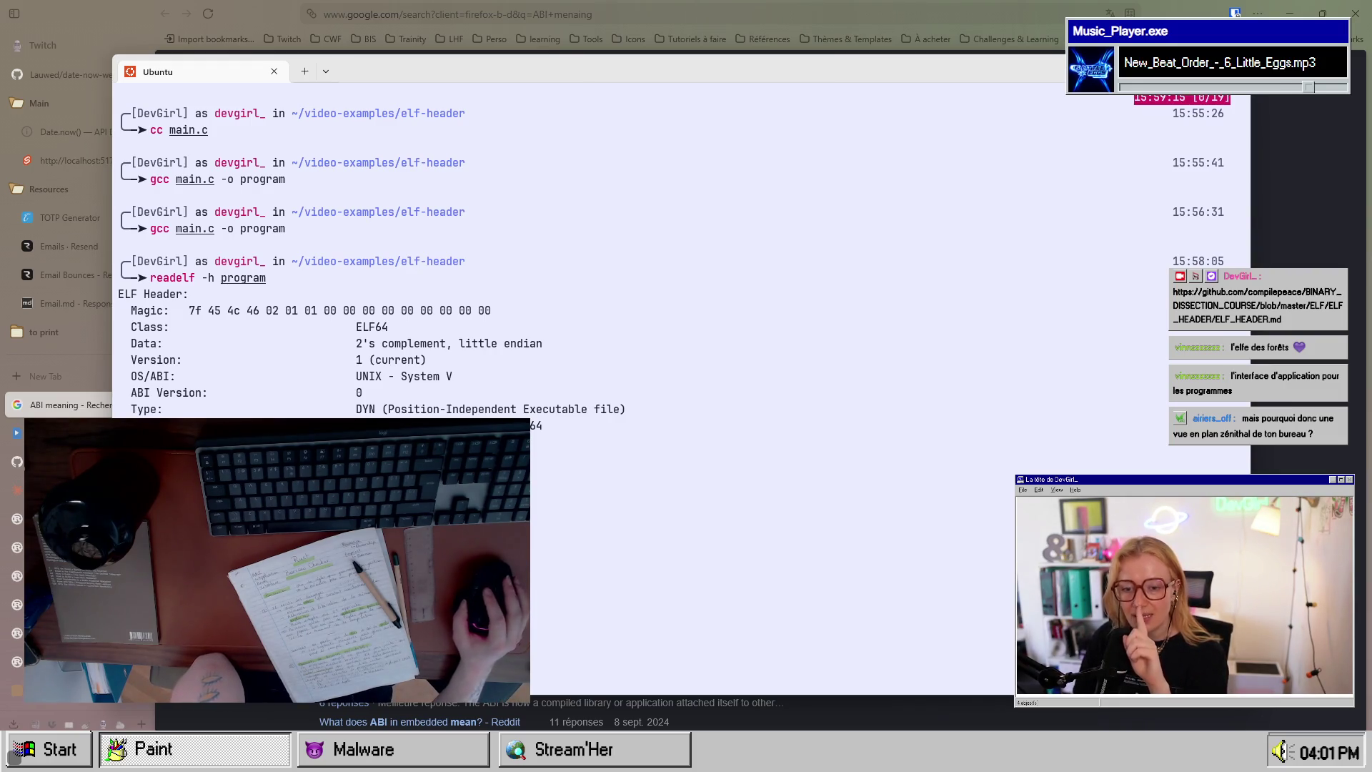
{"action": "key", "text": "q"}
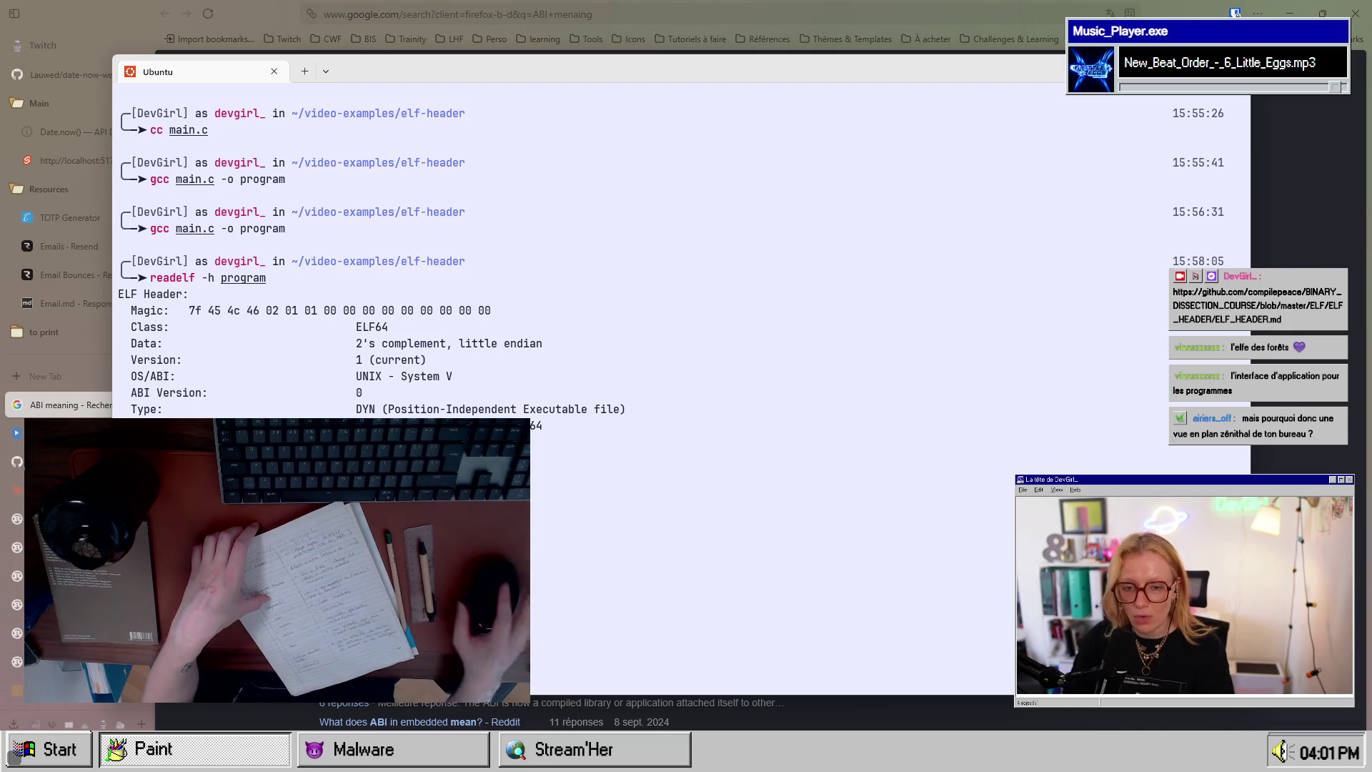
Step: Highlight the lines below the readelf header output, then clear the selection and exit scrollback
{"action": "left_click_drag", "start_coordinate": [786, 458], "coordinate": [786, 475]}
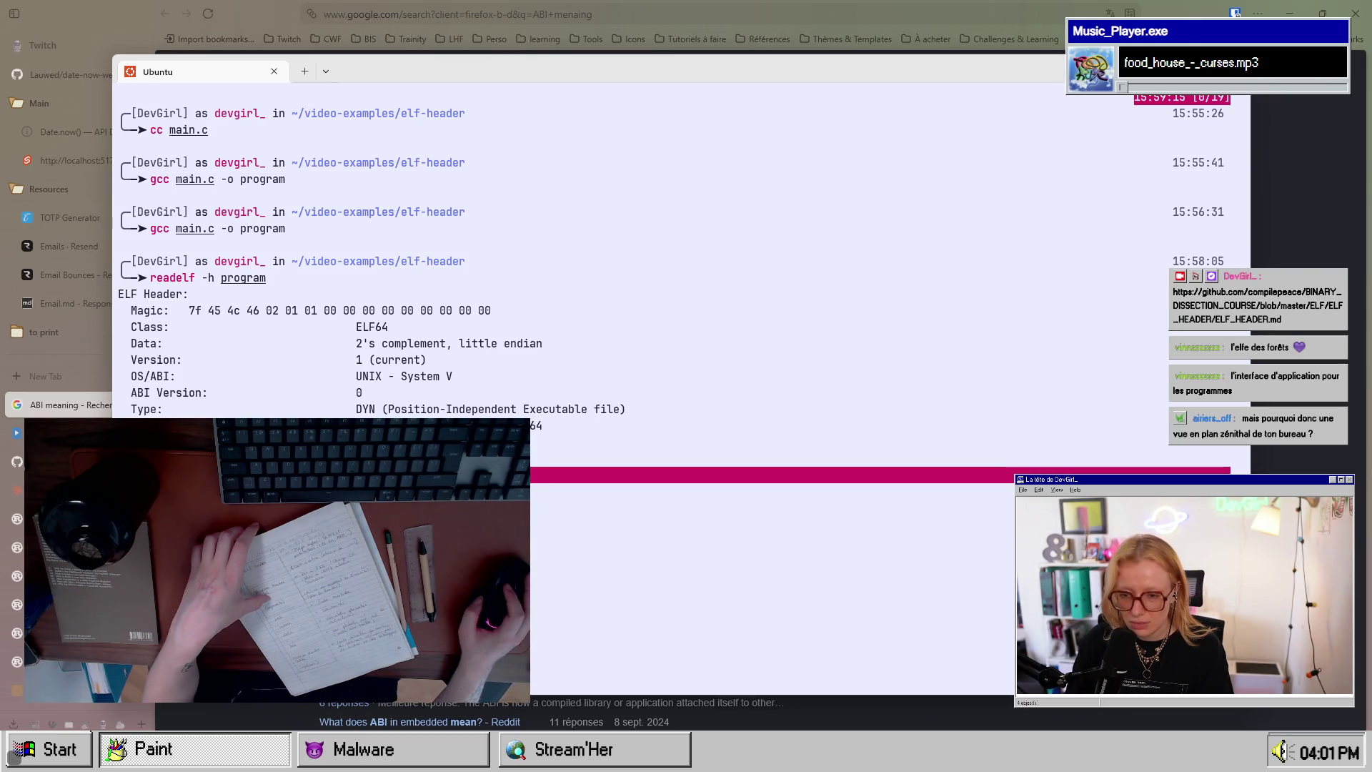
{"action": "key", "text": "Escape"}
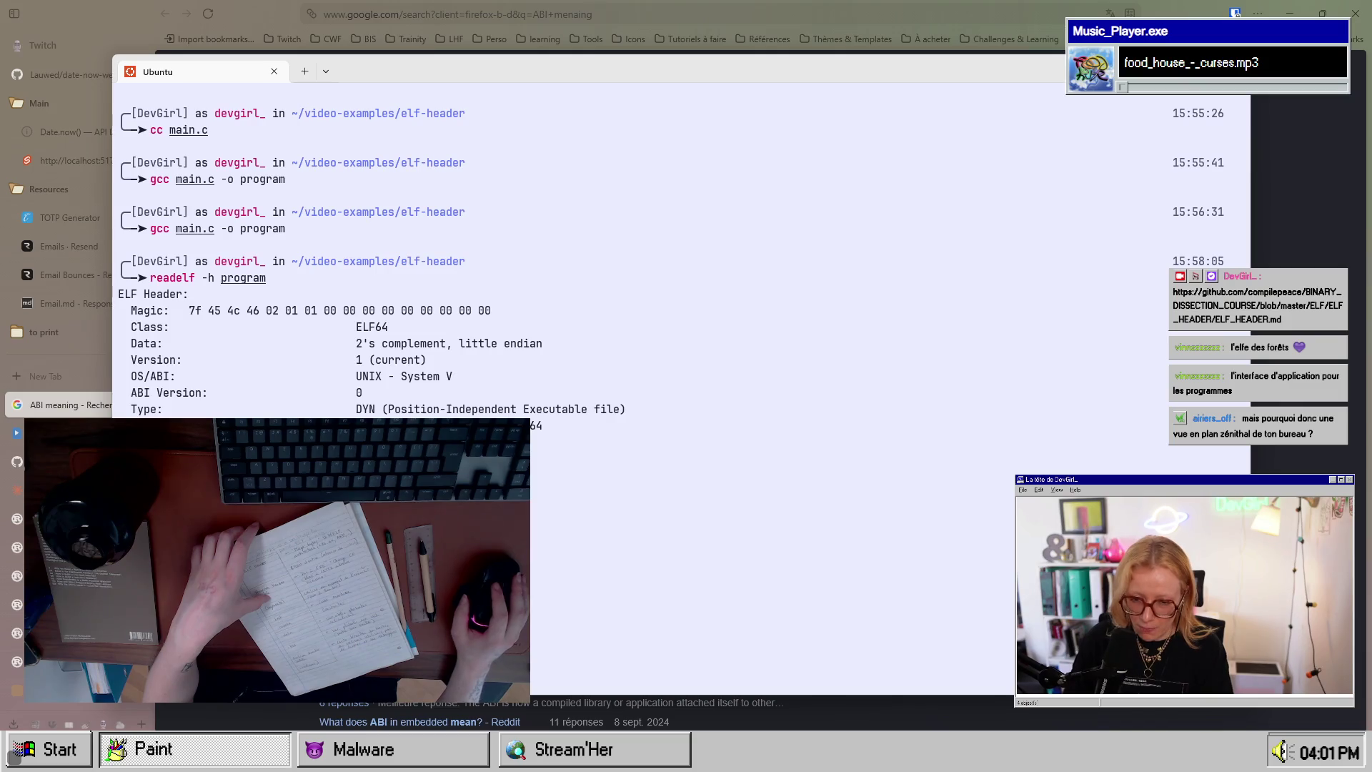
{"action": "key", "text": "ctrl+b"}
{"action": "key", "text": "bracketleft"}
{"action": "key", "text": "Escape"}
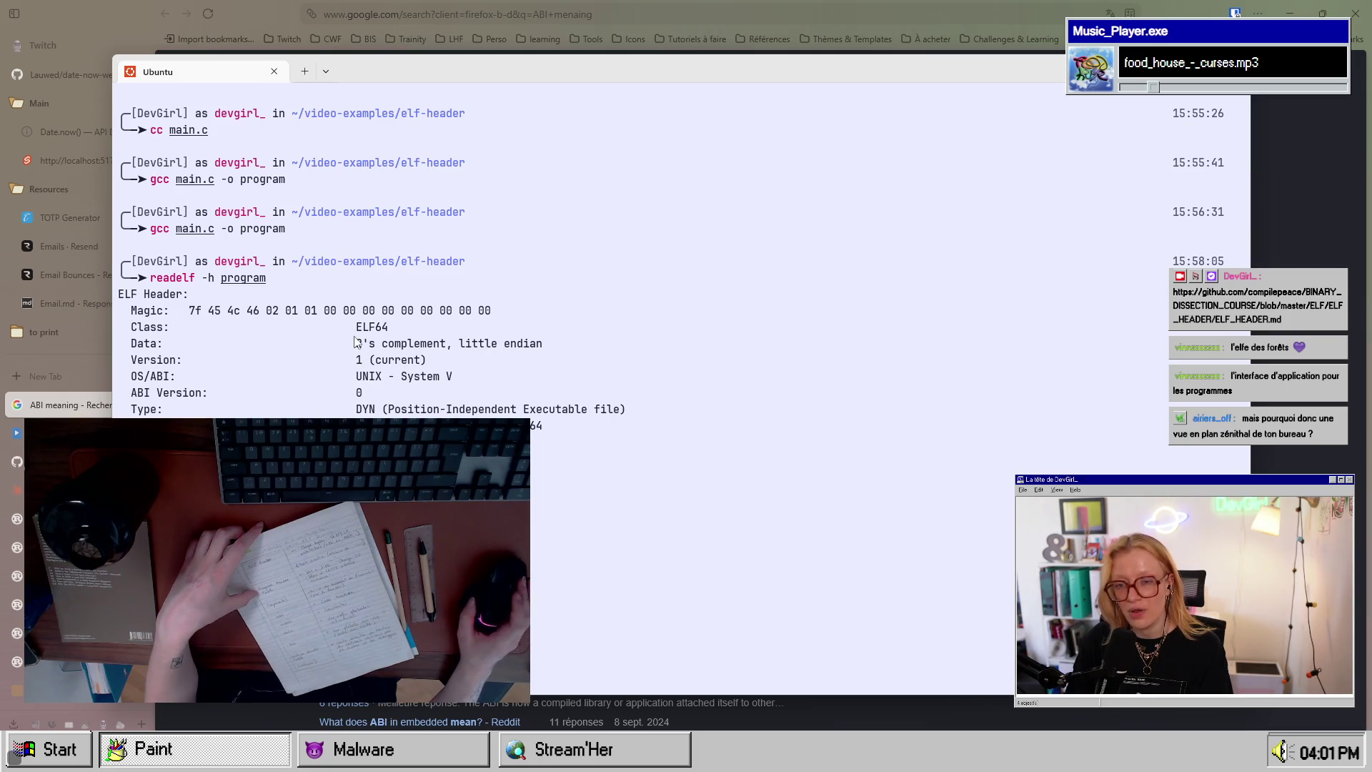
Step: Highlight ELF64 on the Class line and scroll back and forth through the header
{"action": "left_click_drag", "start_coordinate": [357, 328], "coordinate": [394, 333]}
{"action": "right_click", "coordinate": [394, 332]}
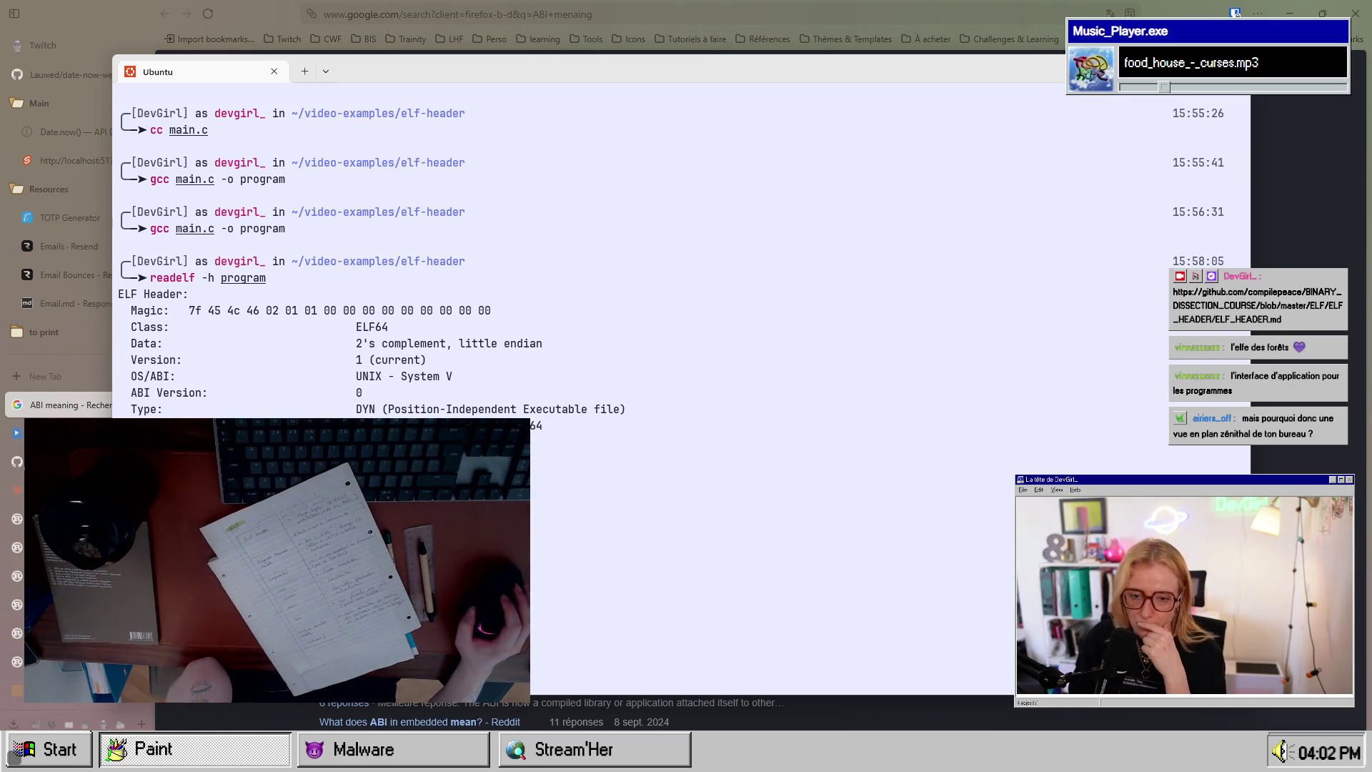
{"action": "scroll", "coordinate": [678, 286], "scroll_direction": "up", "scroll_amount": 1}
{"action": "scroll", "coordinate": [679, 286], "scroll_direction": "down", "scroll_amount": 1}
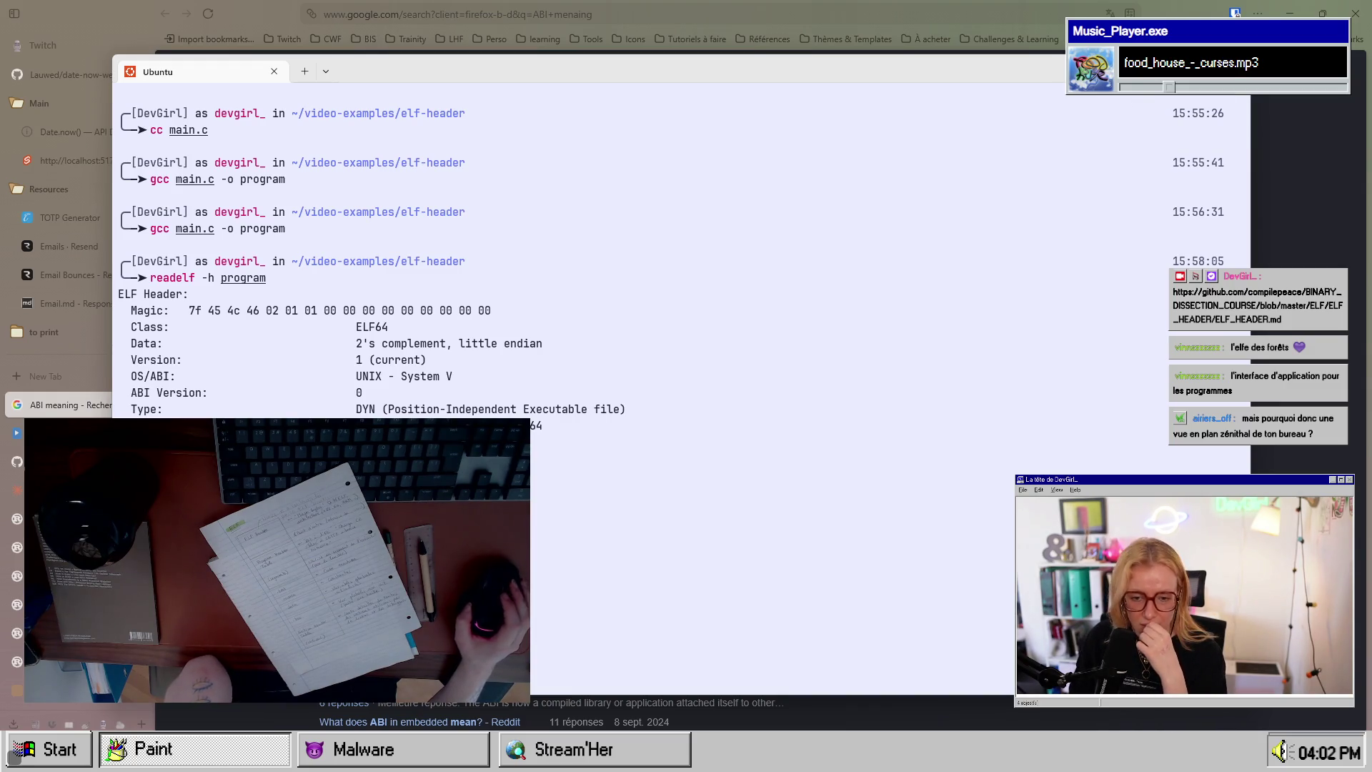
{"action": "scroll", "coordinate": [679, 286], "scroll_direction": "up", "scroll_amount": 1}
{"action": "scroll", "coordinate": [678, 286], "scroll_direction": "down", "scroll_amount": 1}
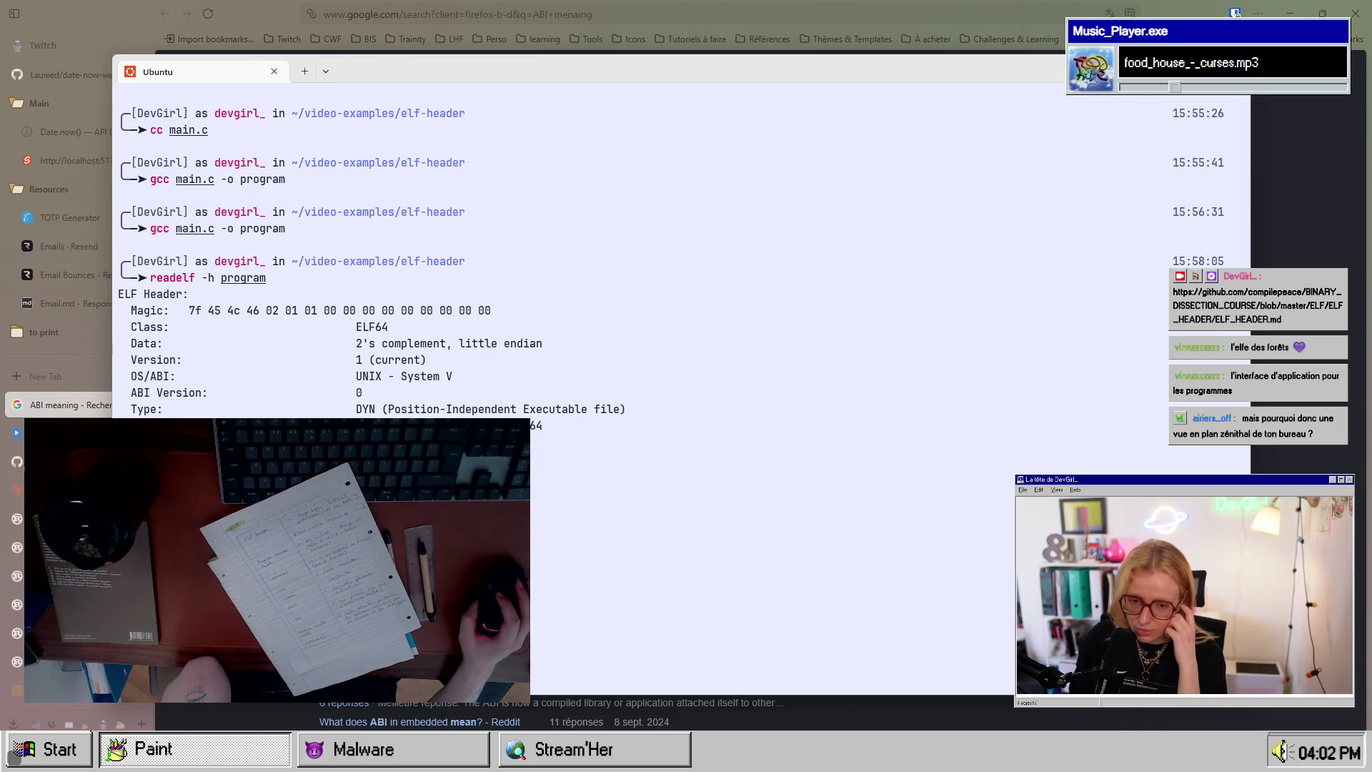
{"action": "scroll", "coordinate": [678, 286], "scroll_direction": "up", "scroll_amount": 1}
{"action": "scroll", "coordinate": [679, 286], "scroll_direction": "down", "scroll_amount": 1}
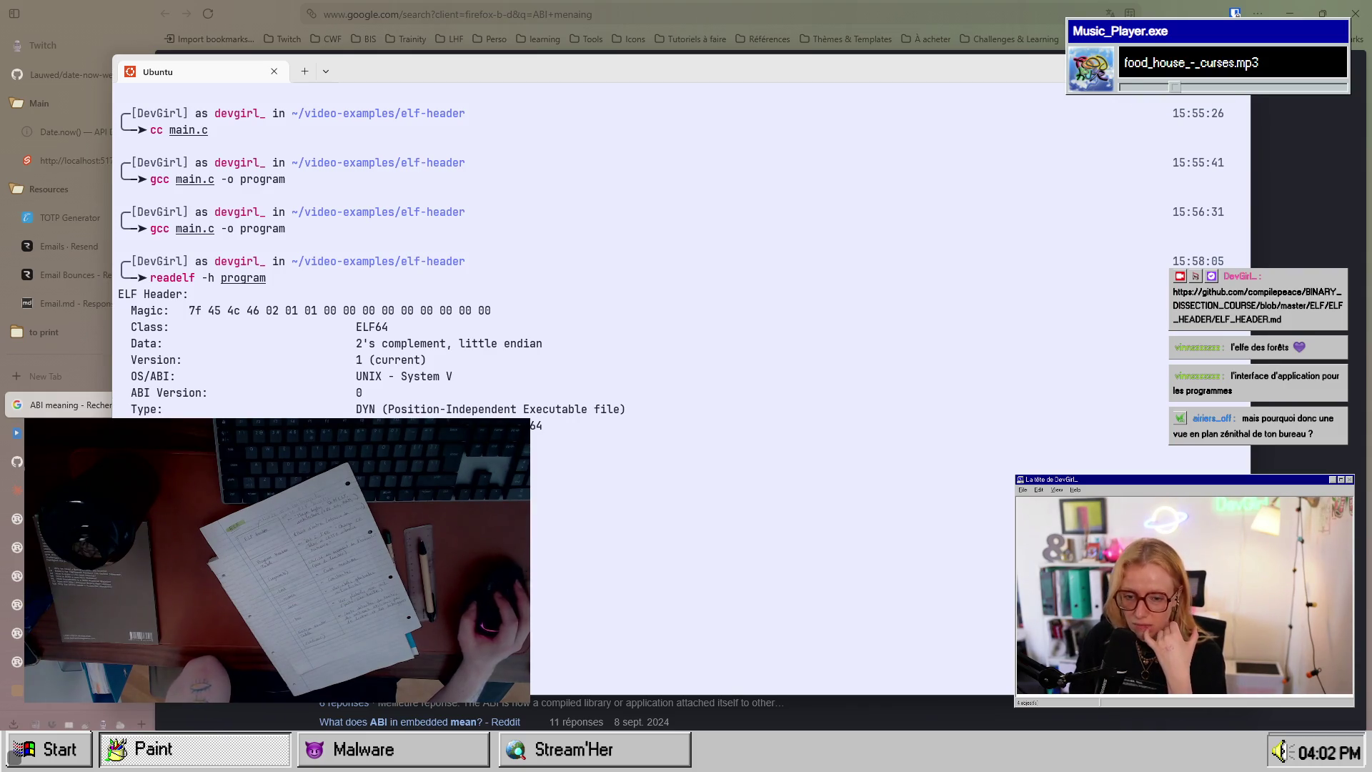
{"action": "scroll", "coordinate": [679, 286], "scroll_direction": "up", "scroll_amount": 1}
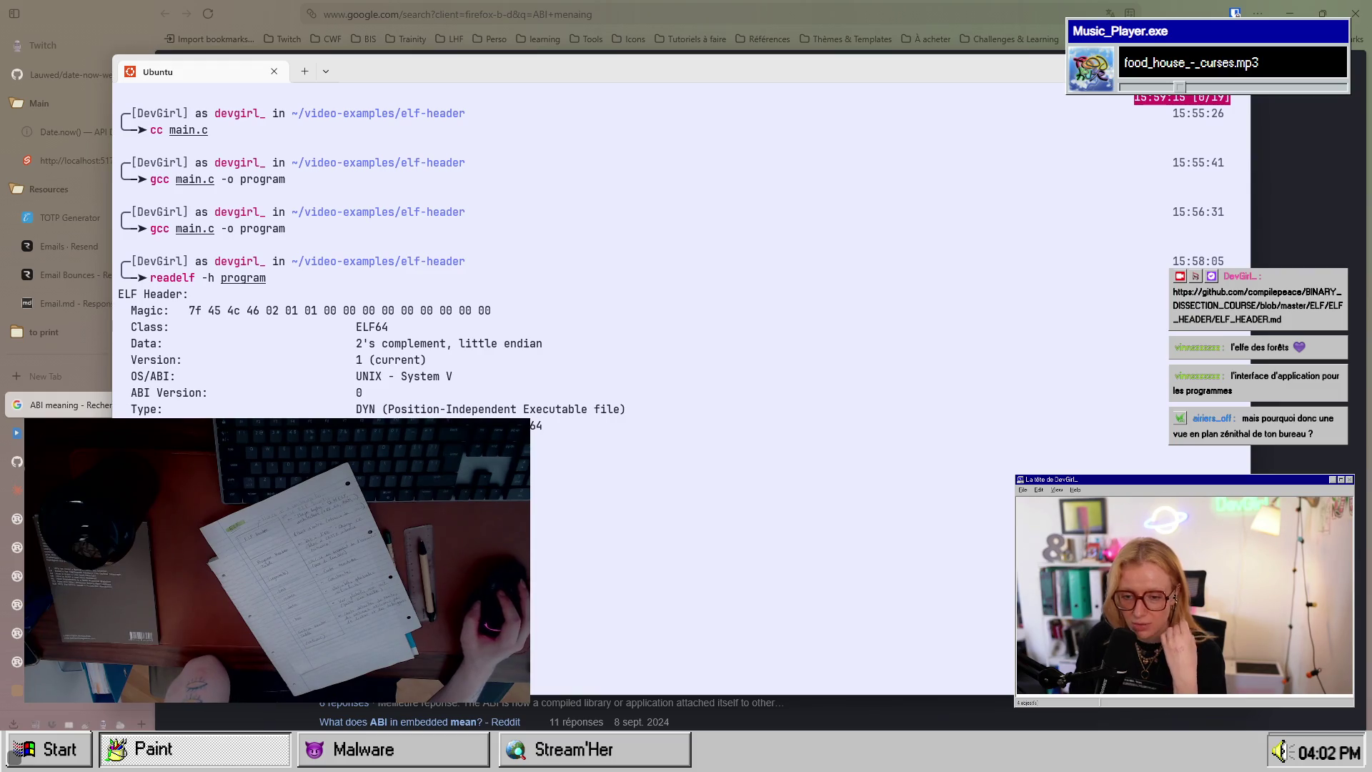
{"action": "scroll", "coordinate": [679, 285], "scroll_direction": "down", "scroll_amount": 1}
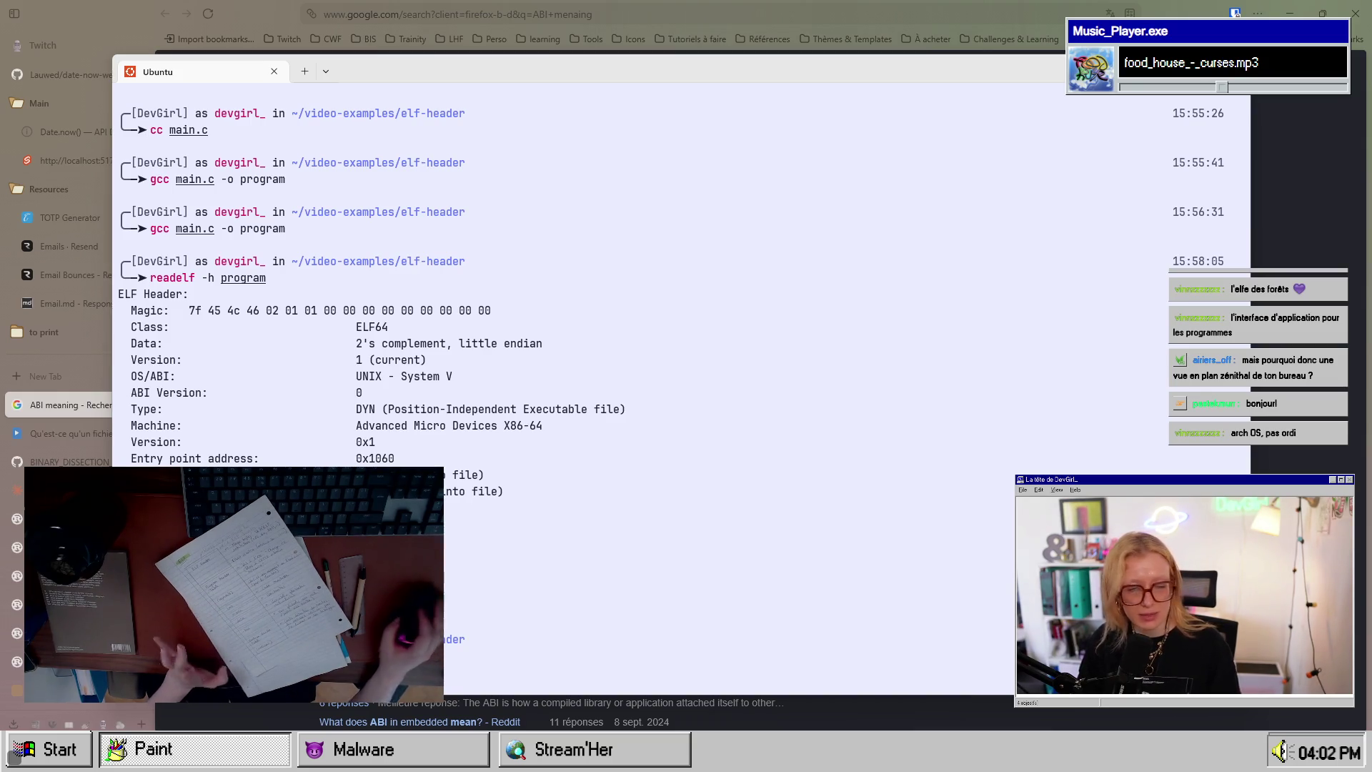
Step: Minimise the terminal, bring up the GitHub ELF_HEADER.md notes and close the OUT files page
{"action": "left_click", "coordinate": [1054, 7]}
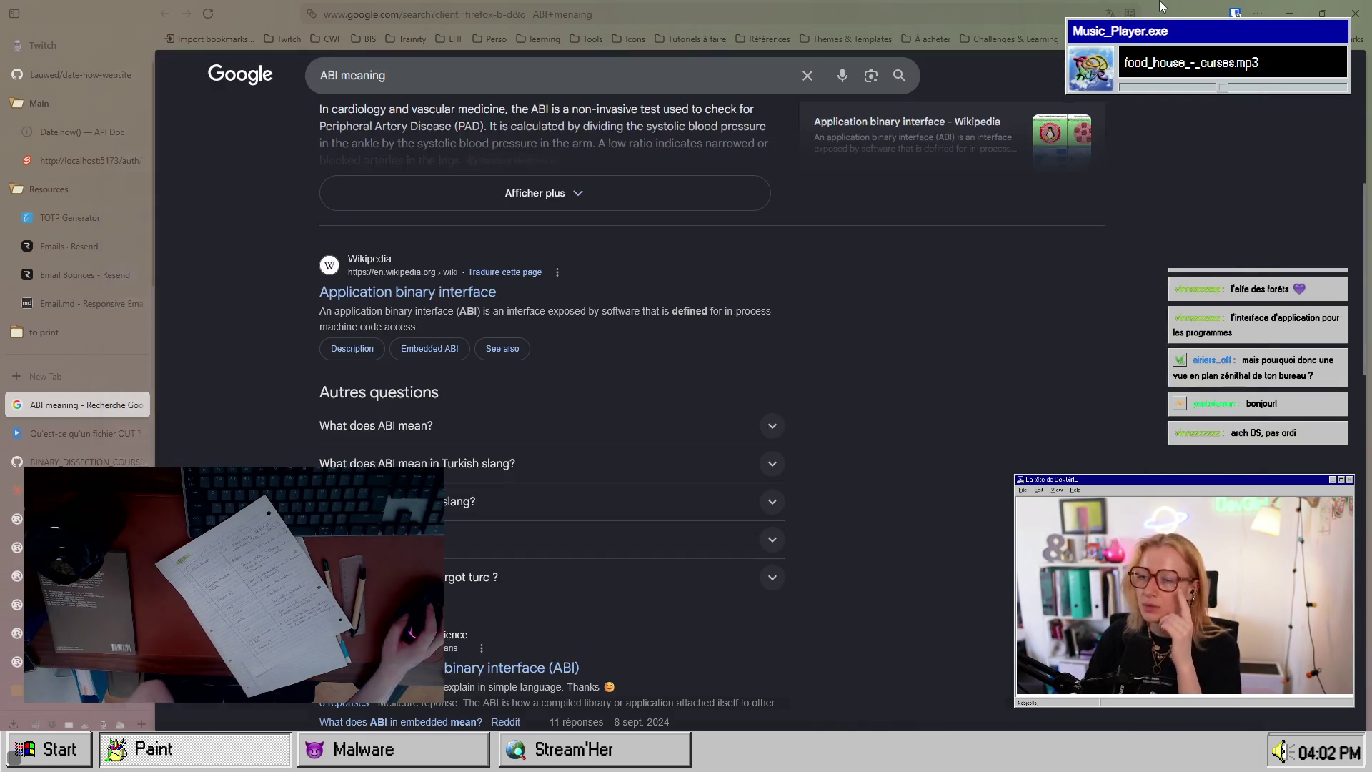
{"action": "left_click", "coordinate": [57, 460]}
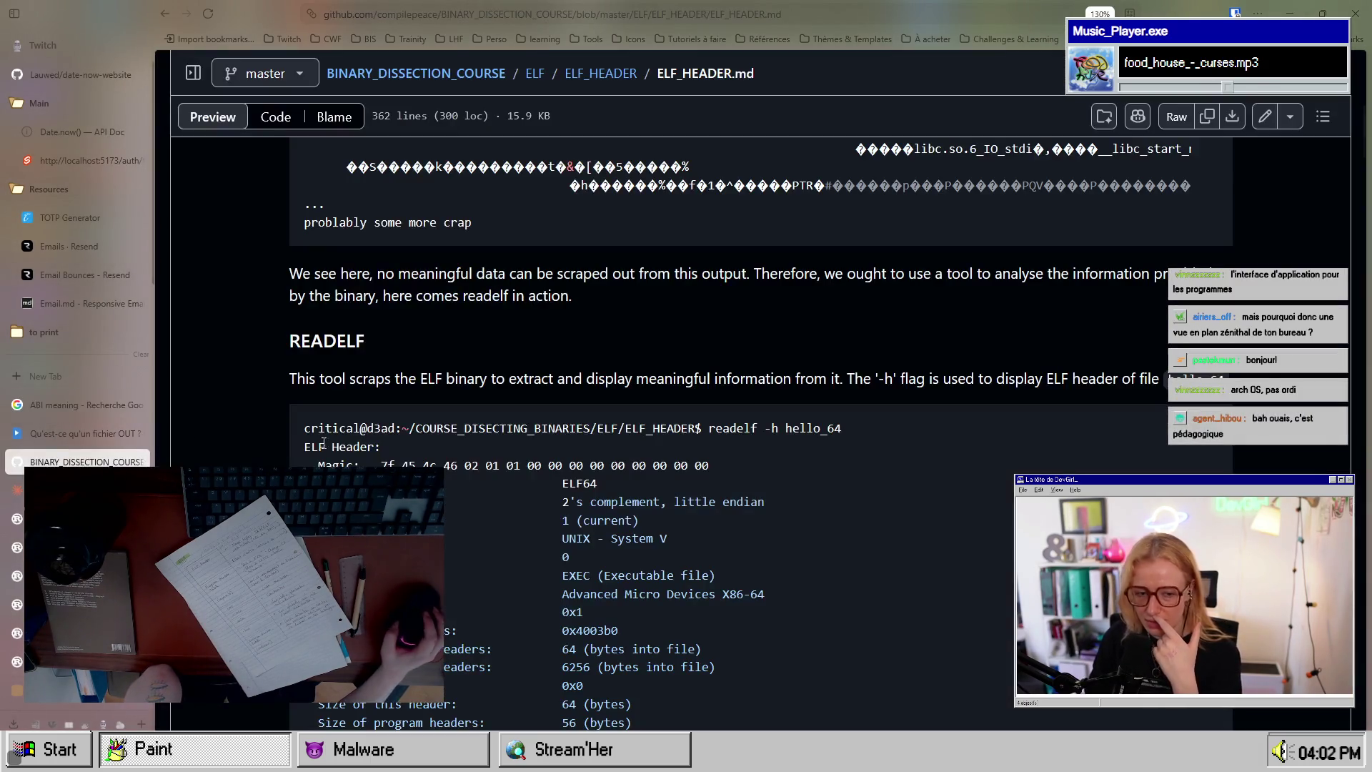
{"action": "left_click", "coordinate": [134, 438]}
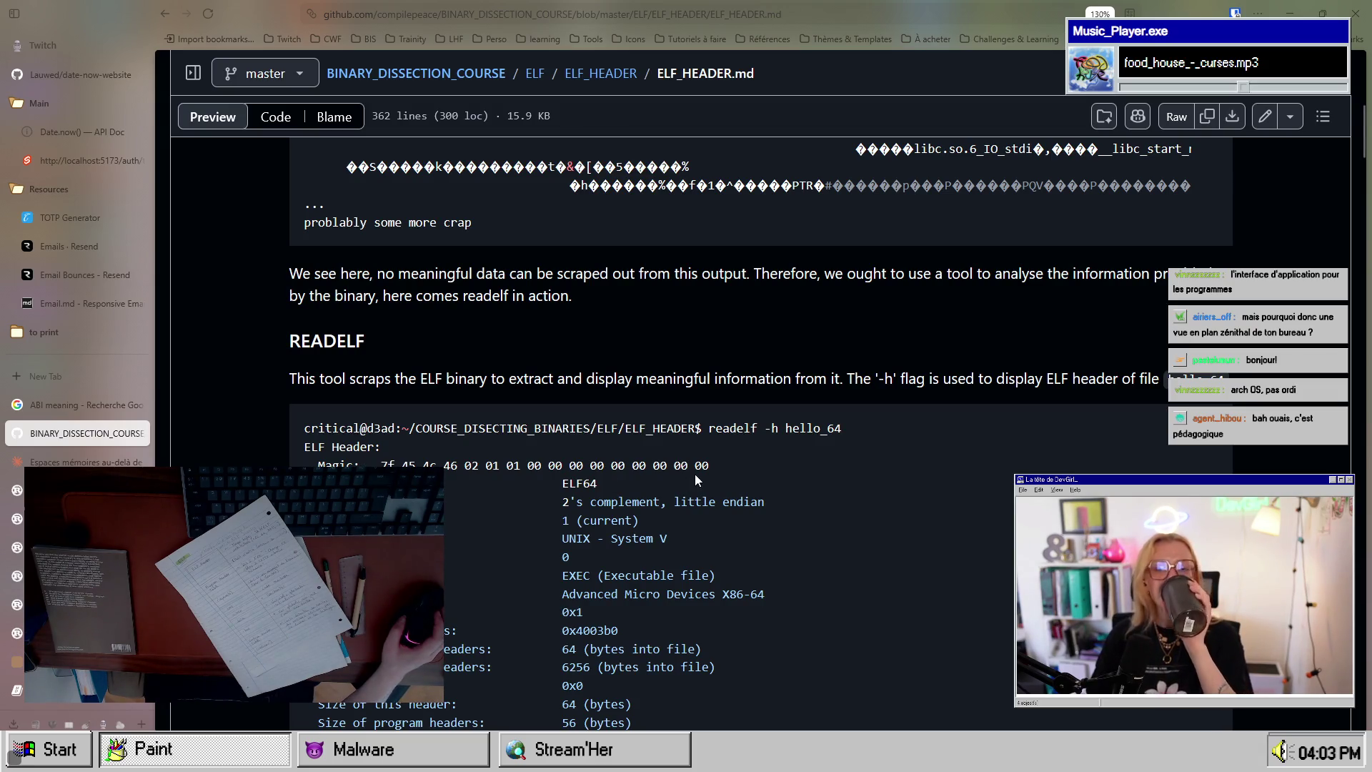
{"action": "scroll", "coordinate": [530, 491], "scroll_direction": "down", "scroll_amount": 5}
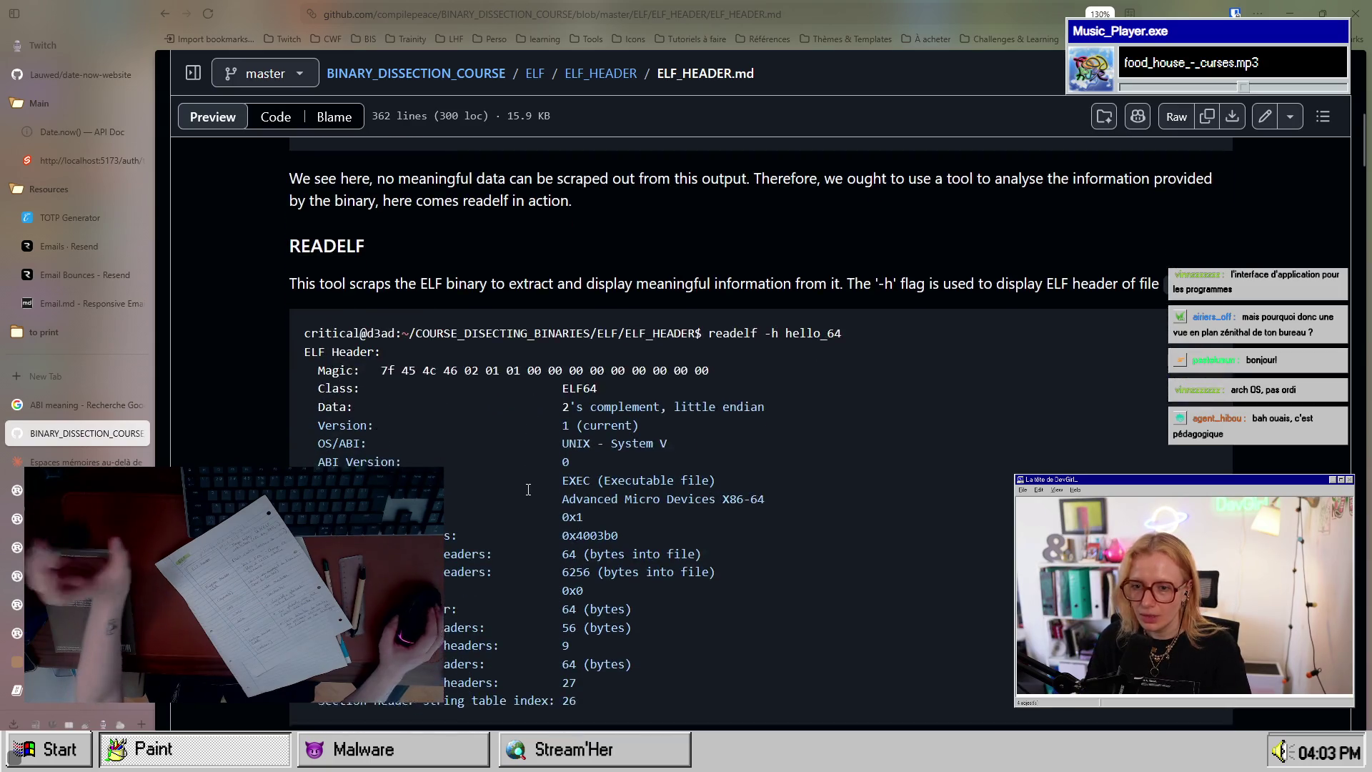
{"action": "scroll", "coordinate": [530, 490], "scroll_direction": "down", "scroll_amount": 2}
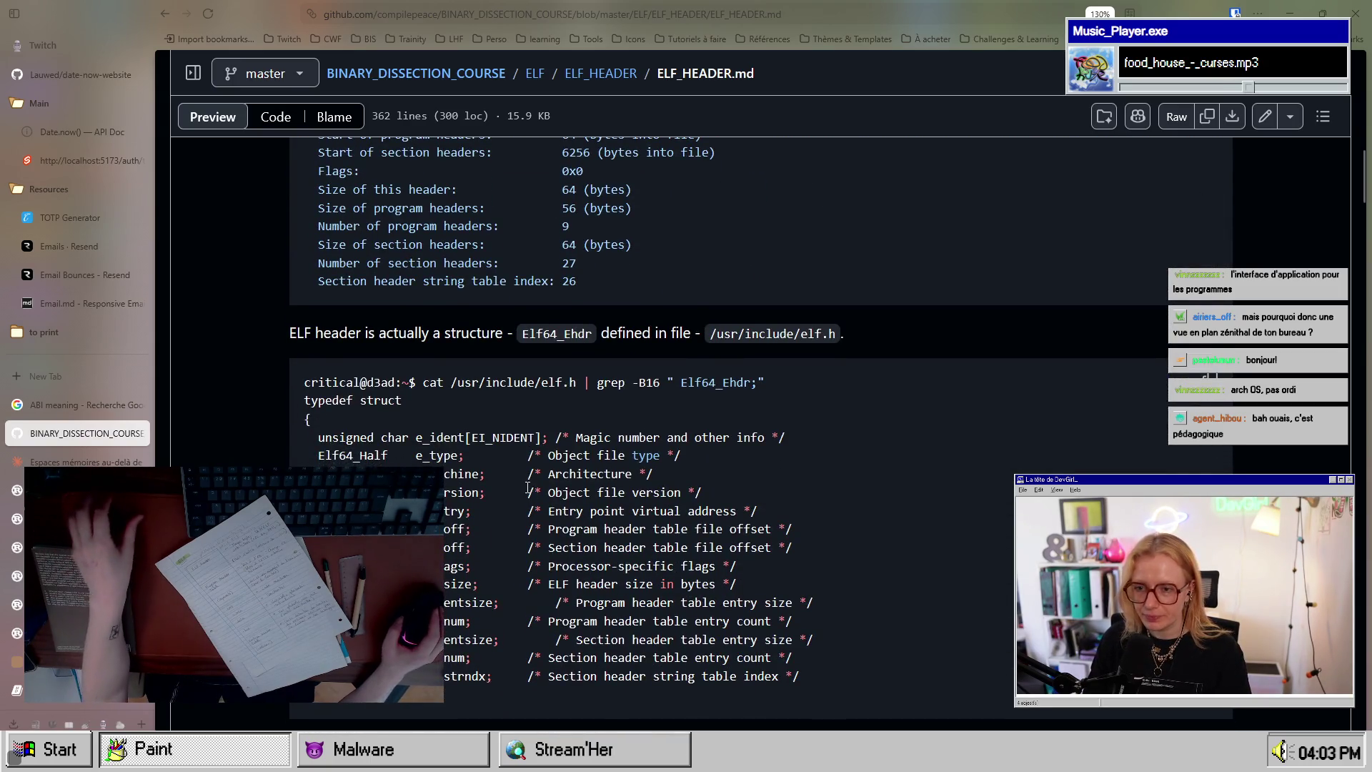
{"action": "scroll", "coordinate": [528, 490], "scroll_direction": "up", "scroll_amount": 6}
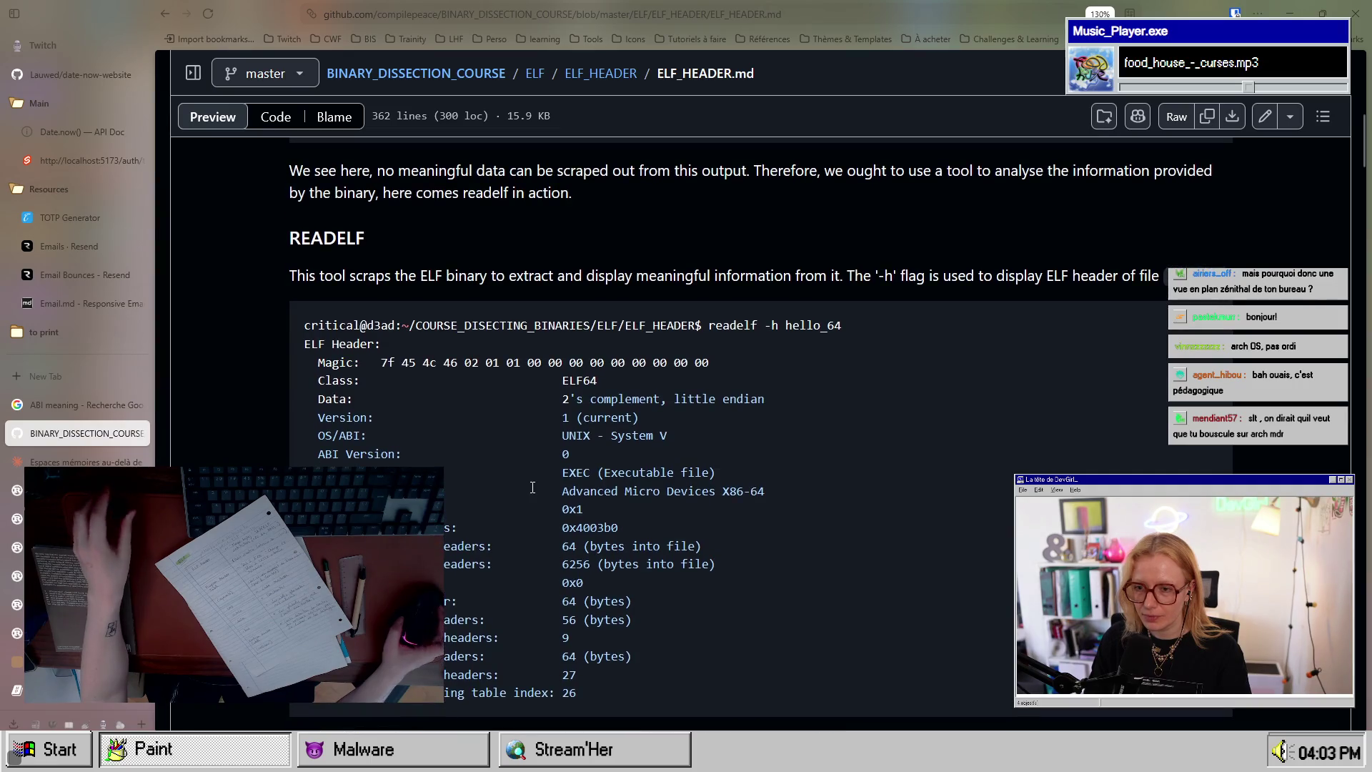
{"action": "scroll", "coordinate": [532, 489], "scroll_direction": "down", "scroll_amount": 7}
{"action": "scroll", "coordinate": [532, 490], "scroll_direction": "up", "scroll_amount": 3}
Step: Highlight the notes calling the ELF header a structure and saying where Elf64_Ehdr is defined
{"action": "left_click_drag", "start_coordinate": [297, 437], "coordinate": [326, 439]}
{"action": "left_click", "coordinate": [418, 455]}
{"action": "mouse_move", "coordinate": [411, 454]}
{"action": "left_mouse_down"}
{"action": "mouse_move", "coordinate": [378, 450]}
{"action": "mouse_move", "coordinate": [568, 436]}
{"action": "left_mouse_up"}
{"action": "left_click", "coordinate": [372, 446]}
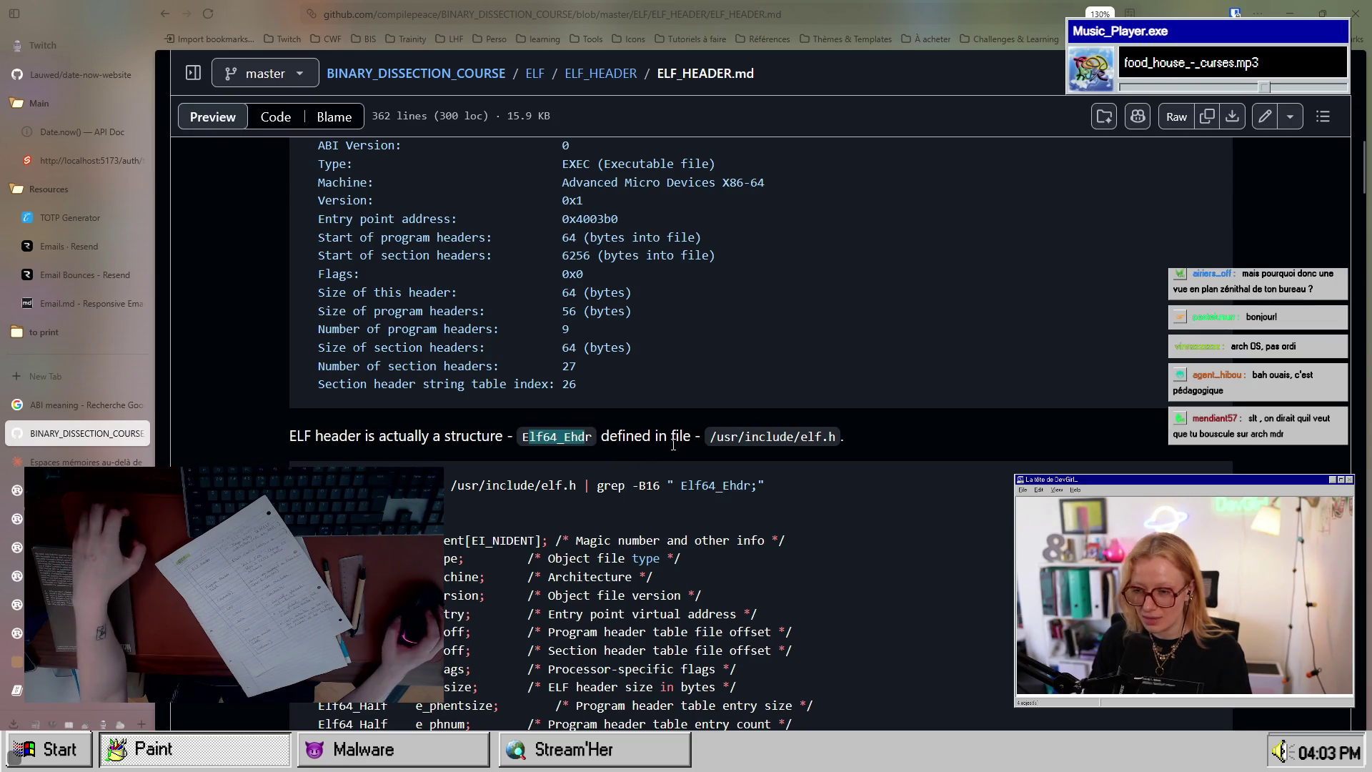
{"action": "left_click_drag", "start_coordinate": [616, 438], "coordinate": [839, 443]}
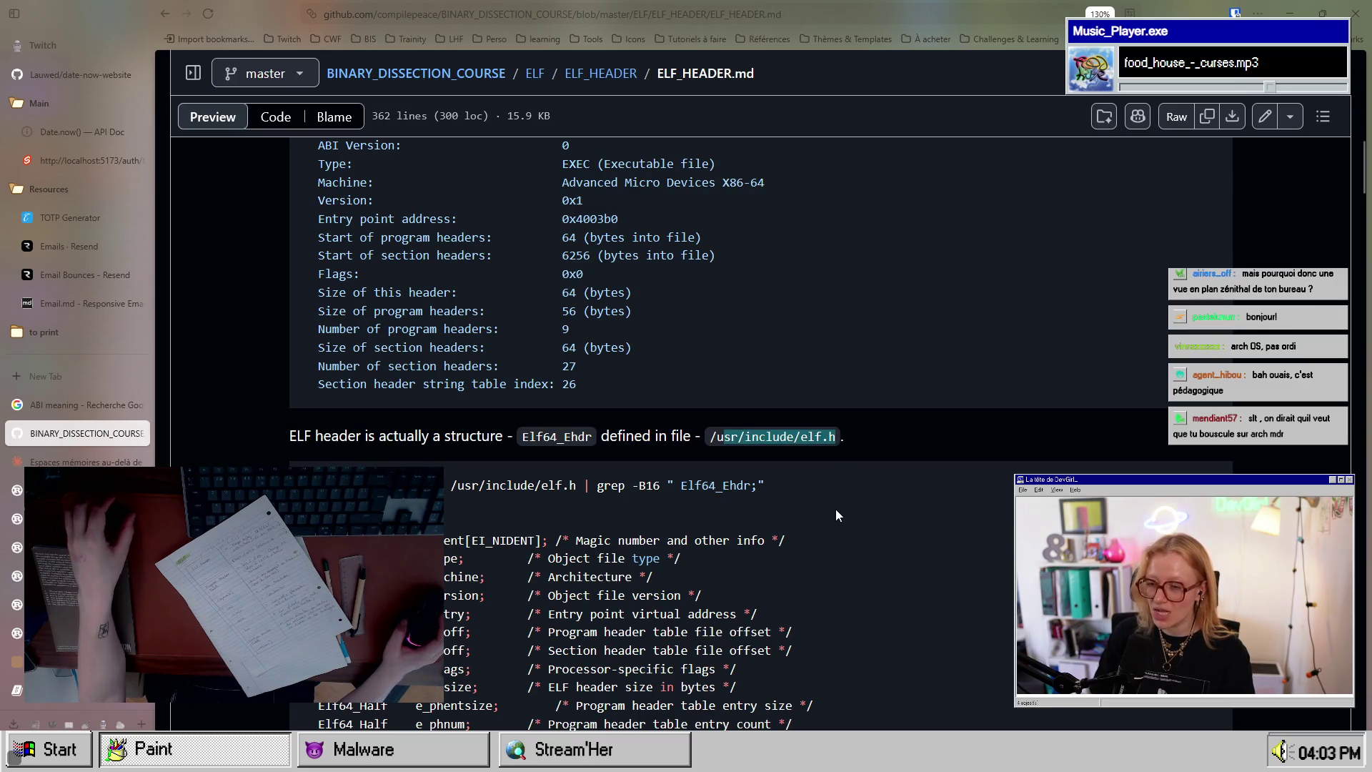
Step: Select the 'cat /usr/include/elf.h' command in the Elf64_Ehdr section
{"action": "scroll", "coordinate": [835, 511], "scroll_direction": "up", "scroll_amount": 3}
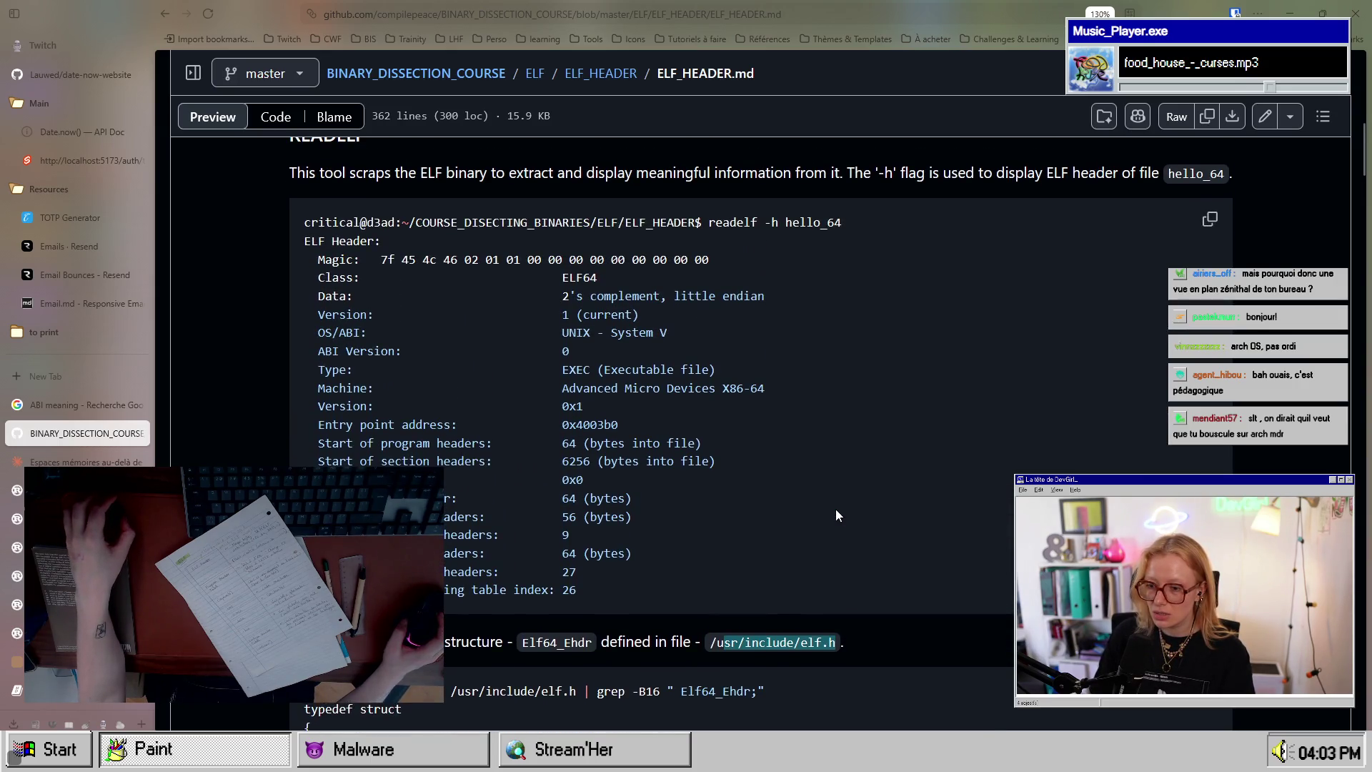
{"action": "scroll", "coordinate": [836, 510], "scroll_direction": "down", "scroll_amount": 2}
{"action": "scroll", "coordinate": [836, 510], "scroll_direction": "down", "scroll_amount": 3}
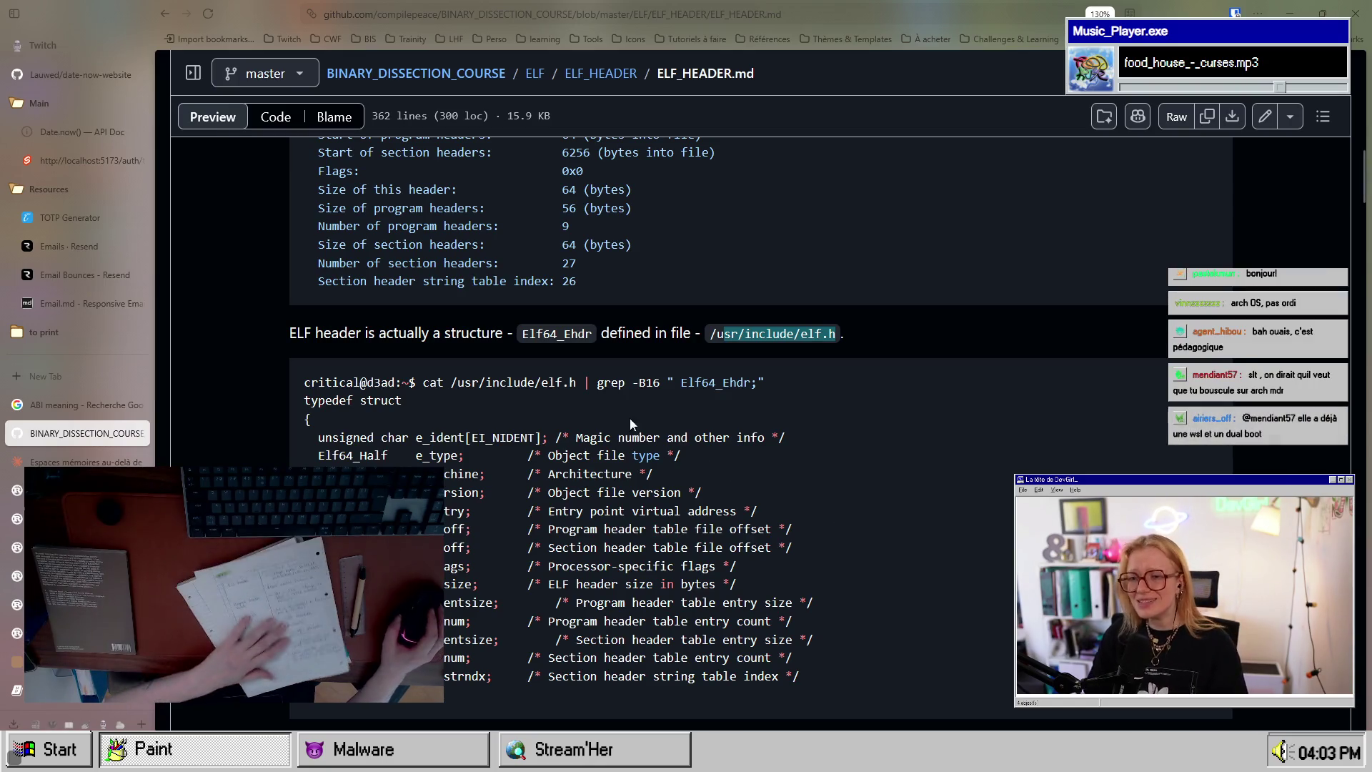
{"action": "left_click", "coordinate": [577, 382]}
{"action": "left_click_drag", "start_coordinate": [577, 382], "coordinate": [422, 383]}
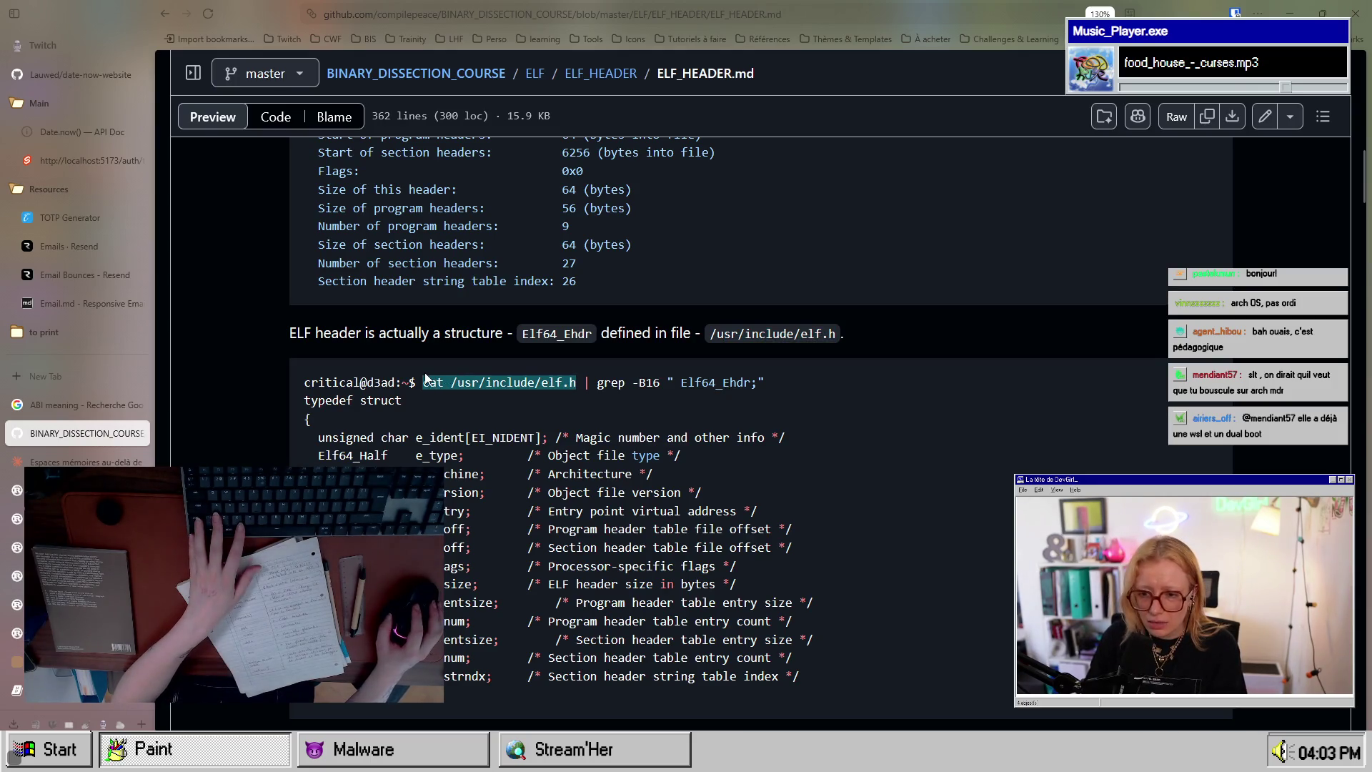
{"action": "key", "text": "alt+Tab"}
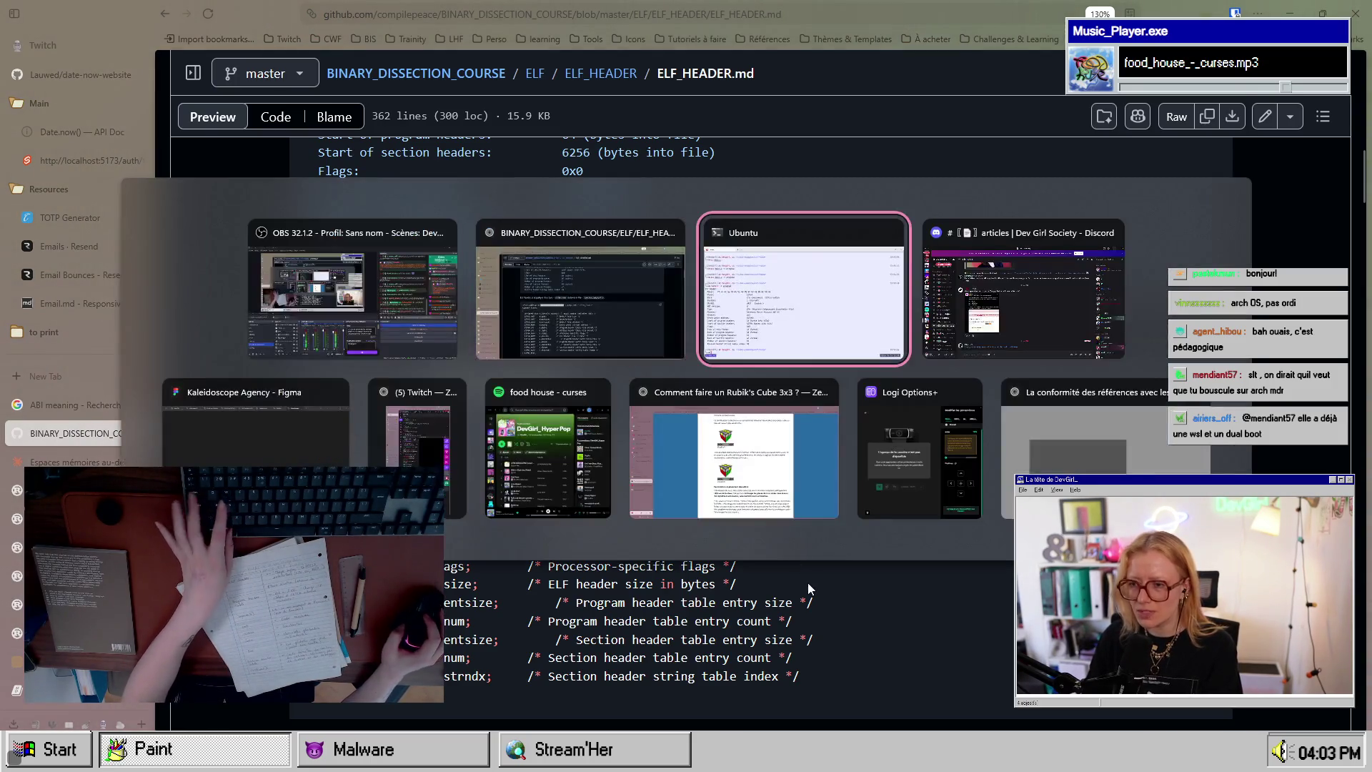
Step: Paste and run 'cat /usr/include/elf.h', then scroll through the printed header file
{"action": "key", "text": "ctrl+v"}
{"action": "key", "text": "Return"}
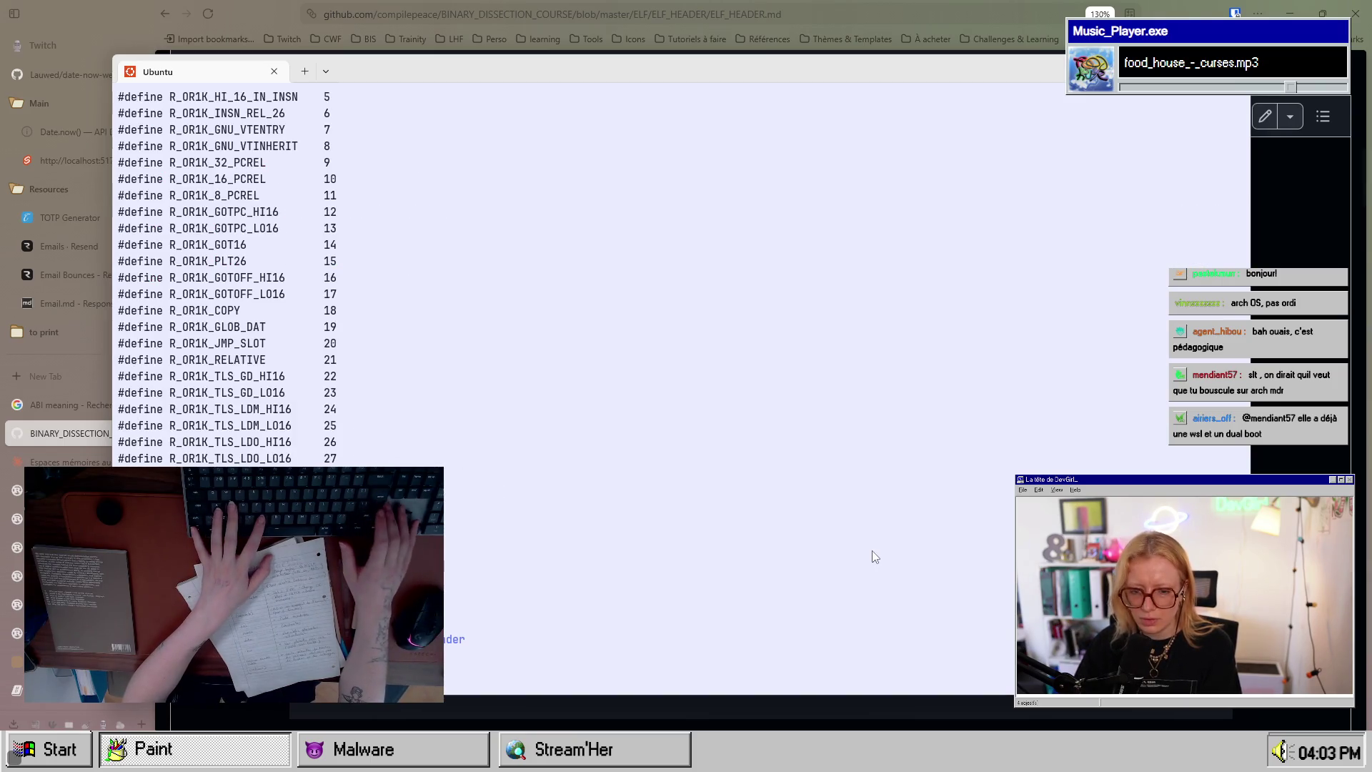
{"action": "scroll", "coordinate": [411, 413], "scroll_direction": "up", "scroll_amount": 20}
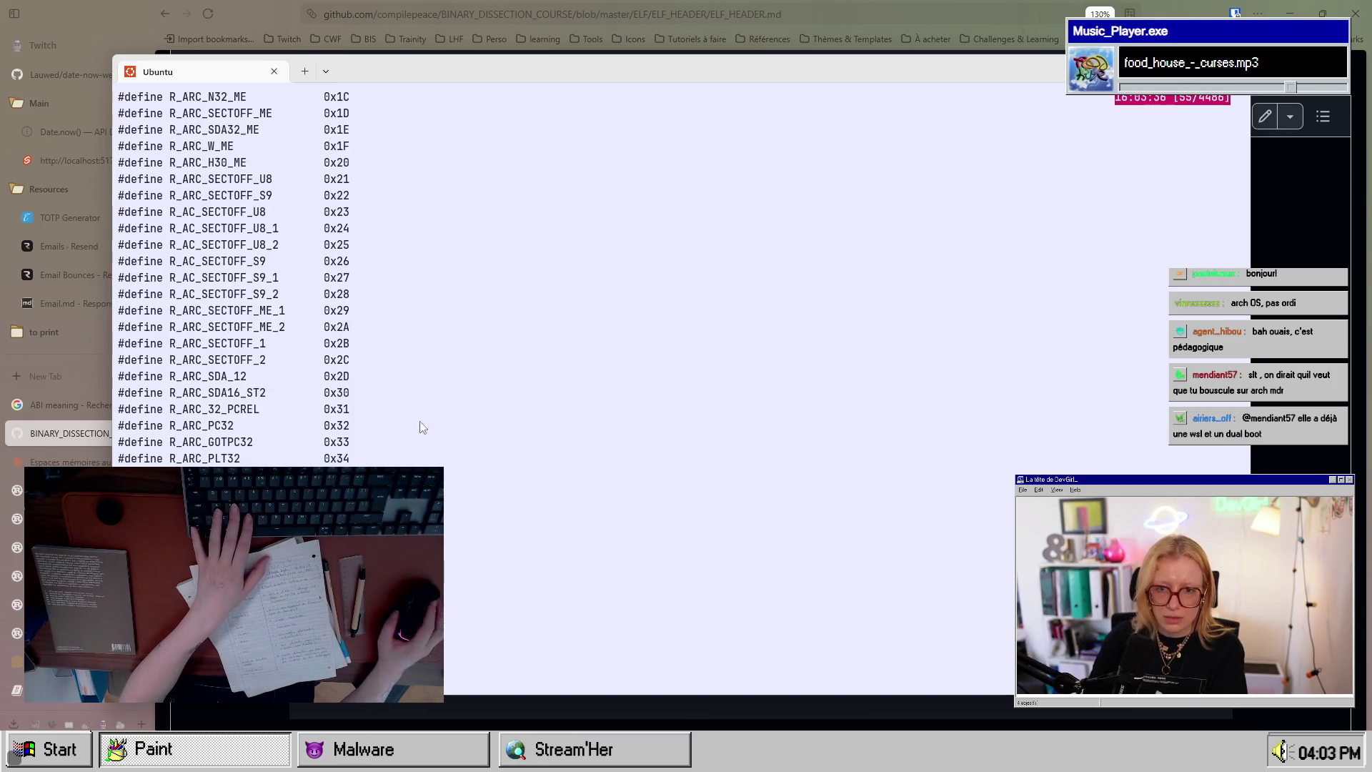
{"action": "scroll", "coordinate": [474, 479], "scroll_direction": "up", "scroll_amount": 20}
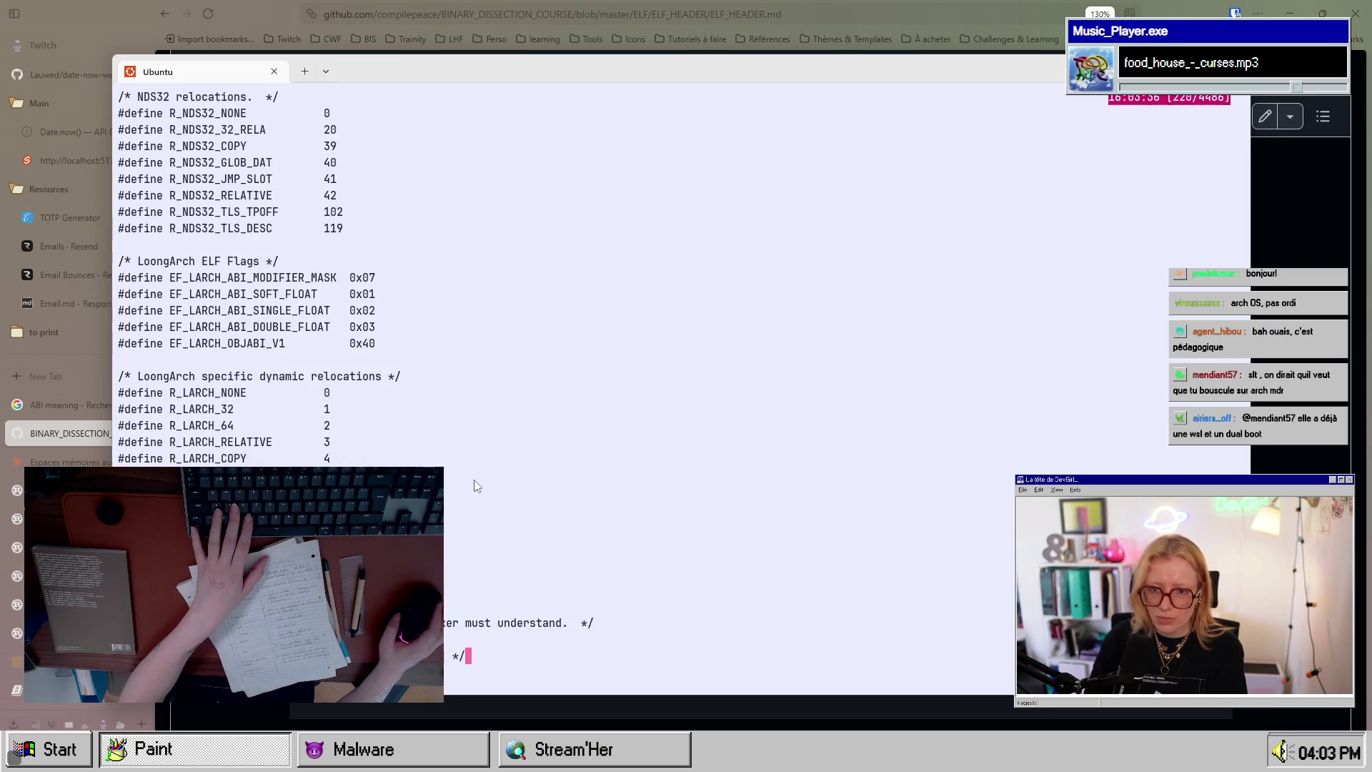
{"action": "scroll", "coordinate": [473, 480], "scroll_direction": "up", "scroll_amount": 20}
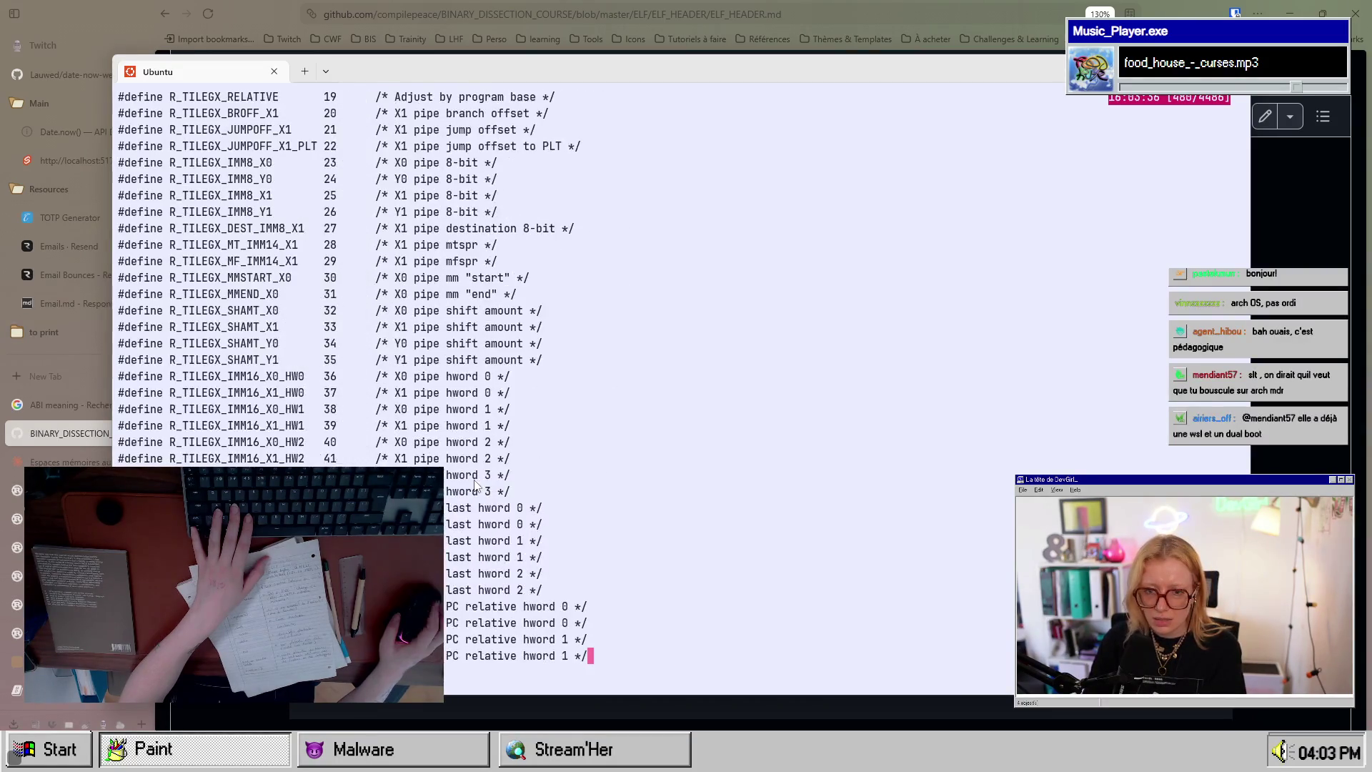
{"action": "scroll", "coordinate": [476, 484], "scroll_direction": "up", "scroll_amount": 20}
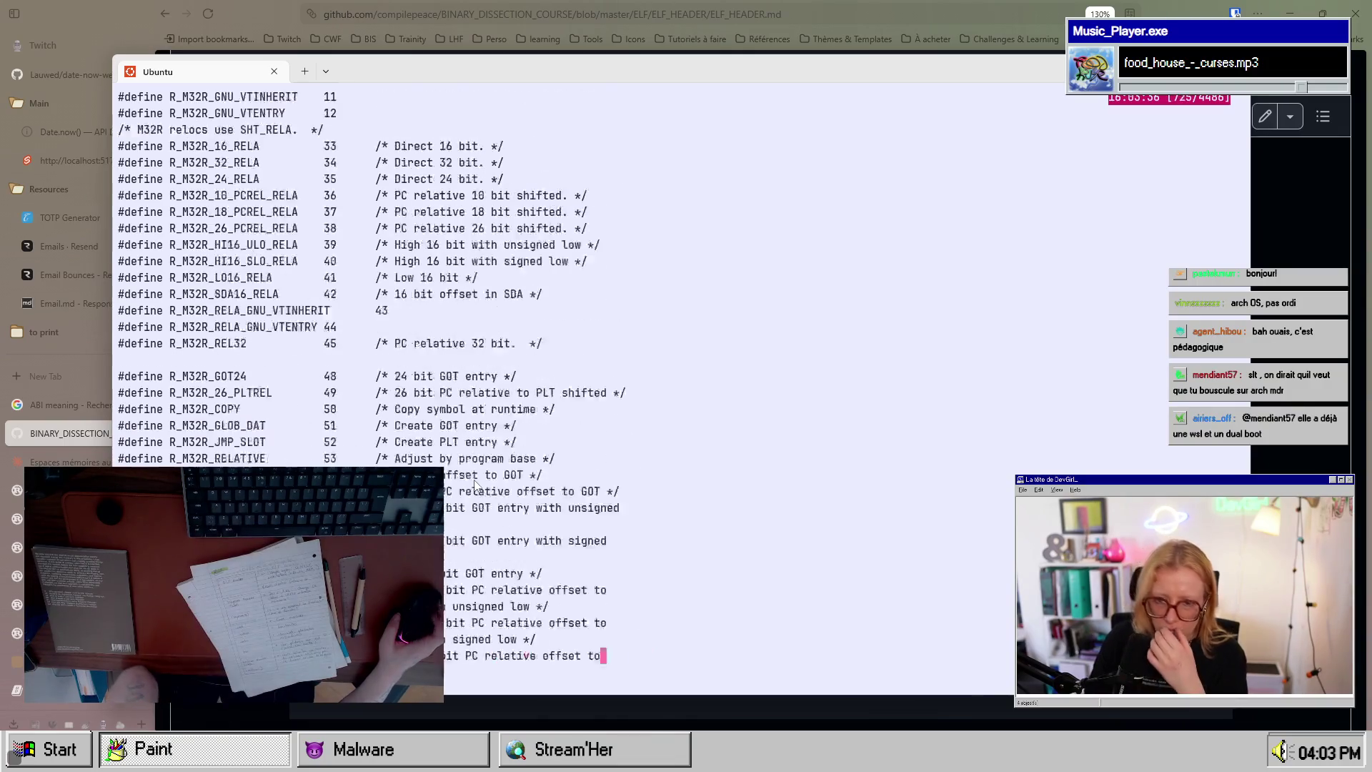
{"action": "scroll", "coordinate": [475, 484], "scroll_direction": "up", "scroll_amount": 20}
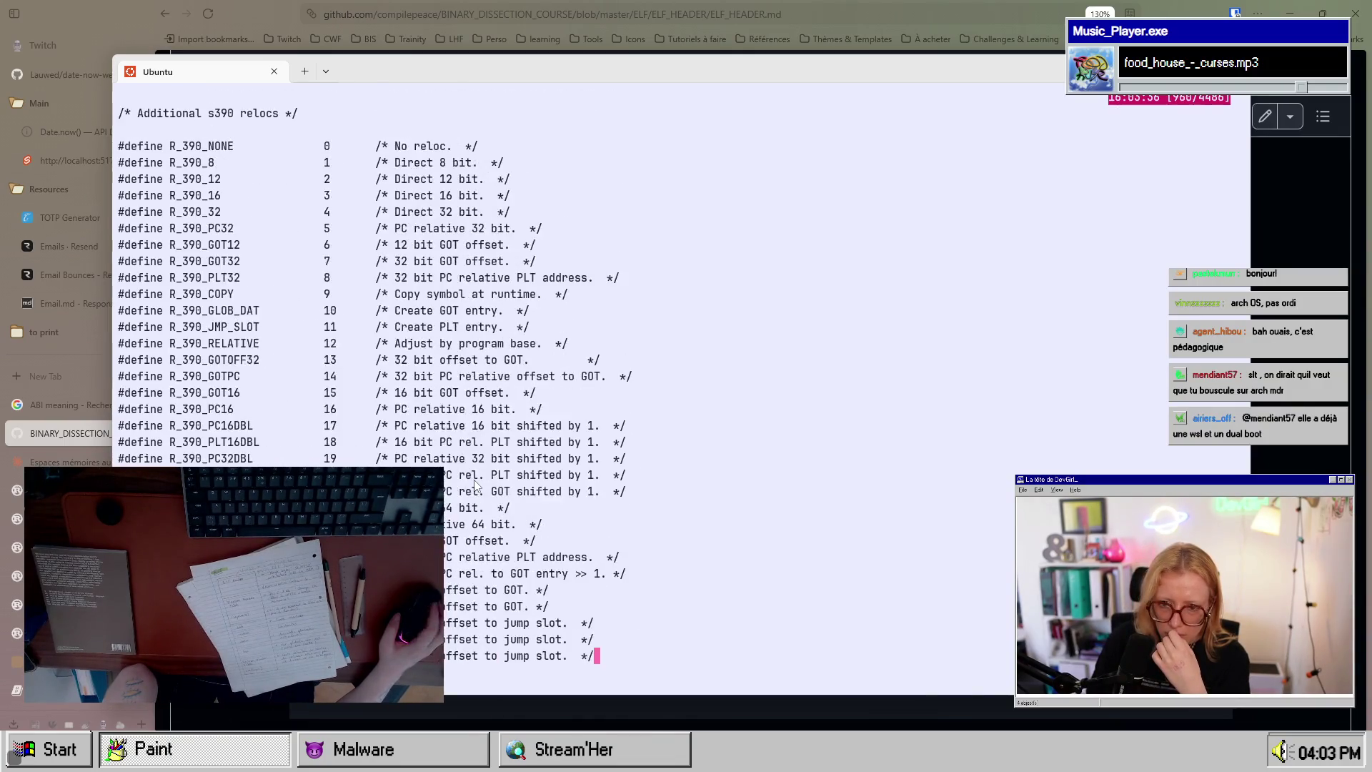
{"action": "scroll", "coordinate": [475, 484], "scroll_direction": "down", "scroll_amount": 20}
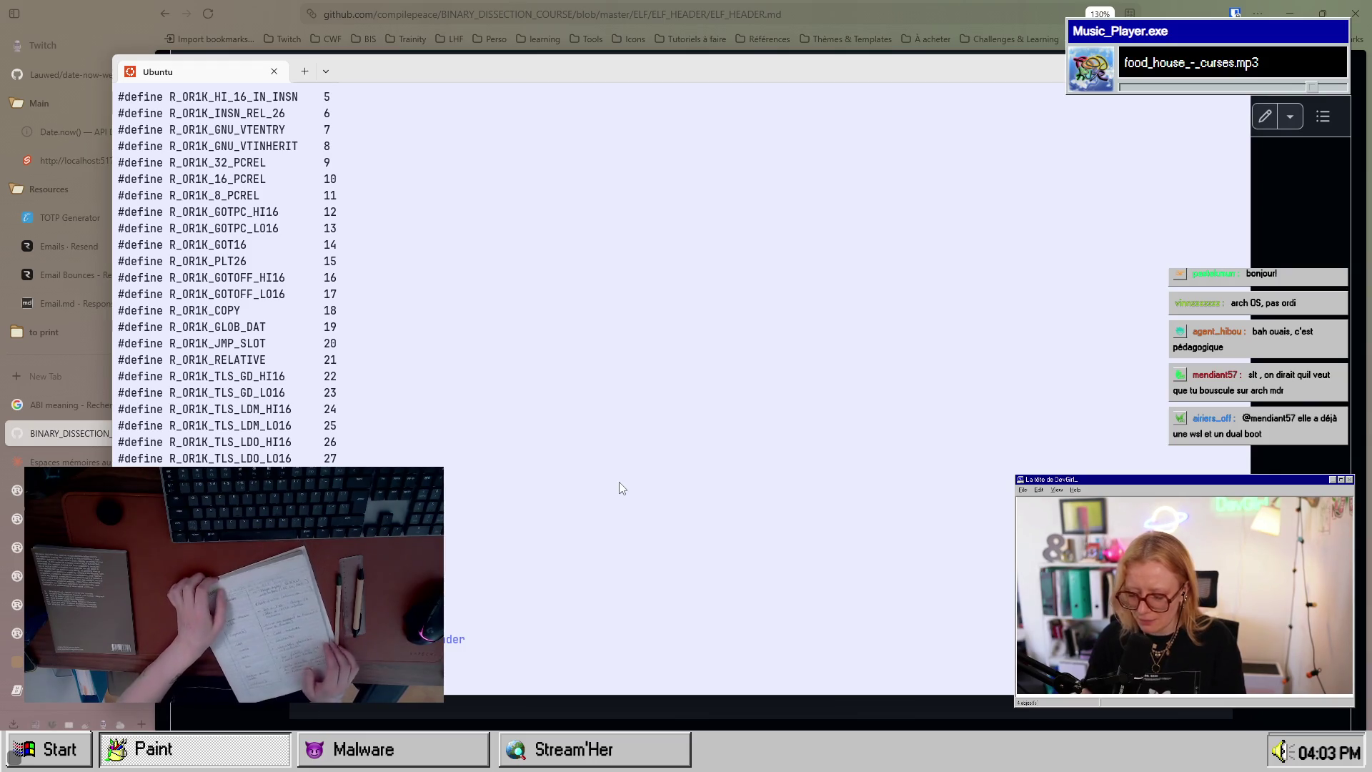
Step: Copy the 'cat /usr/include/elf.h | grep -B16 " Elf64_Ehdr;"' command from the notes and run it in the terminal
{"action": "key", "text": "alt+Tab"}
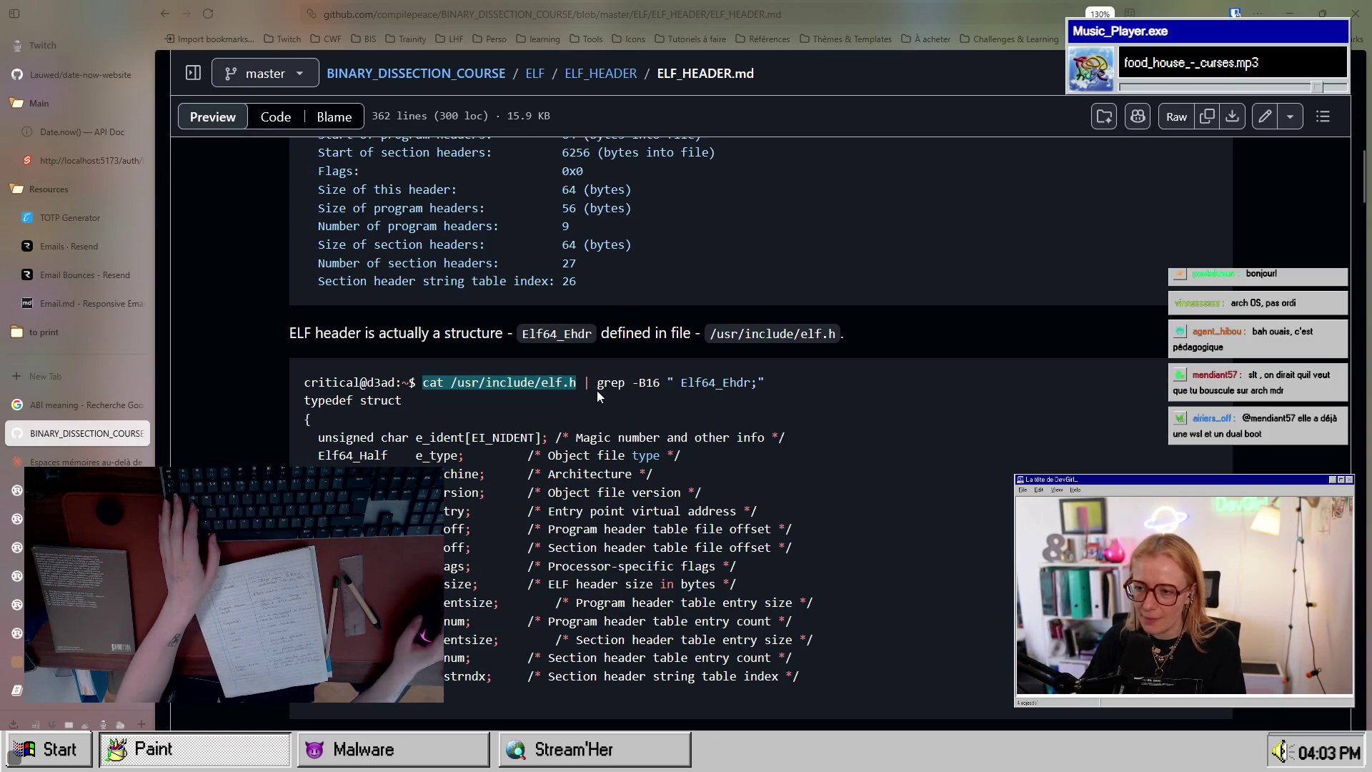
{"action": "left_click_drag", "start_coordinate": [632, 383], "coordinate": [656, 383]}
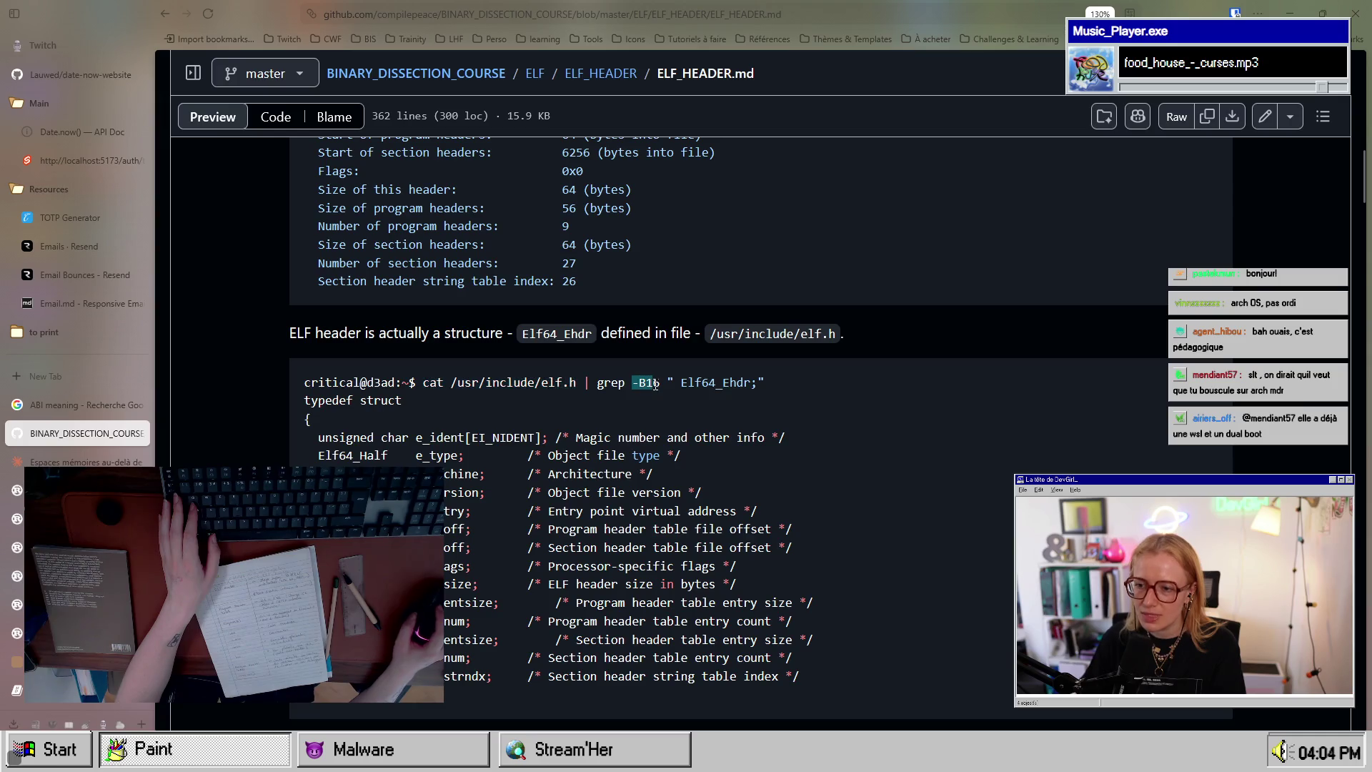
{"action": "left_click_drag", "start_coordinate": [766, 384], "coordinate": [425, 388]}
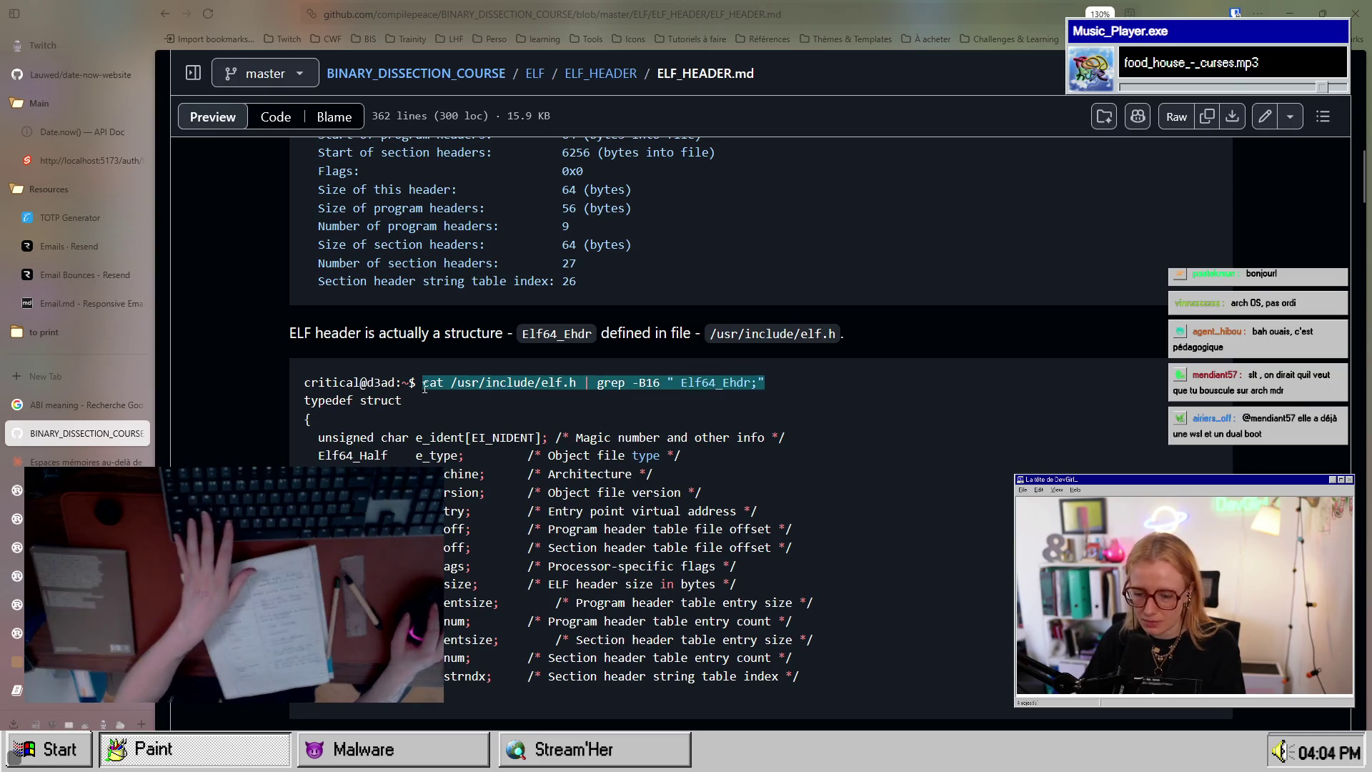
{"action": "key", "text": "alt+Tab"}
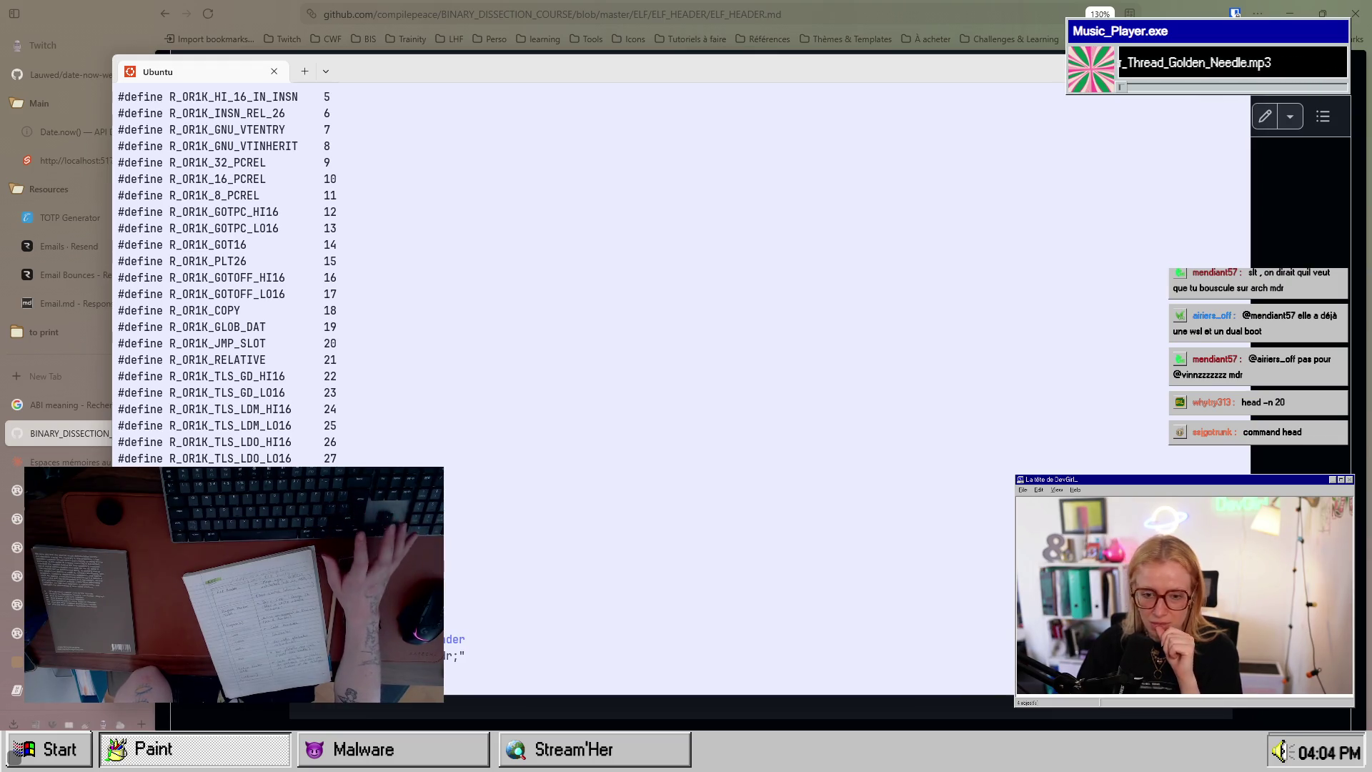
{"action": "key", "text": "Return"}
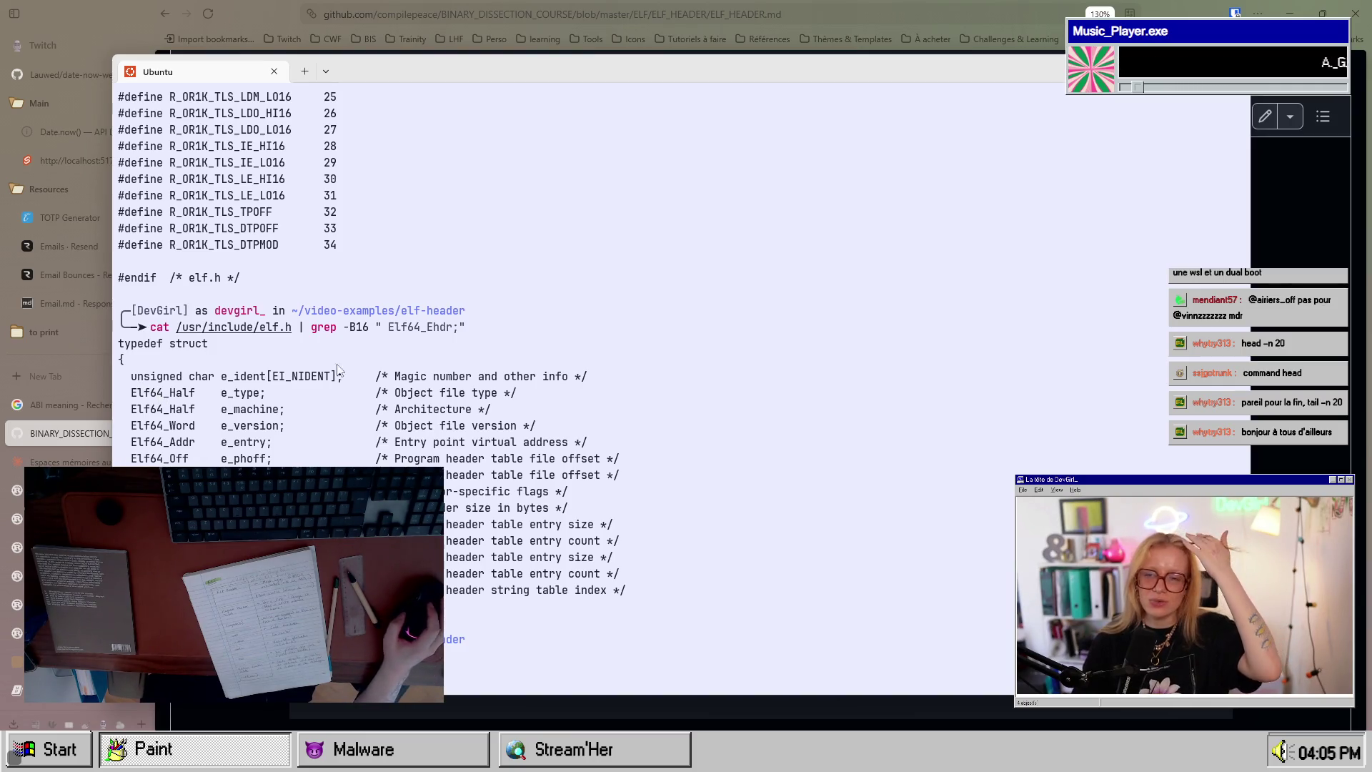
Step: Highlight the Elf64_Ehdr grep pattern and the typedef struct lines it printed
{"action": "left_click_drag", "start_coordinate": [164, 597], "coordinate": [166, 445]}
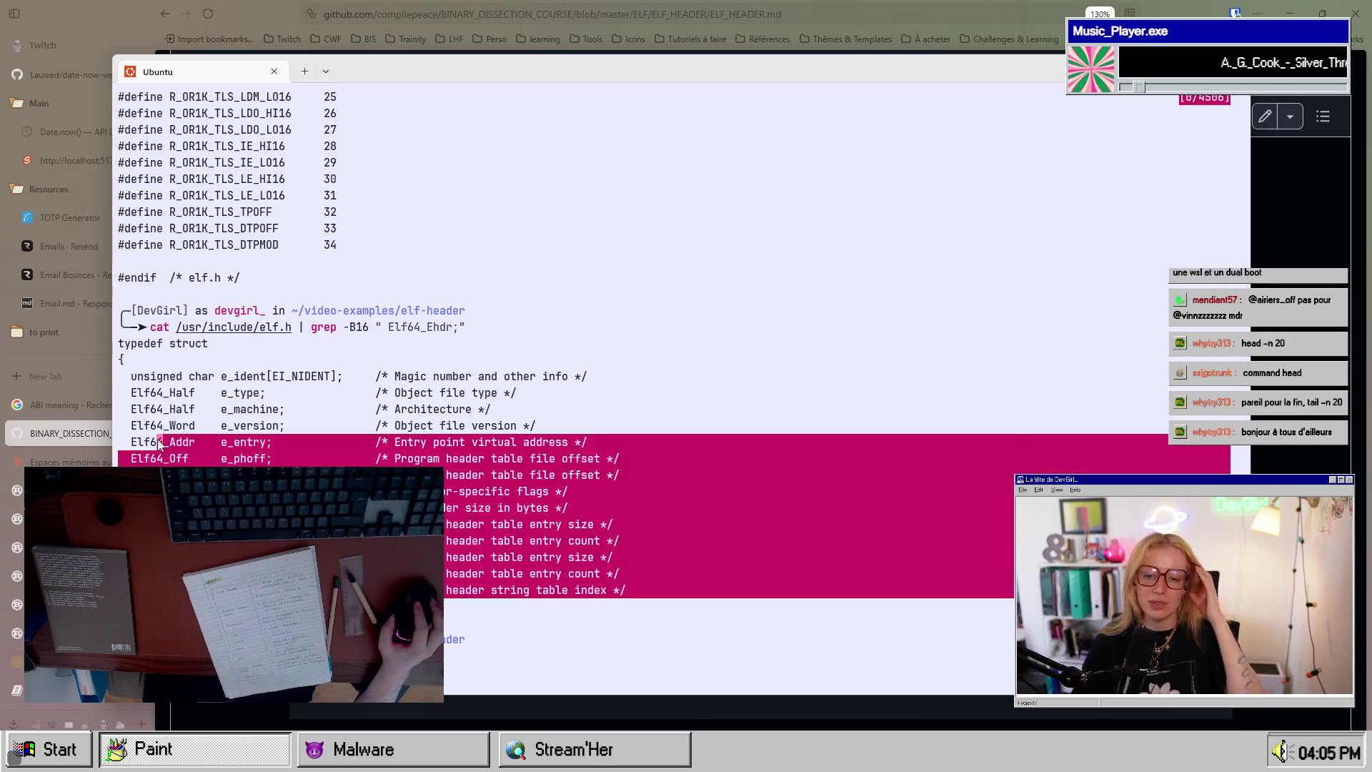
{"action": "left_click", "coordinate": [166, 444]}
{"action": "left_click_drag", "start_coordinate": [465, 327], "coordinate": [395, 333]}
{"action": "left_click", "coordinate": [394, 336]}
{"action": "left_click", "coordinate": [460, 326]}
{"action": "left_click", "coordinate": [388, 335]}
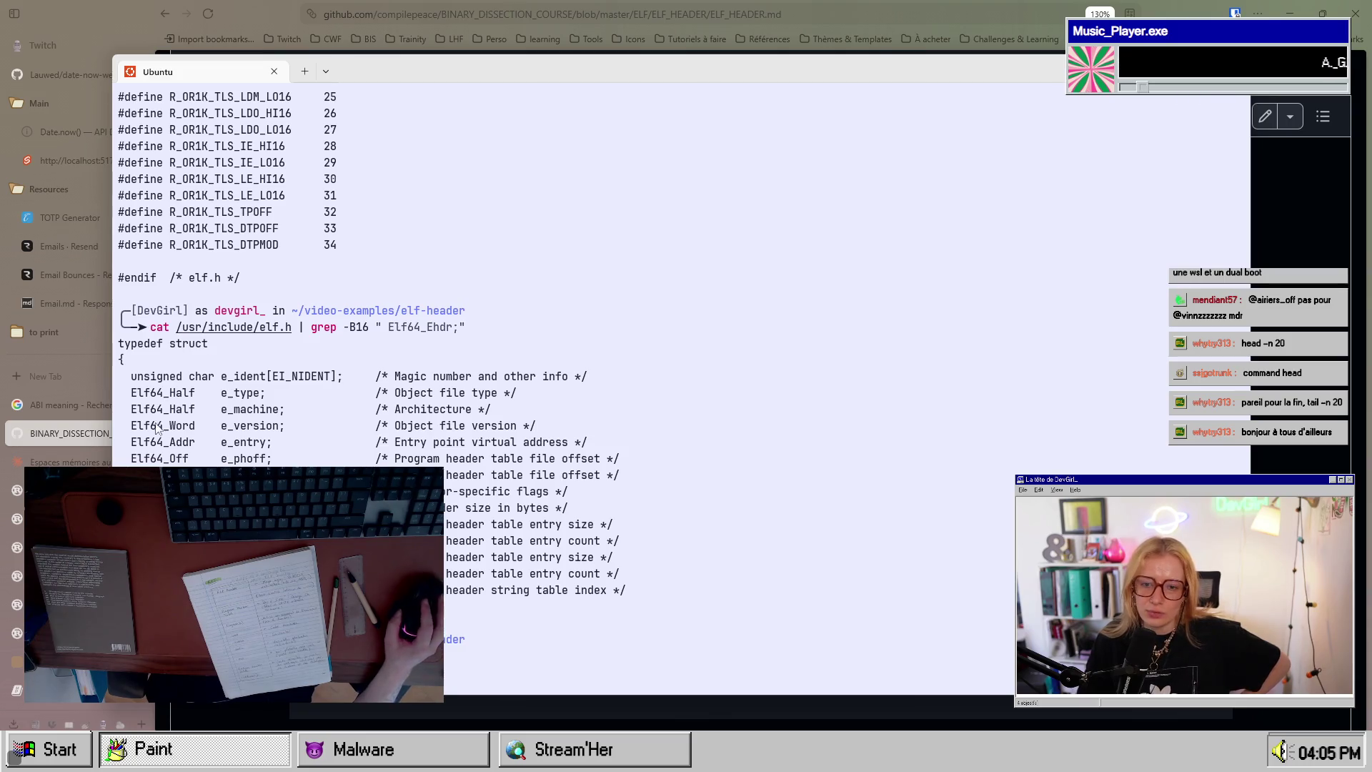
{"action": "left_click_drag", "start_coordinate": [365, 336], "coordinate": [328, 345]}
{"action": "left_click", "coordinate": [329, 345]}
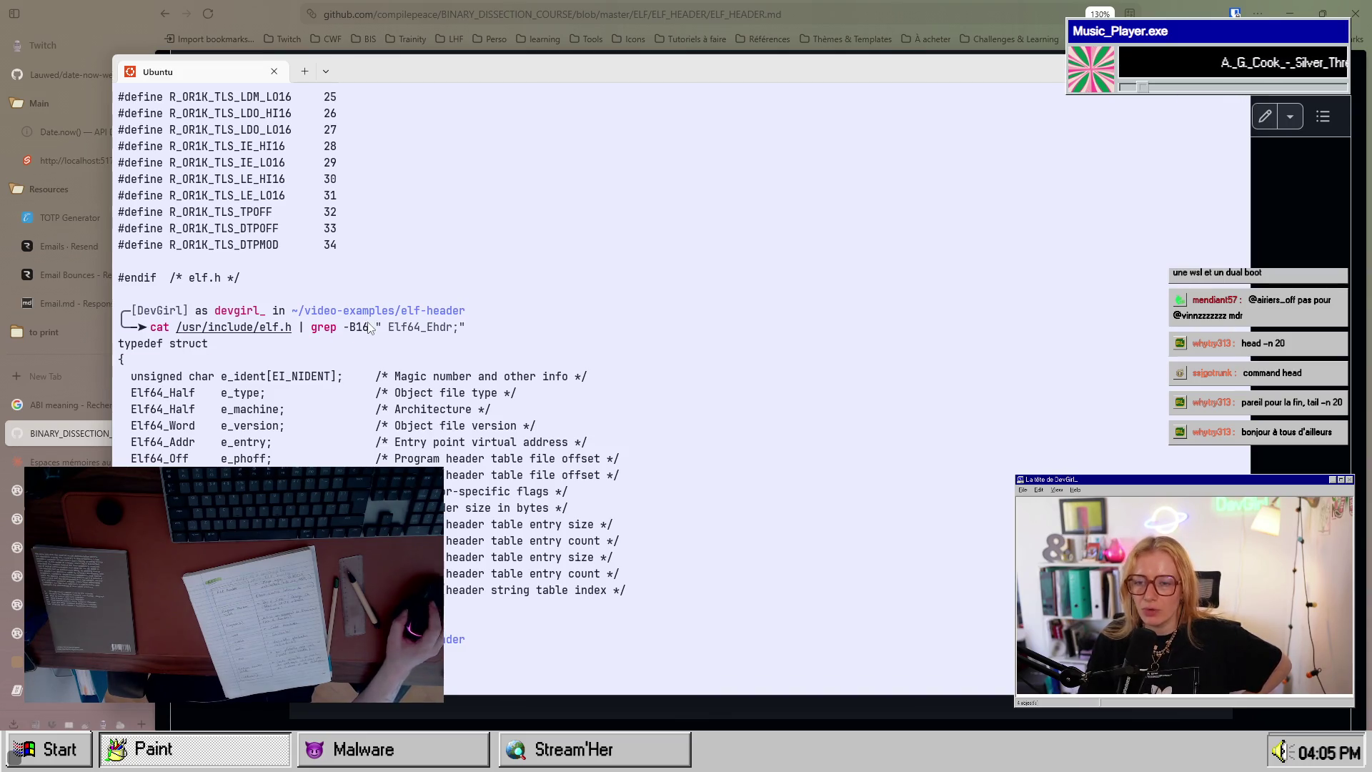
{"action": "left_click_drag", "start_coordinate": [626, 590], "coordinate": [179, 346]}
{"action": "left_click", "coordinate": [179, 350]}
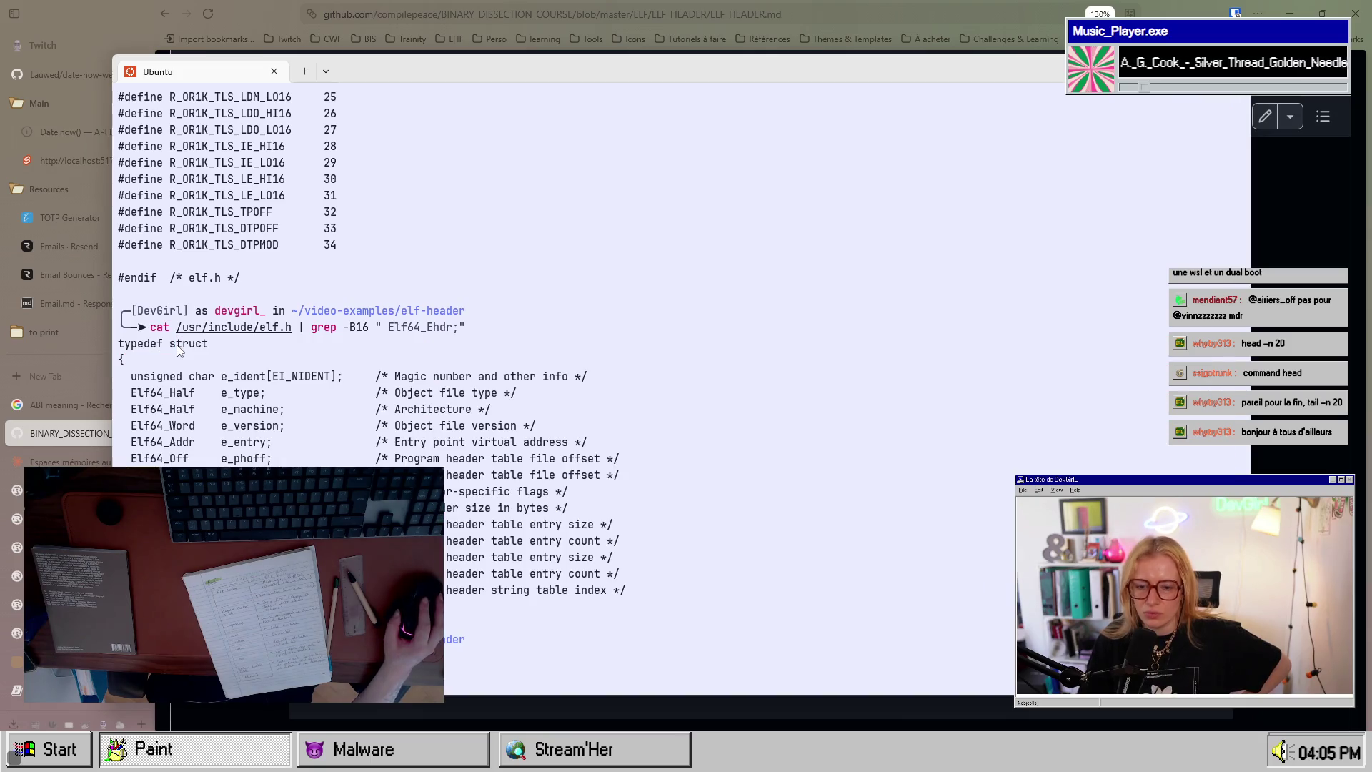
{"action": "mouse_move", "coordinate": [629, 574]}
{"action": "left_mouse_down"}
{"action": "mouse_move", "coordinate": [135, 392]}
{"action": "mouse_move", "coordinate": [262, 363]}
{"action": "mouse_move", "coordinate": [263, 333]}
{"action": "mouse_move", "coordinate": [190, 349]}
{"action": "mouse_move", "coordinate": [321, 475]}
{"action": "mouse_move", "coordinate": [143, 327]}
{"action": "mouse_move", "coordinate": [121, 343]}
{"action": "left_mouse_up"}
{"action": "left_click", "coordinate": [122, 343]}
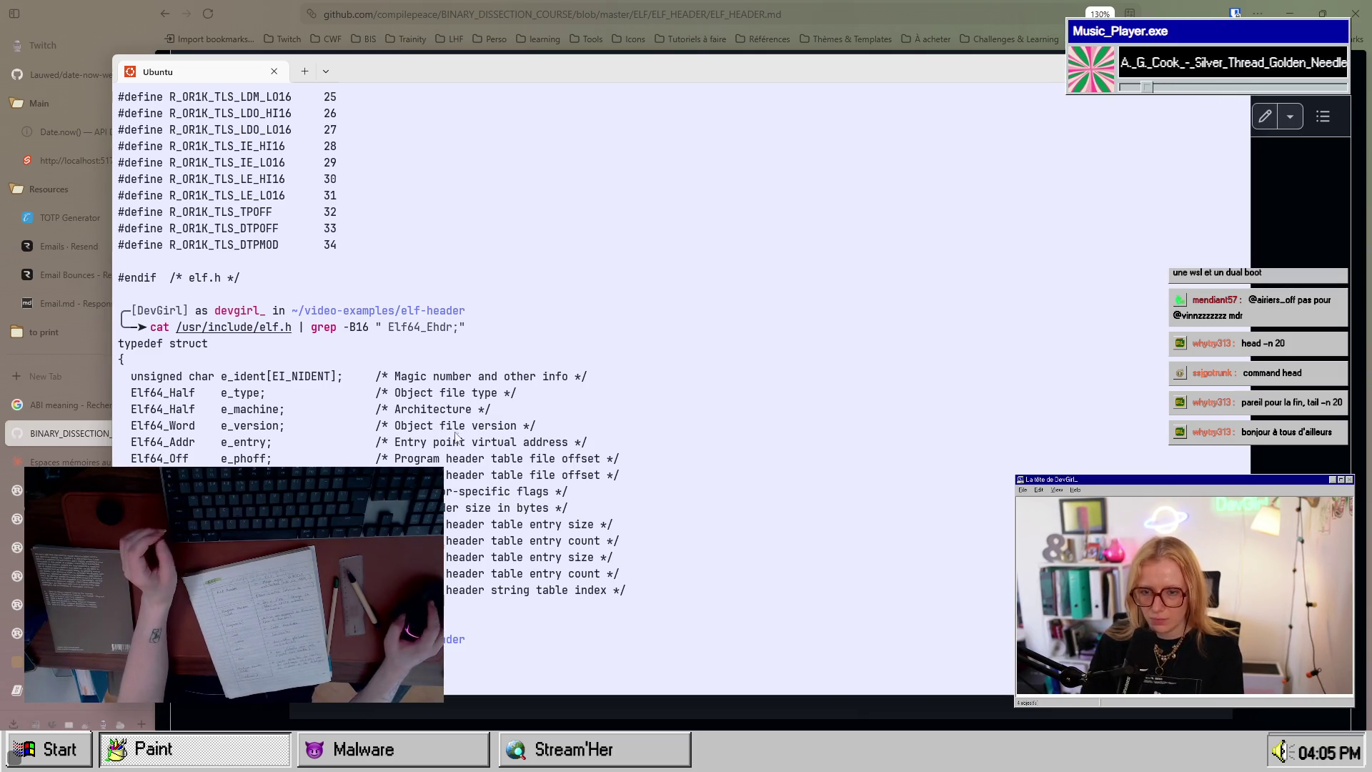
Step: Highlight the e_ident magic number and program header table offset comments, then return to the GitHub notes
{"action": "left_click_drag", "start_coordinate": [415, 376], "coordinate": [564, 377]}
{"action": "left_click", "coordinate": [564, 377]}
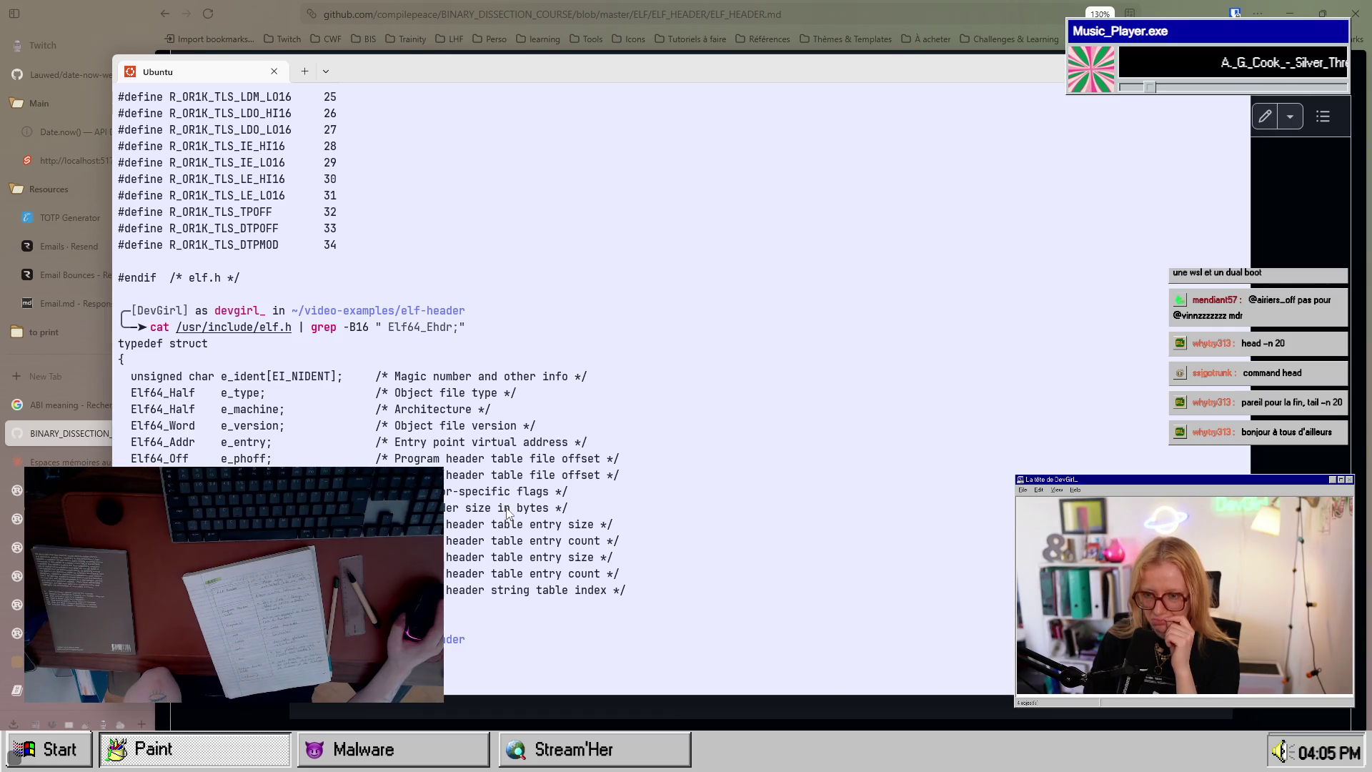
{"action": "left_click_drag", "start_coordinate": [420, 458], "coordinate": [574, 457]}
{"action": "left_click", "coordinate": [580, 452]}
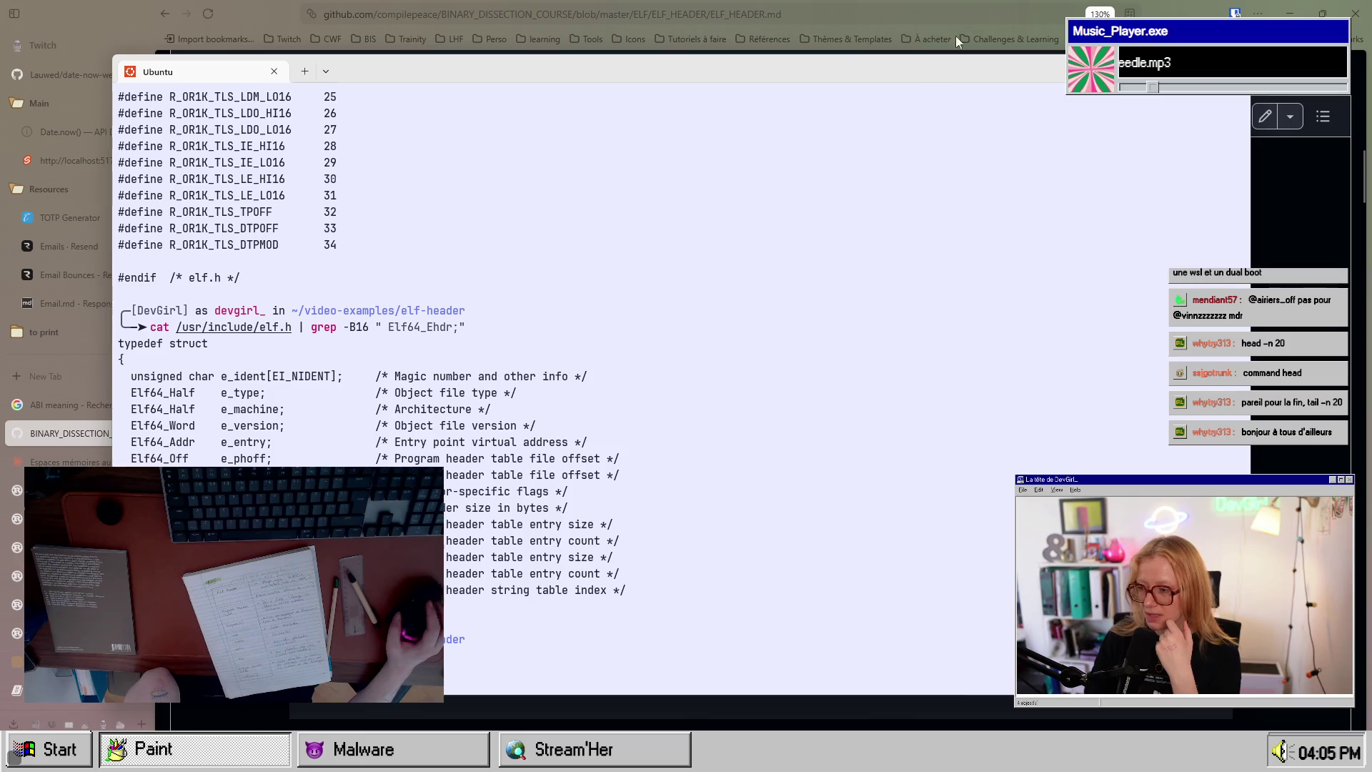
{"action": "key", "text": "alt+Tab"}
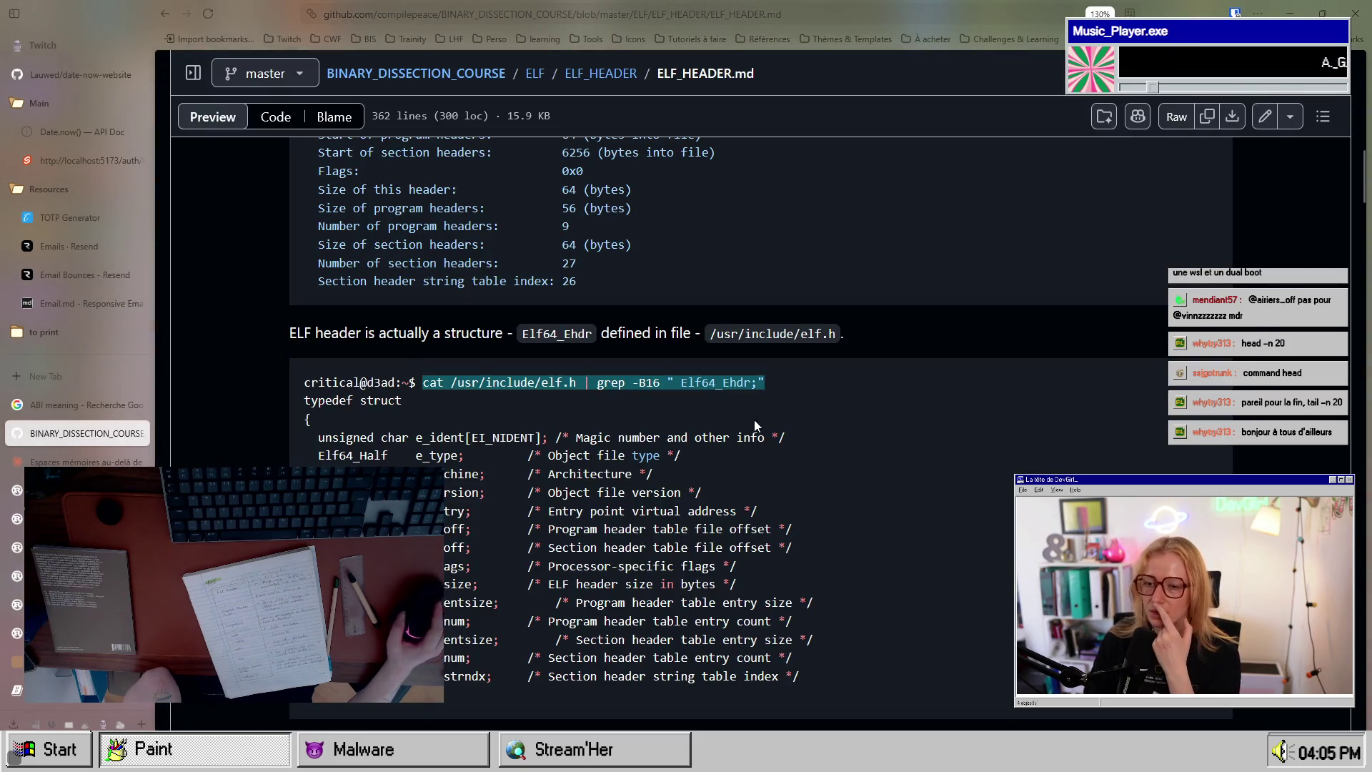
{"action": "scroll", "coordinate": [614, 492], "scroll_direction": "down", "scroll_amount": 5}
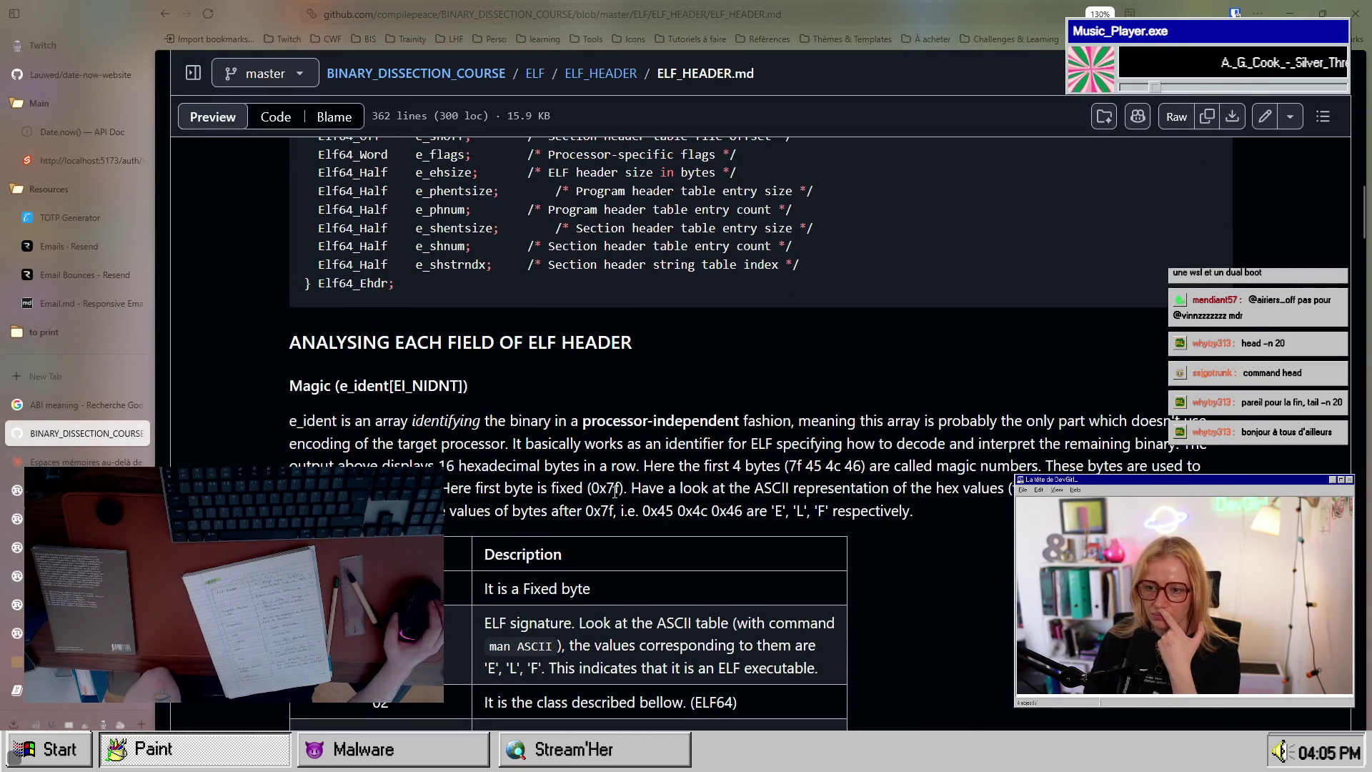
{"action": "scroll", "coordinate": [614, 493], "scroll_direction": "down", "scroll_amount": 3}
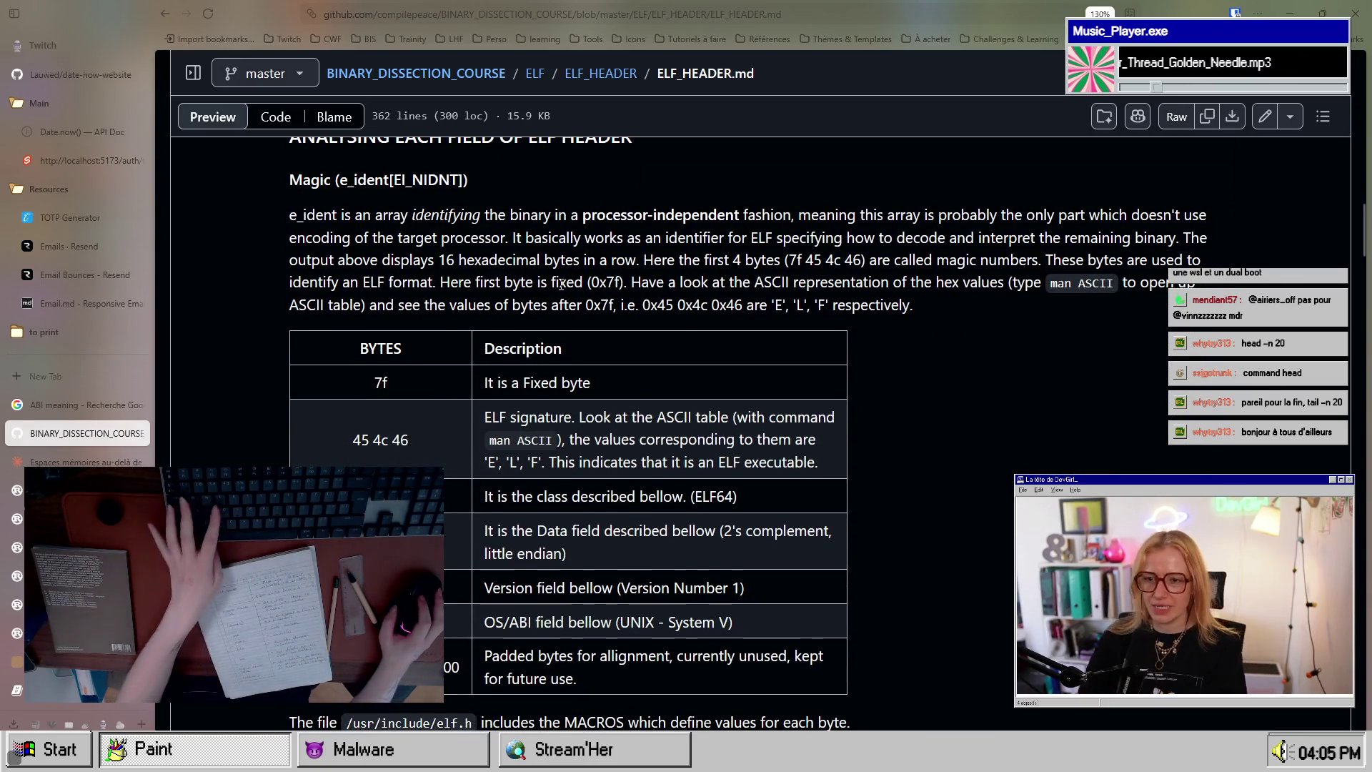
{"action": "key", "text": "alt+Tab"}
{"action": "double_click", "coordinate": [236, 377]}
{"action": "left_click", "coordinate": [237, 386]}
{"action": "mouse_move", "coordinate": [278, 380]}
{"action": "left_mouse_down"}
{"action": "mouse_move", "coordinate": [344, 377]}
{"action": "mouse_move", "coordinate": [230, 392]}
{"action": "mouse_move", "coordinate": [223, 377]}
{"action": "left_mouse_up"}
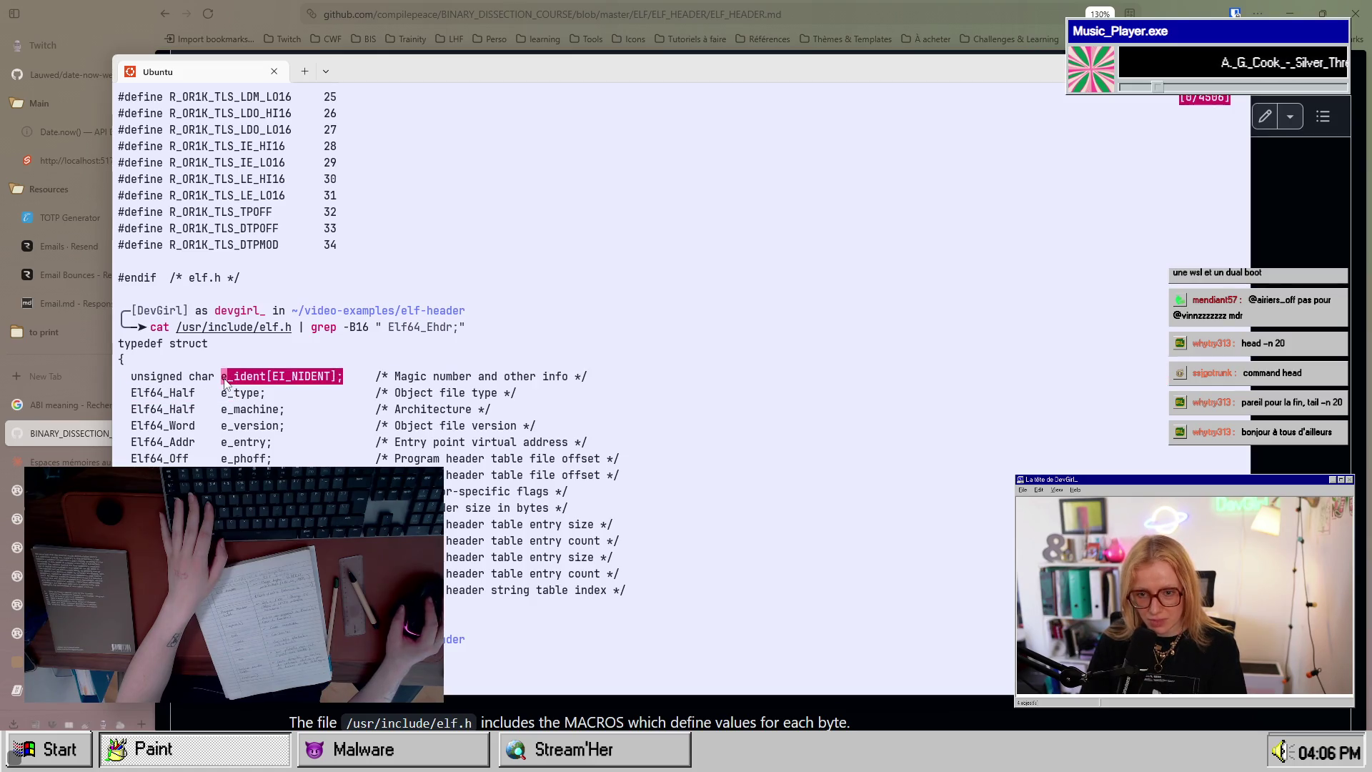
{"action": "key", "text": "ctrl+c"}
{"action": "key", "text": "alt+Tab"}
{"action": "scroll", "coordinate": [385, 459], "scroll_direction": "up", "scroll_amount": 1}
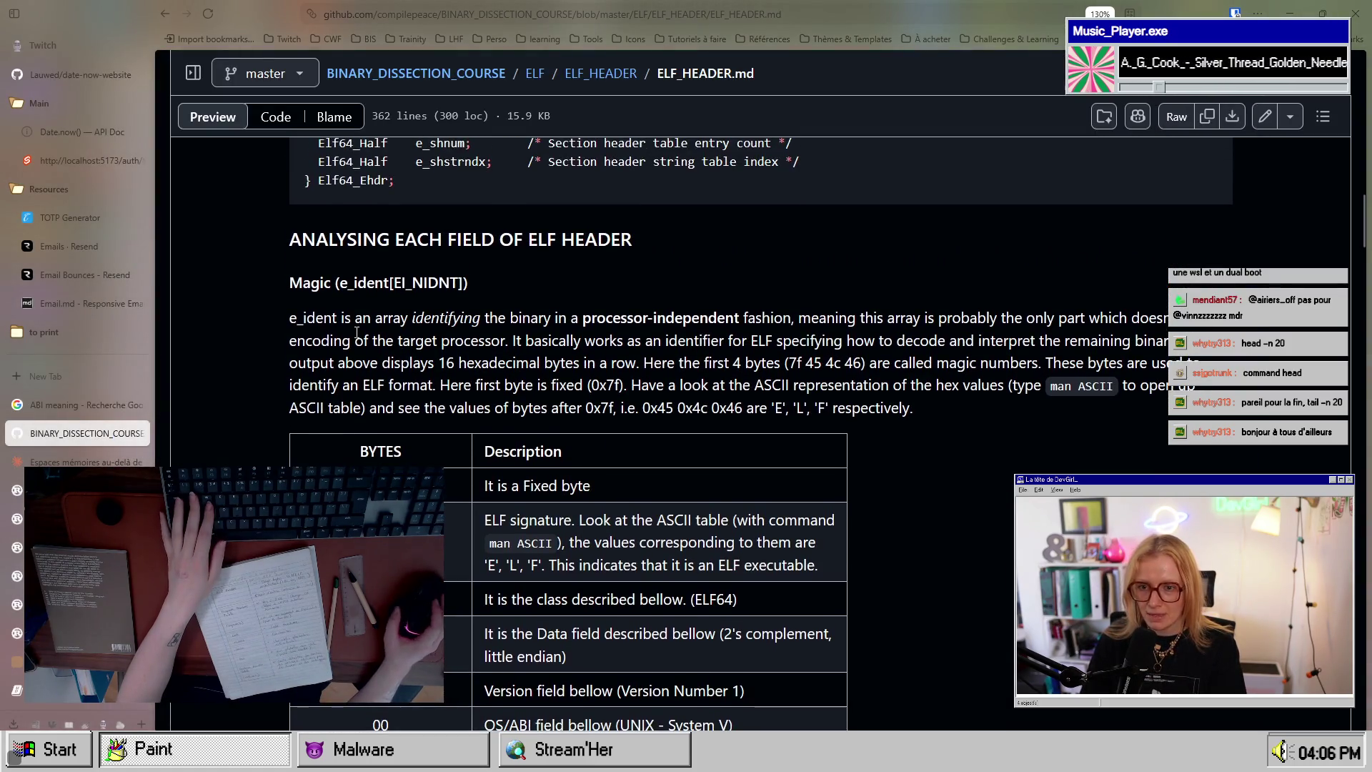
{"action": "left_click_drag", "start_coordinate": [289, 318], "coordinate": [408, 317]}
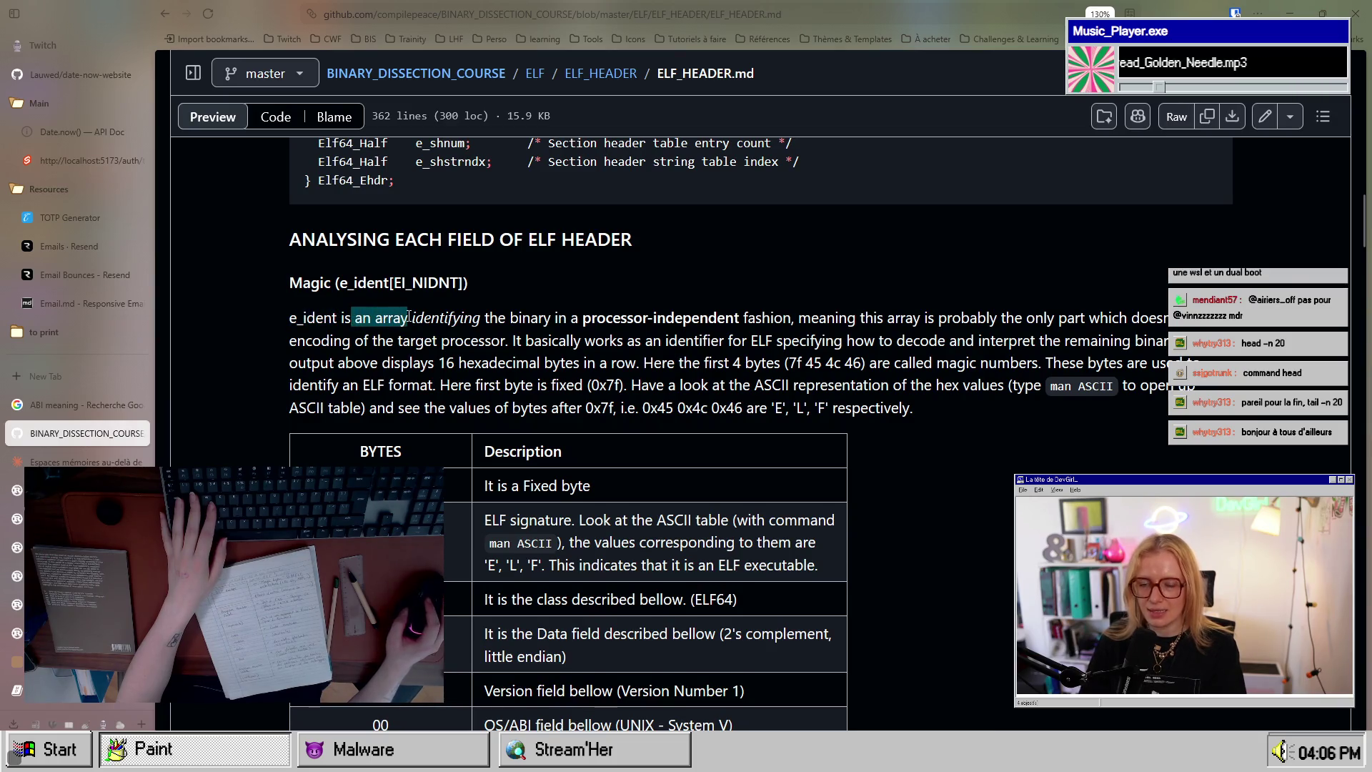
{"action": "left_click", "coordinate": [495, 319]}
{"action": "left_click_drag", "start_coordinate": [485, 316], "coordinate": [695, 315]}
{"action": "left_click", "coordinate": [615, 333]}
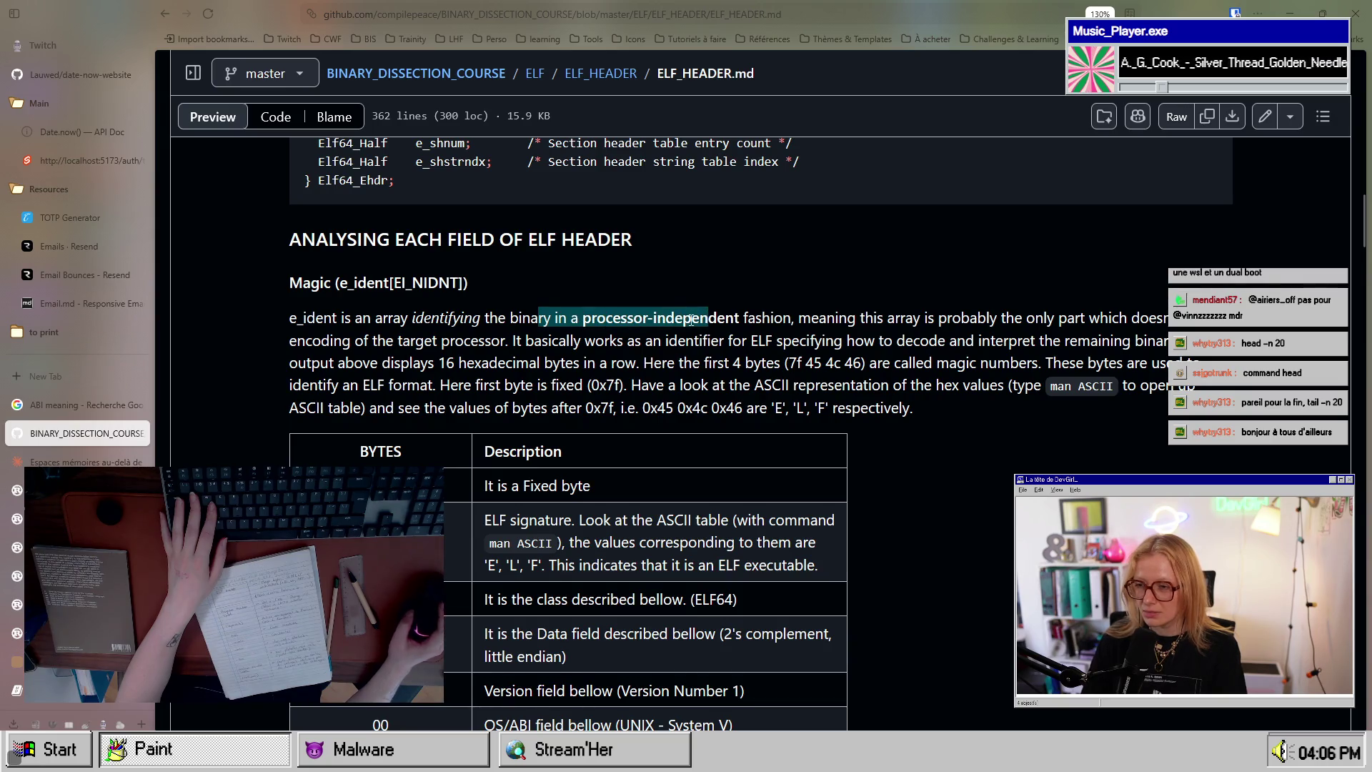
{"action": "left_click_drag", "start_coordinate": [581, 317], "coordinate": [743, 322]}
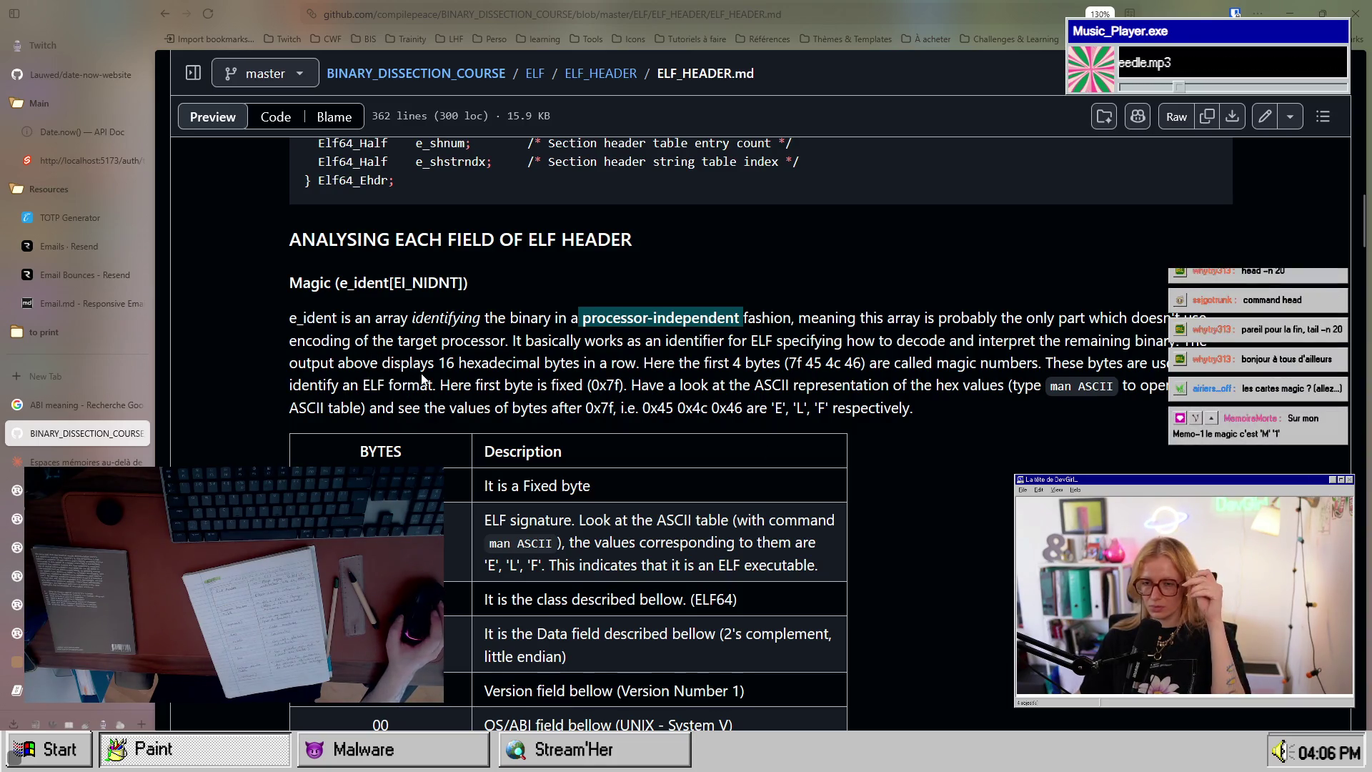
{"action": "mouse_move", "coordinate": [435, 363]}
{"action": "left_mouse_down"}
{"action": "mouse_move", "coordinate": [618, 364]}
{"action": "mouse_move", "coordinate": [606, 366]}
{"action": "left_mouse_up"}
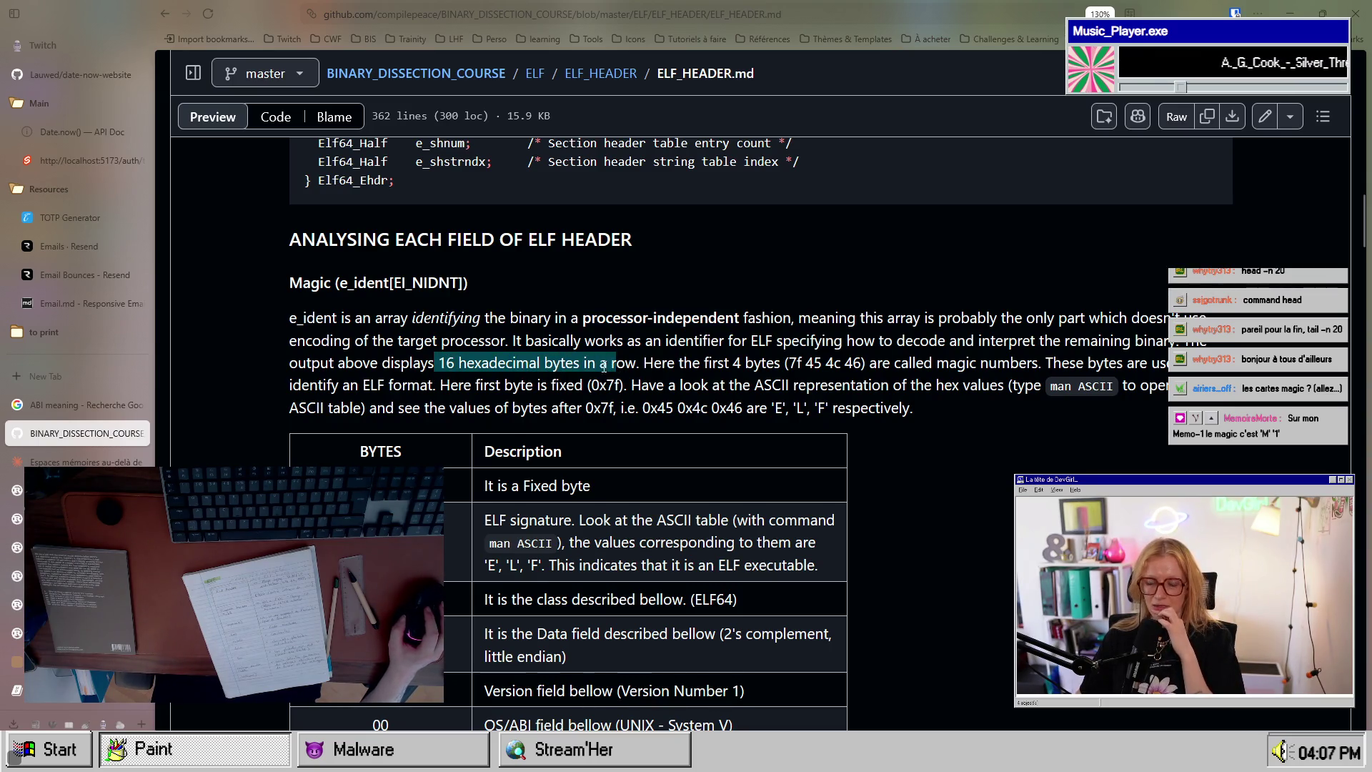
{"action": "left_click_drag", "start_coordinate": [643, 364], "coordinate": [844, 364]}
{"action": "double_click", "coordinate": [801, 366]}
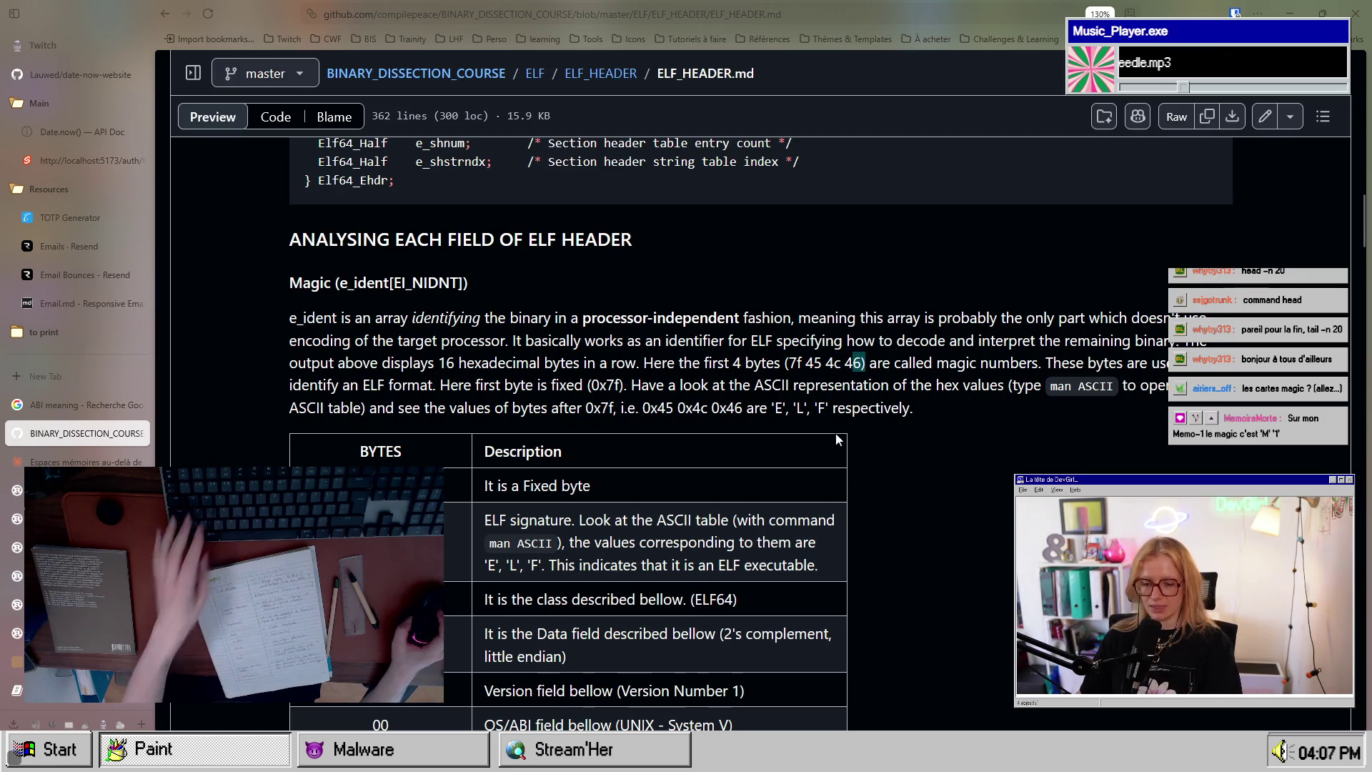
{"action": "key", "text": "alt+Tab"}
{"action": "key", "text": "alt+Tab"}
{"action": "key", "text": "alt+shift+Tab"}
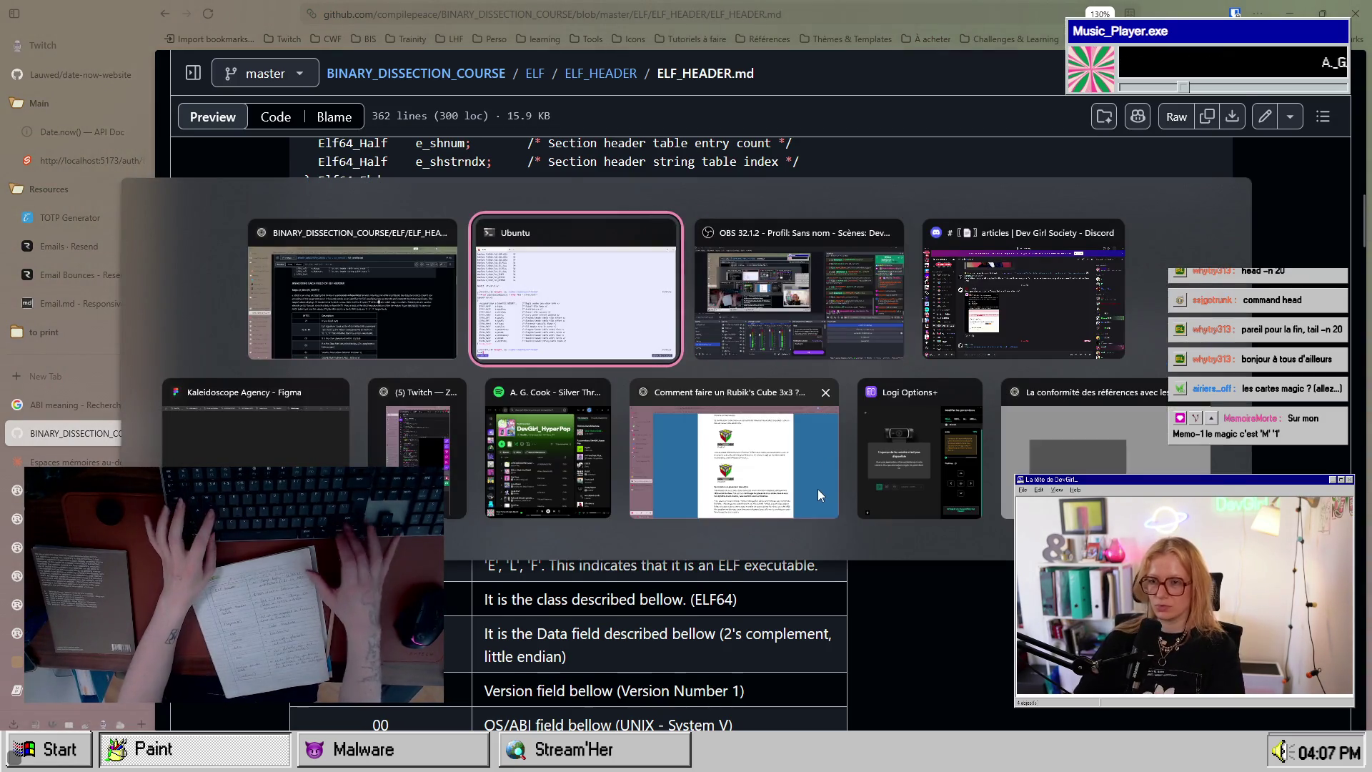
Step: Find the readelf -h output in the terminal and highlight magic byte 4c
{"action": "scroll", "coordinate": [373, 398], "scroll_direction": "up", "scroll_amount": 12}
{"action": "scroll", "coordinate": [374, 397], "scroll_direction": "down", "scroll_amount": 12}
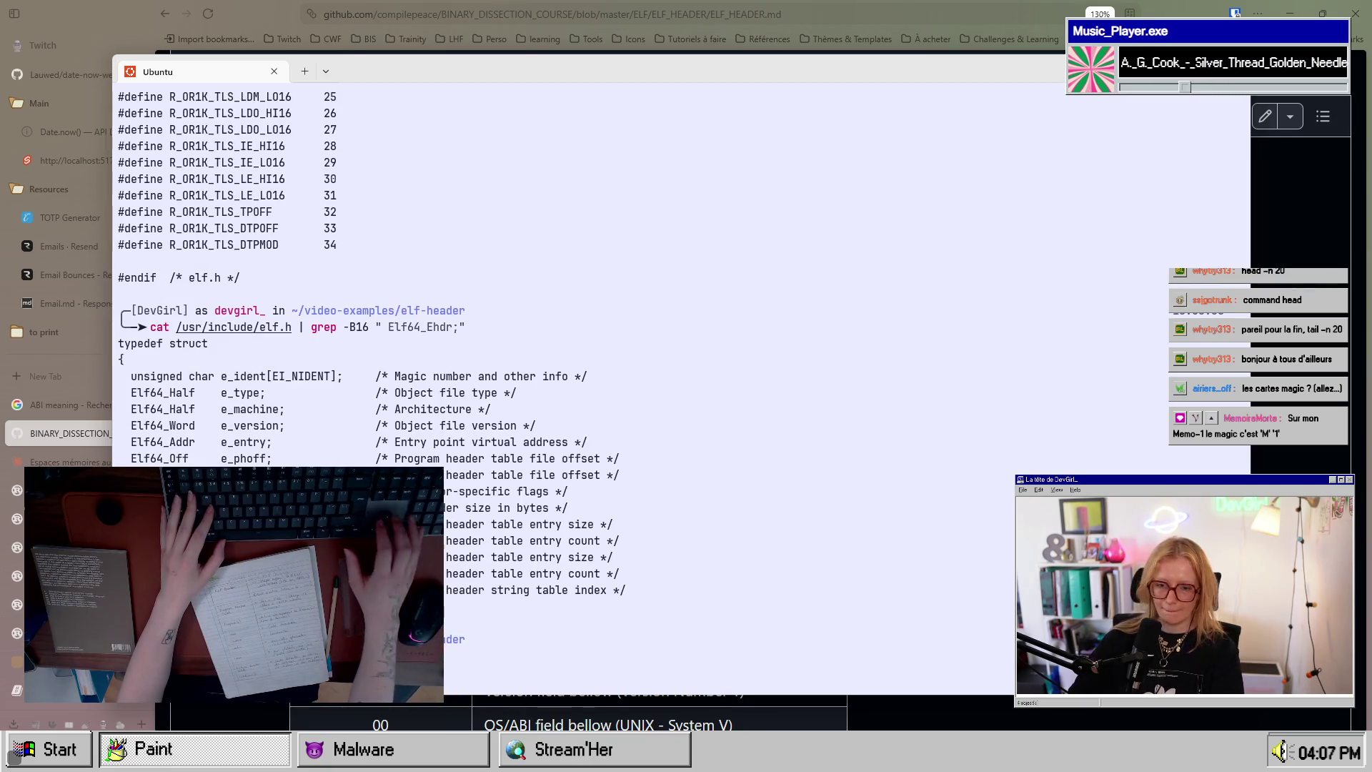
{"action": "scroll", "coordinate": [572, 357], "scroll_direction": "down", "scroll_amount": 8}
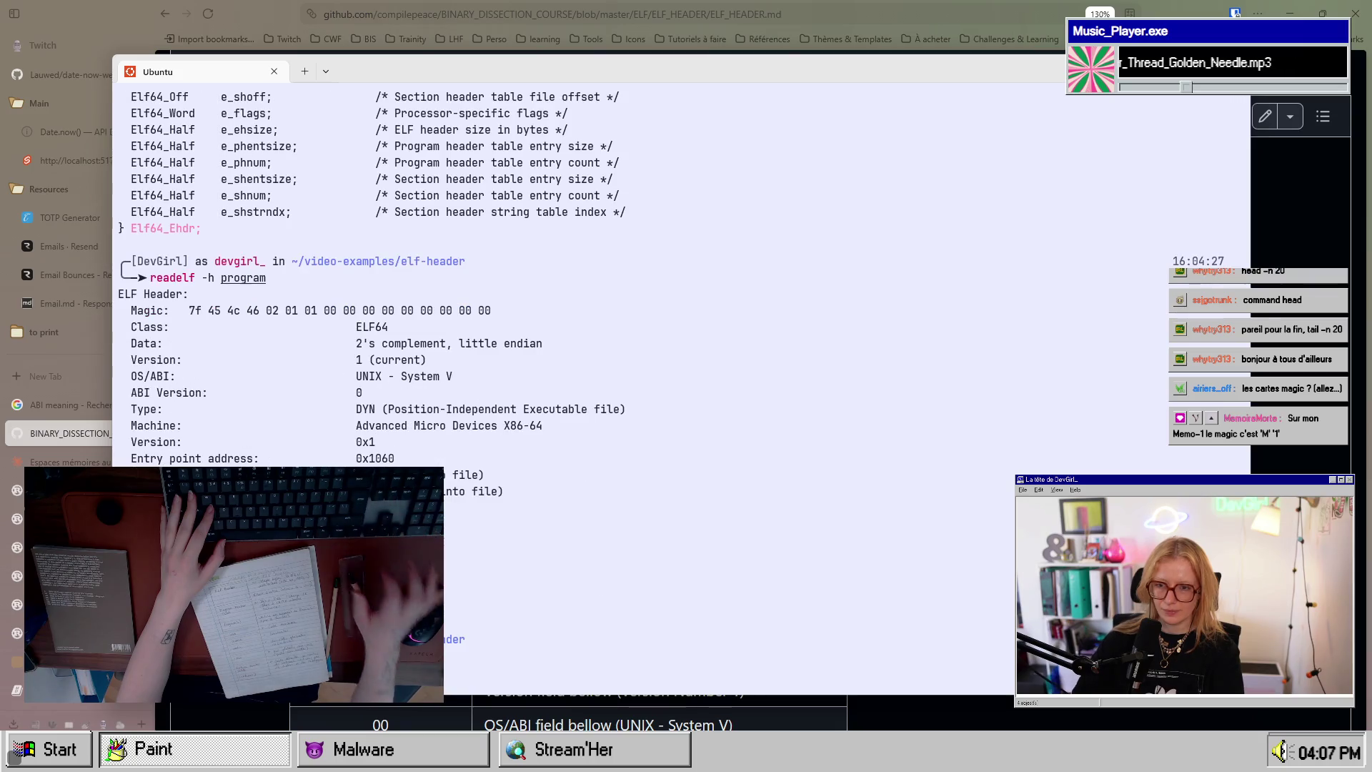
{"action": "scroll", "coordinate": [572, 357], "scroll_direction": "up", "scroll_amount": 3}
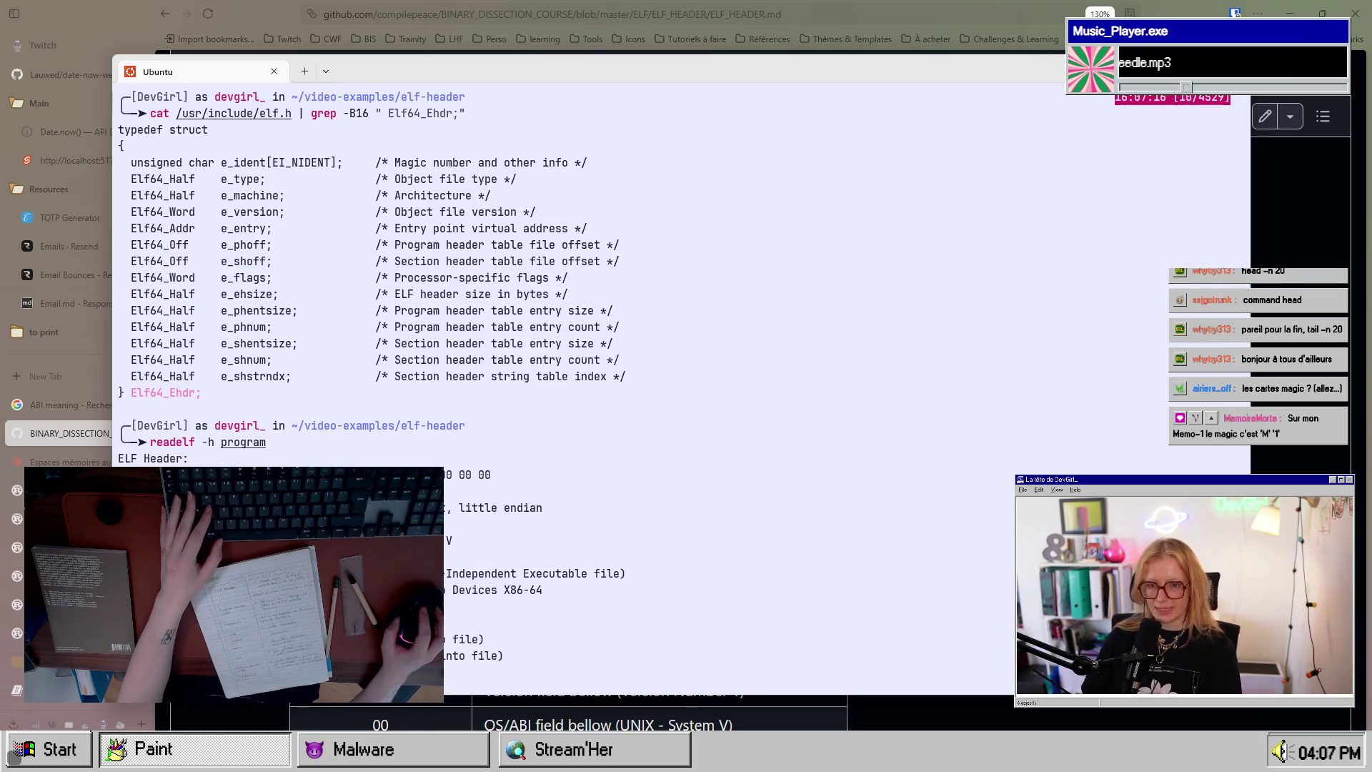
{"action": "scroll", "coordinate": [296, 407], "scroll_direction": "down", "scroll_amount": 3}
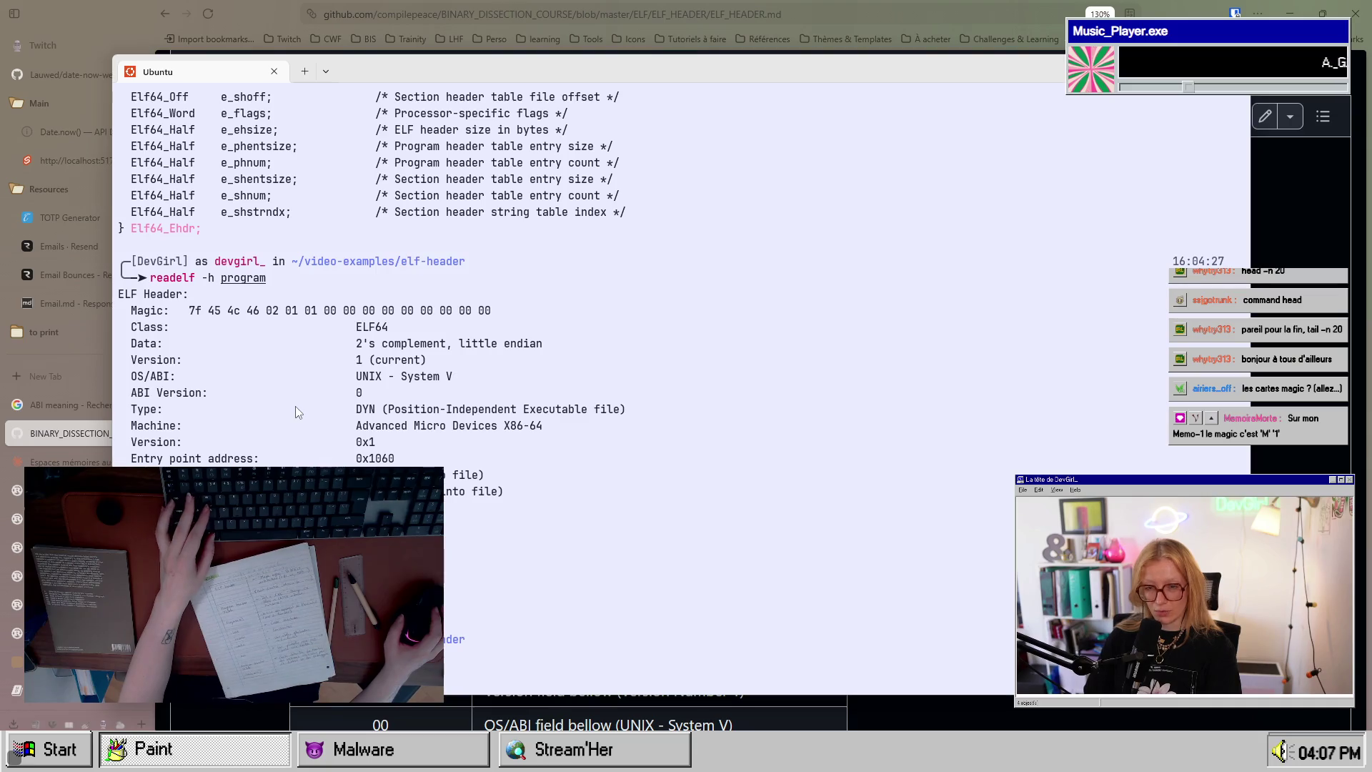
{"action": "key", "text": "alt+Tab"}
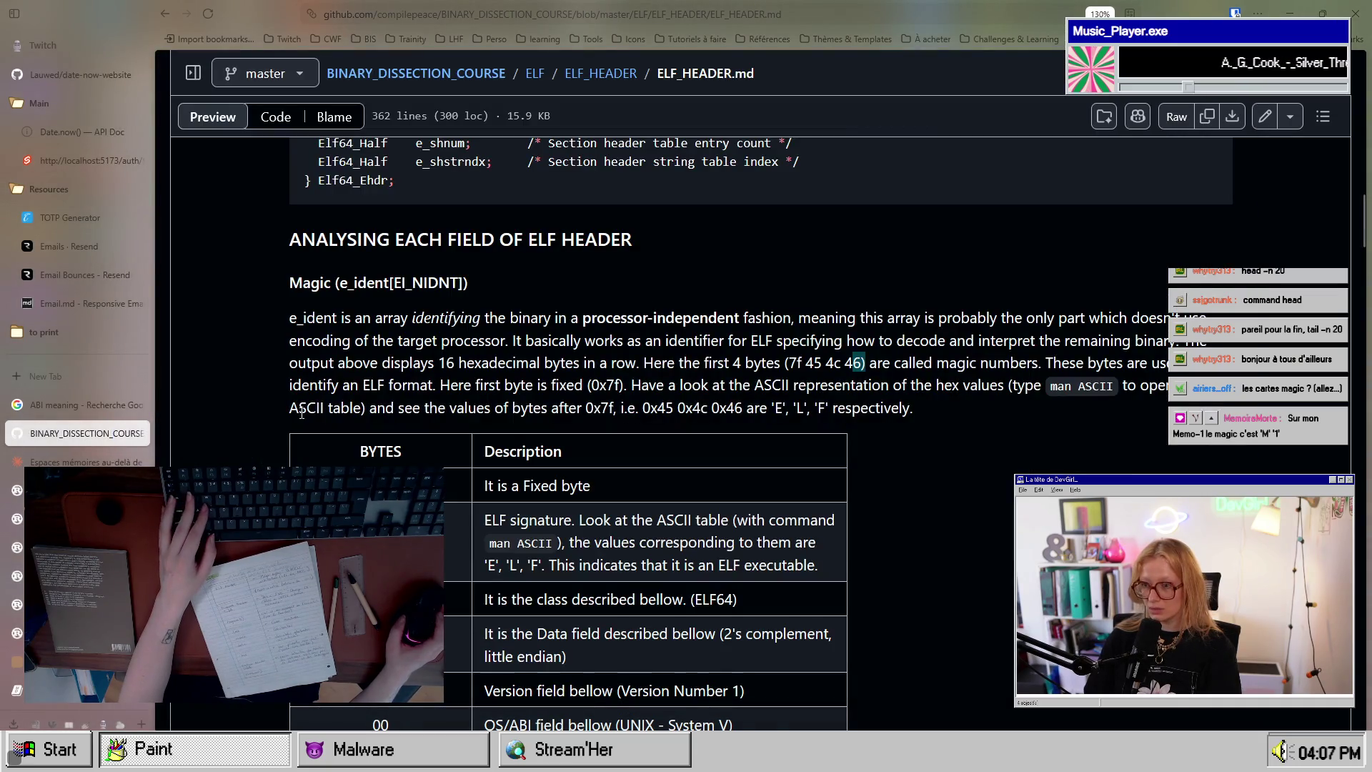
{"action": "key", "text": "alt+Tab"}
{"action": "key", "text": "alt+Tab"}
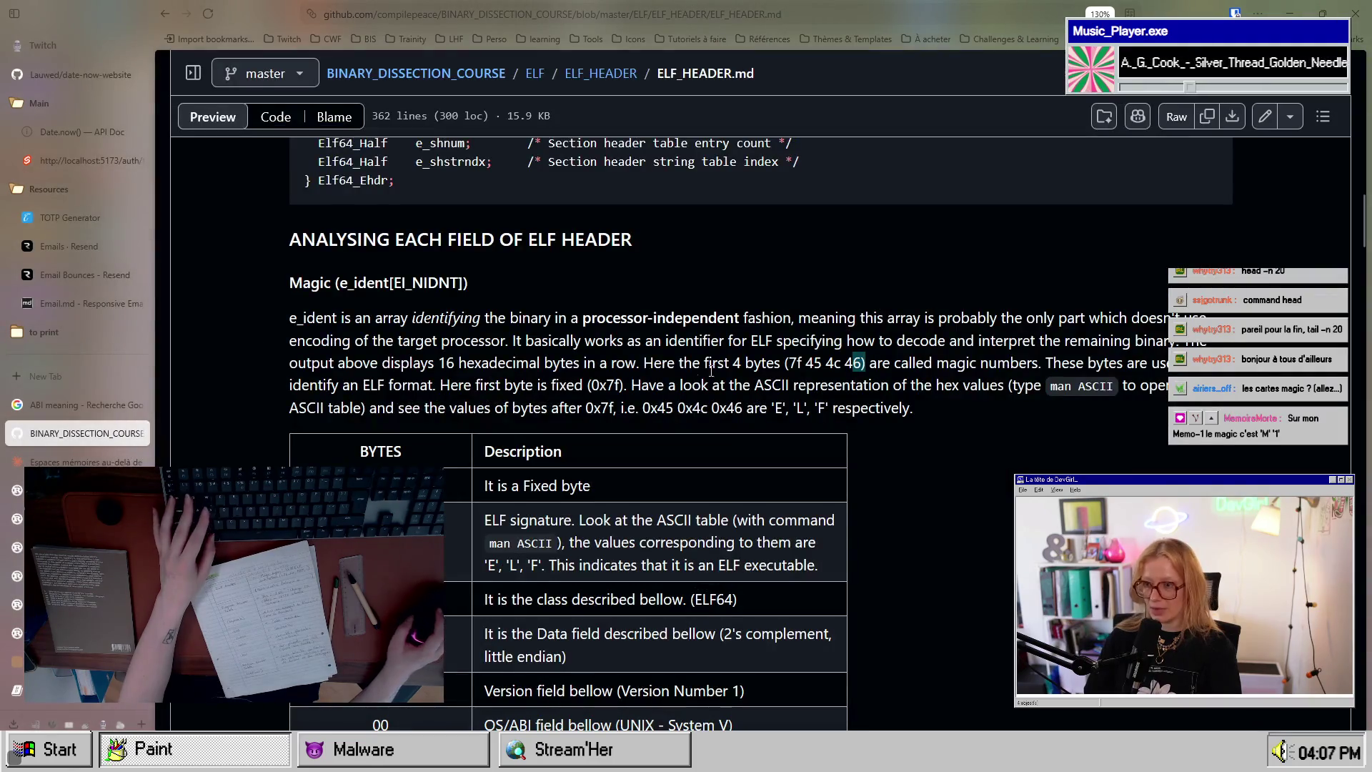
{"action": "key", "text": "alt+Tab"}
{"action": "left_click_drag", "start_coordinate": [227, 310], "coordinate": [243, 315]}
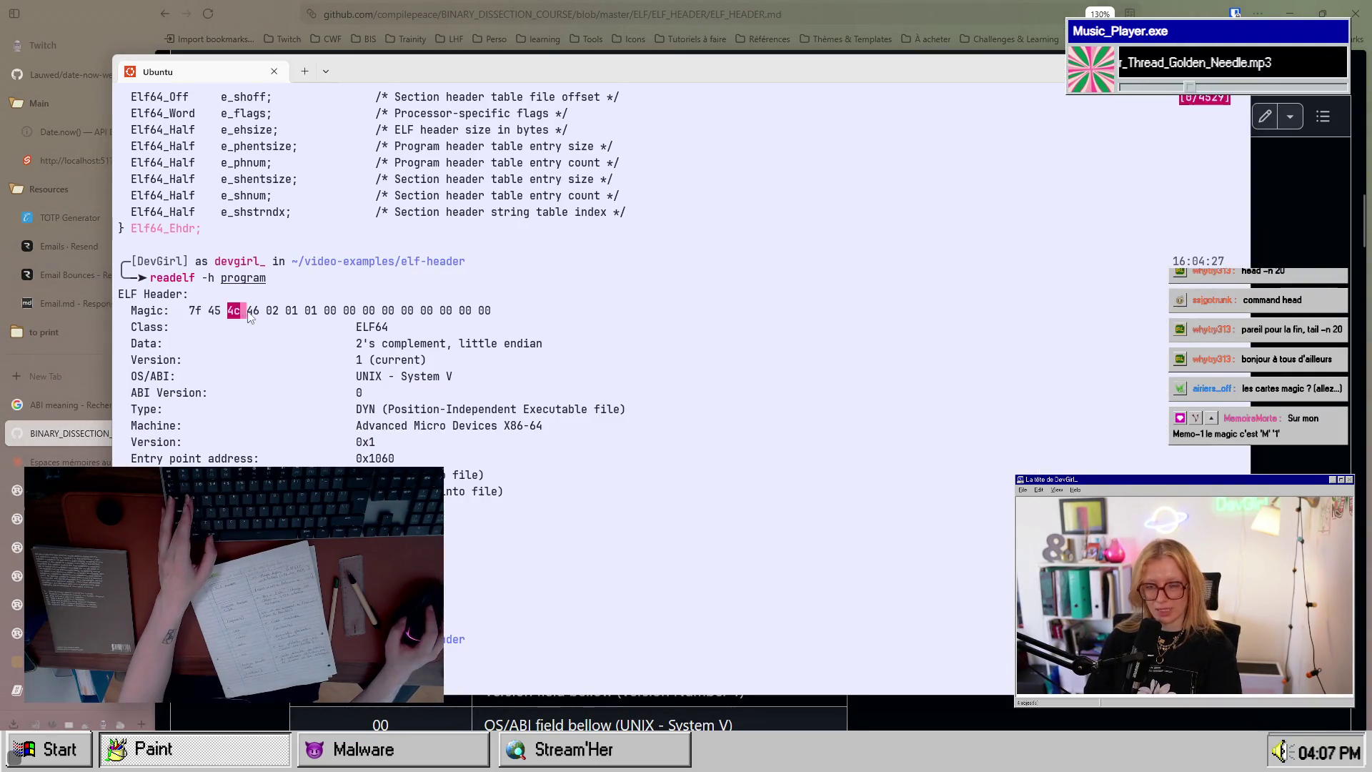
Step: Highlight the notes explaining that 0x45 0x4c 0x46 spell ELF in ASCII
{"action": "key", "text": "alt+Tab"}
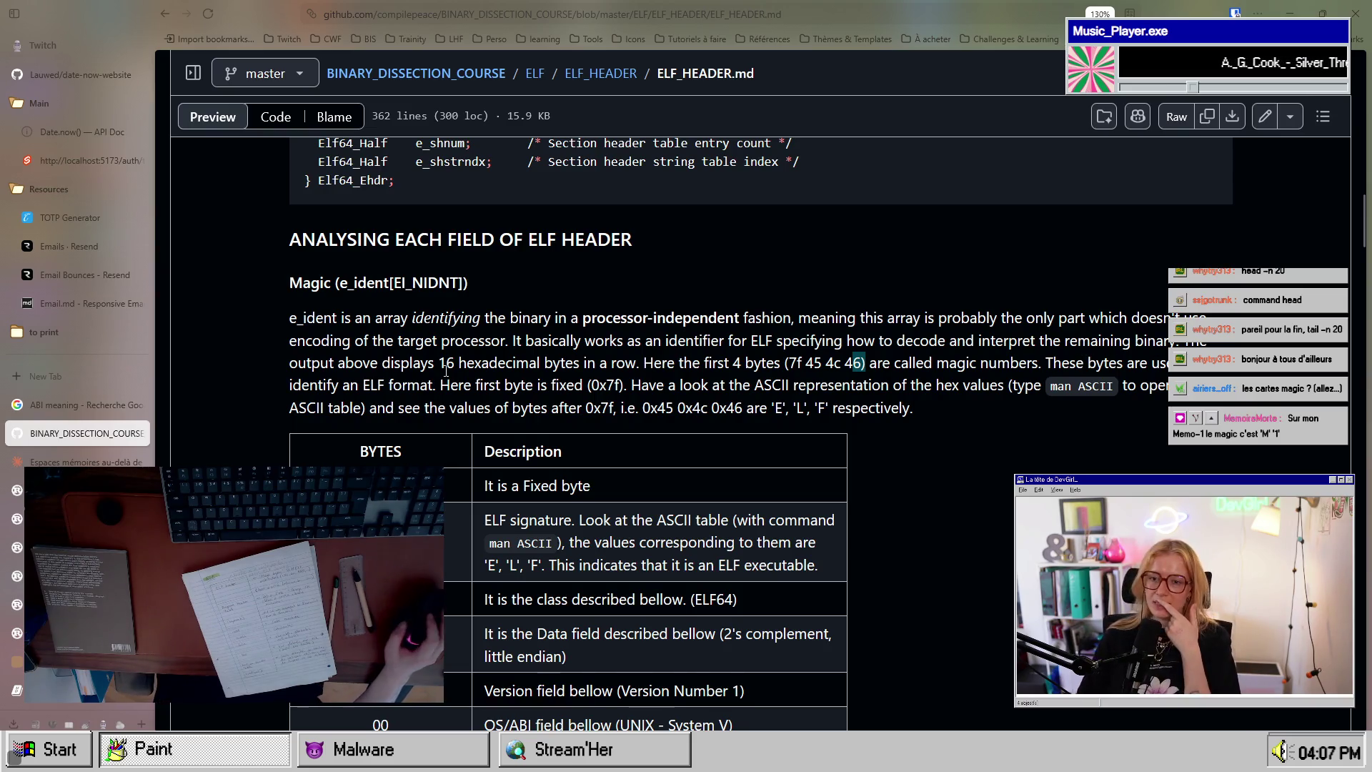
{"action": "left_click_drag", "start_coordinate": [359, 386], "coordinate": [603, 387]}
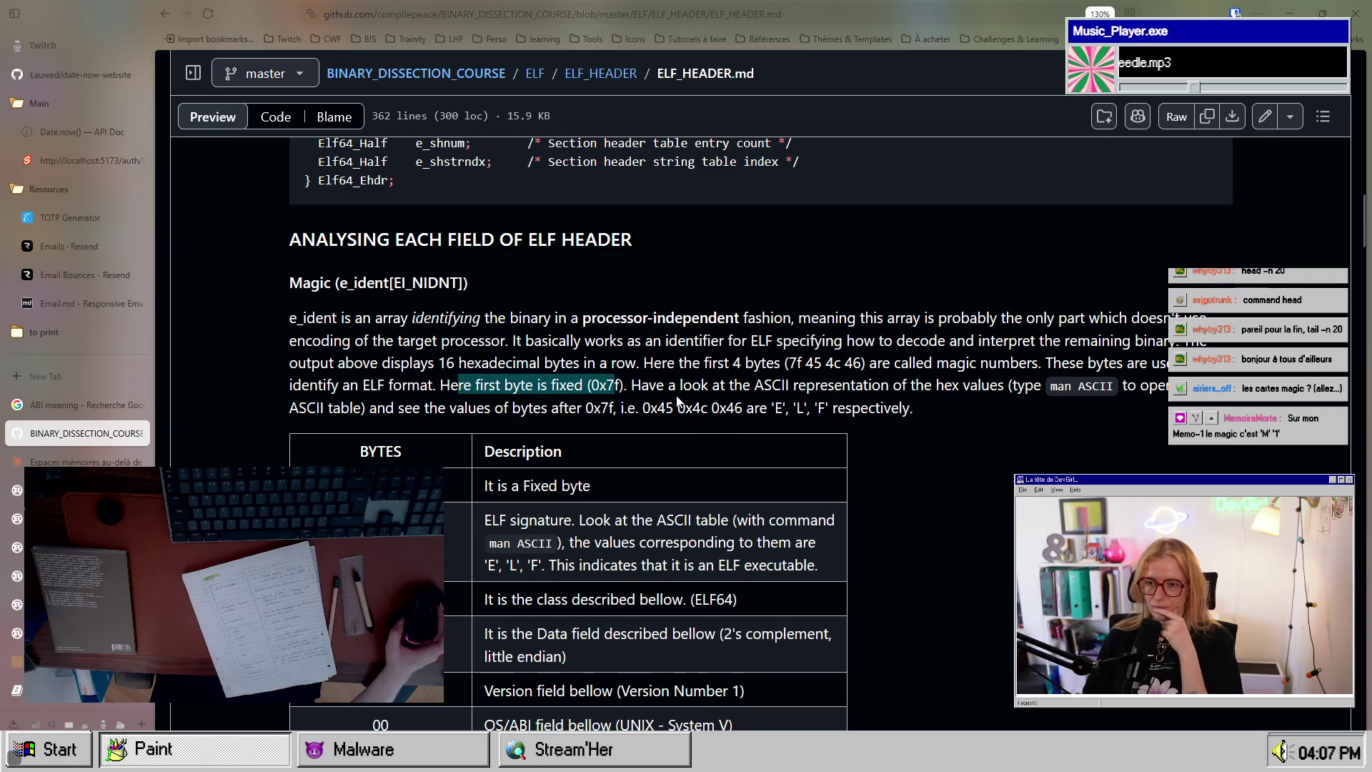
{"action": "left_click_drag", "start_coordinate": [648, 386], "coordinate": [888, 387]}
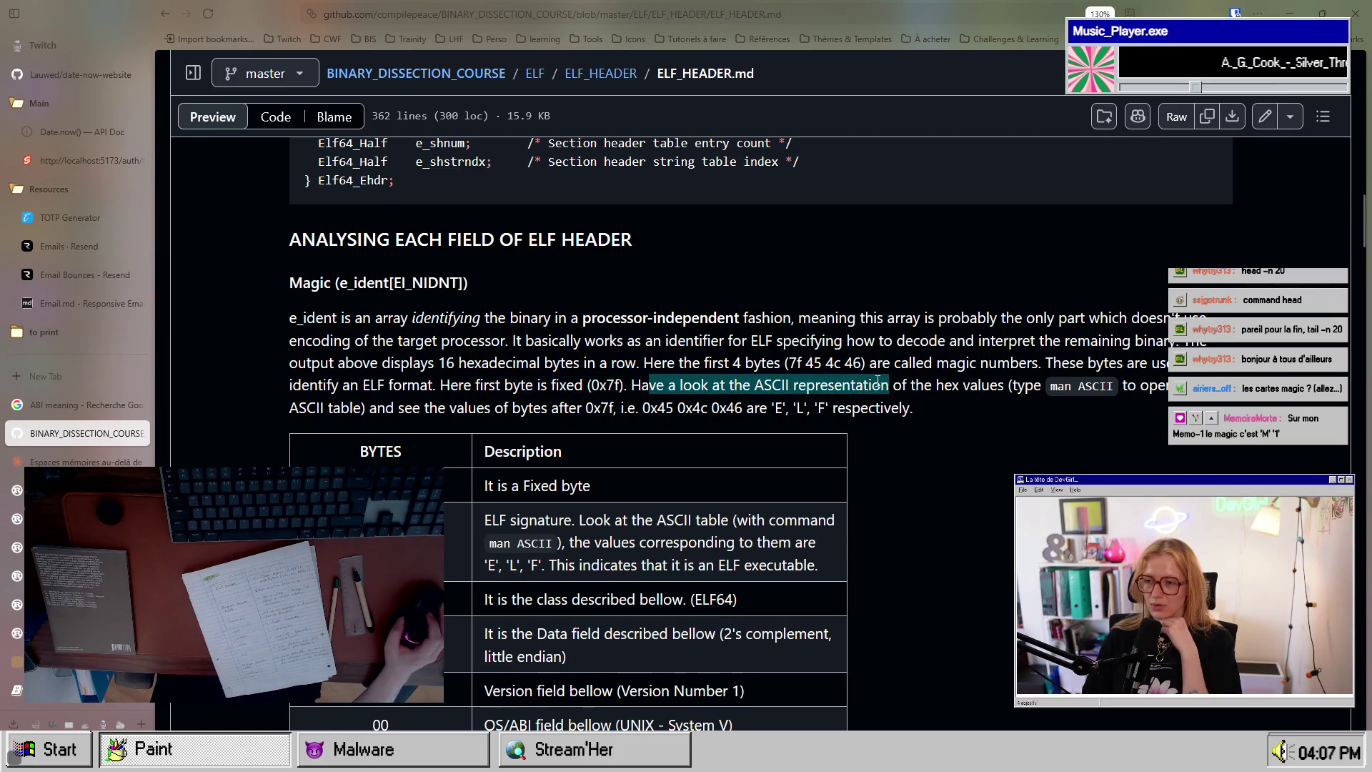
{"action": "left_click_drag", "start_coordinate": [902, 386], "coordinate": [996, 389]}
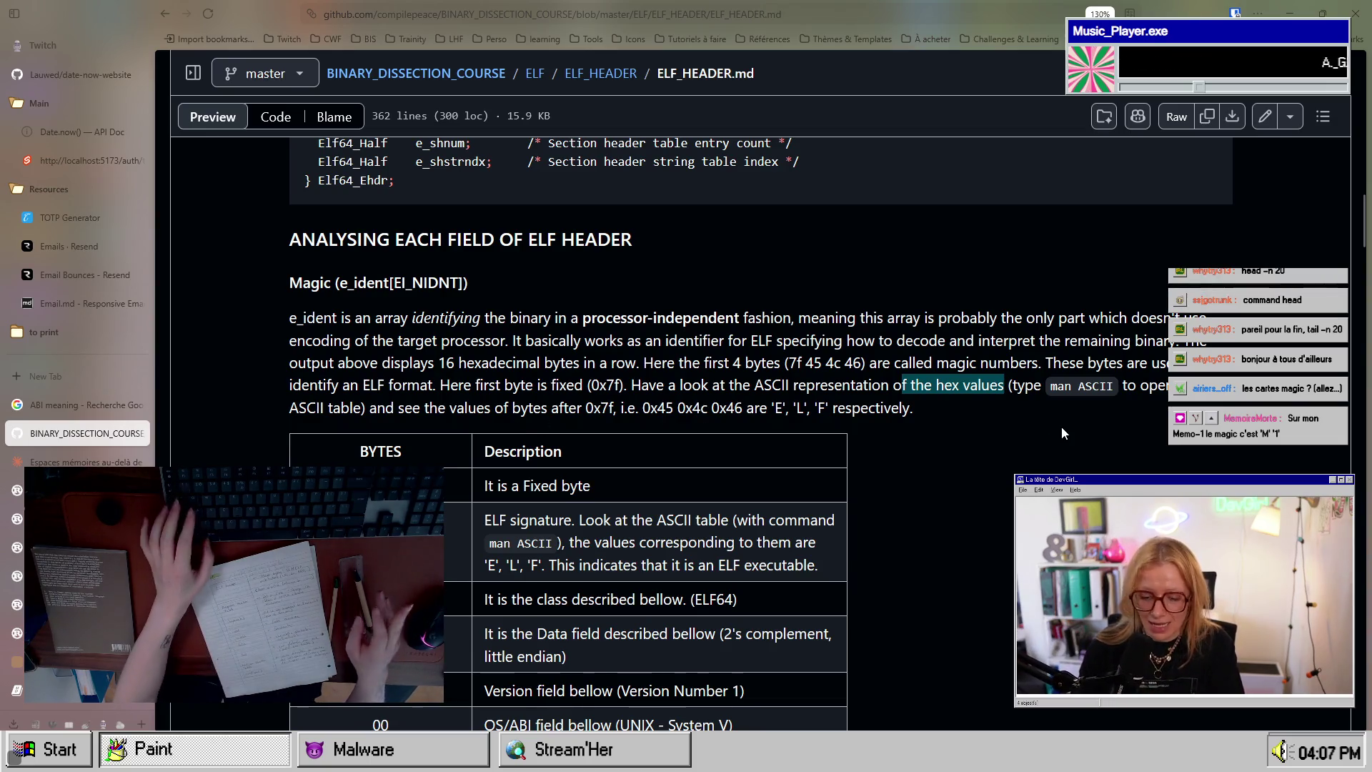
{"action": "key", "text": "alt+Tab"}
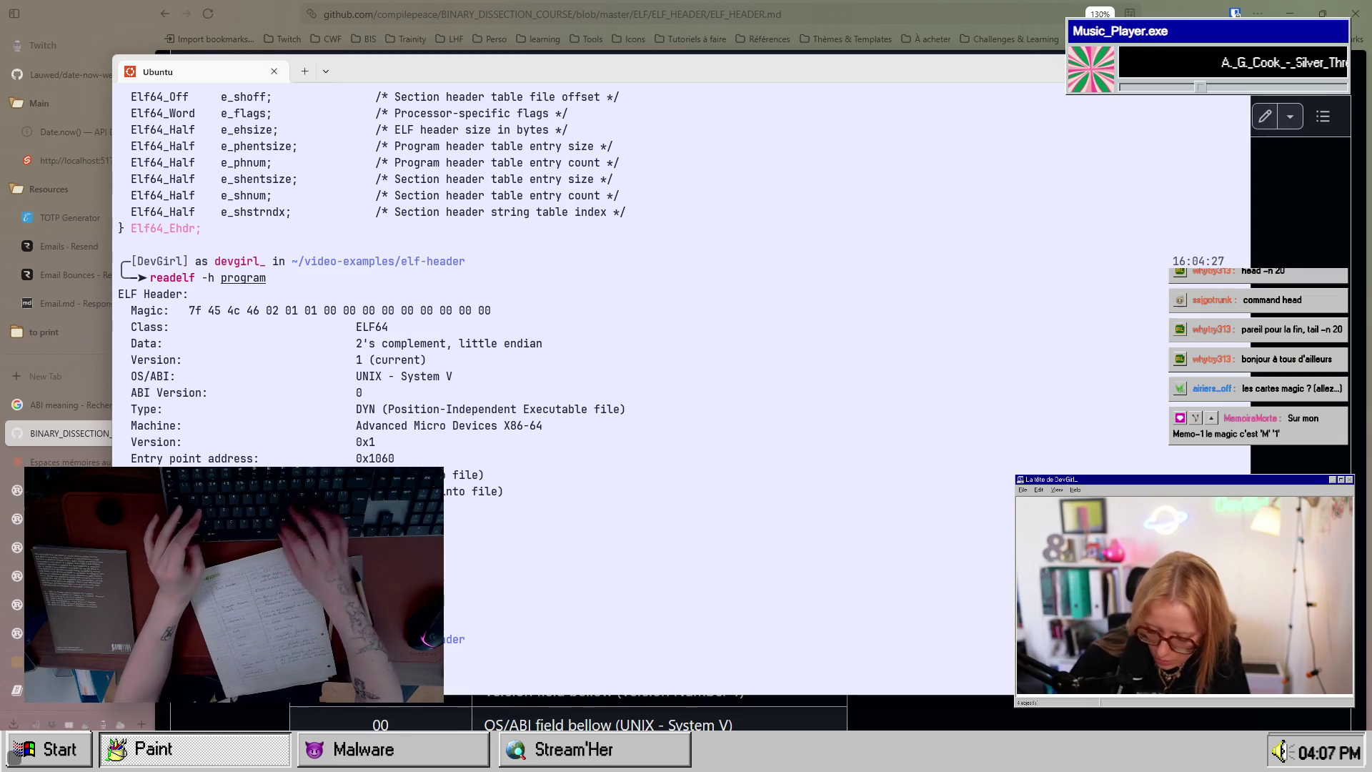
Step: Display man ascii and browse its octal, decimal and hex character tables
{"action": "key", "text": "Return"}
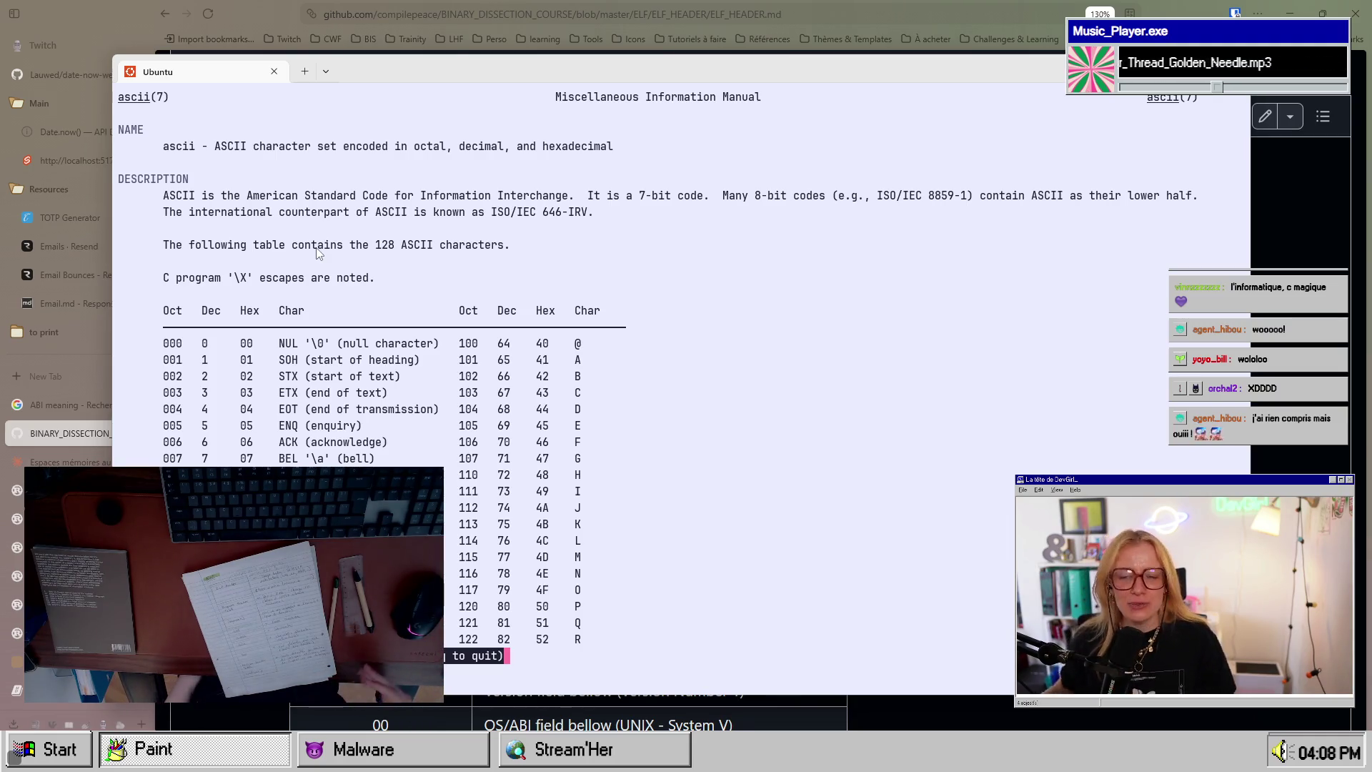
{"action": "key", "text": "alt+Tab"}
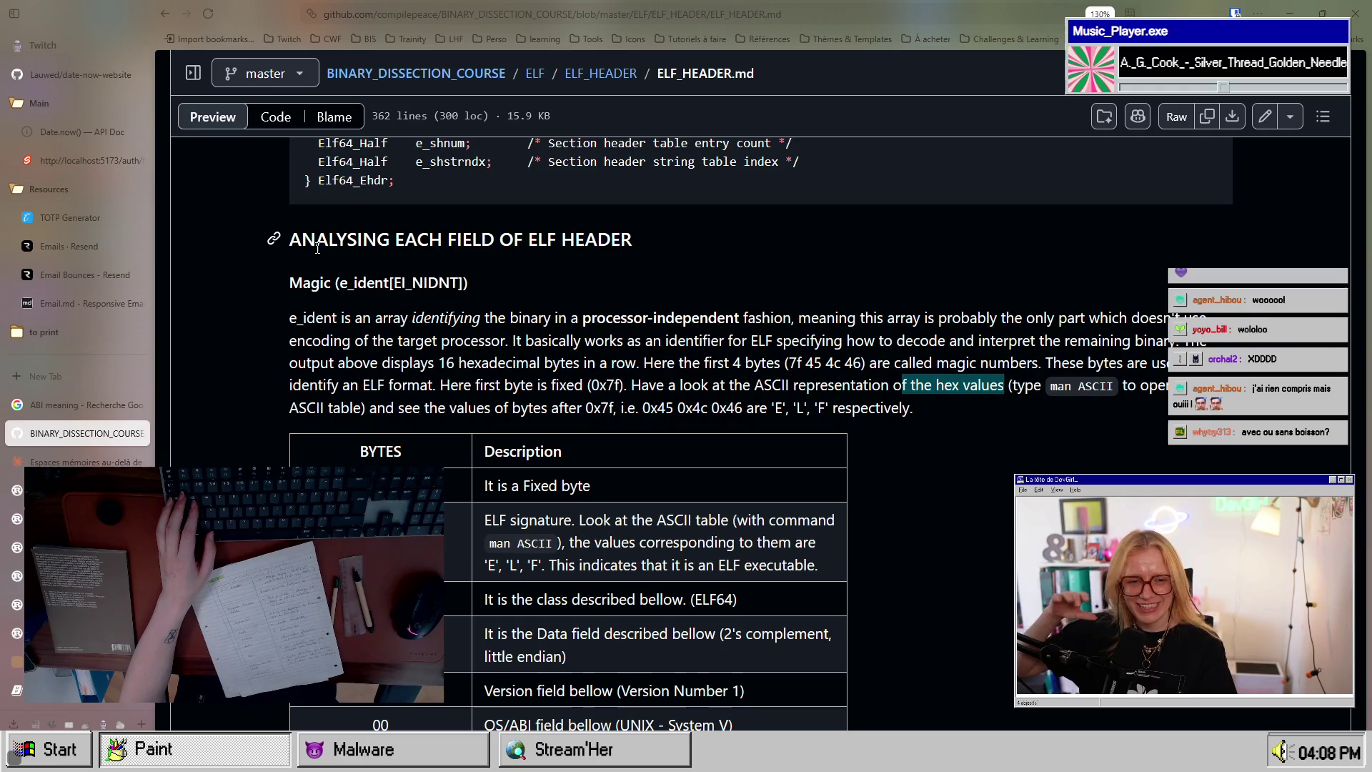
{"action": "key", "text": "alt+Tab"}
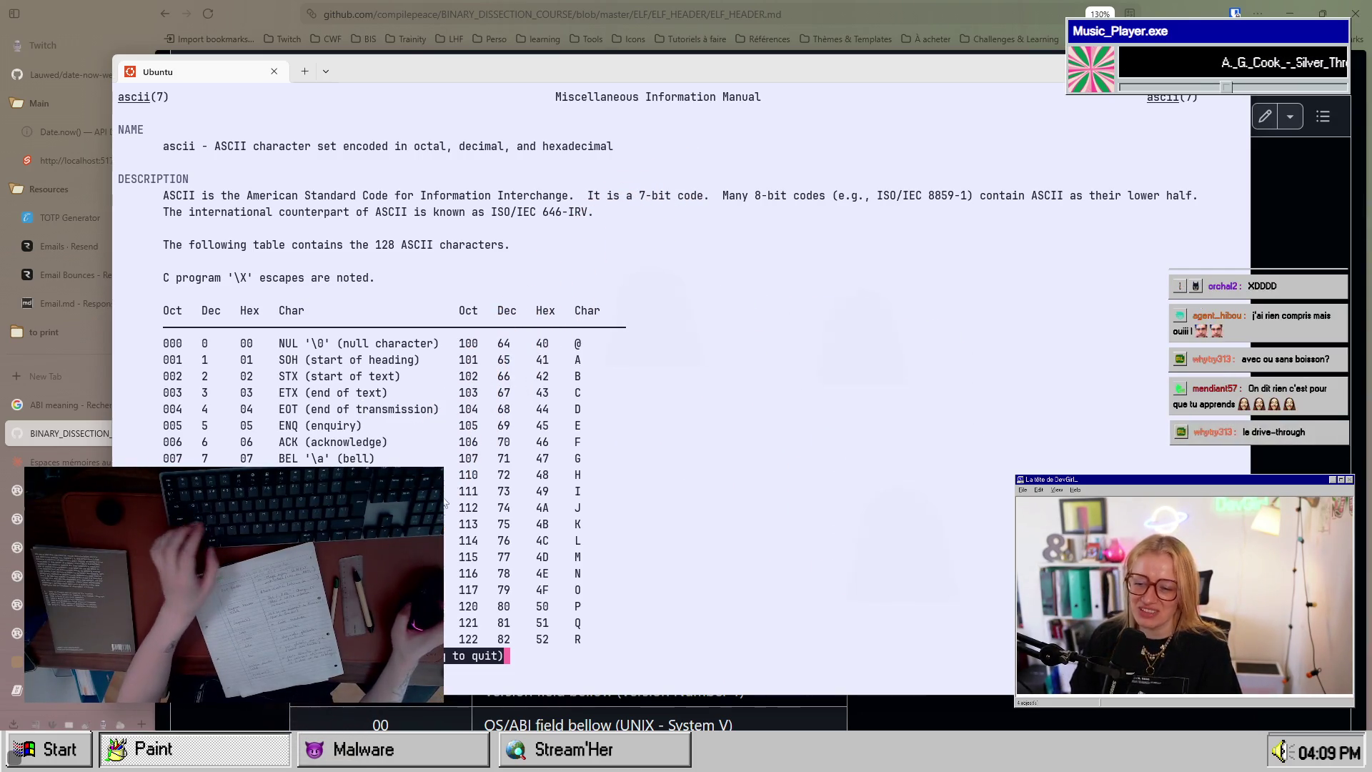
{"action": "key", "text": "Down"}
{"action": "key", "text": "Down"}
{"action": "key", "text": "Down"}
{"action": "key", "text": "Down"}
{"action": "key", "text": "Down"}
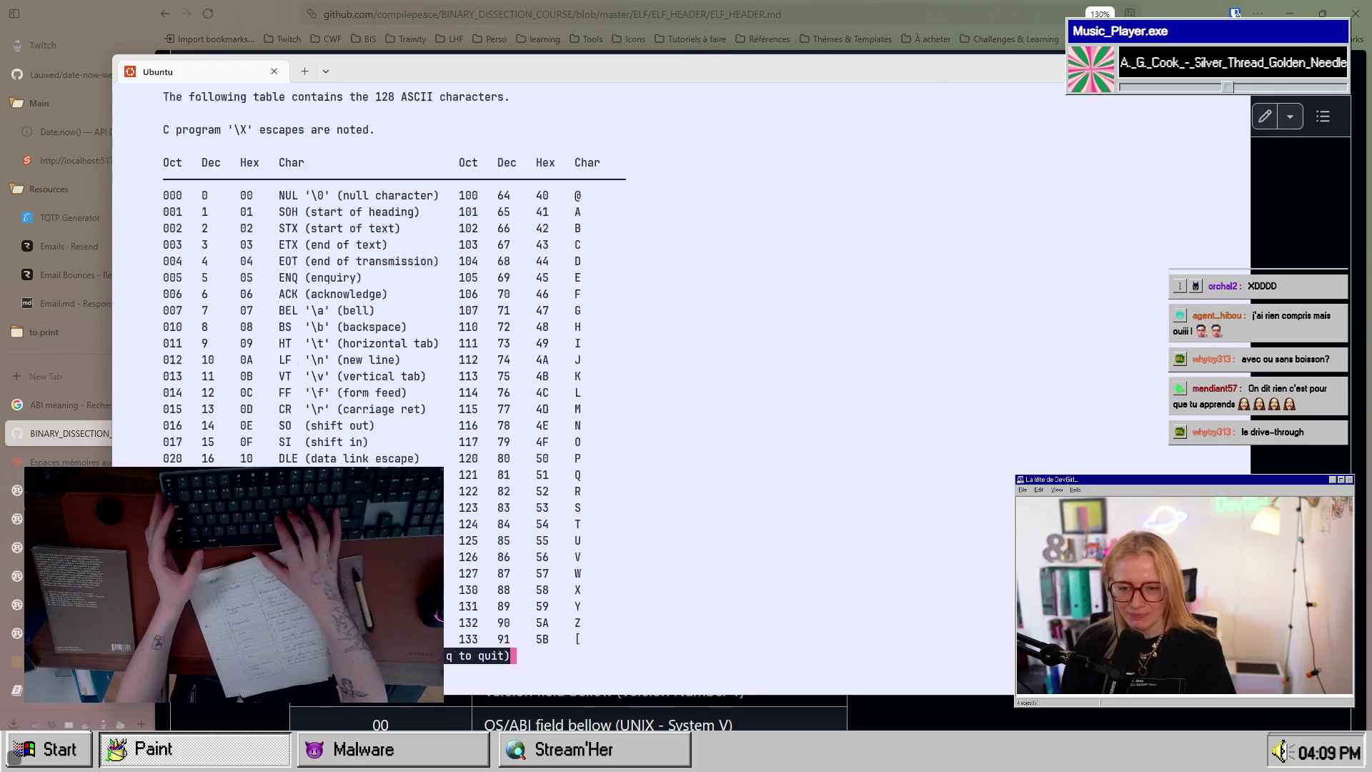
{"action": "key", "text": "Down"}
{"action": "key", "text": "Down"}
{"action": "key", "text": "Down"}
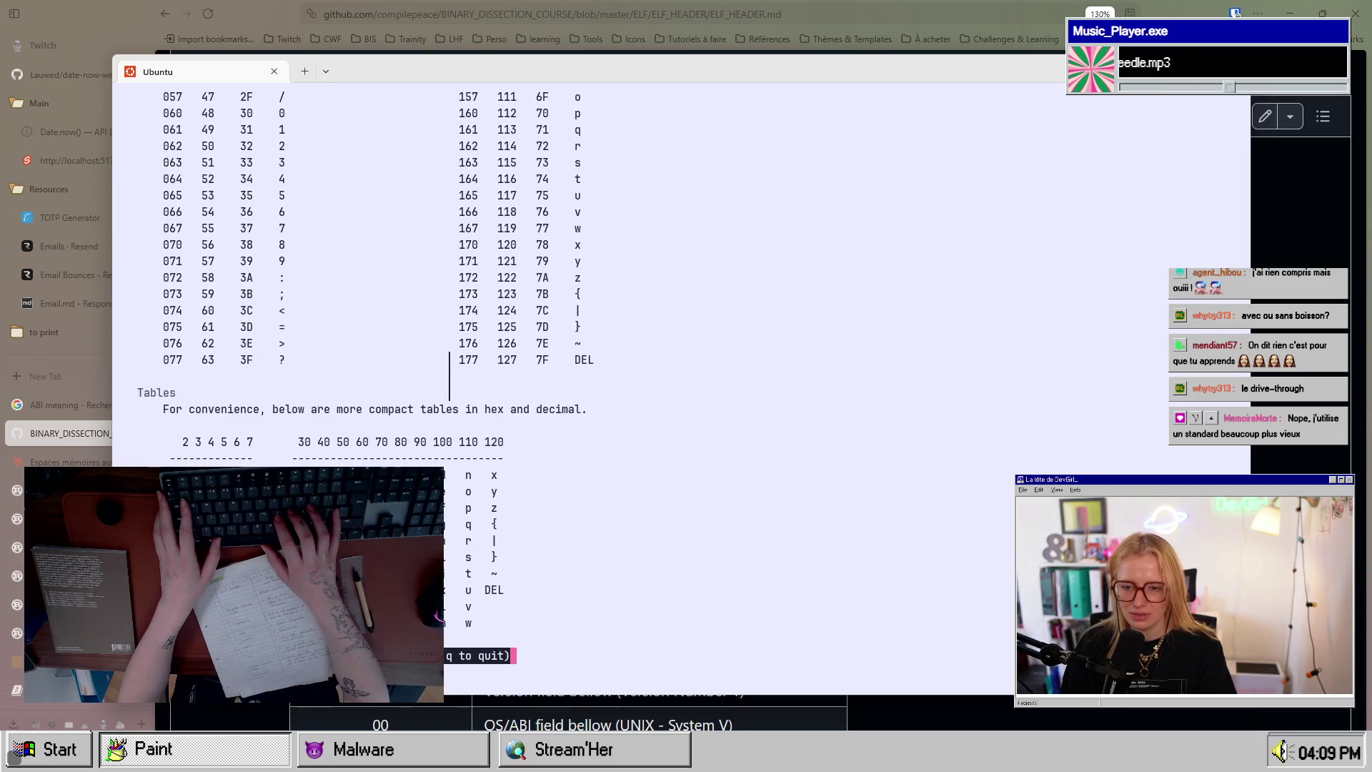
{"action": "key", "text": "Down"}
{"action": "key", "text": "Down"}
{"action": "key", "text": "Down"}
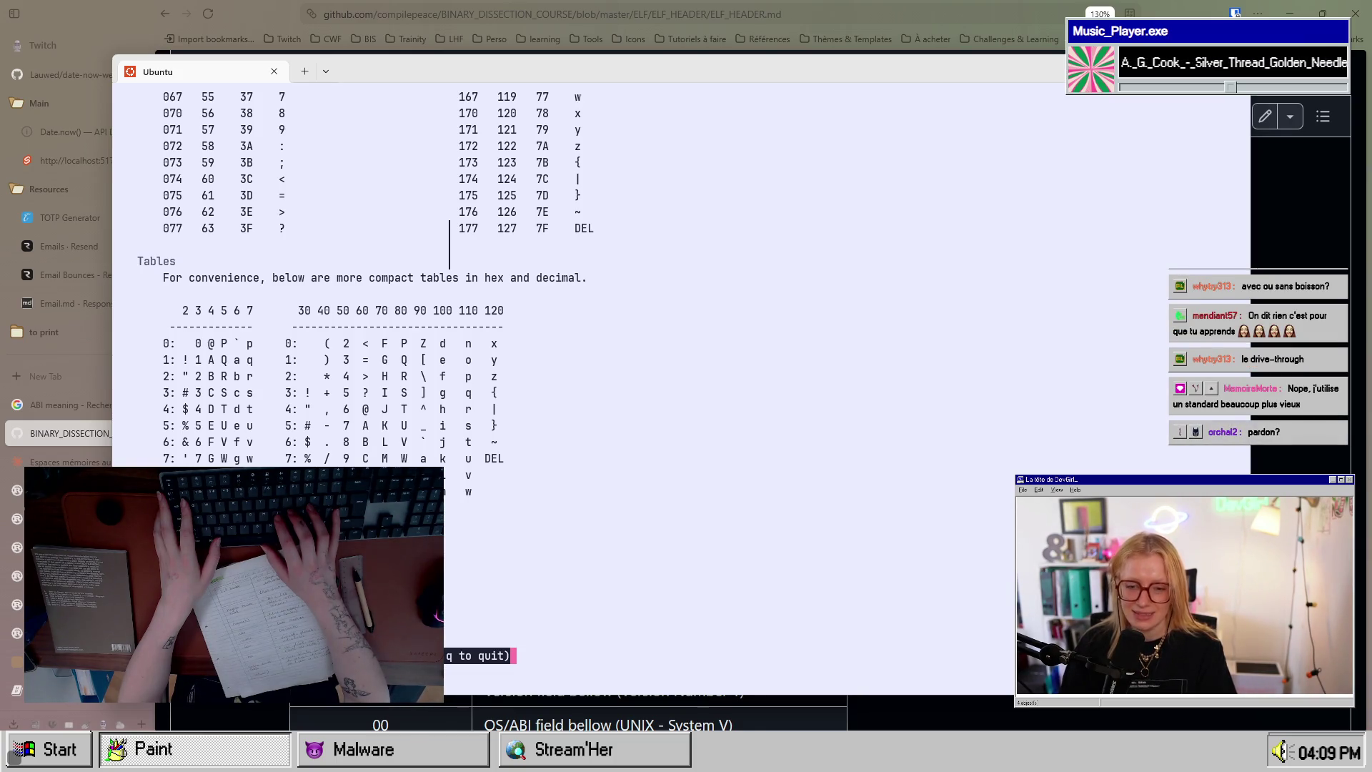
{"action": "key", "text": "Up"}
{"action": "key", "text": "Up"}
{"action": "key", "text": "Up"}
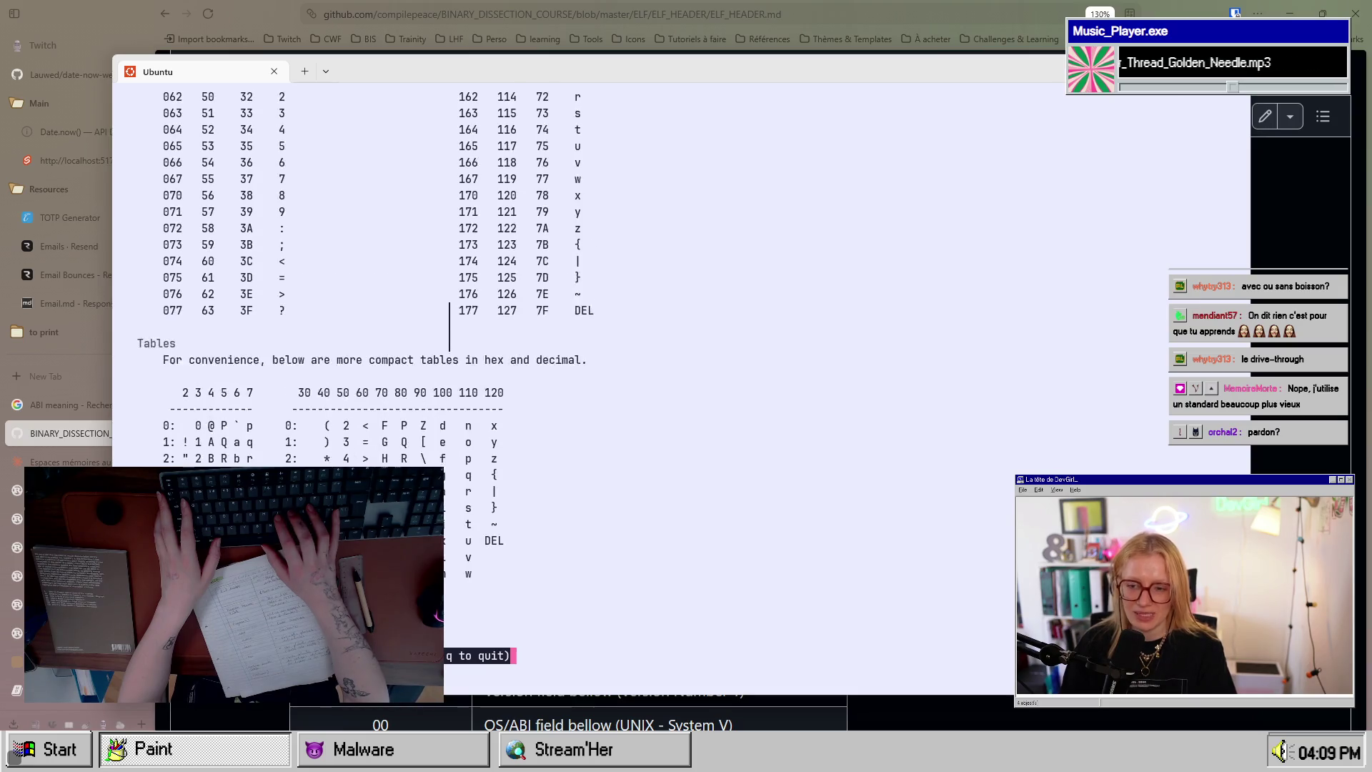
{"action": "key", "text": "Down"}
{"action": "key", "text": "Down"}
{"action": "key", "text": "Down"}
{"action": "key", "text": "Down"}
{"action": "key", "text": "Down"}
{"action": "key", "text": "Down"}
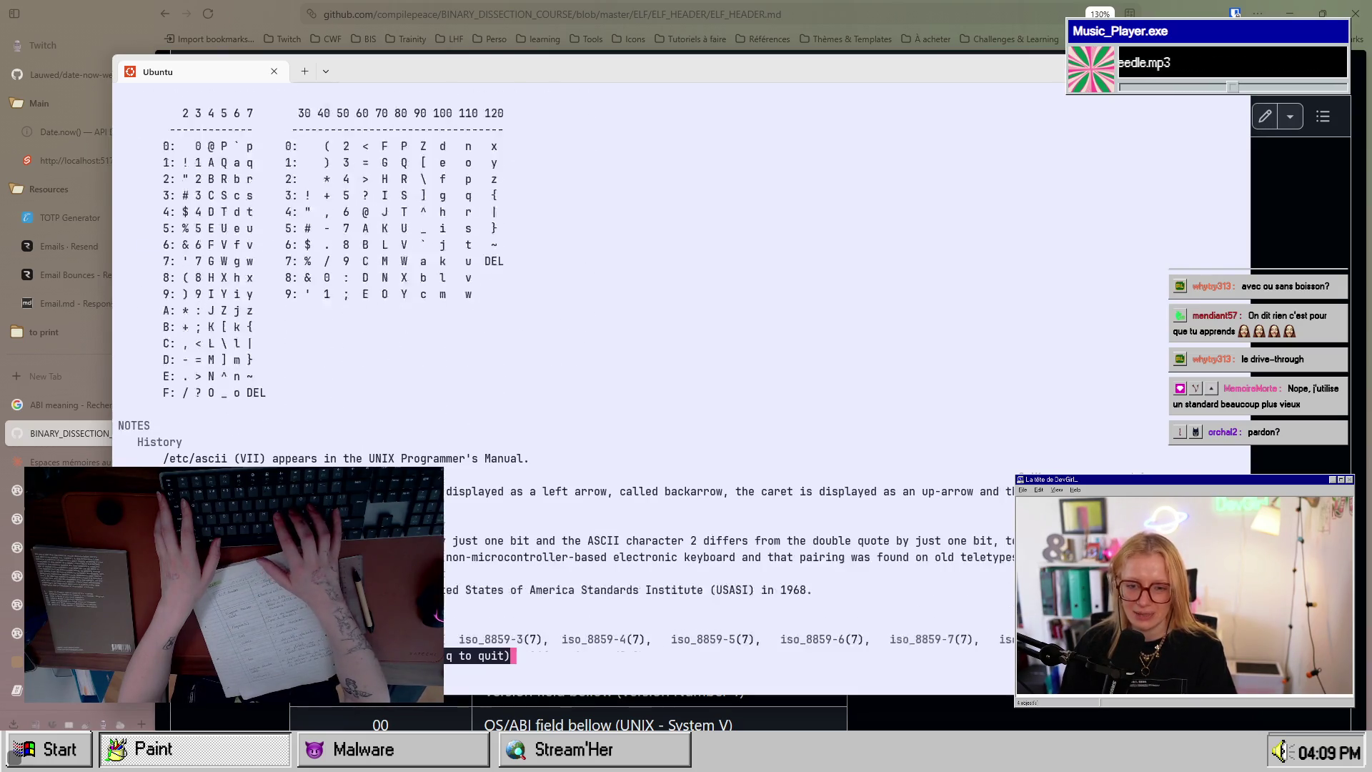
{"action": "key", "text": "Up"}
{"action": "key", "text": "Up"}
{"action": "key", "text": "Up"}
{"action": "key", "text": "Up"}
{"action": "key", "text": "Up"}
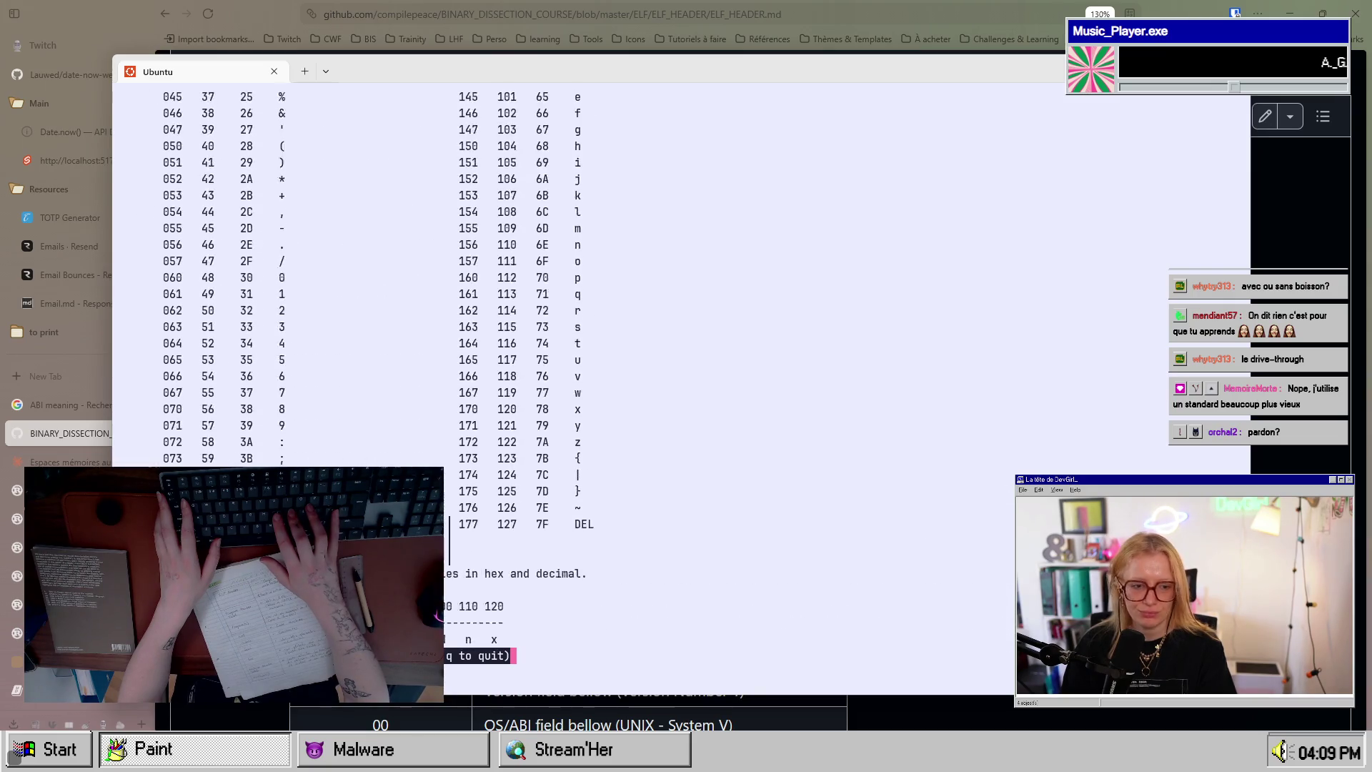
{"action": "key", "text": "Up"}
{"action": "key", "text": "Up"}
{"action": "key", "text": "Up"}
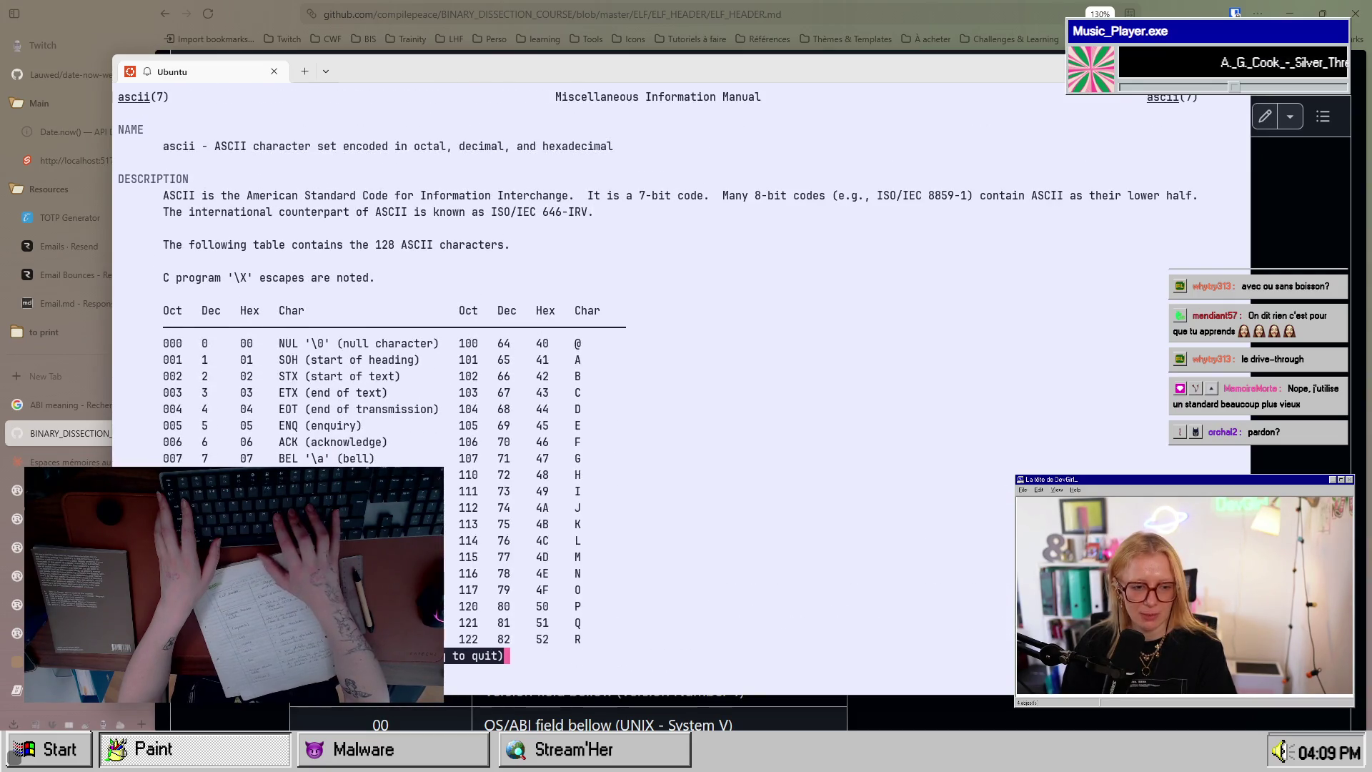
{"action": "key", "text": "Down"}
{"action": "key", "text": "Down"}
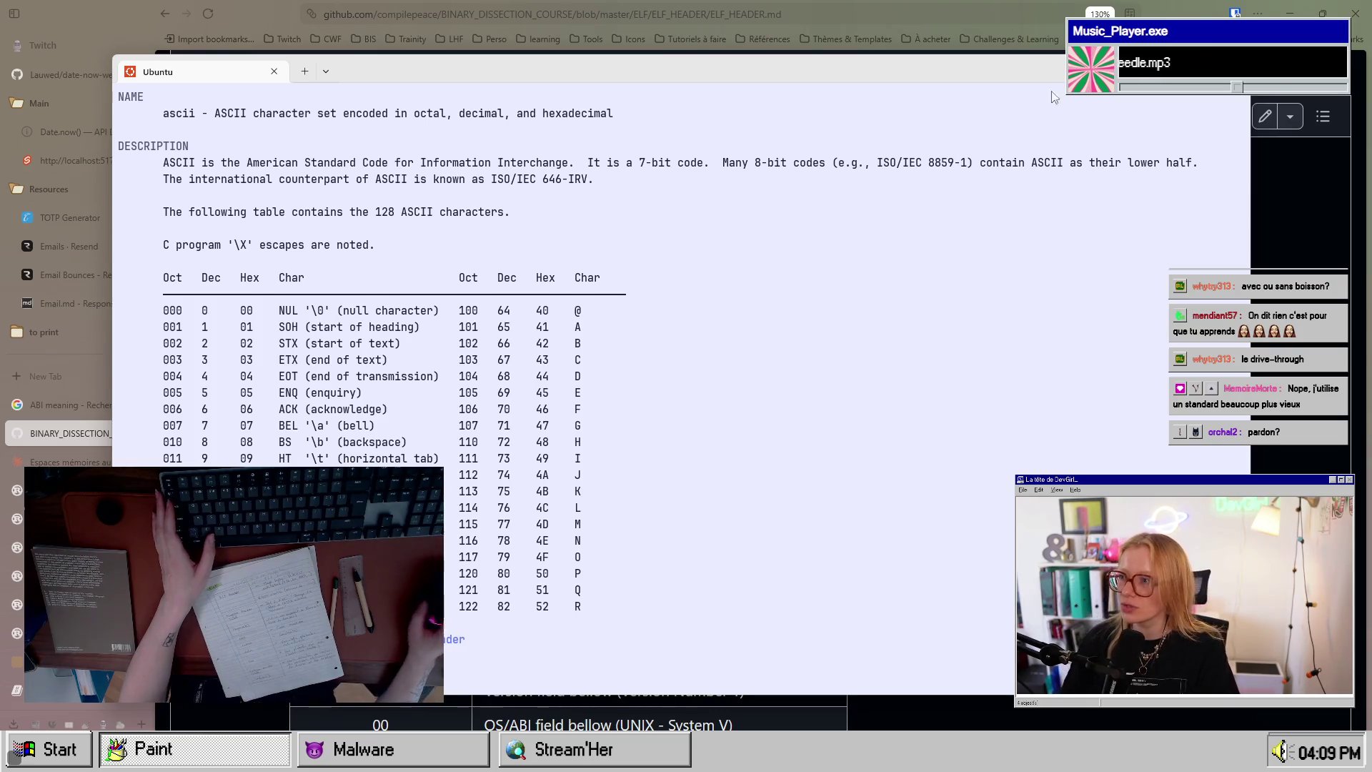
{"action": "key", "text": "alt+Tab"}
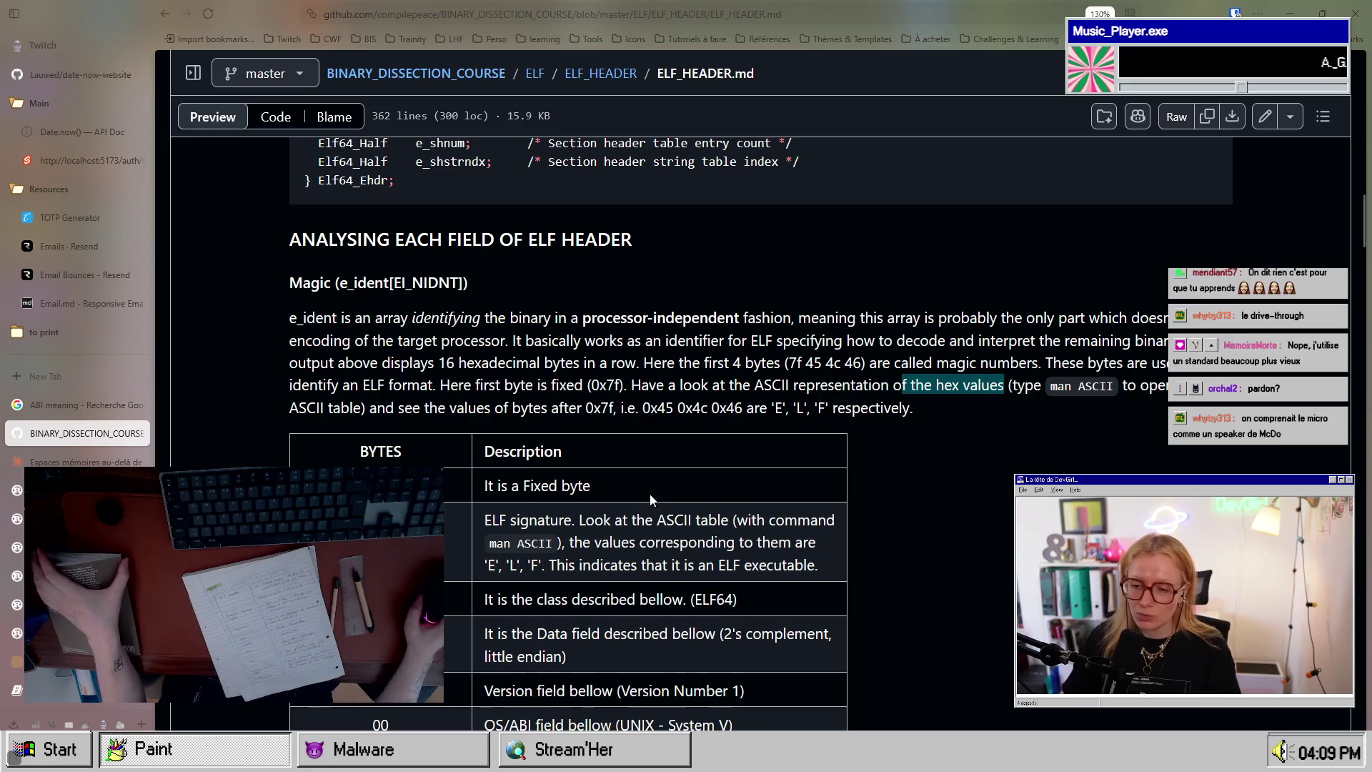
Step: Highlight the 7f entry in the BYTES table and its 'Fixed byte' description
{"action": "scroll", "coordinate": [658, 513], "scroll_direction": "down", "scroll_amount": 2}
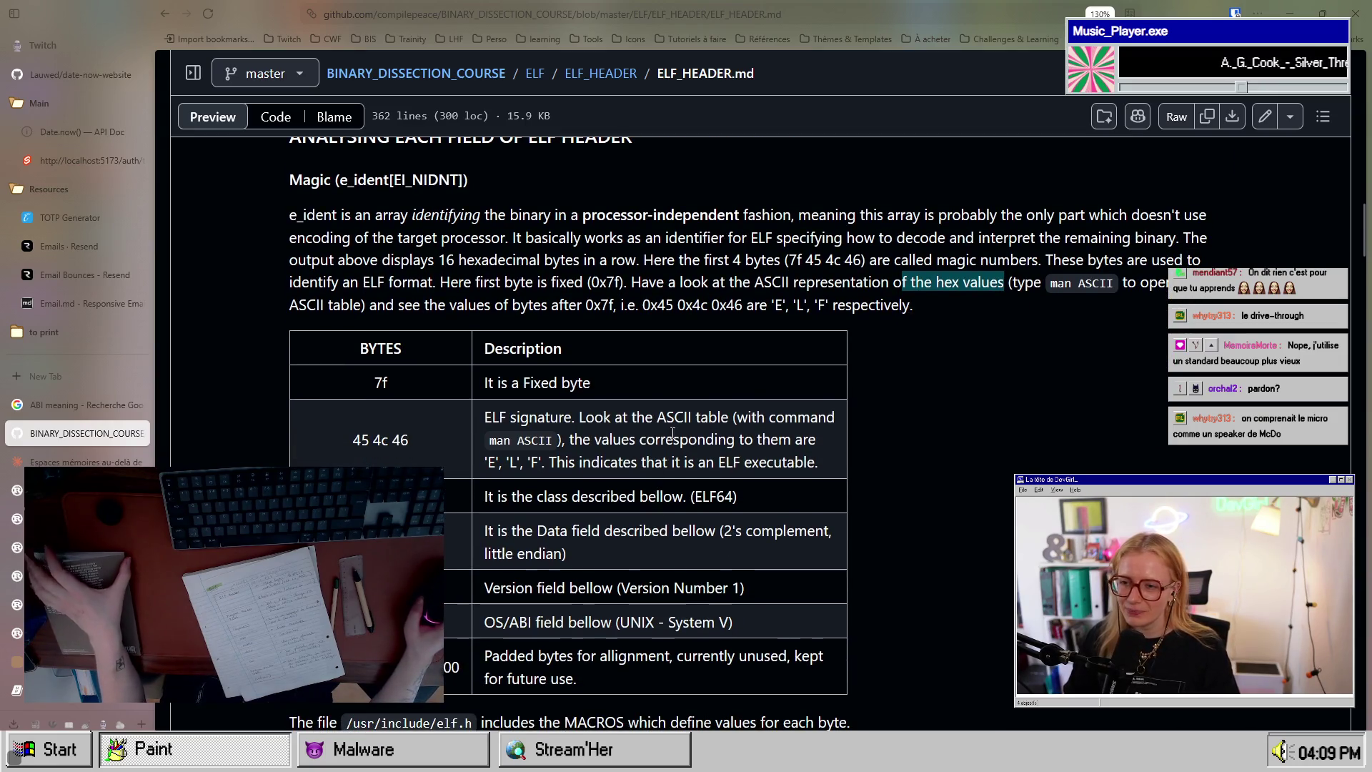
{"action": "left_click_drag", "start_coordinate": [413, 366], "coordinate": [363, 376]}
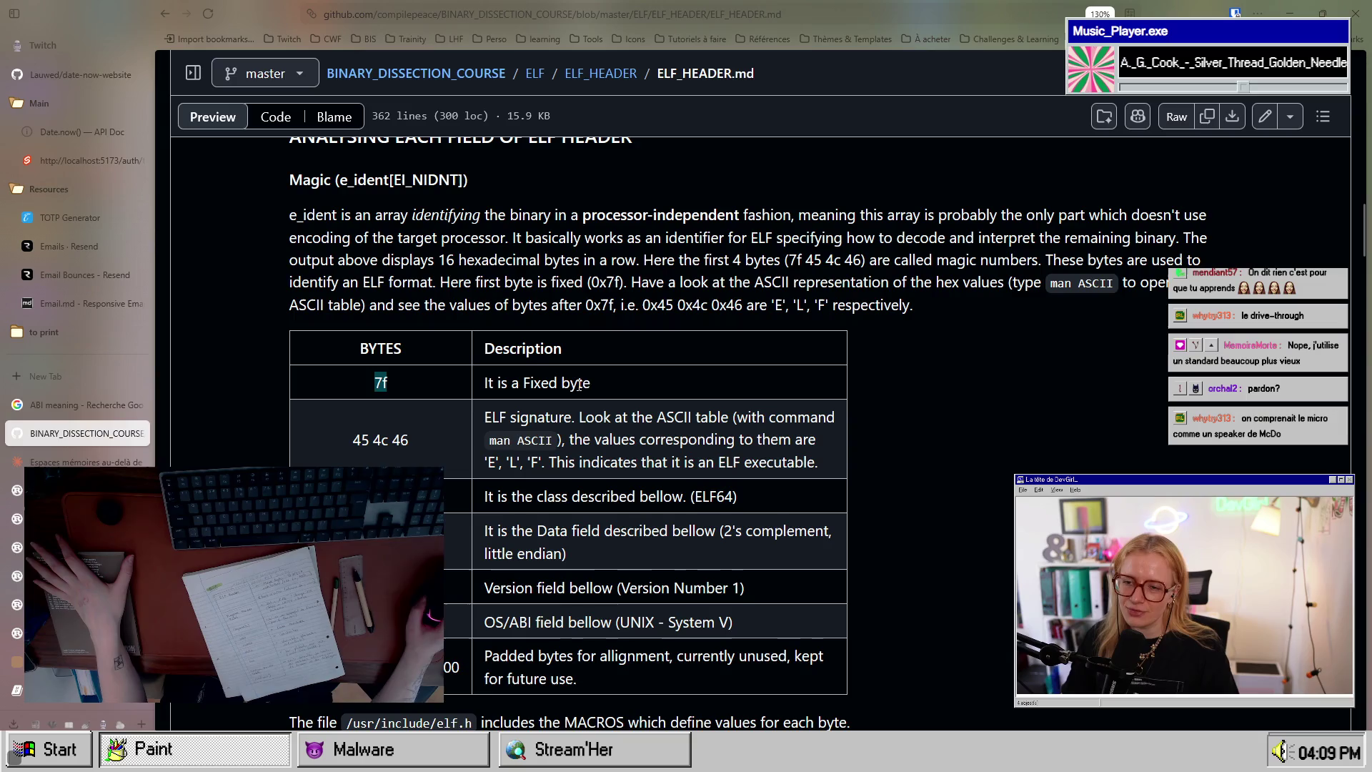
{"action": "left_click_drag", "start_coordinate": [593, 386], "coordinate": [474, 390]}
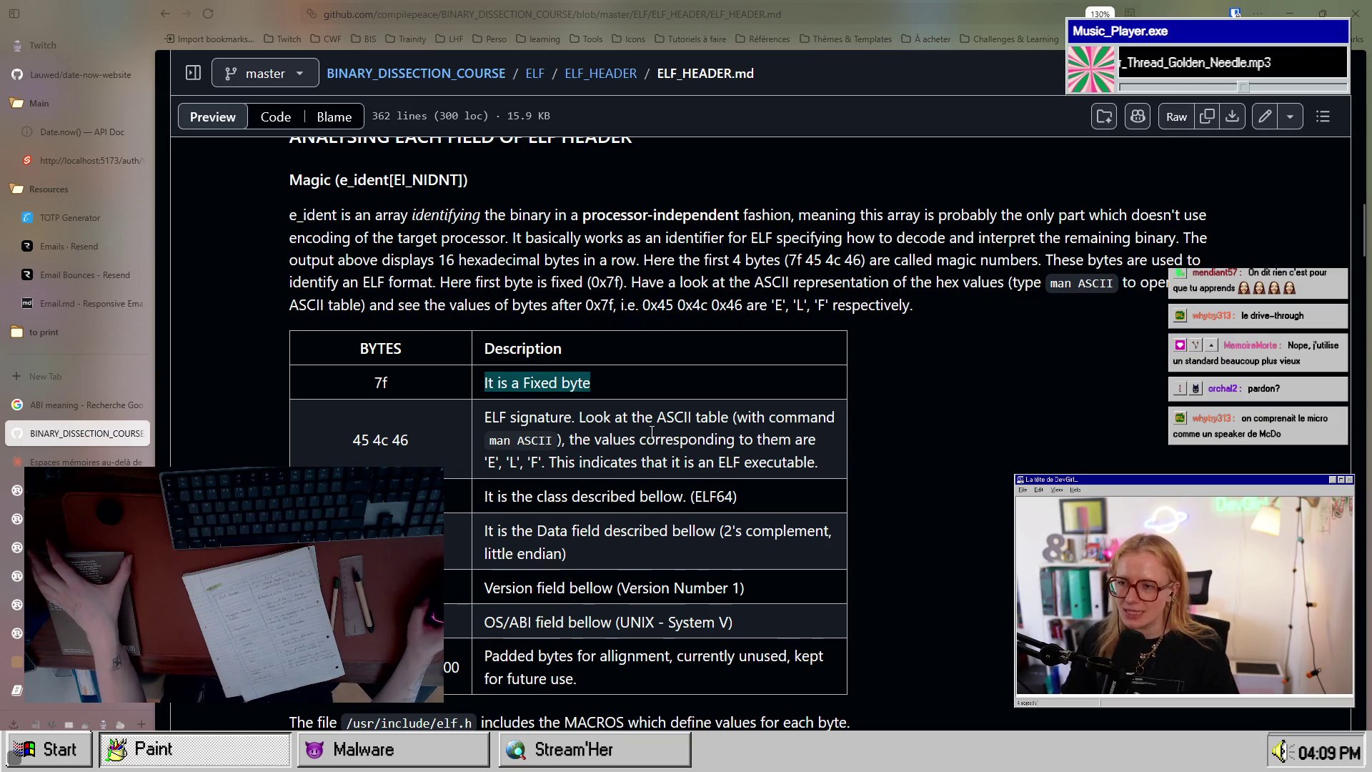
{"action": "scroll", "coordinate": [651, 432], "scroll_direction": "down", "scroll_amount": 4}
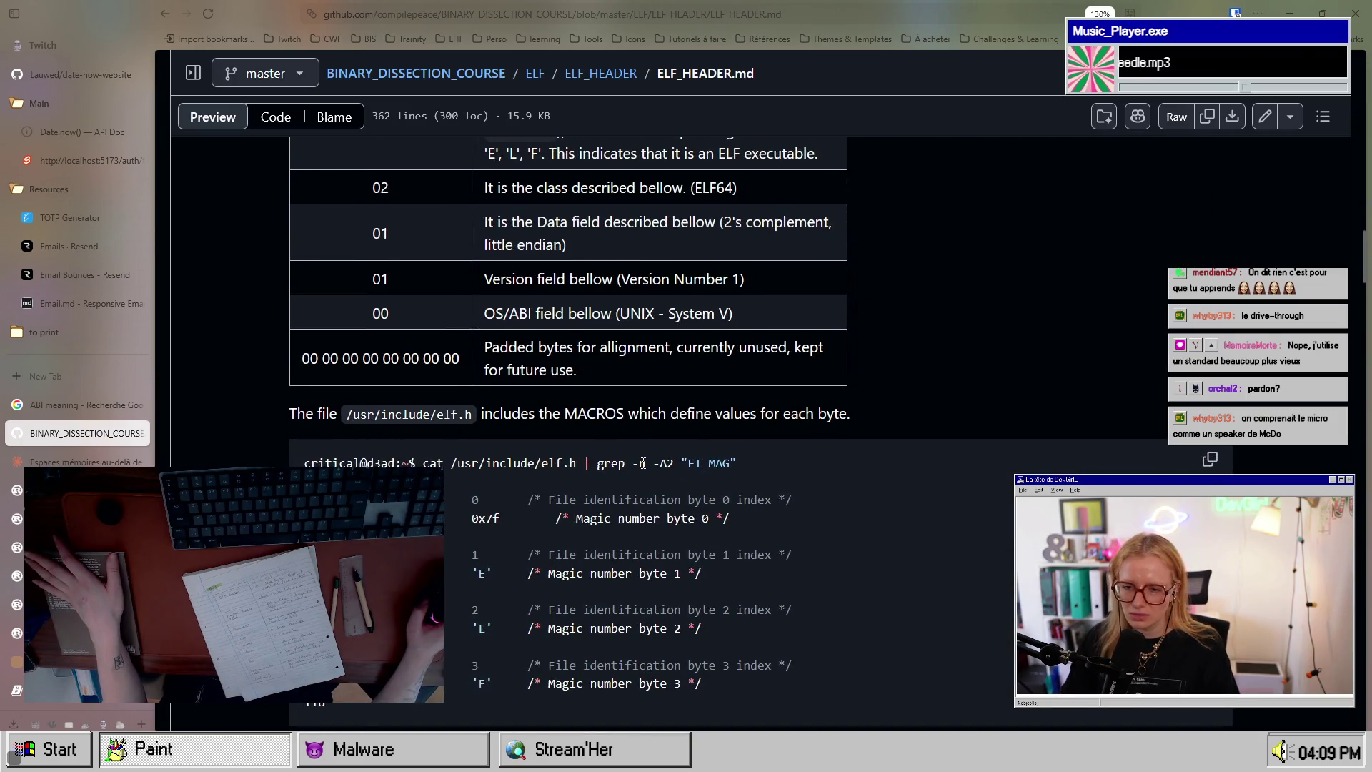
{"action": "scroll", "coordinate": [691, 457], "scroll_direction": "down", "scroll_amount": 3}
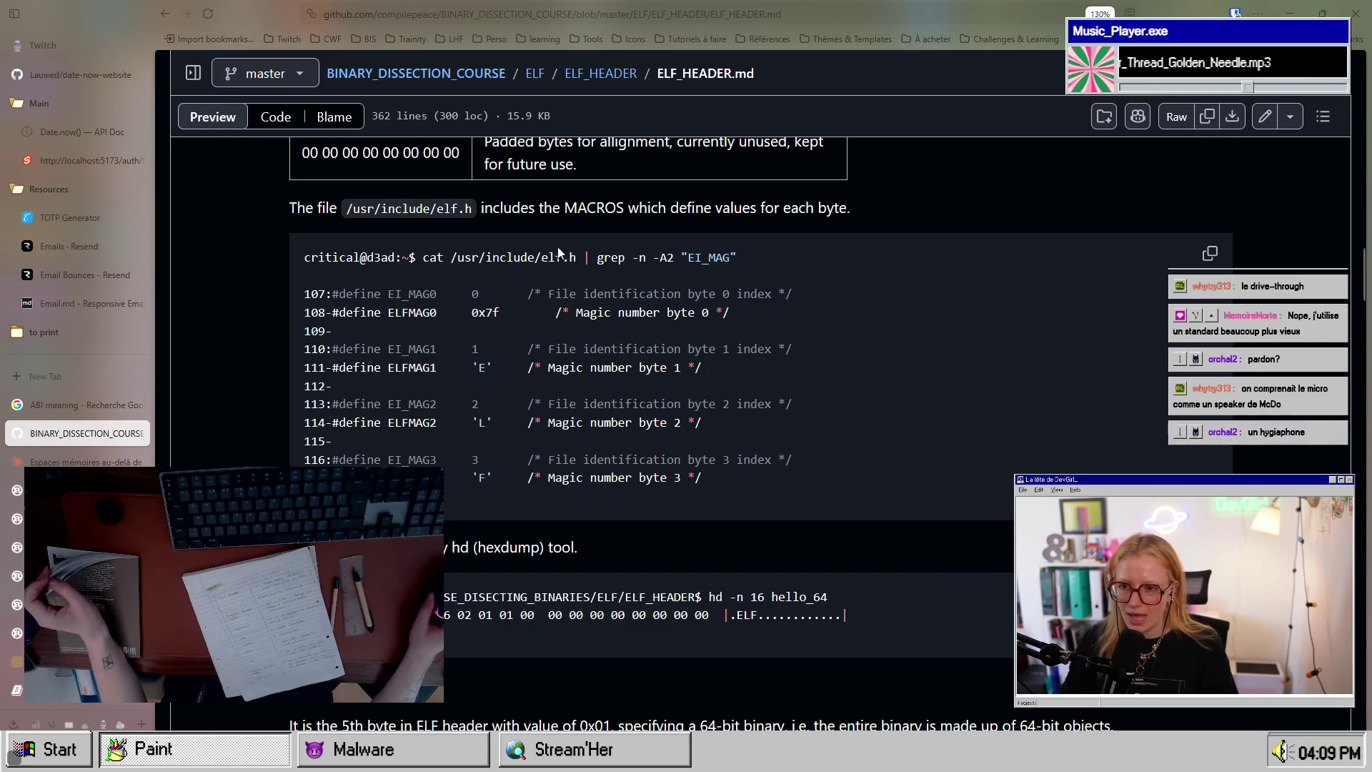
Step: Highlight the elf.h macros sentence and the ELFMAG0 0x7f definition with its byte 0 comments
{"action": "mouse_move", "coordinate": [526, 215]}
{"action": "left_mouse_down"}
{"action": "mouse_move", "coordinate": [833, 213]}
{"action": "mouse_move", "coordinate": [634, 208]}
{"action": "left_mouse_up"}
{"action": "left_click_drag", "start_coordinate": [865, 213], "coordinate": [616, 207]}
{"action": "scroll", "coordinate": [568, 393], "scroll_direction": "up", "scroll_amount": 2}
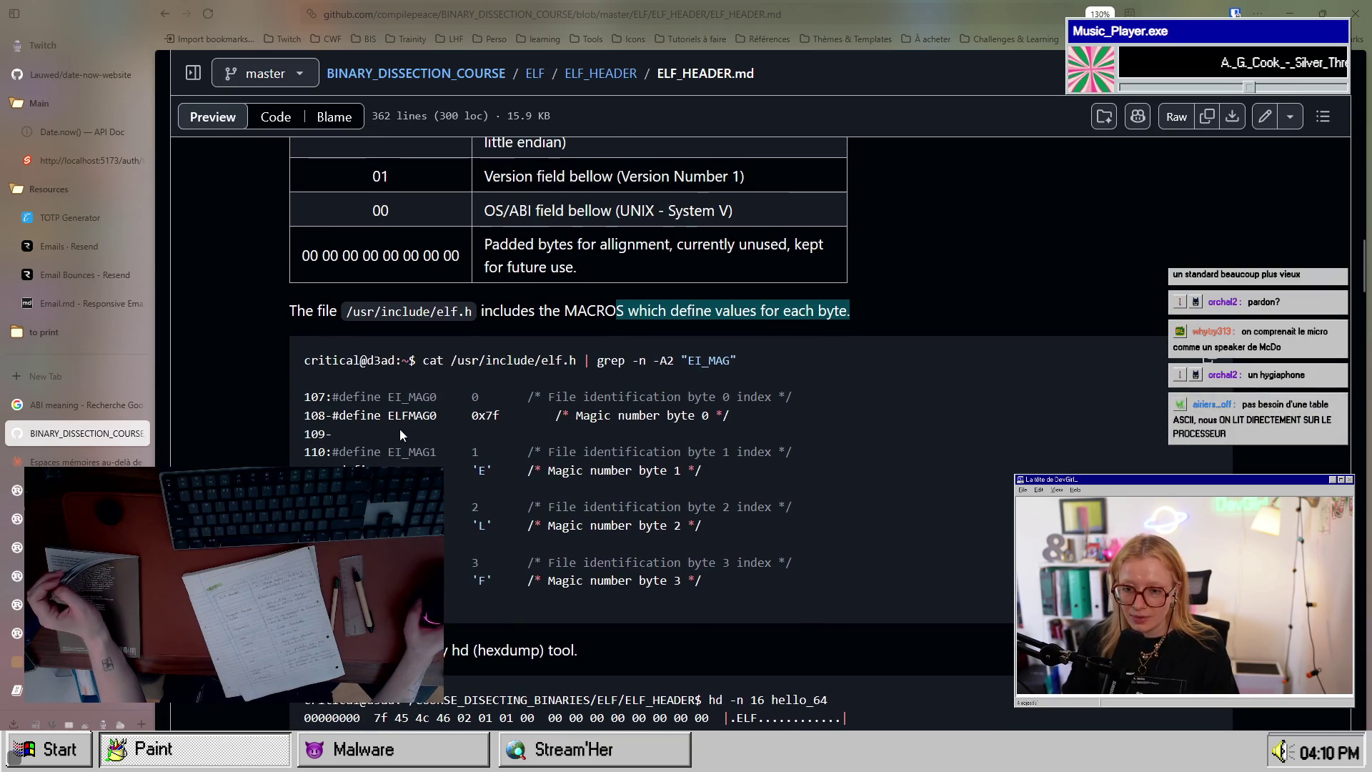
{"action": "left_click_drag", "start_coordinate": [358, 418], "coordinate": [424, 417]}
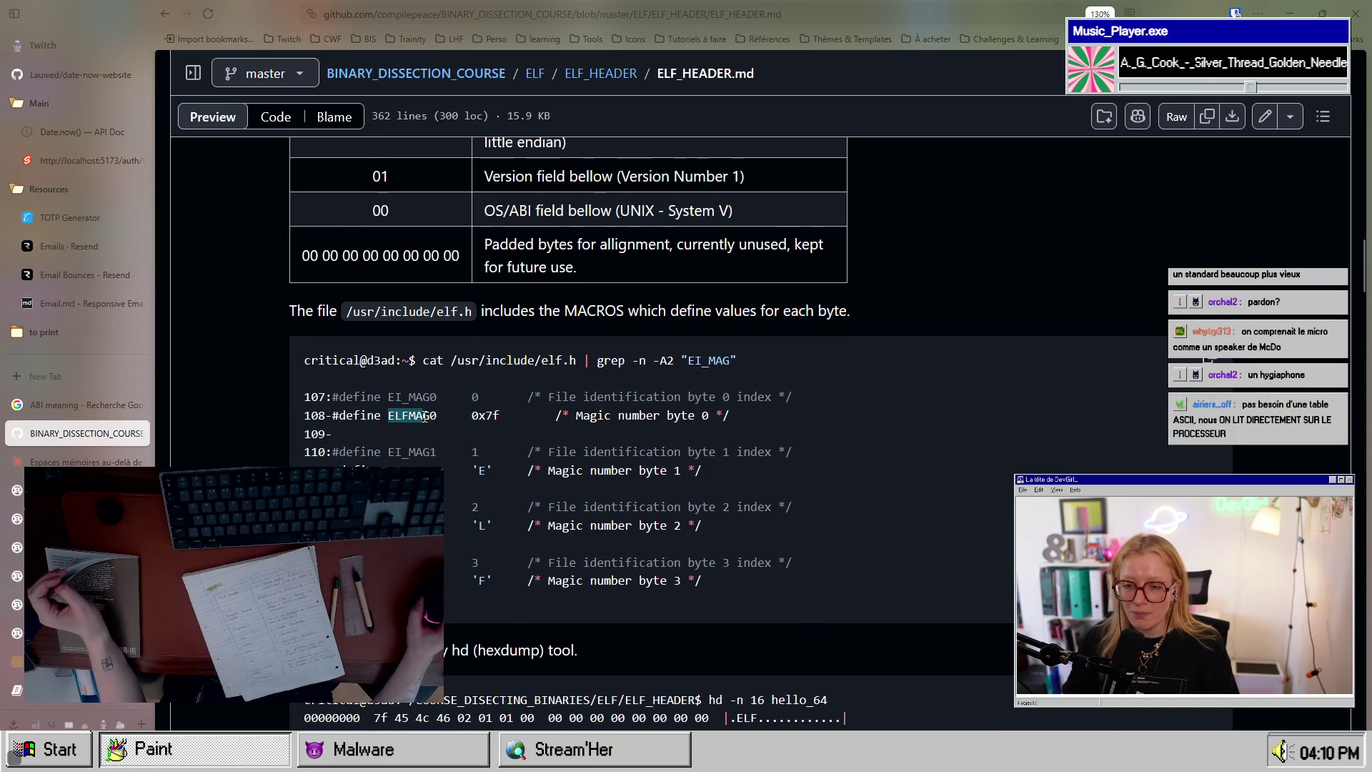
{"action": "left_click_drag", "start_coordinate": [555, 396], "coordinate": [776, 405]}
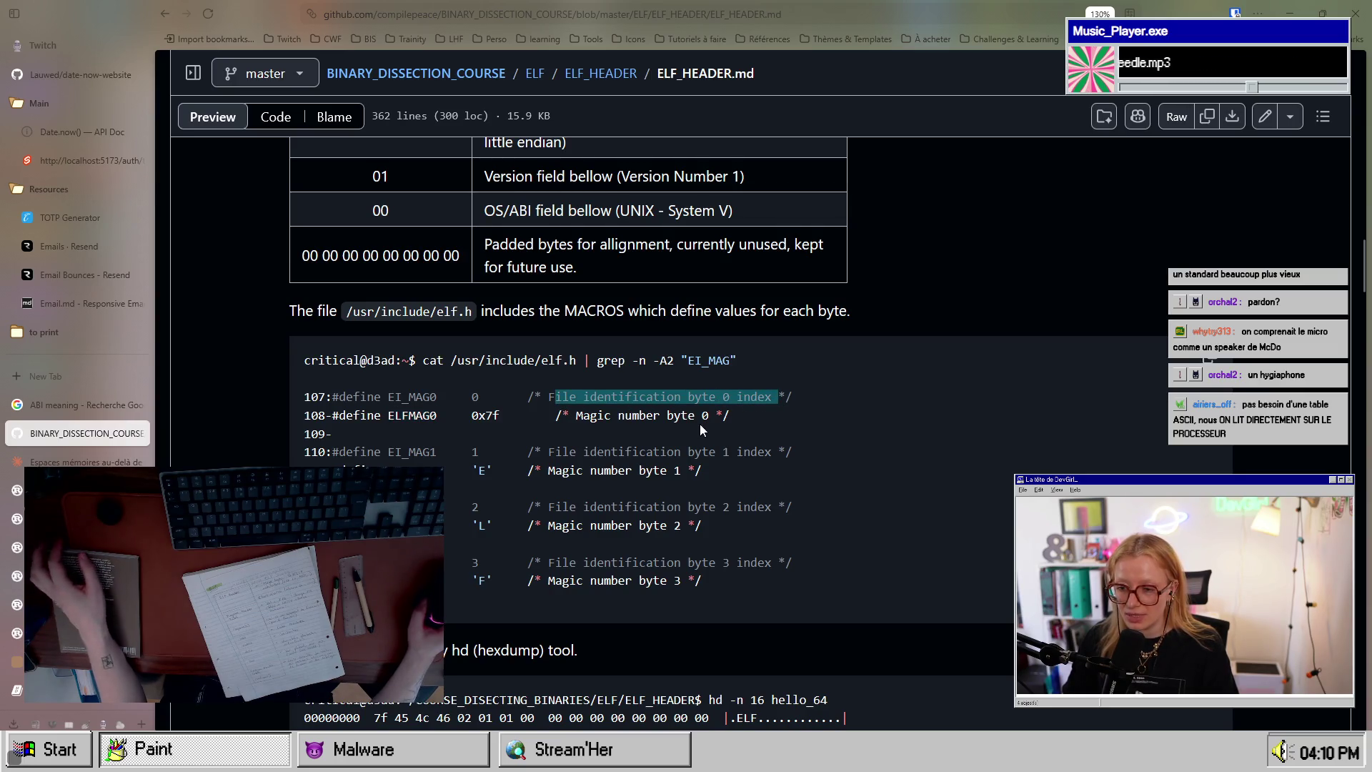
{"action": "left_click_drag", "start_coordinate": [576, 415], "coordinate": [486, 475]}
{"action": "left_click_drag", "start_coordinate": [527, 415], "coordinate": [472, 415]}
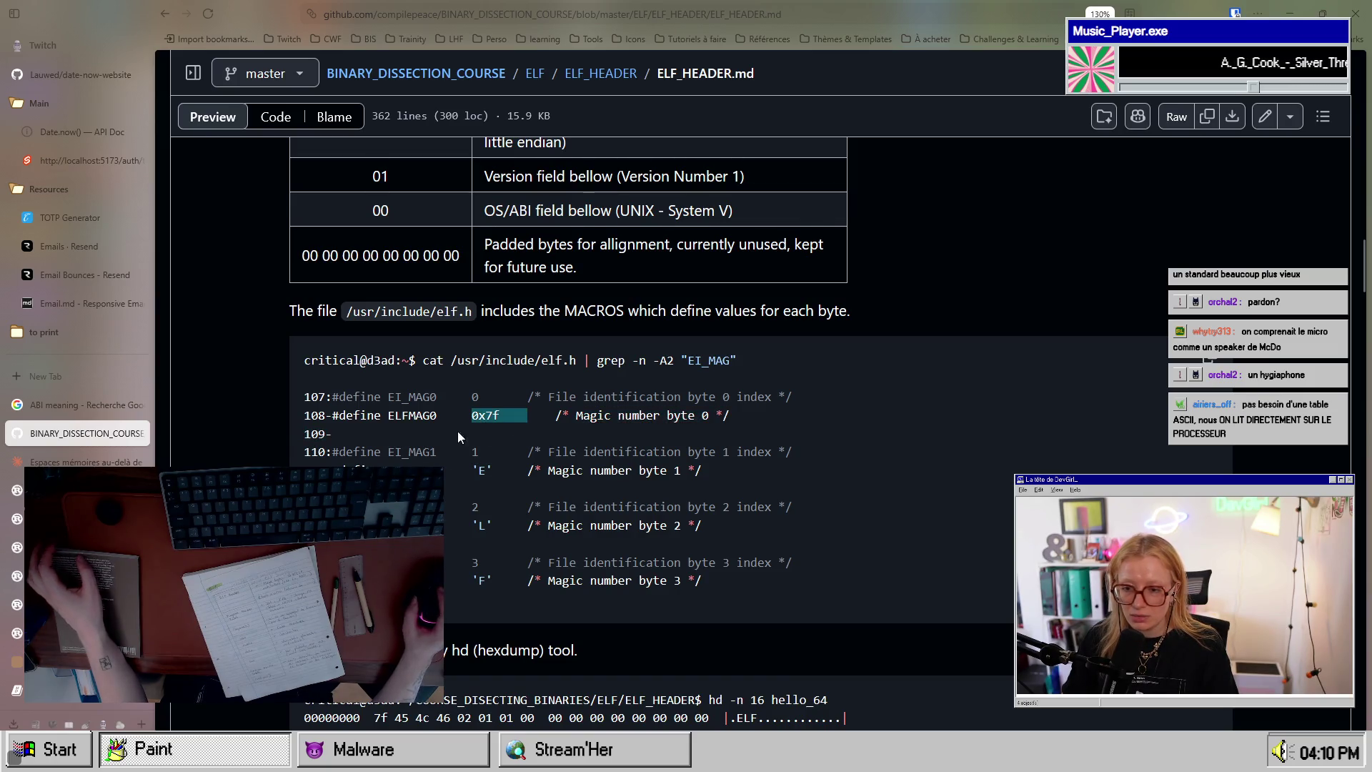
Step: Scroll back to compare with the 7f entry in the BYTES table
{"action": "scroll", "coordinate": [474, 577], "scroll_direction": "up", "scroll_amount": 6}
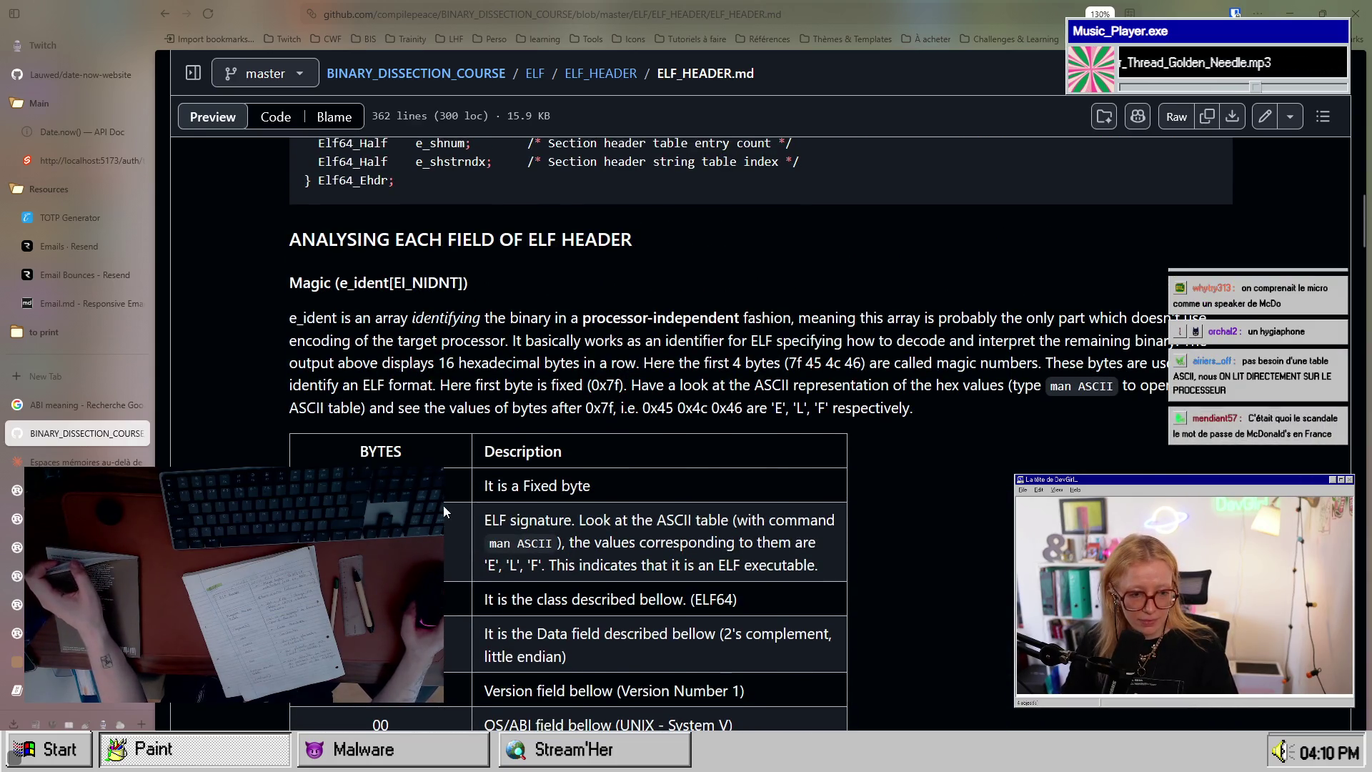
{"action": "scroll", "coordinate": [443, 505], "scroll_direction": "down", "scroll_amount": 1}
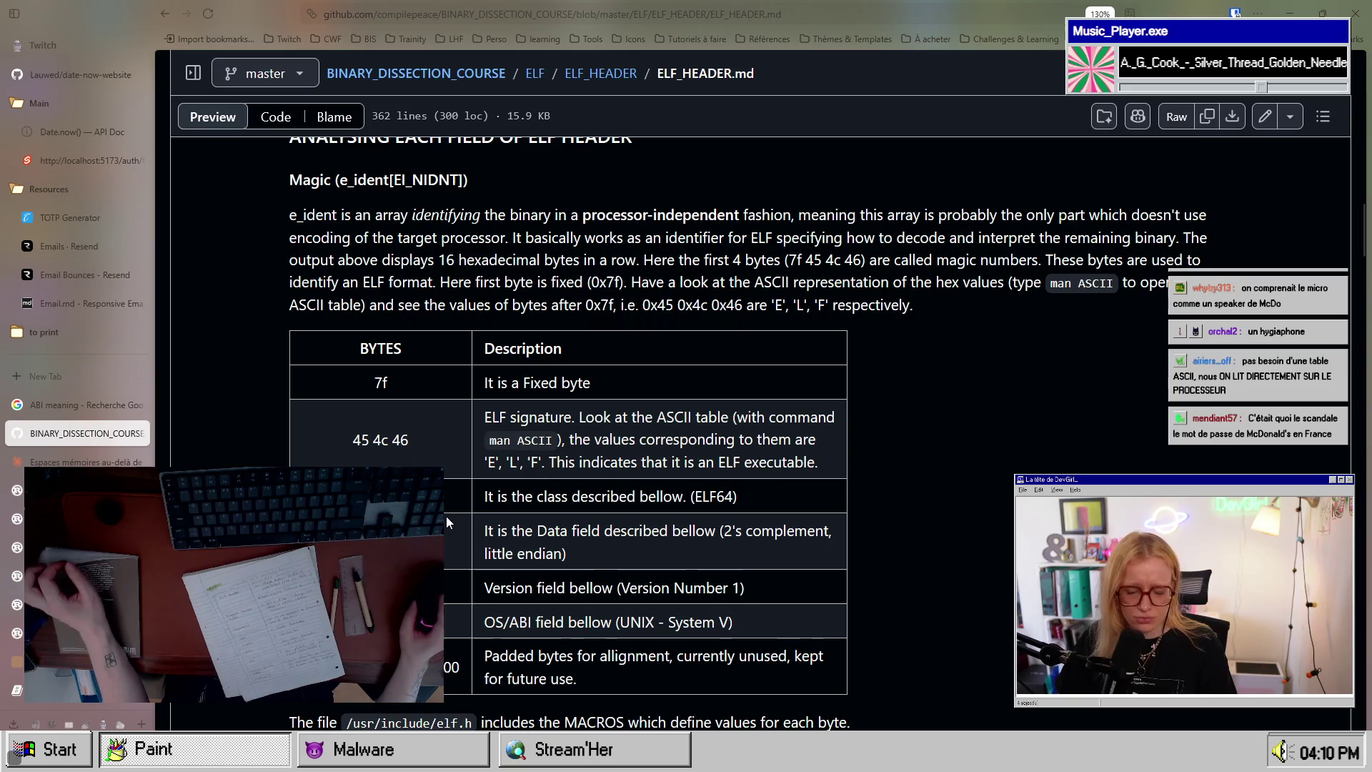
{"action": "left_click_drag", "start_coordinate": [388, 383], "coordinate": [372, 390]}
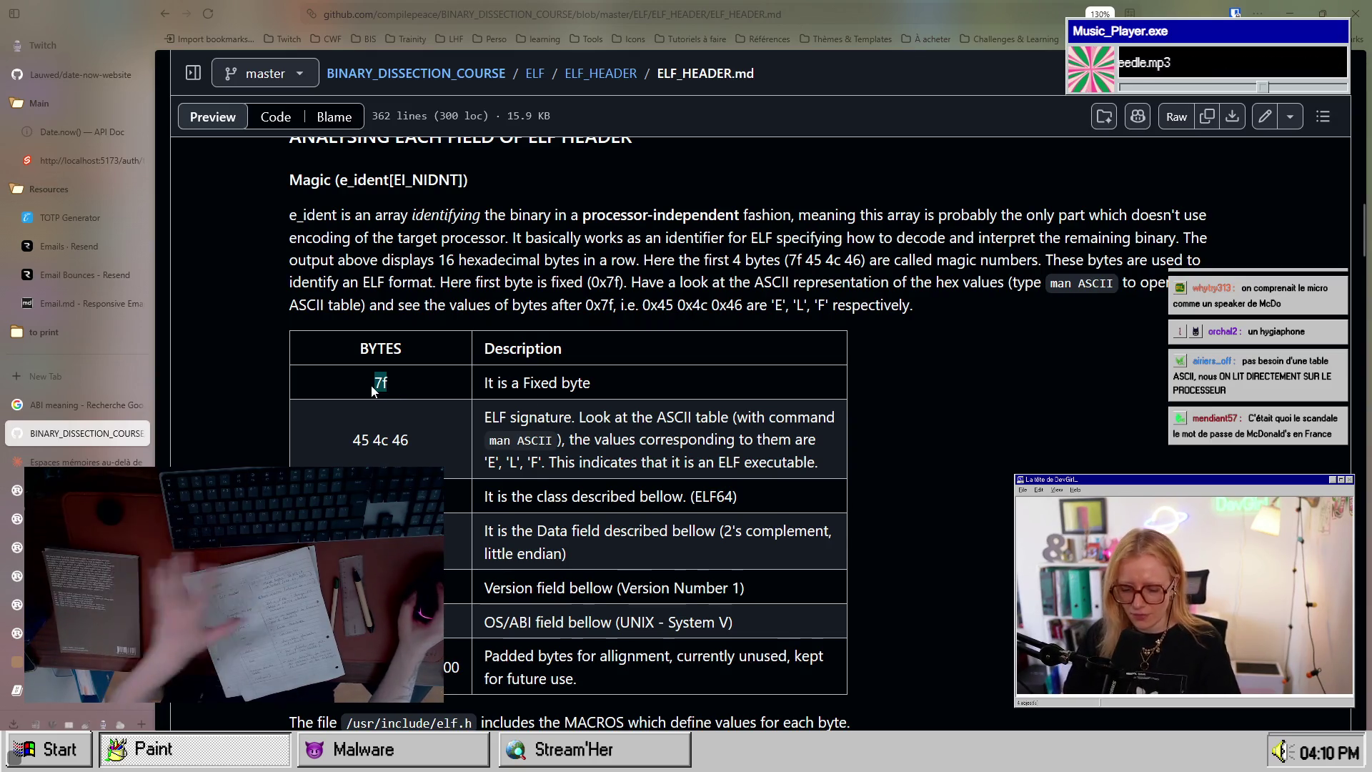
{"action": "key", "text": "ctrl+Tab"}
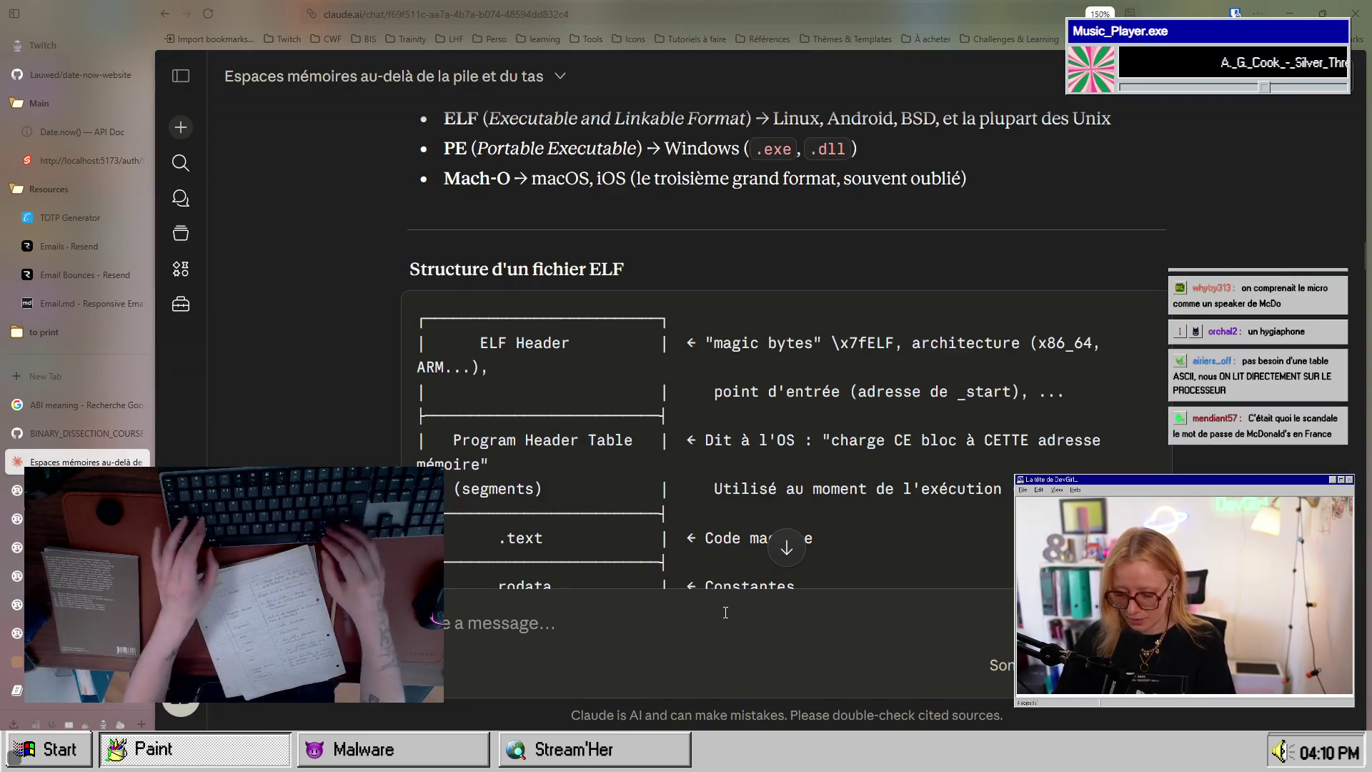
Step: Ask Claude in French whether ELF magic bytes always start with 0x7f, requesting sources, and send it
{"action": "type", "text": "d"}
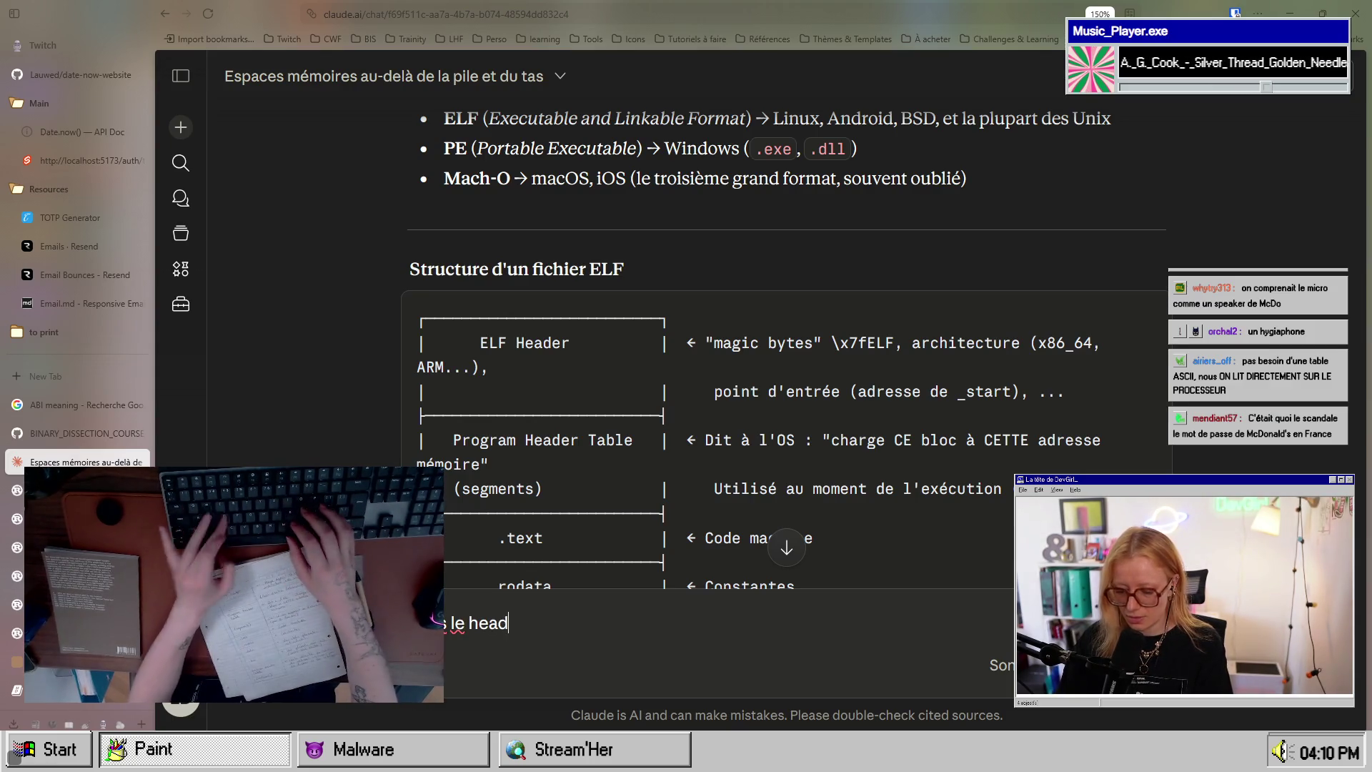
{"action": "type", "text": "ans le headELF, "}
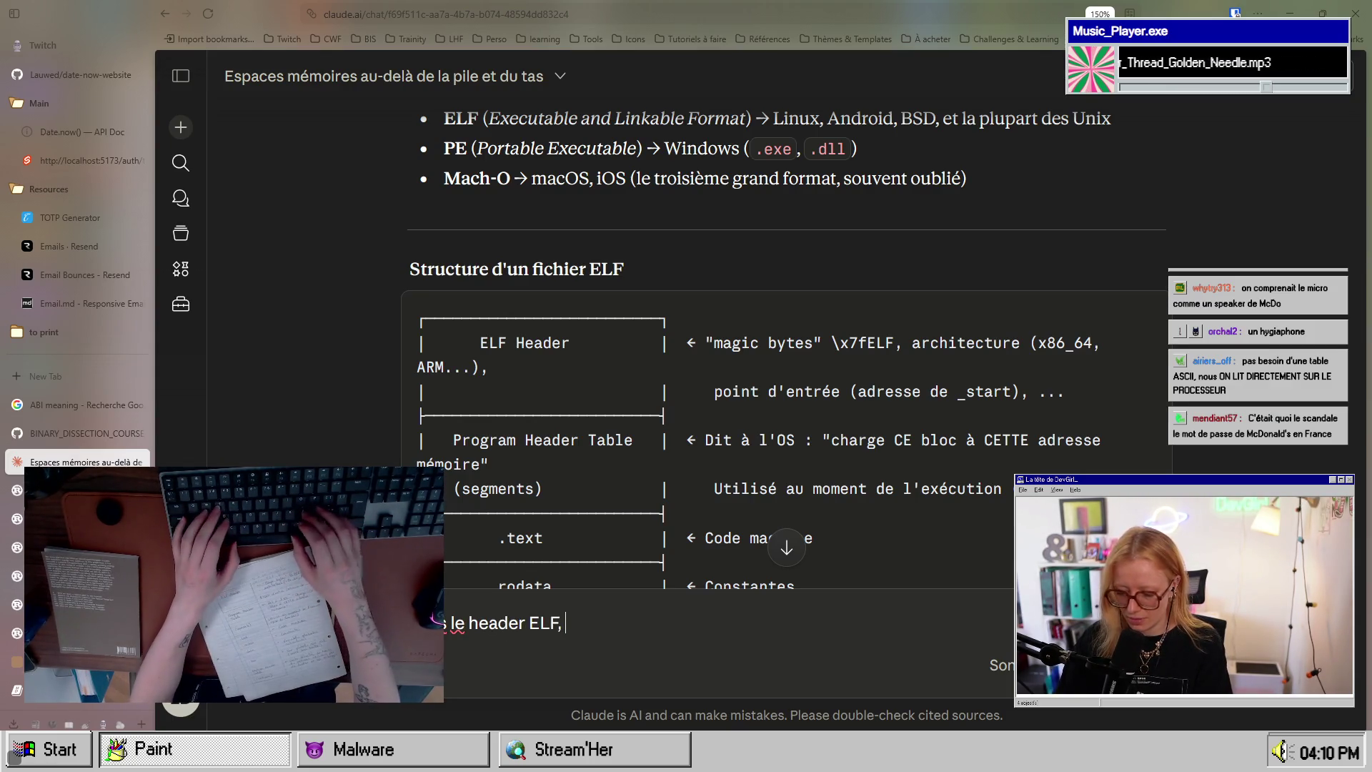
{"action": "type", "text": "le magic bytes commencen"}
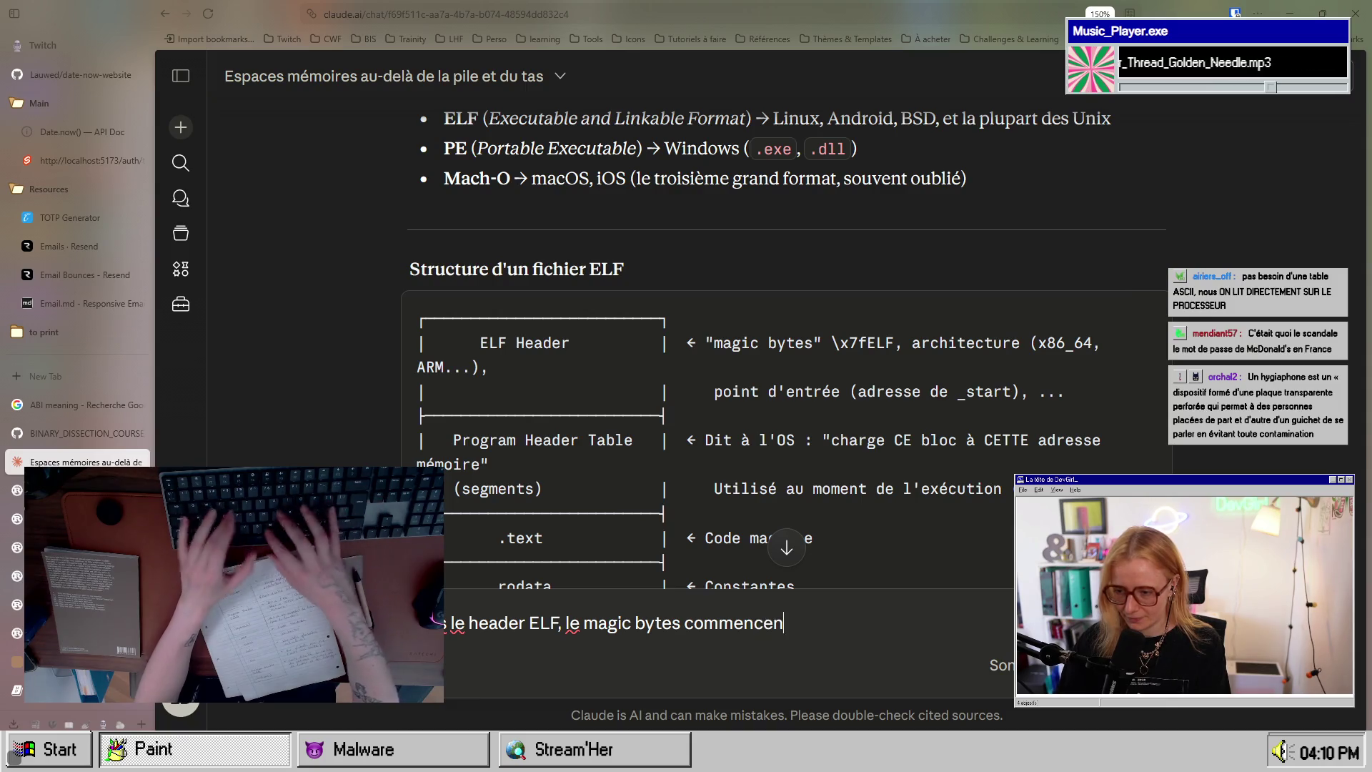
{"action": "key", "text": "ctrl+Left"}
{"action": "key", "text": "ctrl+Left"}
{"action": "key", "text": "ctrl+Left"}
{"action": "type", "text": "s"}
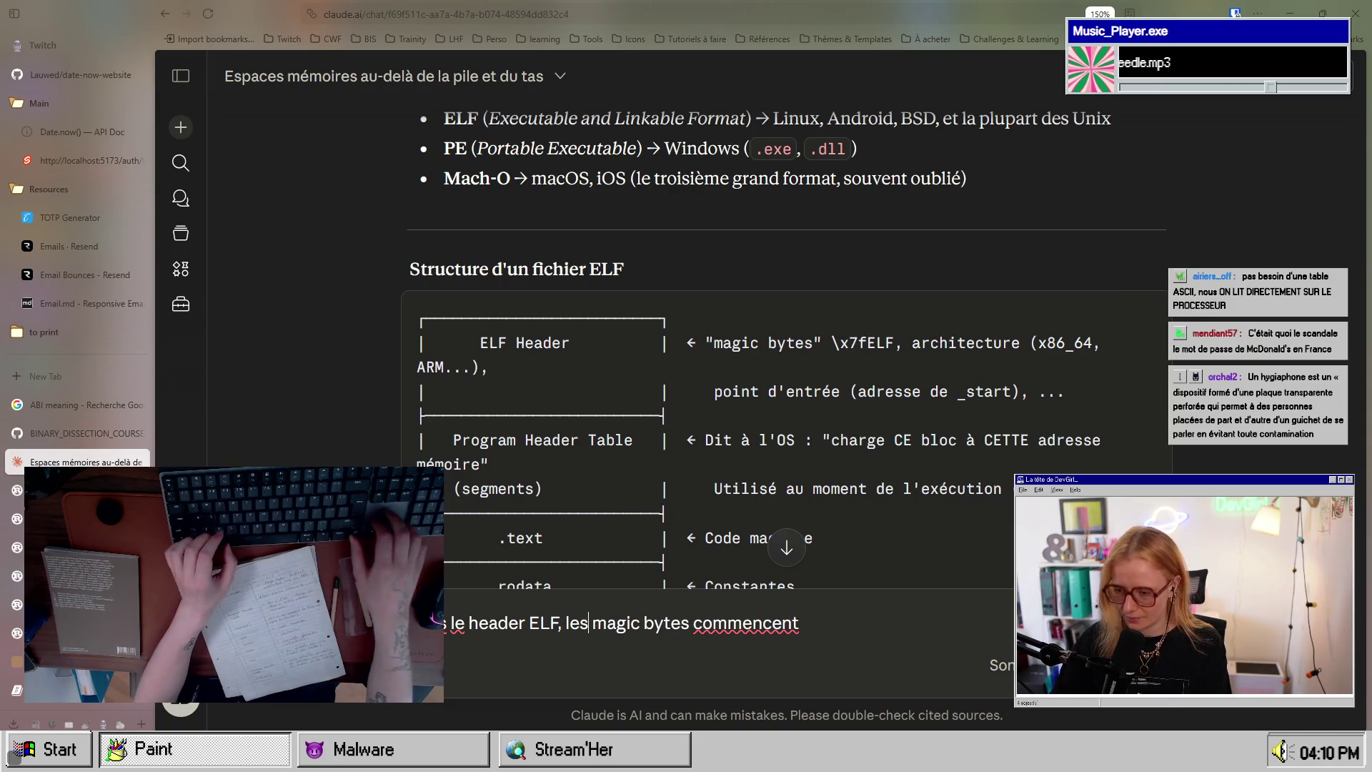
{"action": "key", "text": "End"}
{"action": "type", "text": "ujou"}
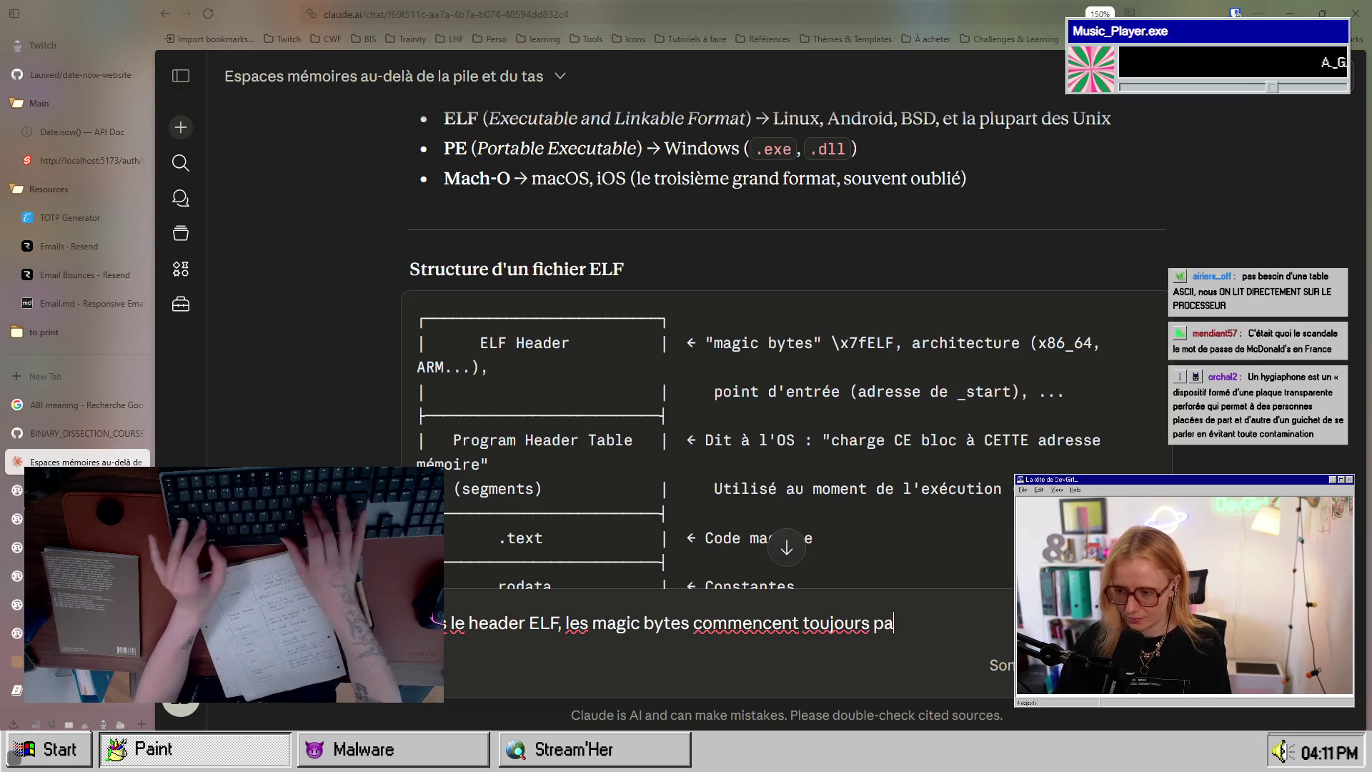
{"action": "type", "text": " \""}
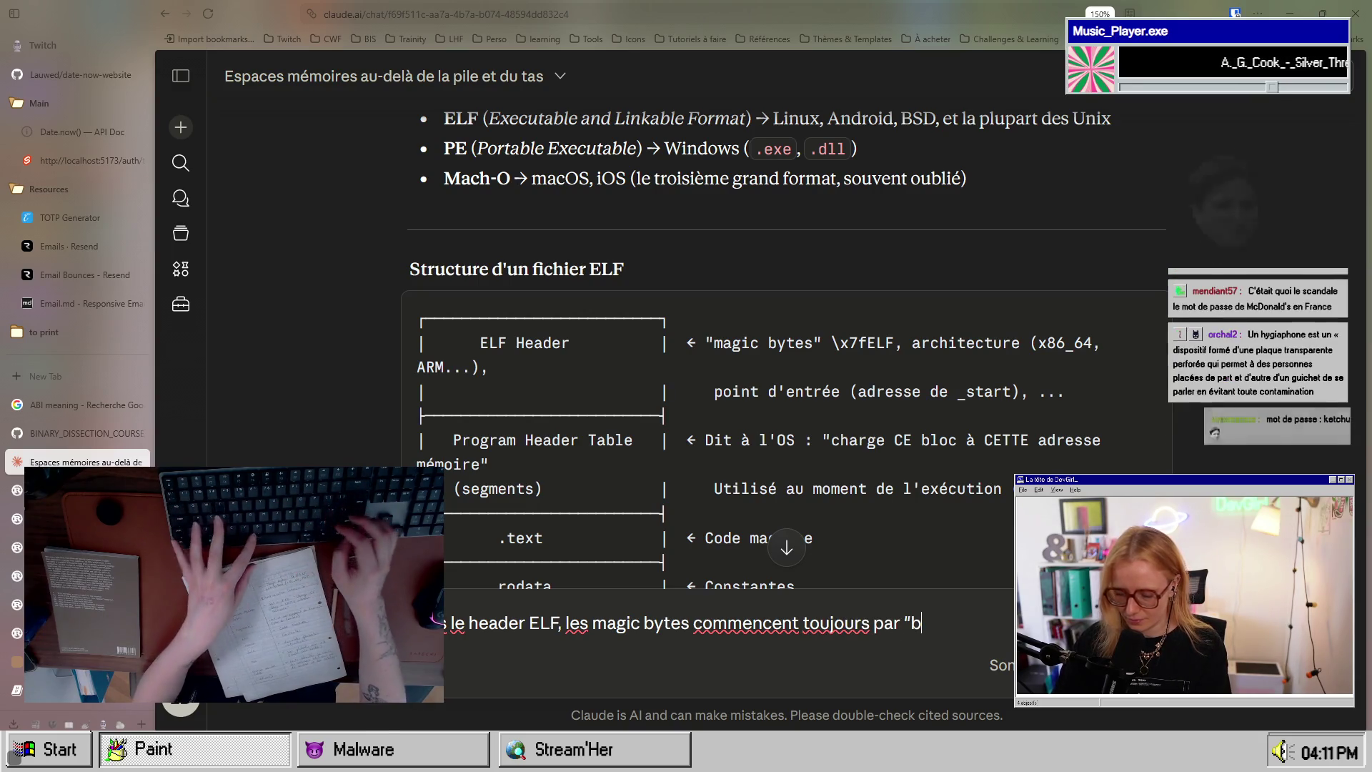
{"action": "type", "text": "0"}
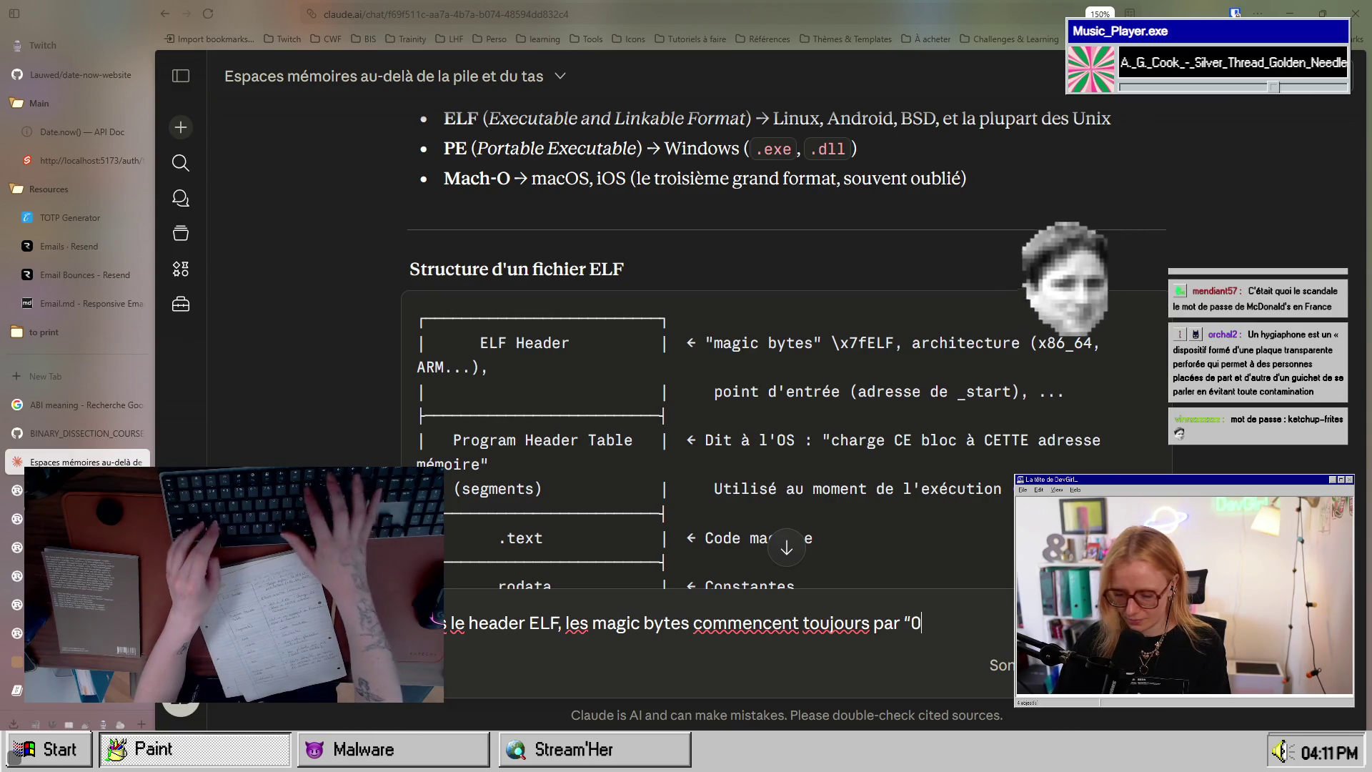
{"action": "type", "text": "x7f” ? Y a"}
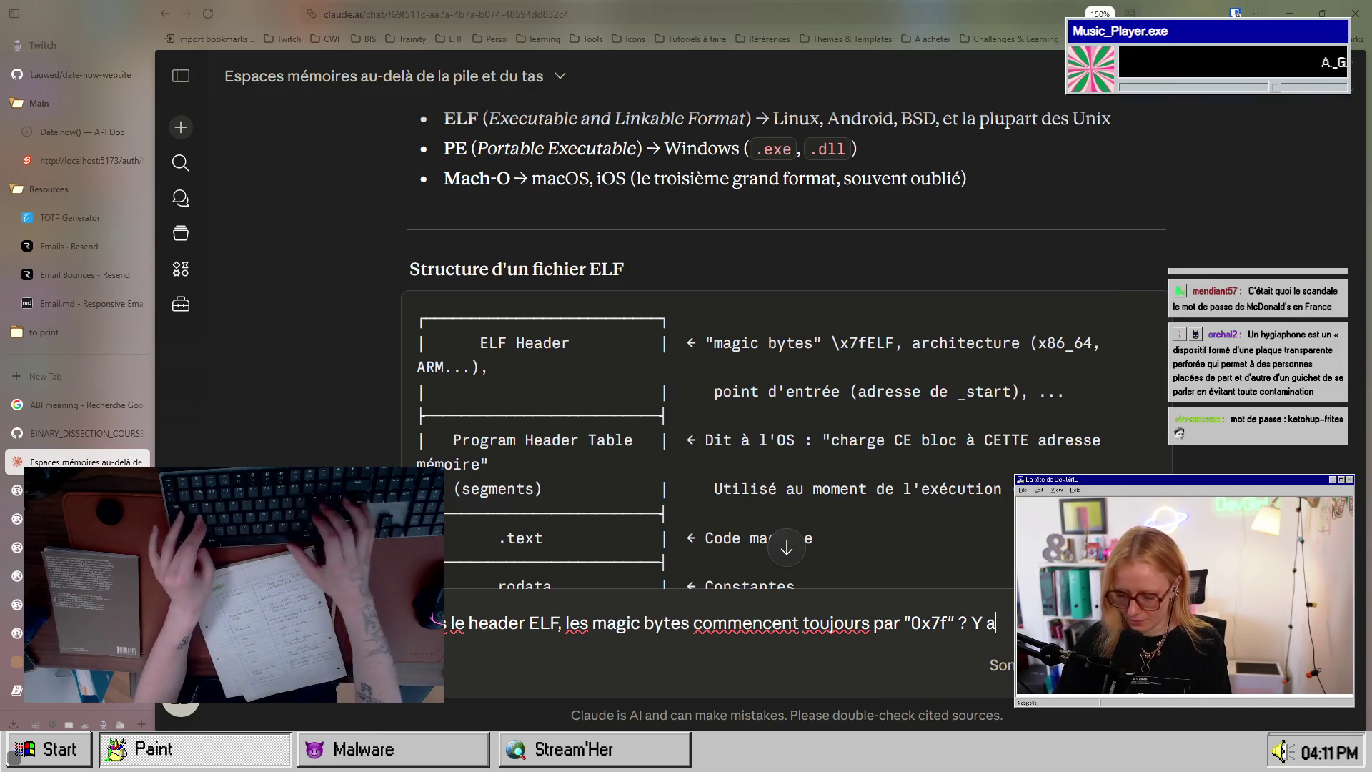
{"action": "type", "text": "-t-"}
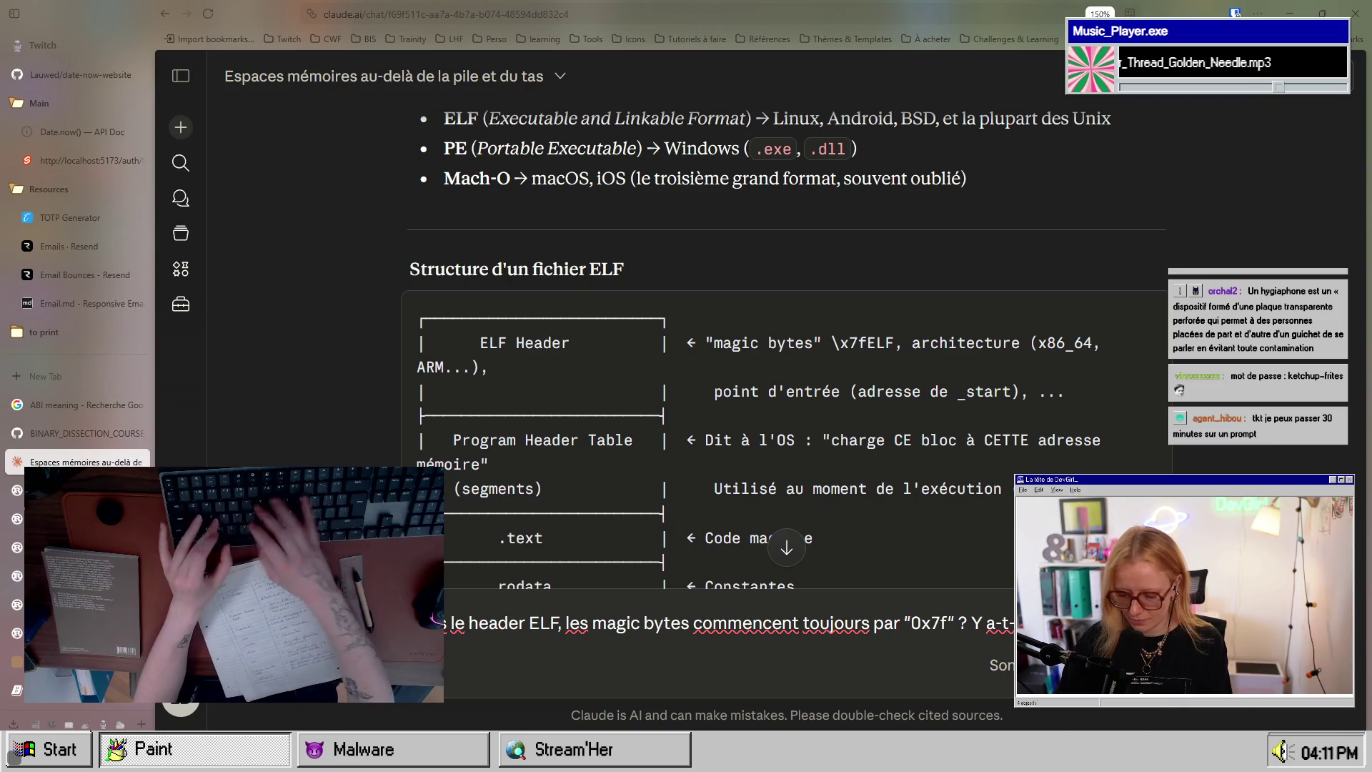
{"action": "type", "text": "il un autre b"}
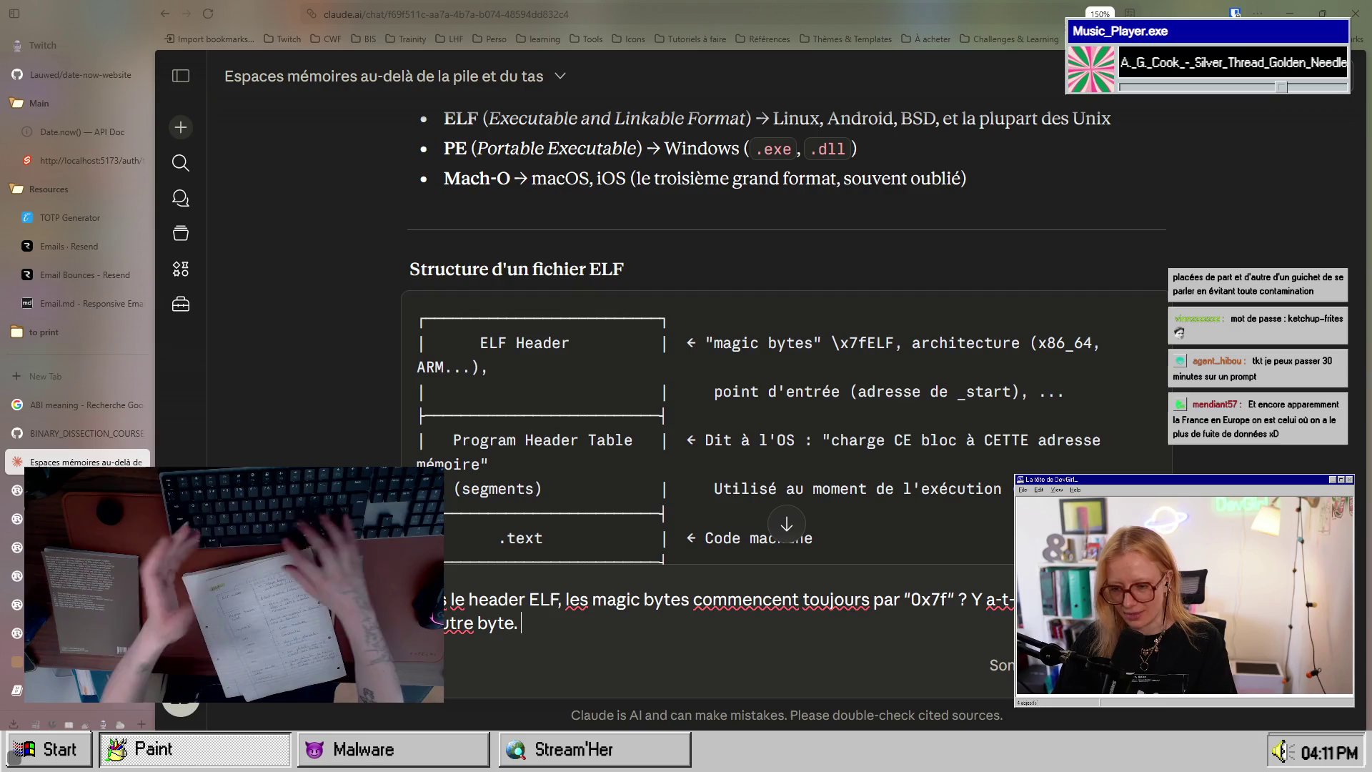
{"action": "type", "text": "Source tes expli"}
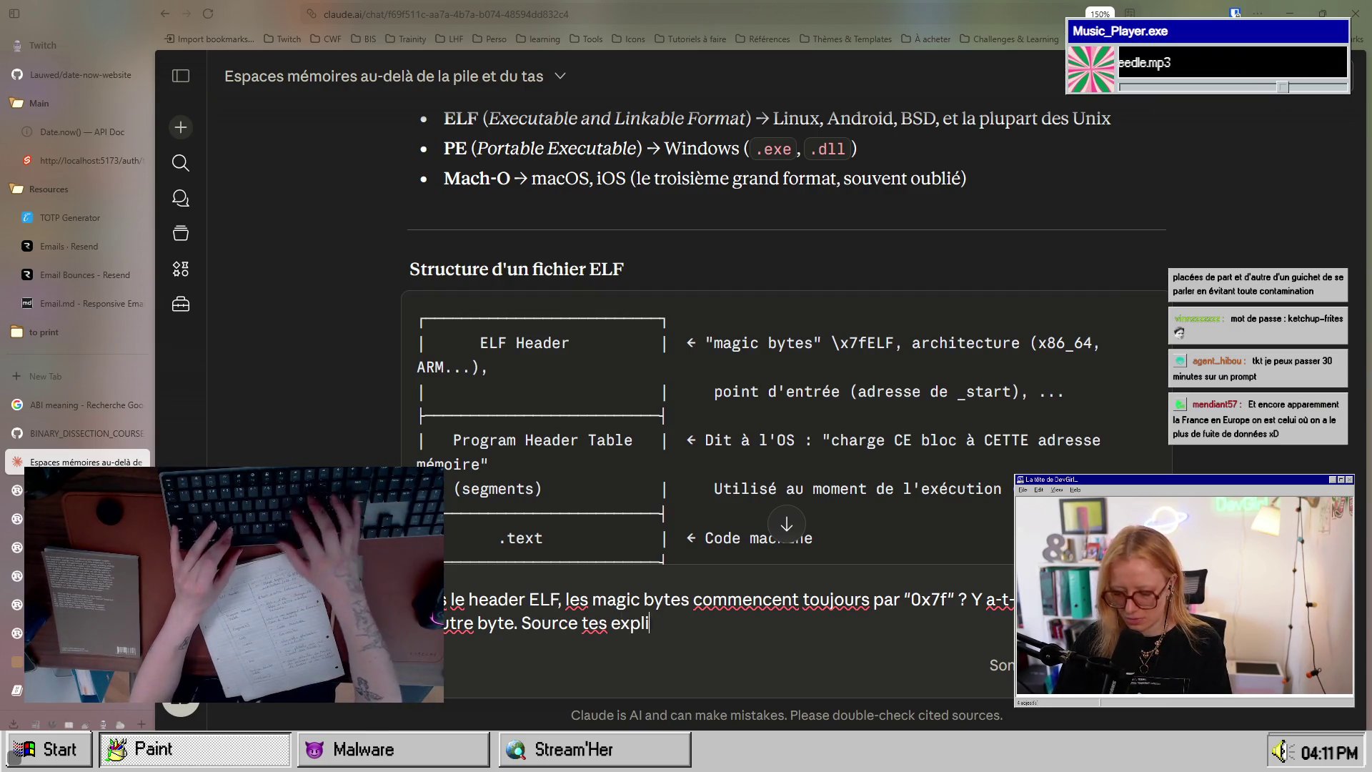
{"action": "type", "text": "ons"}
{"action": "key", "text": "Return"}
{"action": "scroll", "coordinate": [698, 625], "scroll_direction": "down", "scroll_amount": 10}
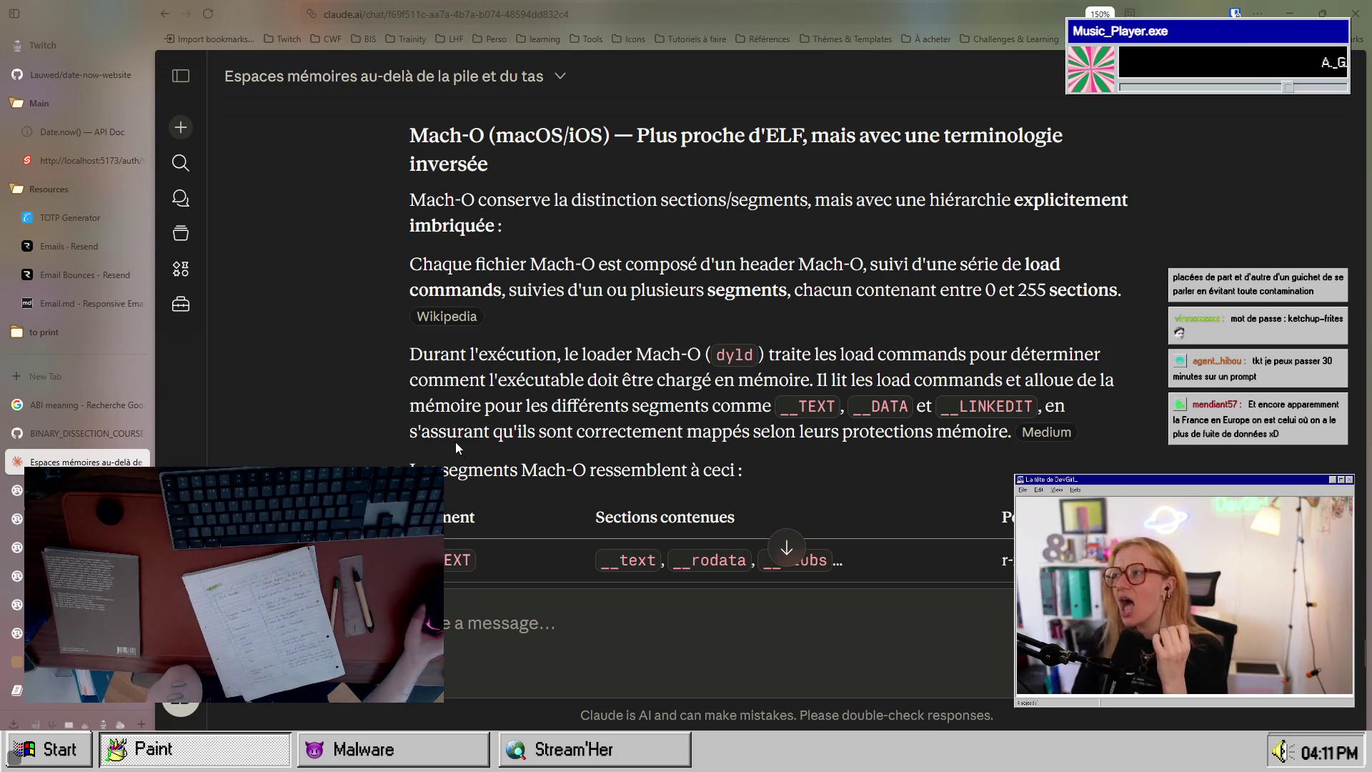
Step: Scroll to Claude's reply and highlight lines in the 'Le 0x7f est-il toujours fixe ?' section
{"action": "scroll", "coordinate": [492, 381], "scroll_direction": "down", "scroll_amount": 15}
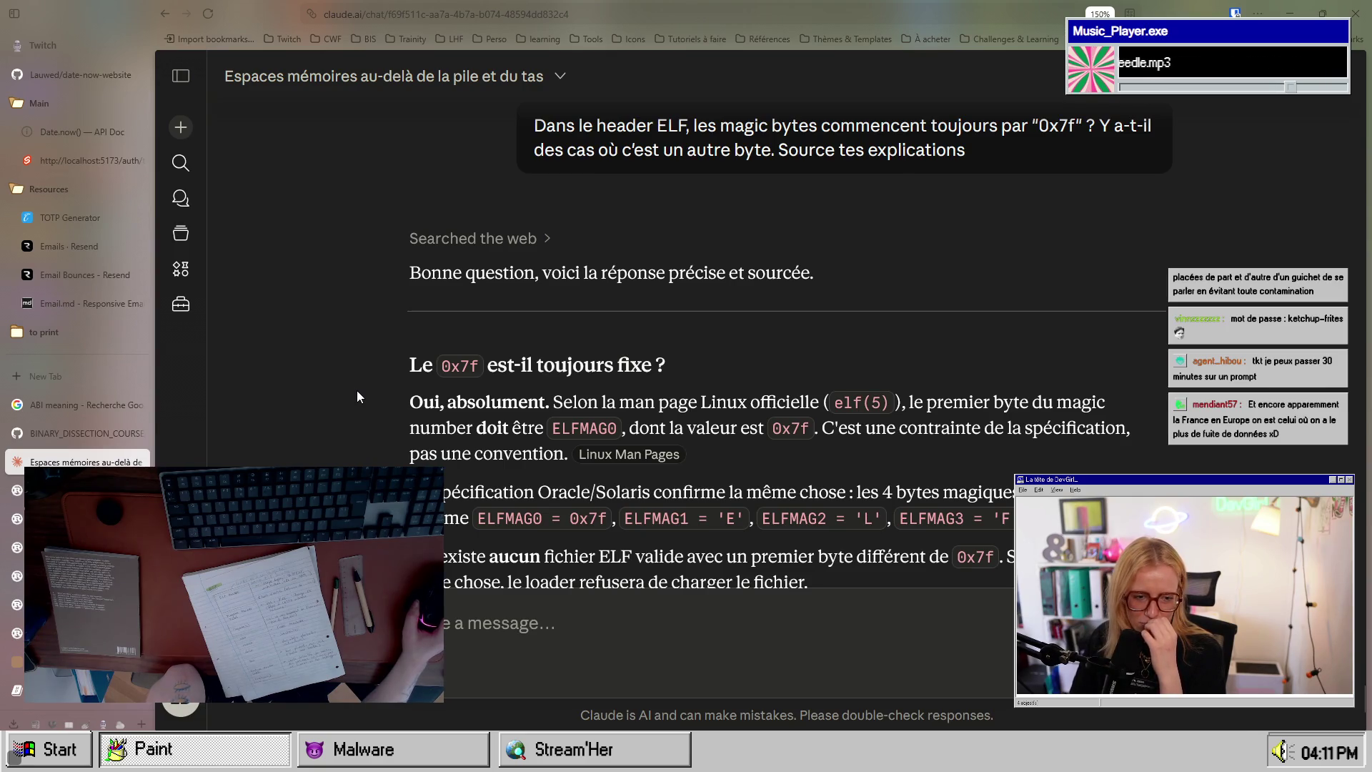
{"action": "scroll", "coordinate": [390, 401], "scroll_direction": "down", "scroll_amount": 4}
{"action": "scroll", "coordinate": [450, 417], "scroll_direction": "up", "scroll_amount": 5}
{"action": "scroll", "coordinate": [451, 418], "scroll_direction": "down", "scroll_amount": 2}
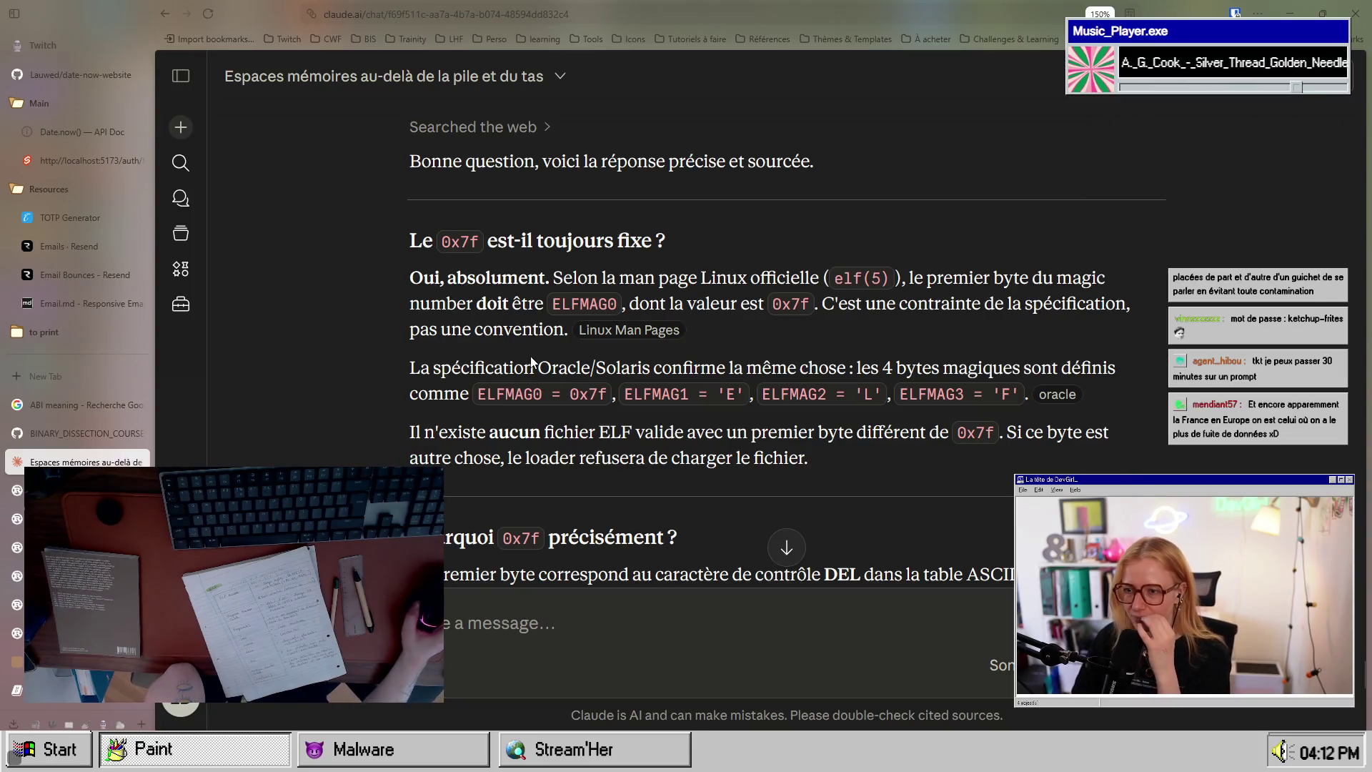
{"action": "left_click_drag", "start_coordinate": [482, 240], "coordinate": [617, 240]}
{"action": "left_click", "coordinate": [618, 240]}
{"action": "left_click_drag", "start_coordinate": [457, 277], "coordinate": [984, 278]}
{"action": "left_click", "coordinate": [640, 279]}
Step: Highlight the ELFMAG0 first-byte rule and the 0x7f specification sentence, then follow the elf(5) source link
{"action": "left_click", "coordinate": [455, 301]}
{"action": "left_click_drag", "start_coordinate": [454, 301], "coordinate": [664, 303]}
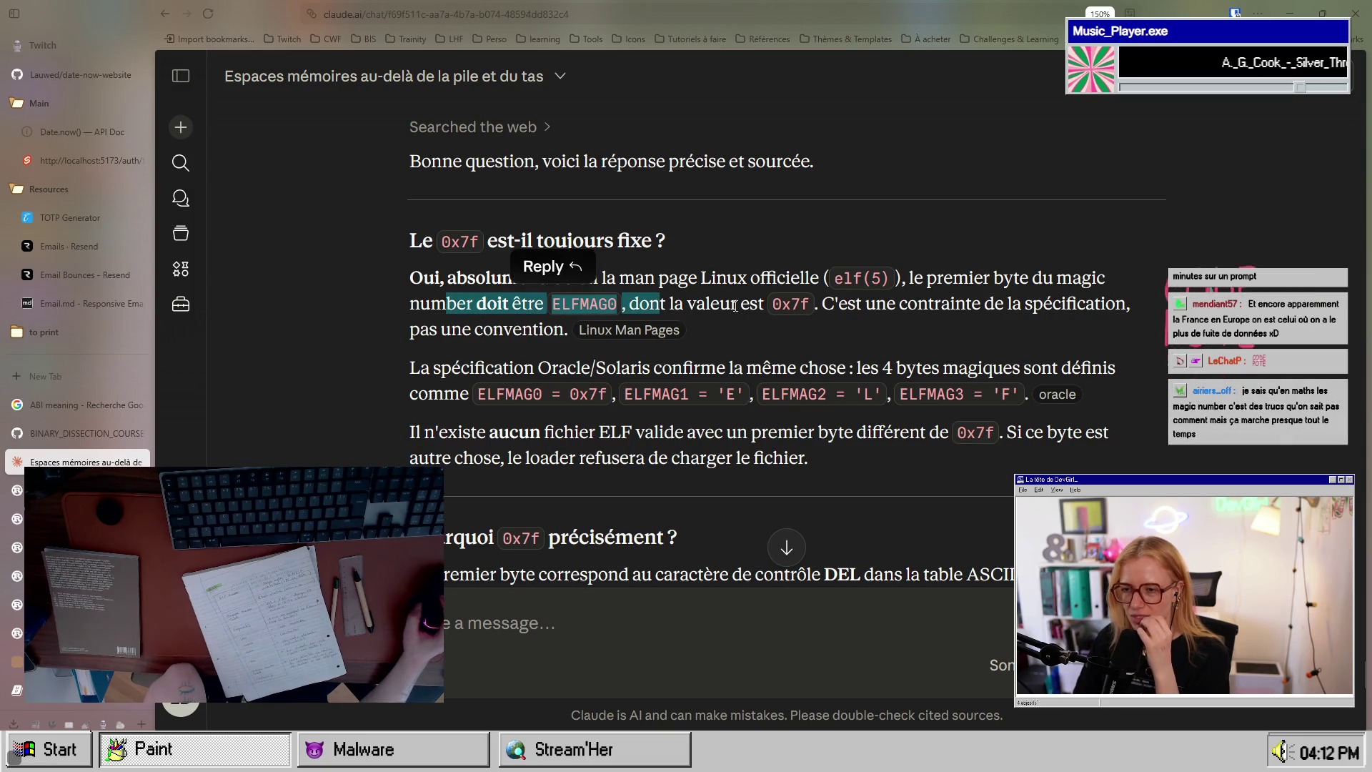
{"action": "left_click", "coordinate": [679, 306]}
{"action": "left_click_drag", "start_coordinate": [770, 303], "coordinate": [949, 303]}
{"action": "left_click", "coordinate": [893, 310]}
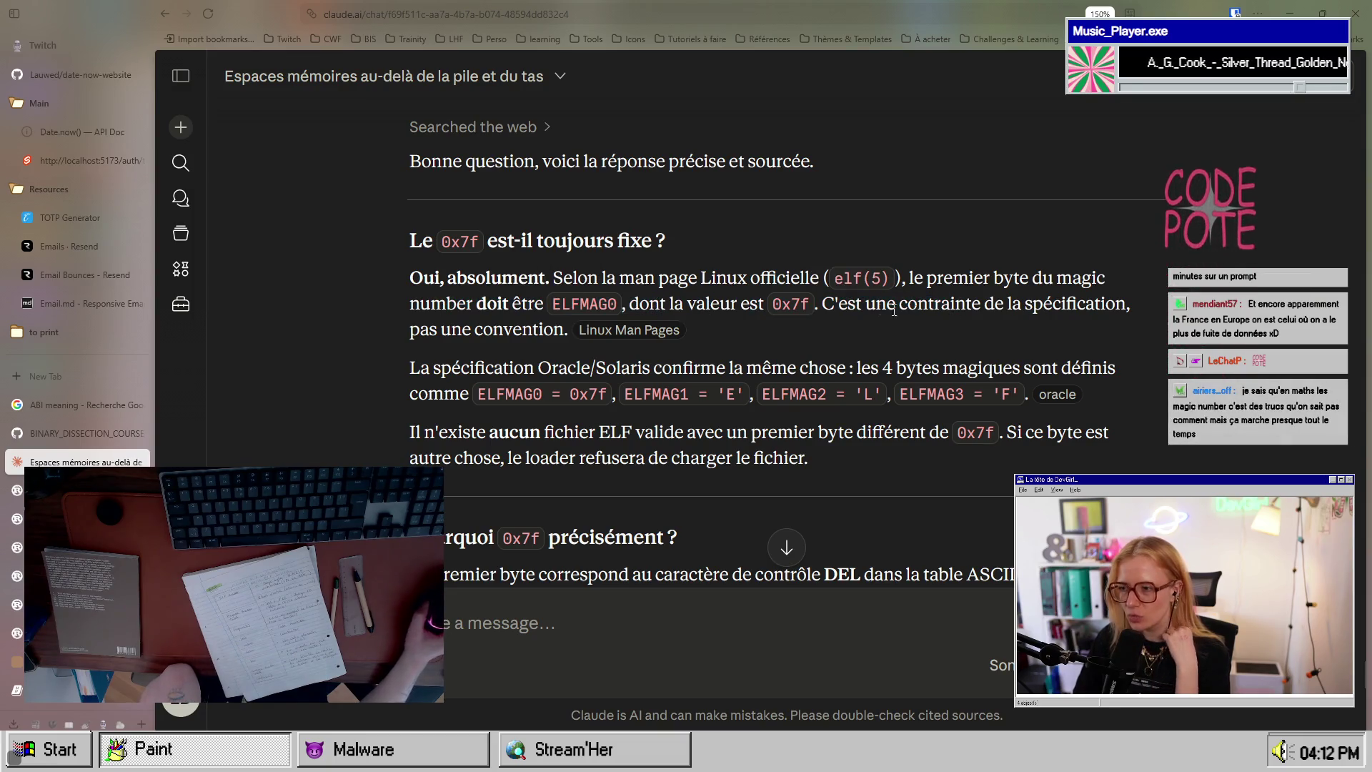
{"action": "left_click", "coordinate": [611, 332]}
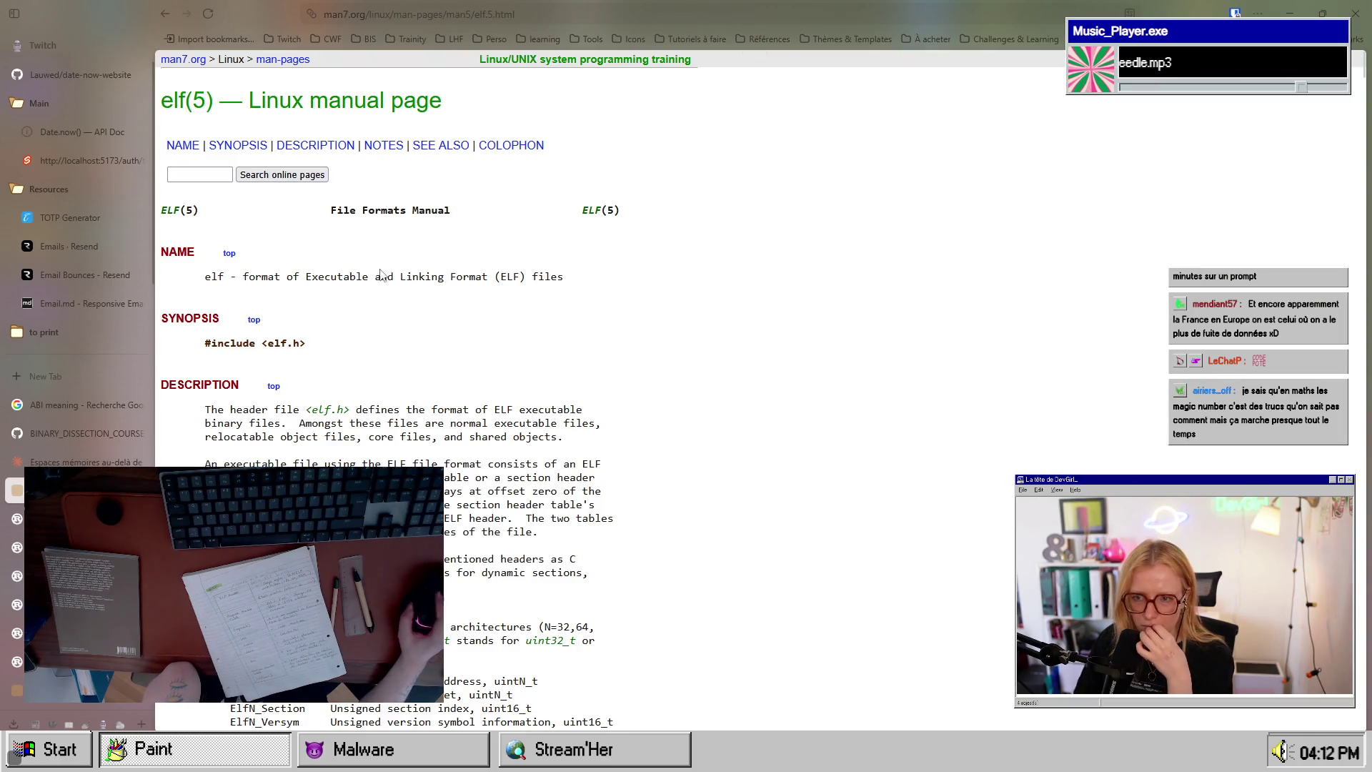
Step: Scroll the elf(5) page to Basic types and highlight the words Elf32 and Elf64
{"action": "scroll", "coordinate": [501, 465], "scroll_direction": "down", "scroll_amount": 2}
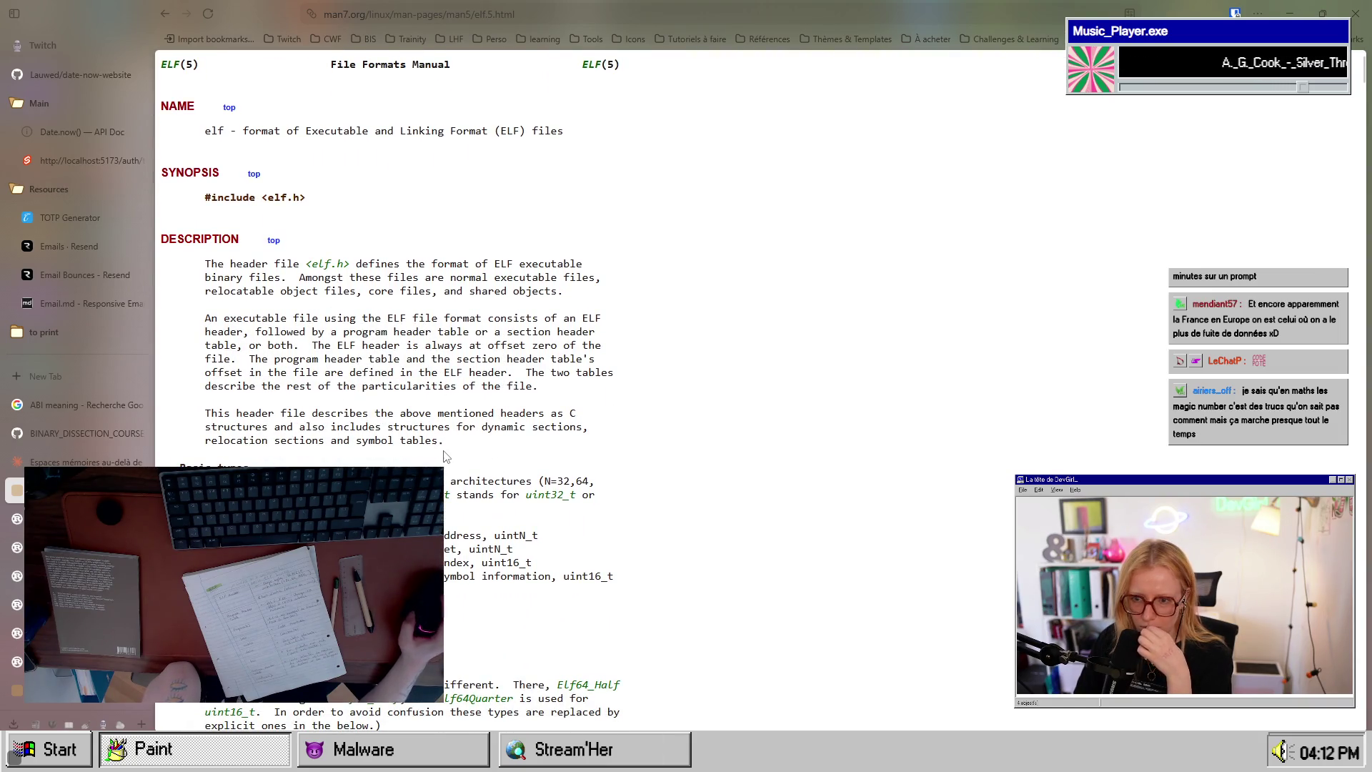
{"action": "scroll", "coordinate": [447, 465], "scroll_direction": "down", "scroll_amount": 1}
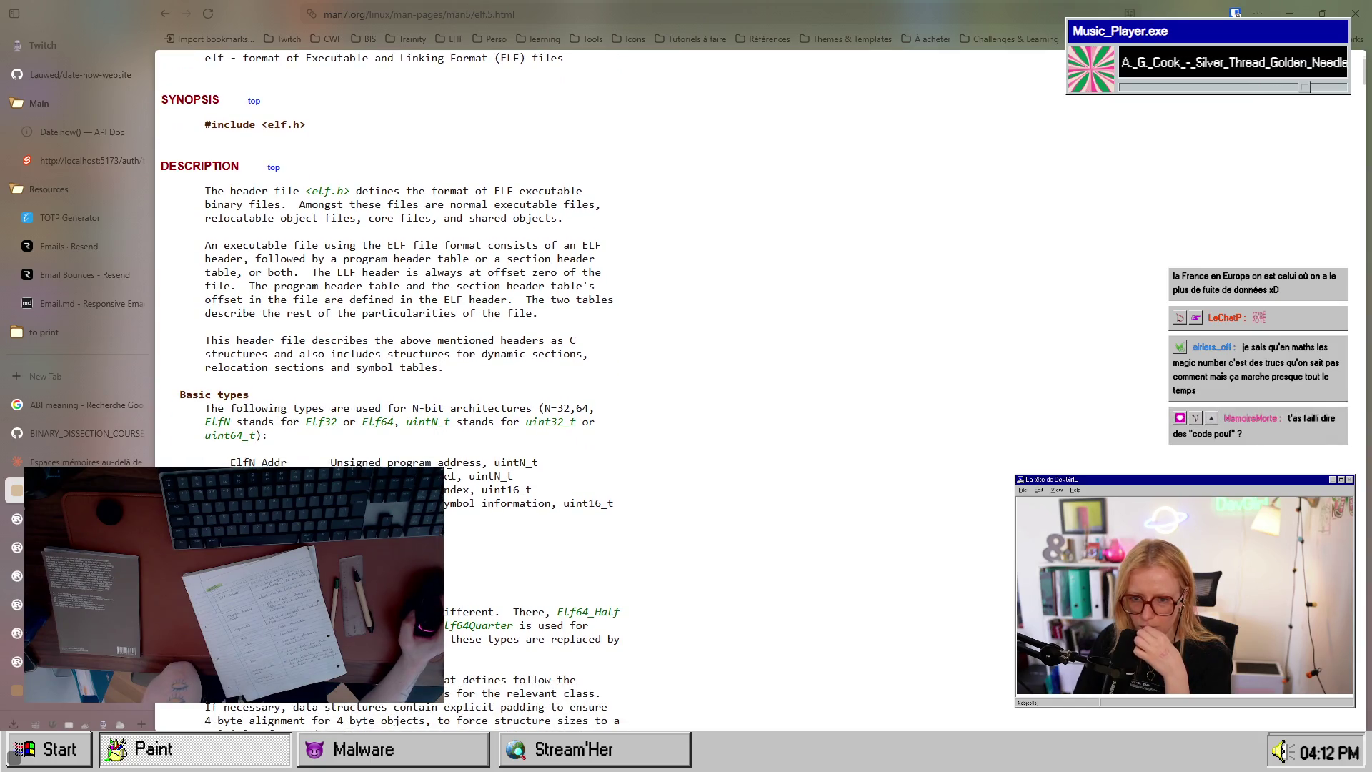
{"action": "scroll", "coordinate": [448, 473], "scroll_direction": "down", "scroll_amount": 1}
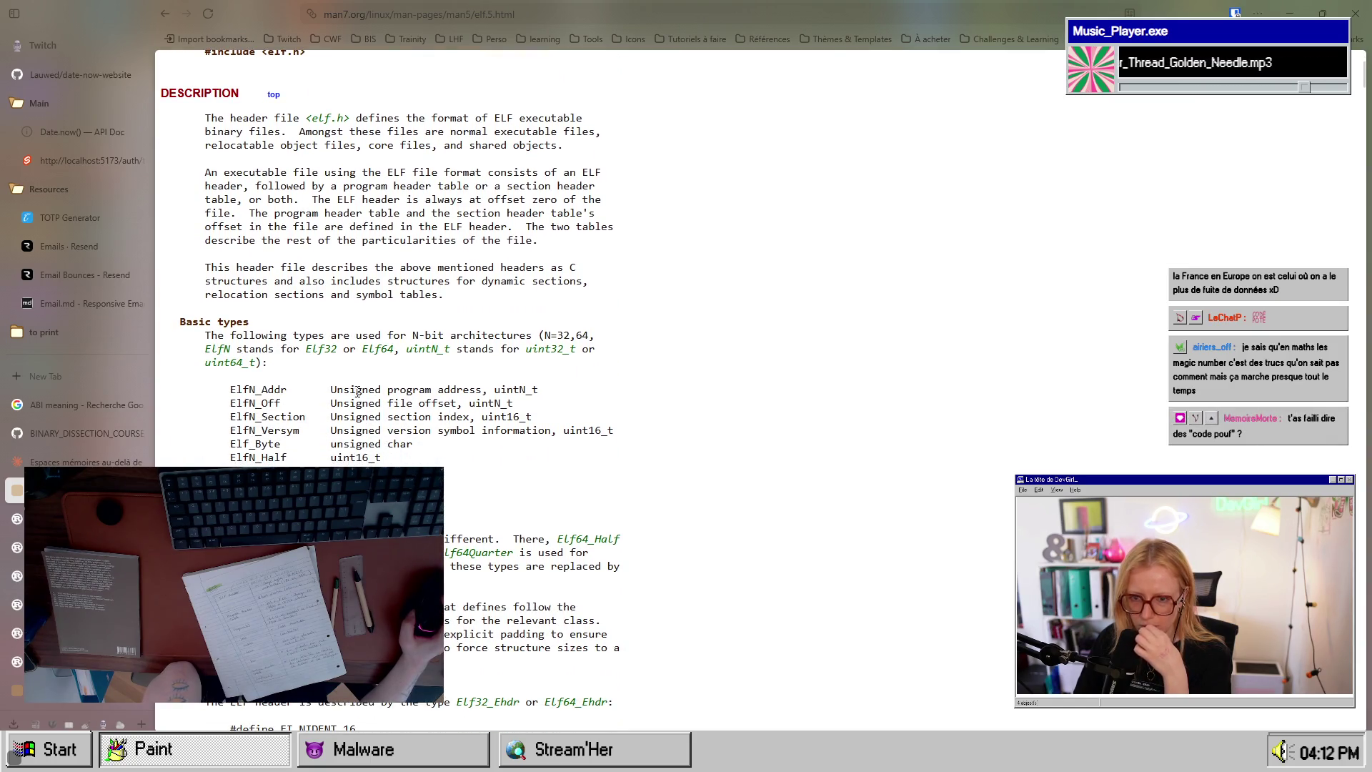
{"action": "double_click", "coordinate": [321, 349]}
{"action": "left_click", "coordinate": [365, 349]}
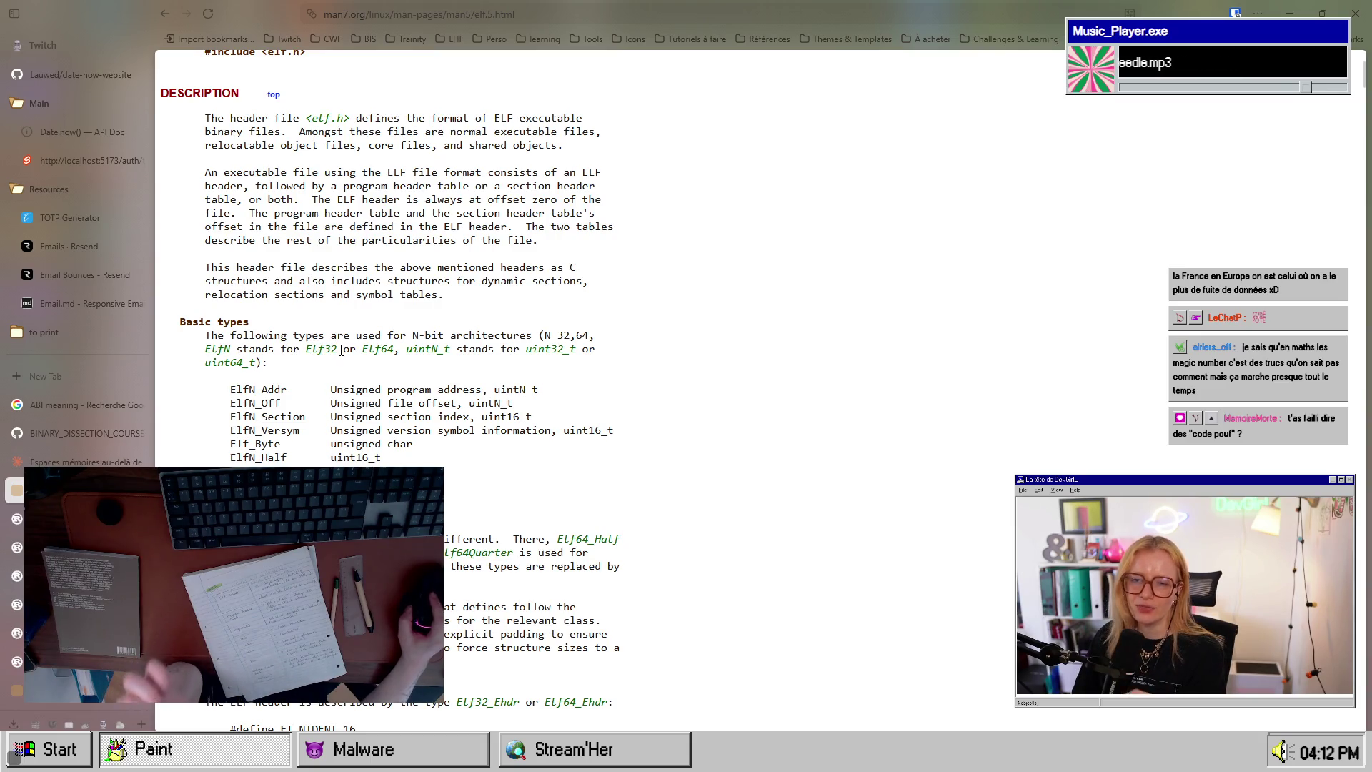
{"action": "double_click", "coordinate": [365, 349]}
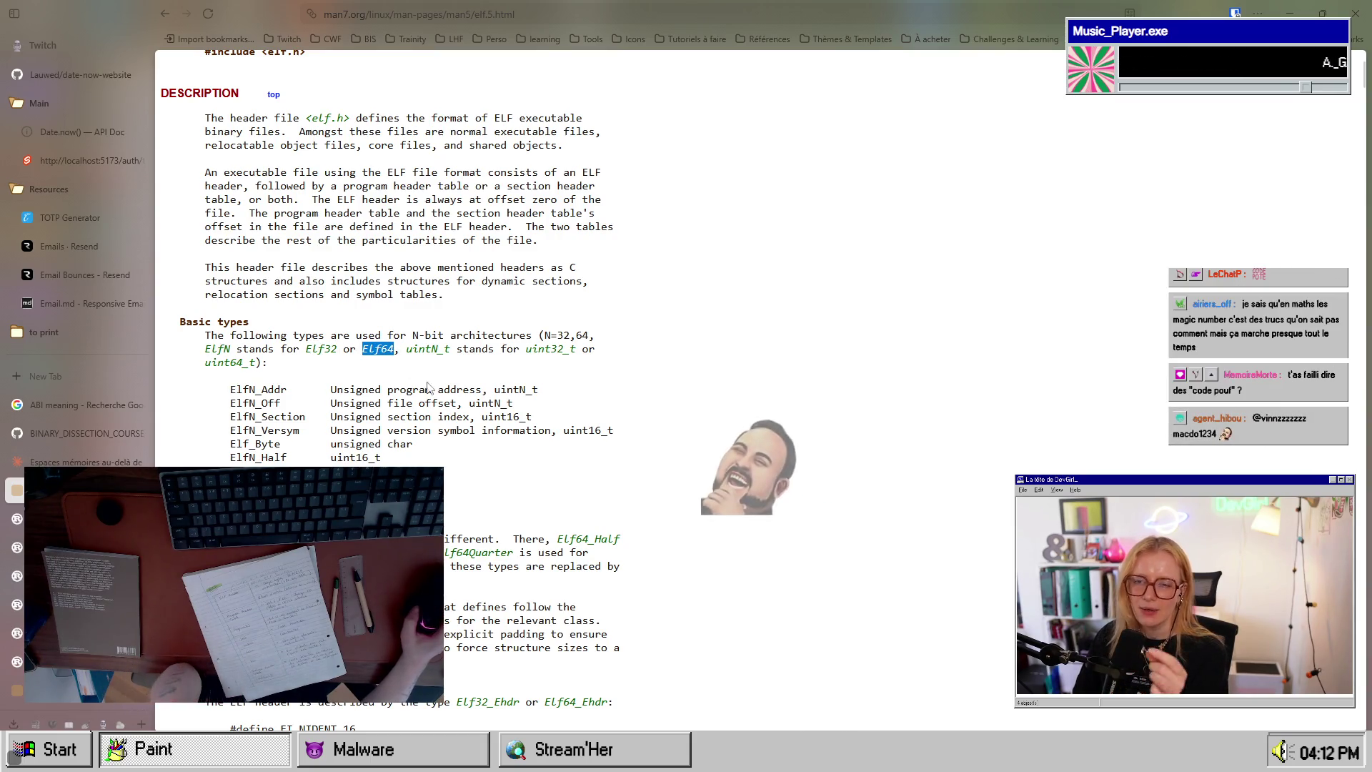
{"action": "left_click", "coordinate": [373, 355]}
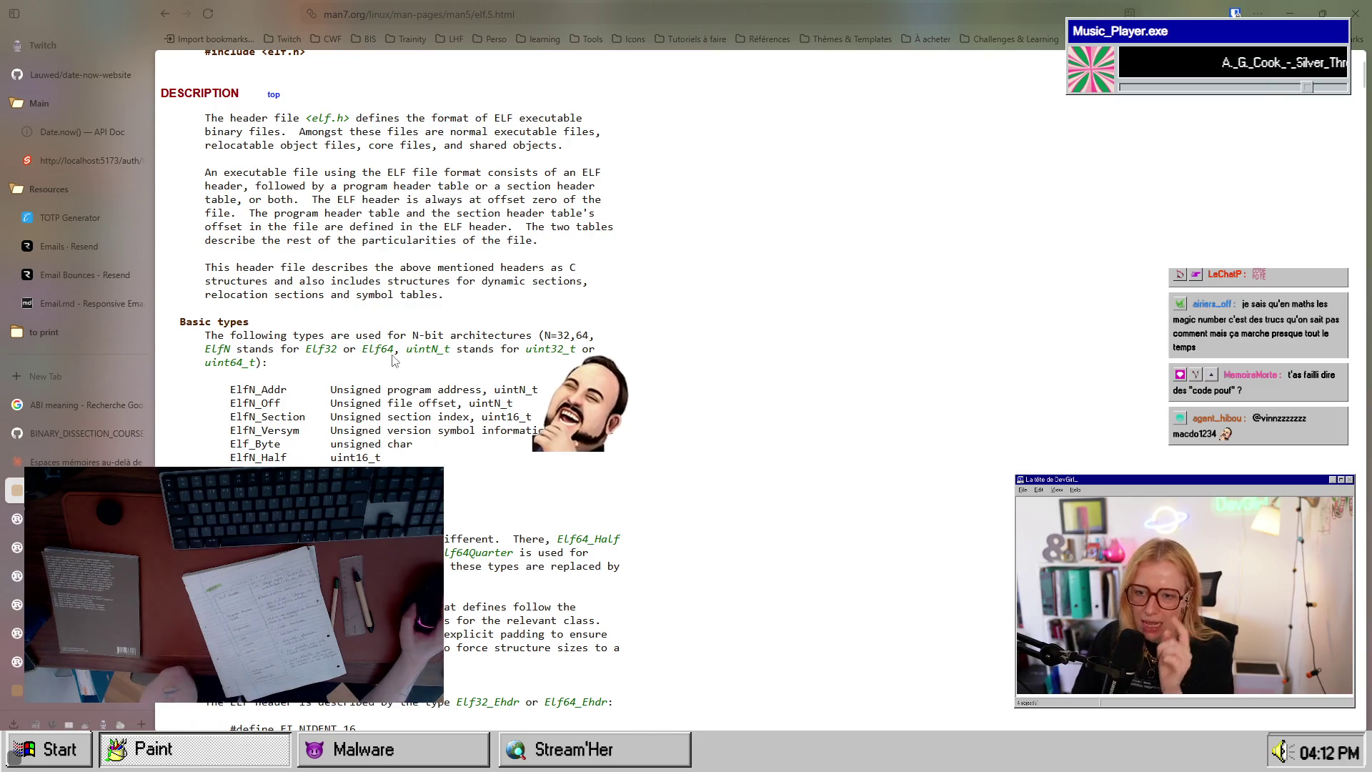
{"action": "key", "text": "alt+Tab"}
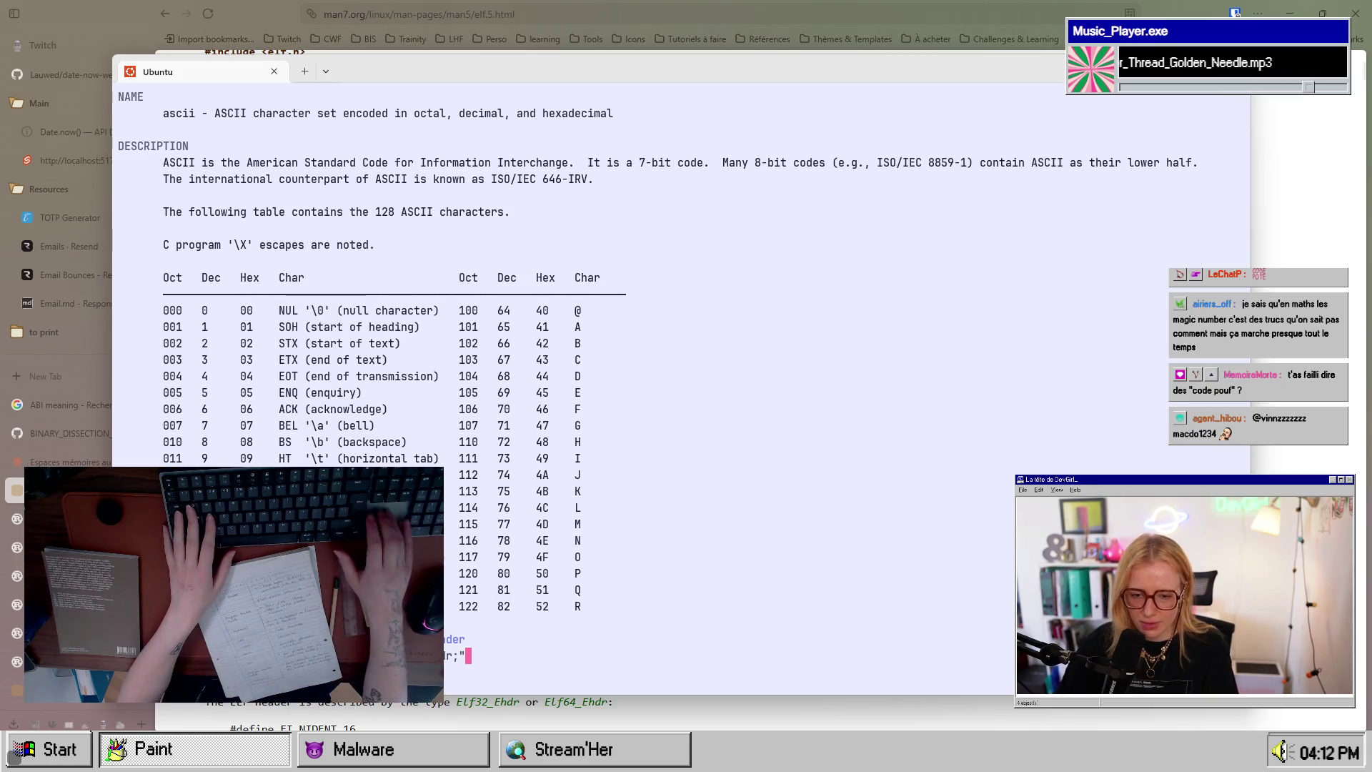
Step: Quit the ascii man page and highlight ELF64 in readelf's Class line
{"action": "key", "text": "q"}
{"action": "double_click", "coordinate": [356, 329]}
{"action": "left_click", "coordinate": [357, 331]}
{"action": "double_click", "coordinate": [360, 332]}
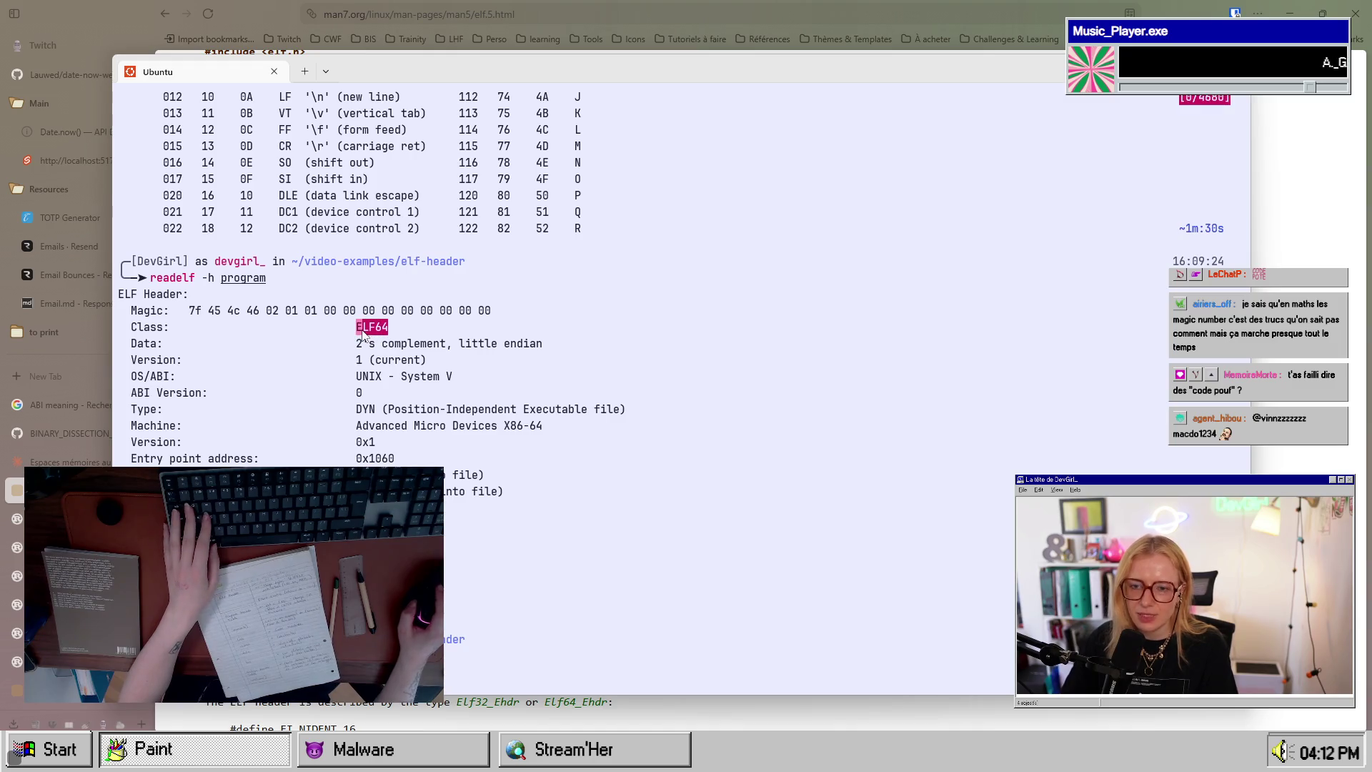
{"action": "left_click", "coordinate": [360, 333]}
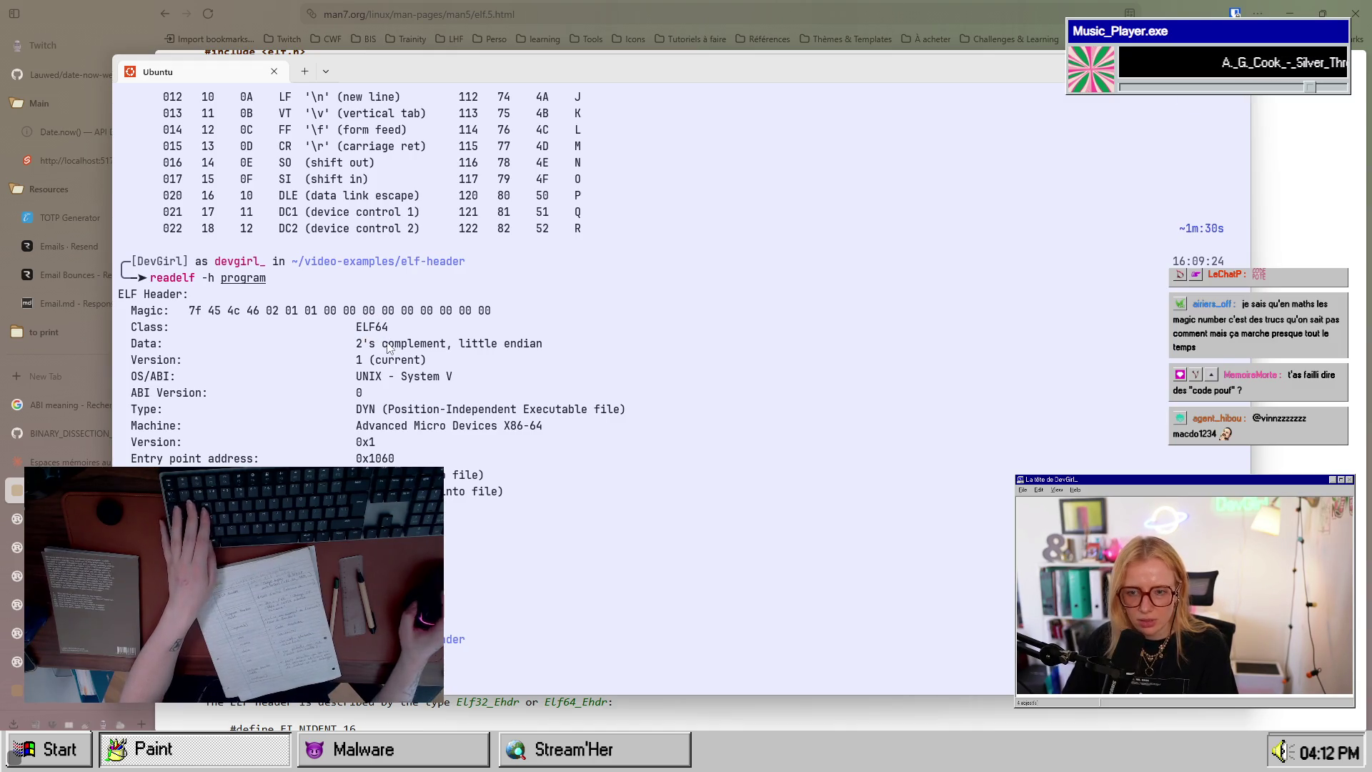
{"action": "left_click_drag", "start_coordinate": [388, 329], "coordinate": [365, 329]}
{"action": "key", "text": "alt+Tab"}
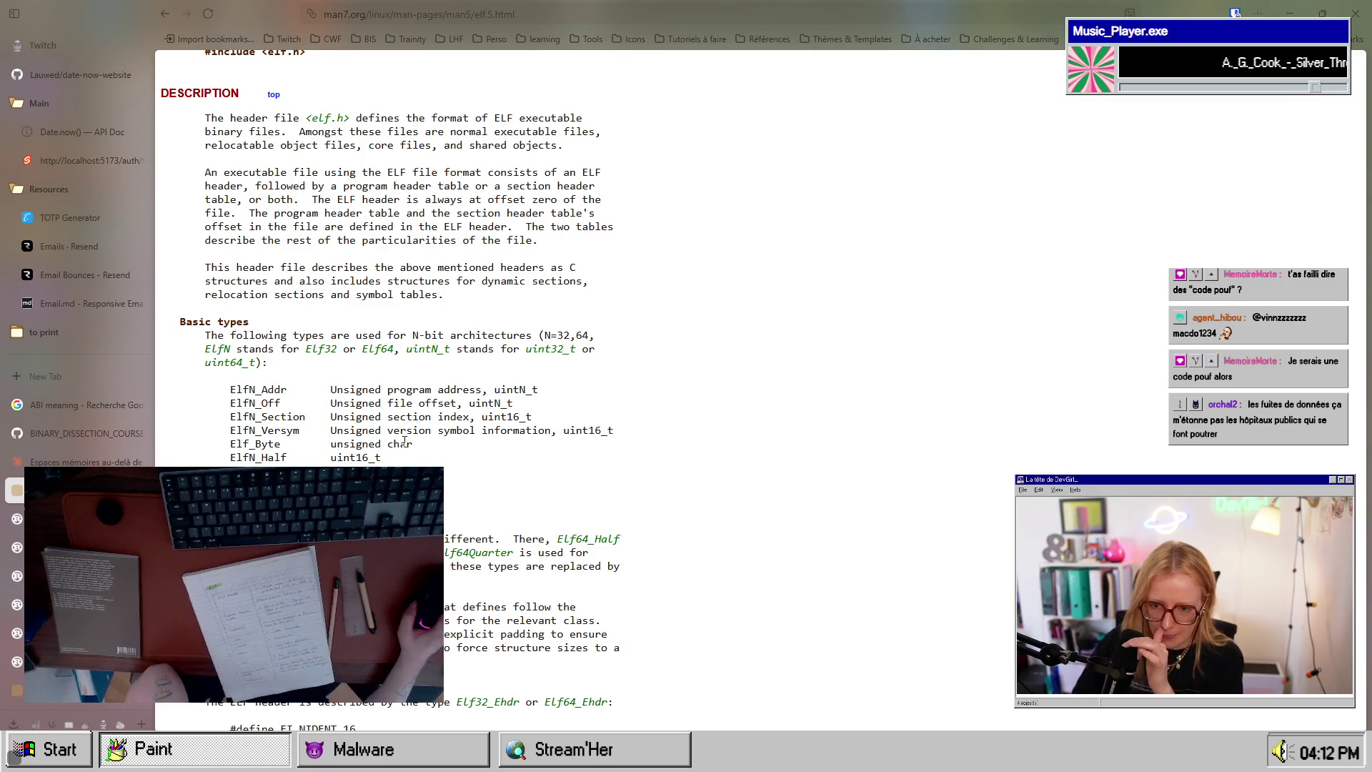
Step: Scroll down the elf(5) page, highlighting text in the BSD note along the way
{"action": "scroll", "coordinate": [405, 440], "scroll_direction": "down", "scroll_amount": 1}
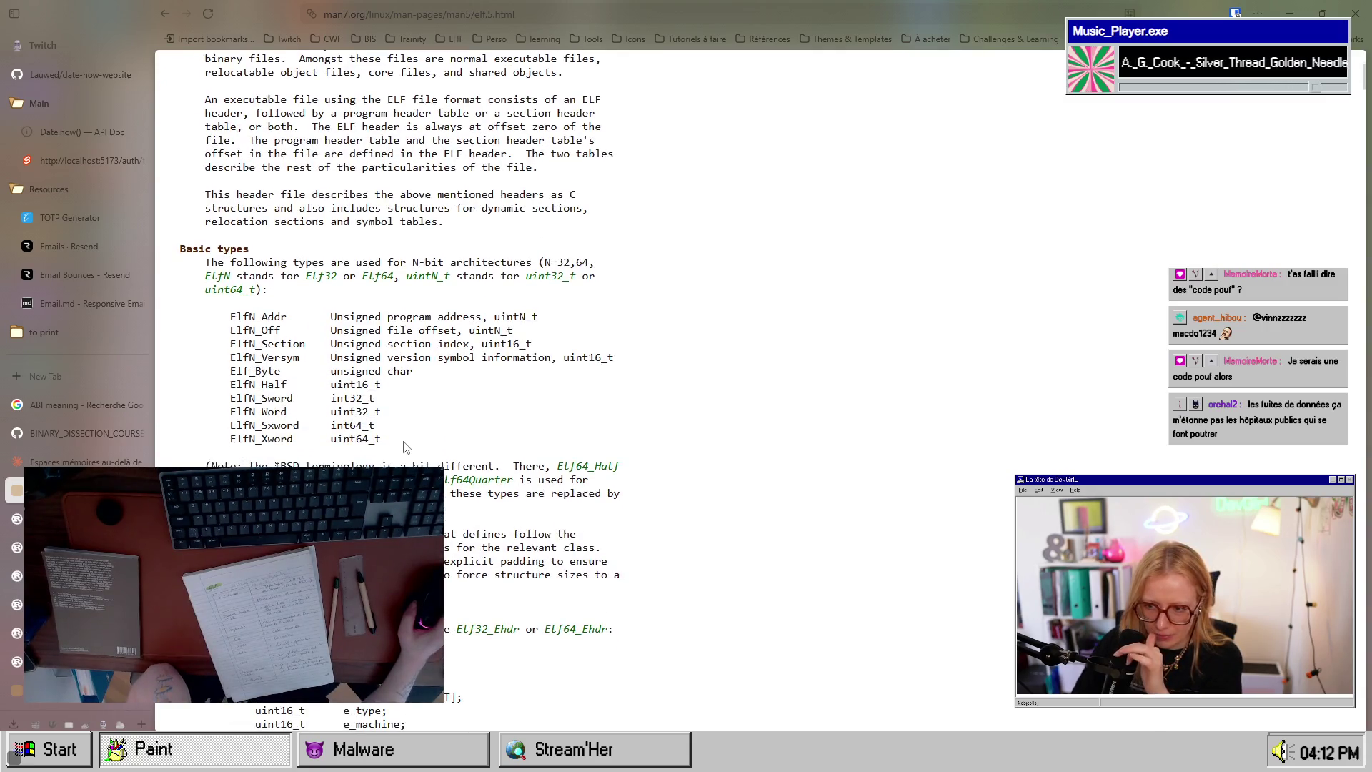
{"action": "left_click_drag", "start_coordinate": [337, 465], "coordinate": [264, 463]}
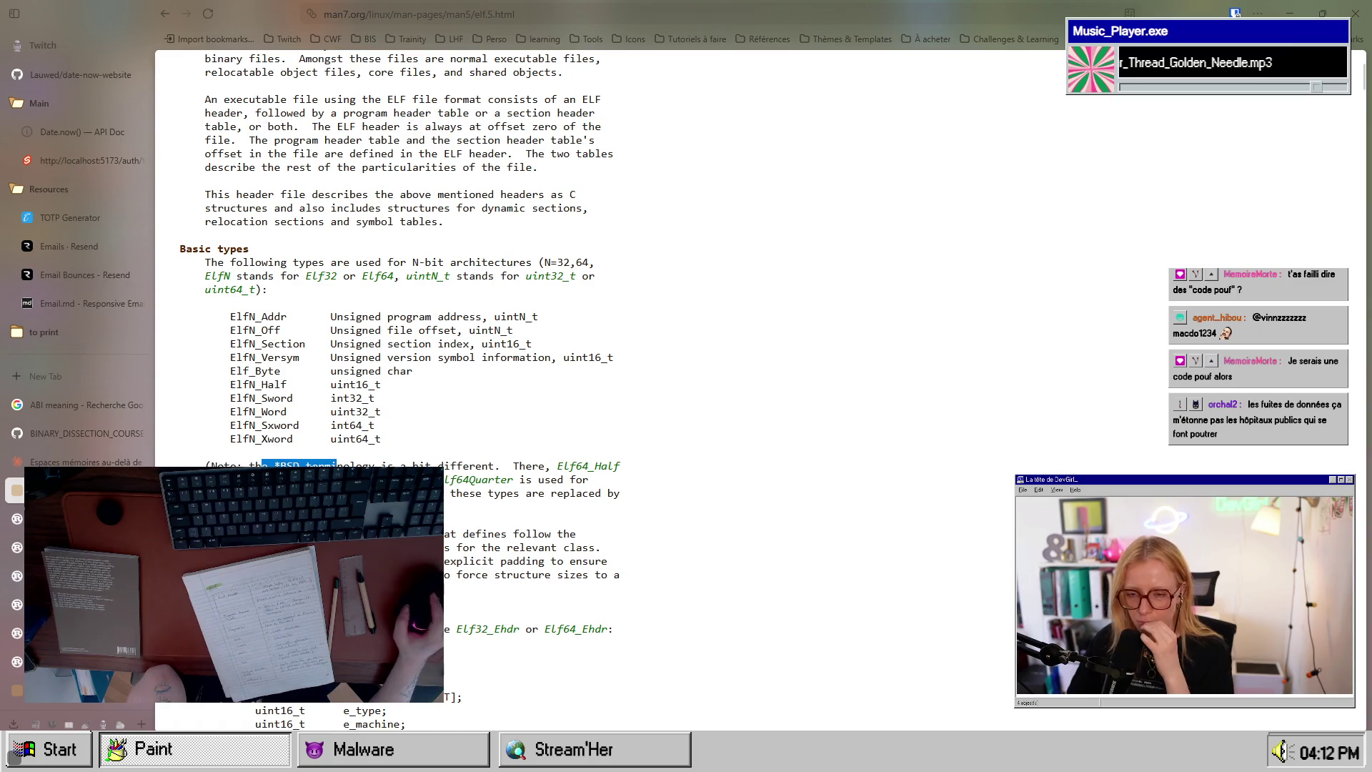
{"action": "left_click_drag", "start_coordinate": [418, 465], "coordinate": [475, 466]}
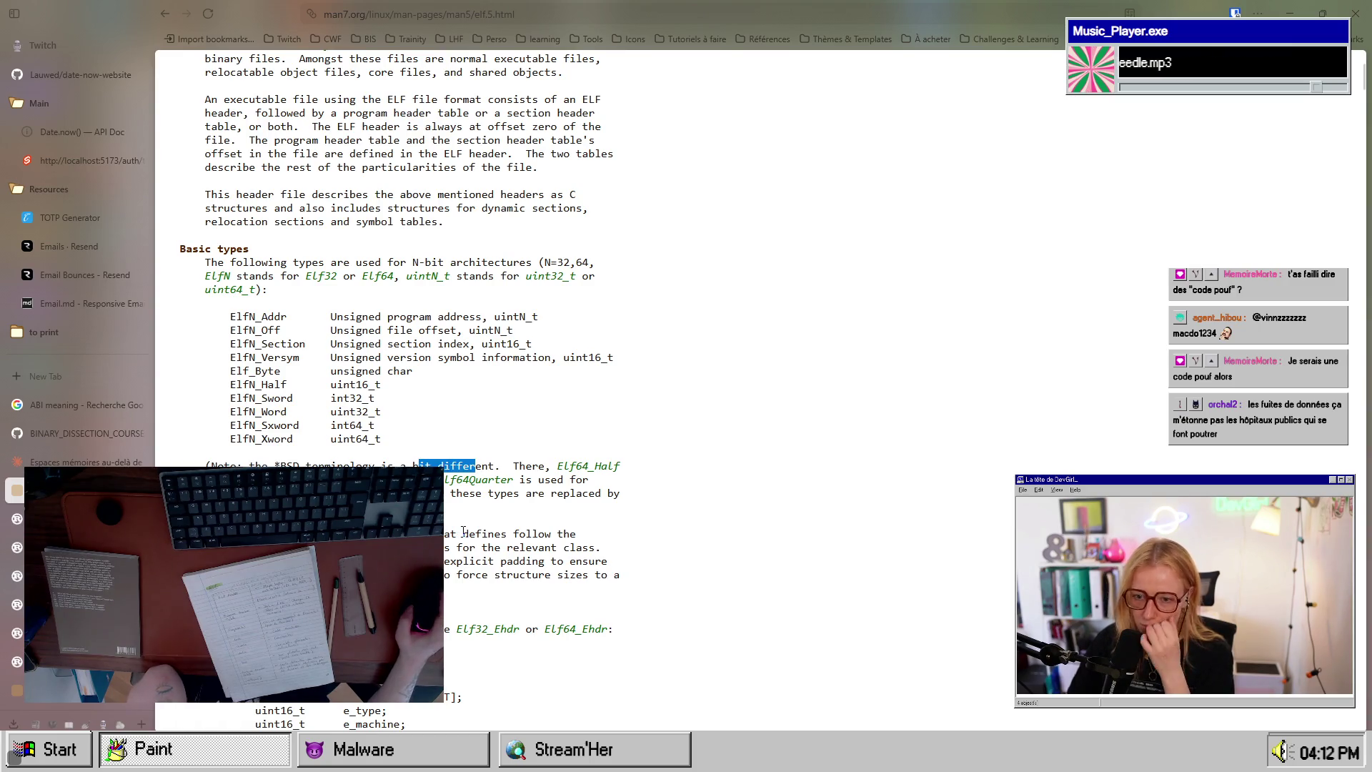
{"action": "scroll", "coordinate": [463, 531], "scroll_direction": "down", "scroll_amount": 2}
{"action": "scroll", "coordinate": [464, 537], "scroll_direction": "down", "scroll_amount": 1}
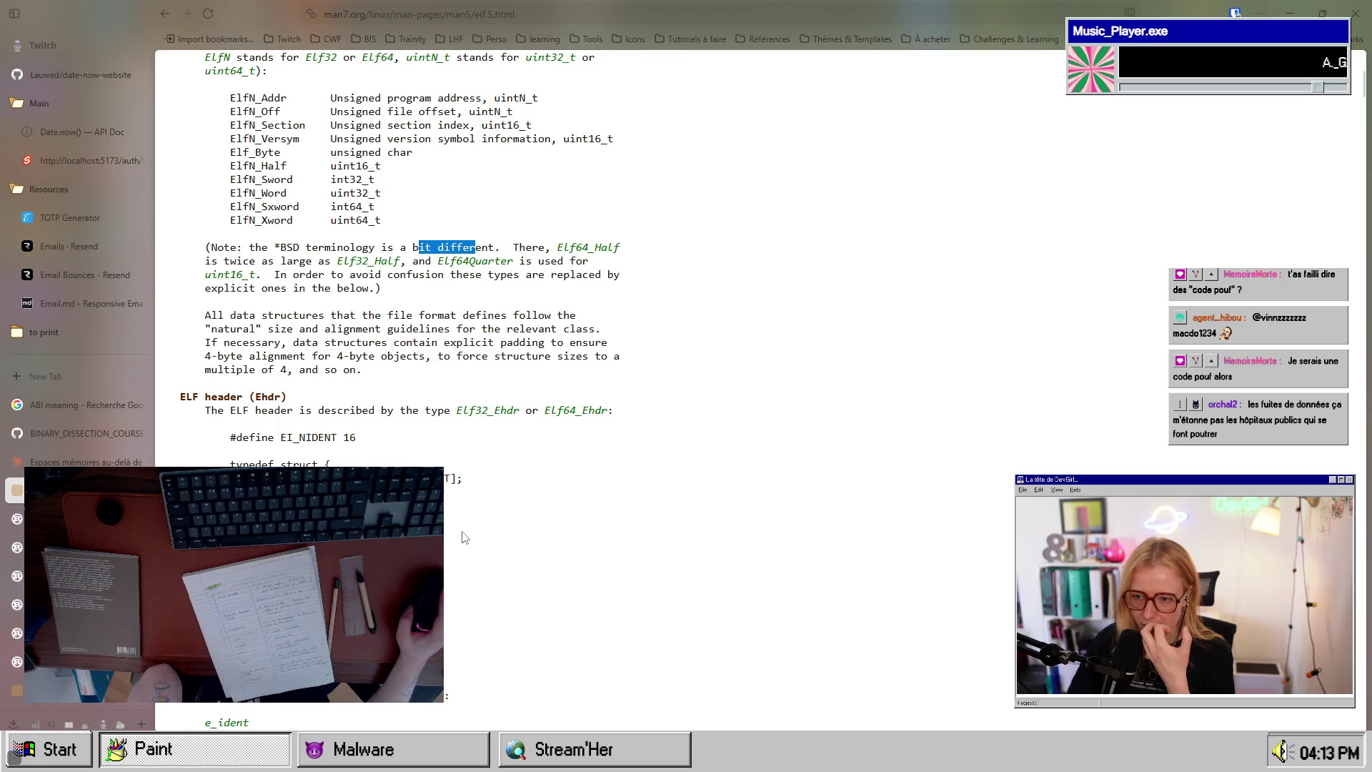
{"action": "scroll", "coordinate": [464, 537], "scroll_direction": "down", "scroll_amount": 6}
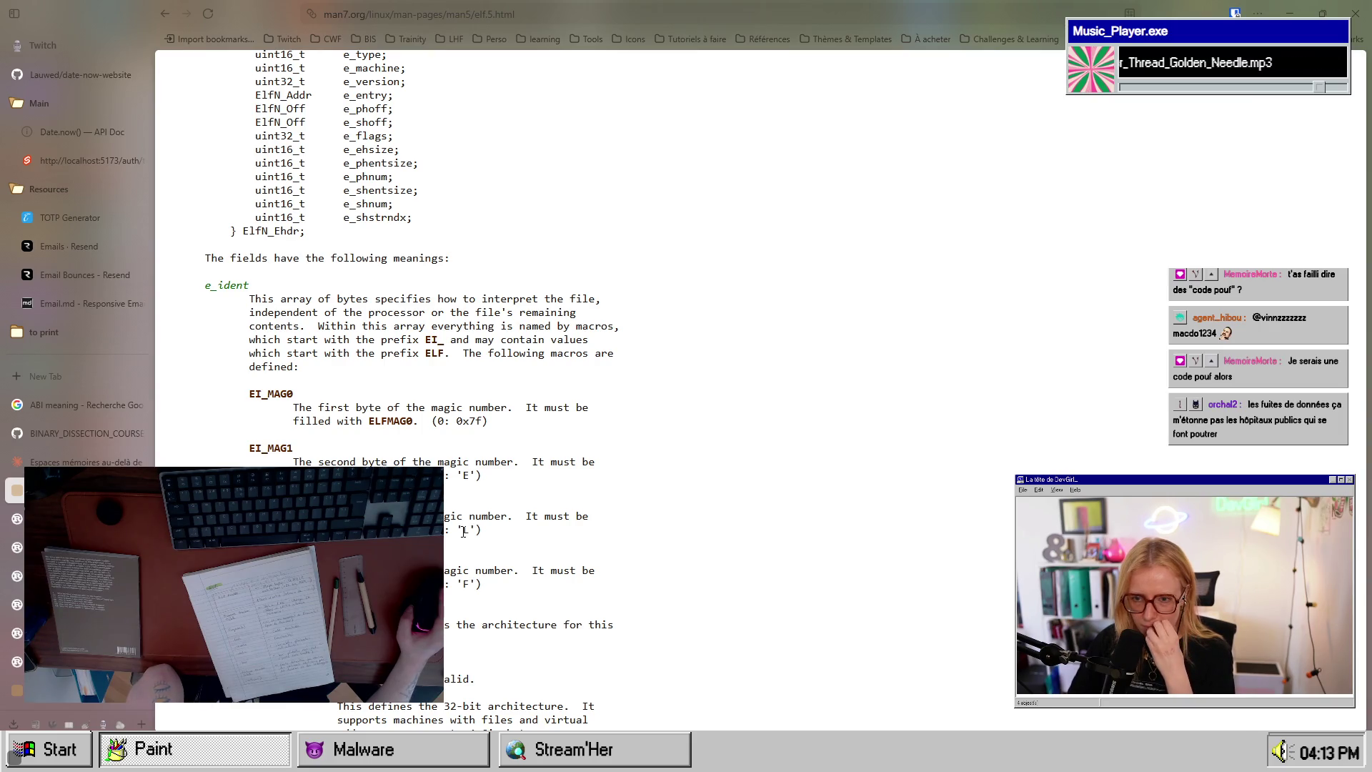
Step: Highlight the e_ident description and the EI_ and ELF prefix sentences, then return to the Claude chat
{"action": "mouse_move", "coordinate": [392, 313]}
{"action": "left_mouse_down"}
{"action": "mouse_move", "coordinate": [470, 325]}
{"action": "mouse_move", "coordinate": [531, 312]}
{"action": "left_mouse_up"}
{"action": "left_click_drag", "start_coordinate": [324, 325], "coordinate": [575, 326]}
{"action": "mouse_move", "coordinate": [274, 341]}
{"action": "left_mouse_down"}
{"action": "mouse_move", "coordinate": [311, 353]}
{"action": "mouse_move", "coordinate": [543, 346]}
{"action": "left_mouse_up"}
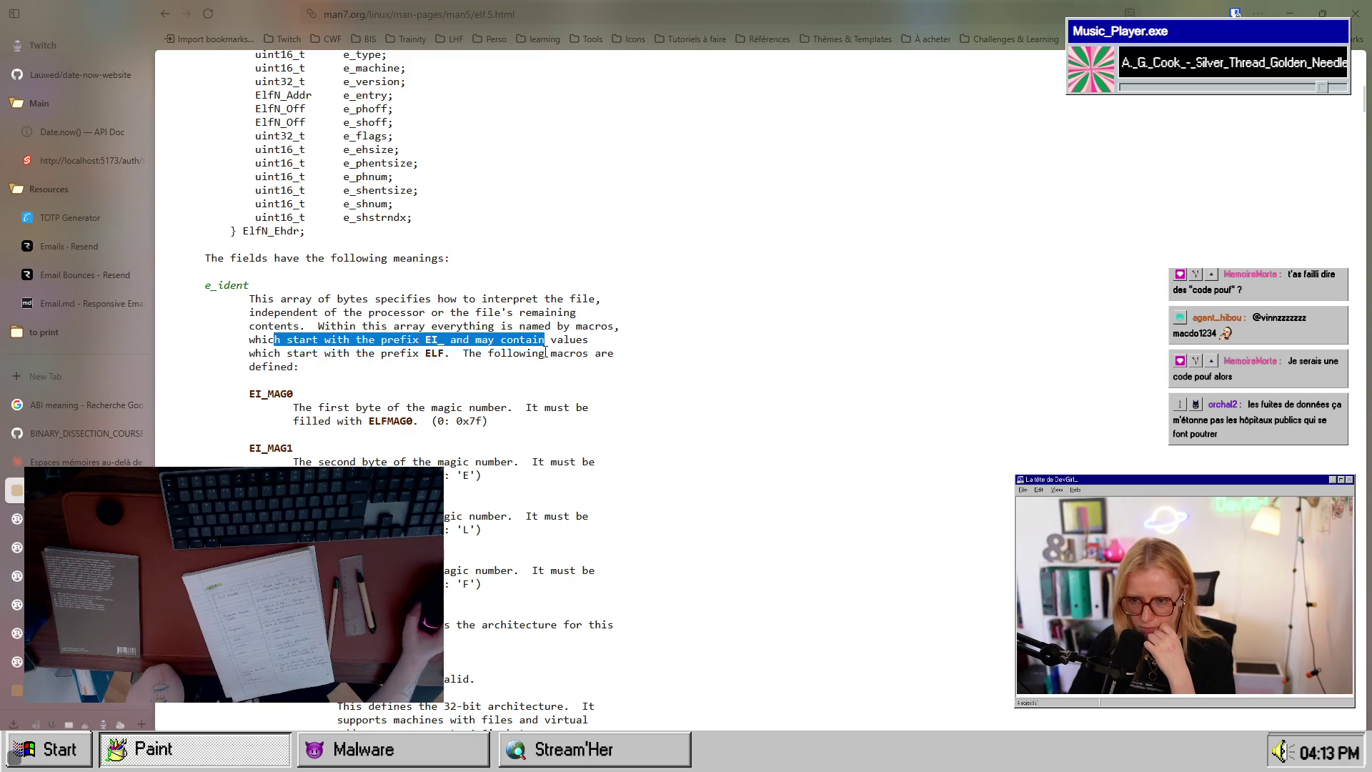
{"action": "mouse_move", "coordinate": [275, 352]}
{"action": "left_mouse_down"}
{"action": "mouse_move", "coordinate": [586, 342]}
{"action": "mouse_move", "coordinate": [442, 355]}
{"action": "mouse_move", "coordinate": [572, 353]}
{"action": "left_mouse_up"}
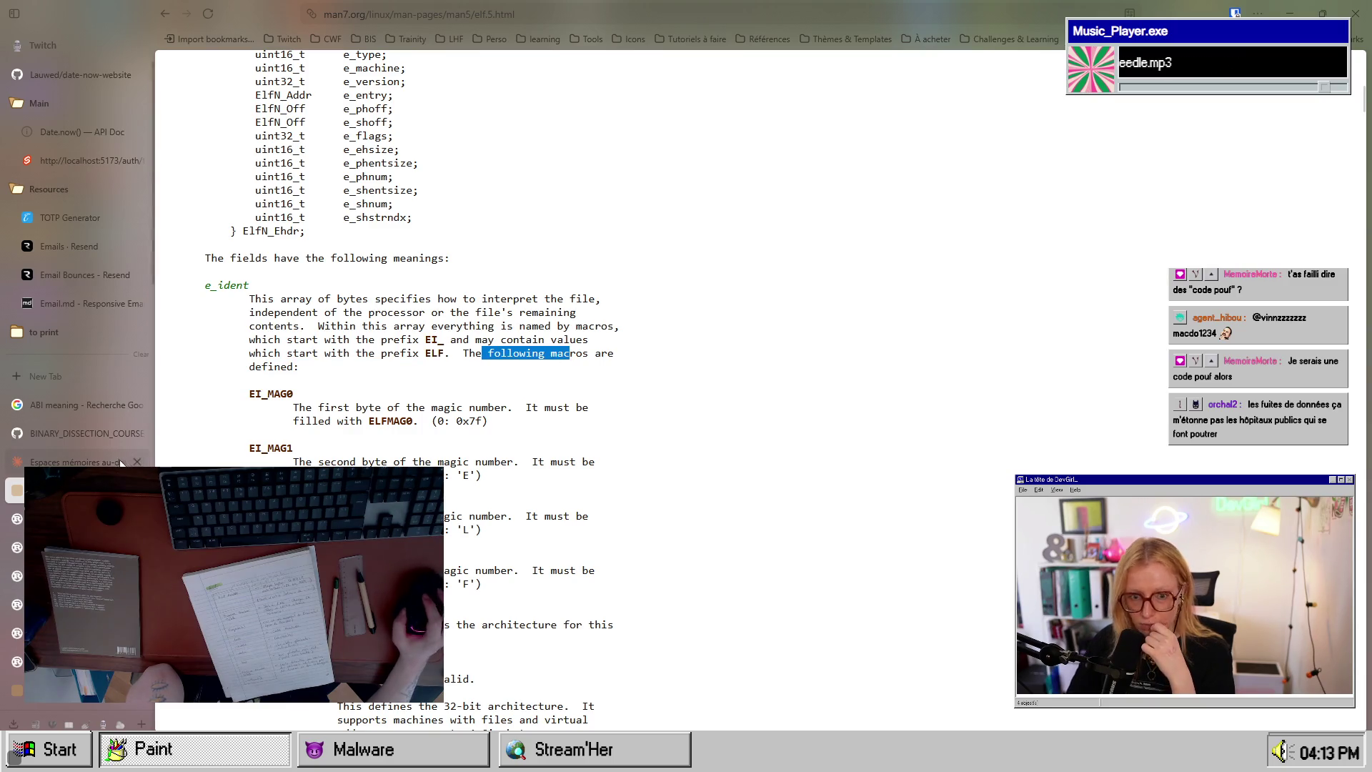
{"action": "left_click", "coordinate": [123, 462]}
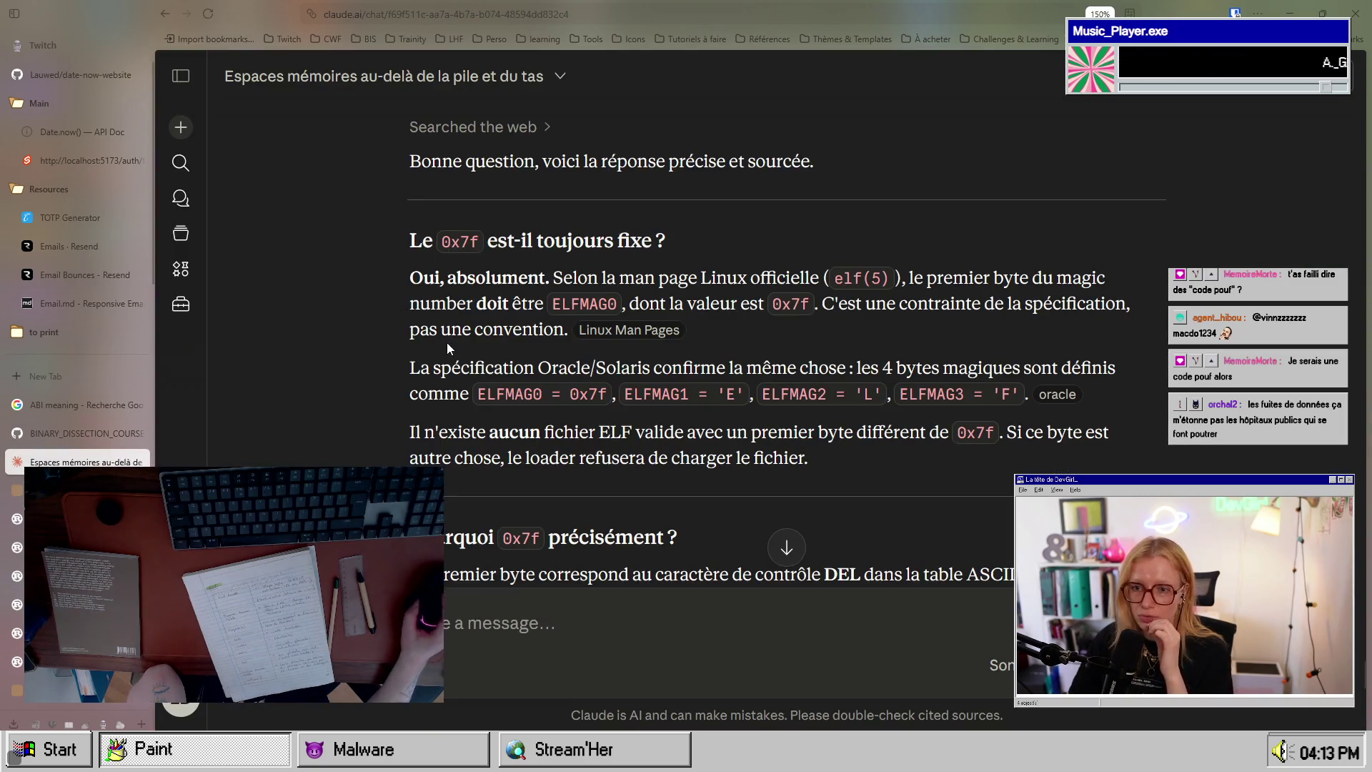
Step: Highlight the Oracle/Solaris confirmation and four-magic-bytes statements, then scroll to 'Pourquoi 0x7f précisément ?'
{"action": "mouse_move", "coordinate": [474, 367]}
{"action": "left_mouse_down"}
{"action": "mouse_move", "coordinate": [607, 395]}
{"action": "mouse_move", "coordinate": [703, 368]}
{"action": "mouse_move", "coordinate": [849, 369]}
{"action": "left_mouse_up"}
{"action": "left_click_drag", "start_coordinate": [960, 366], "coordinate": [1081, 367]}
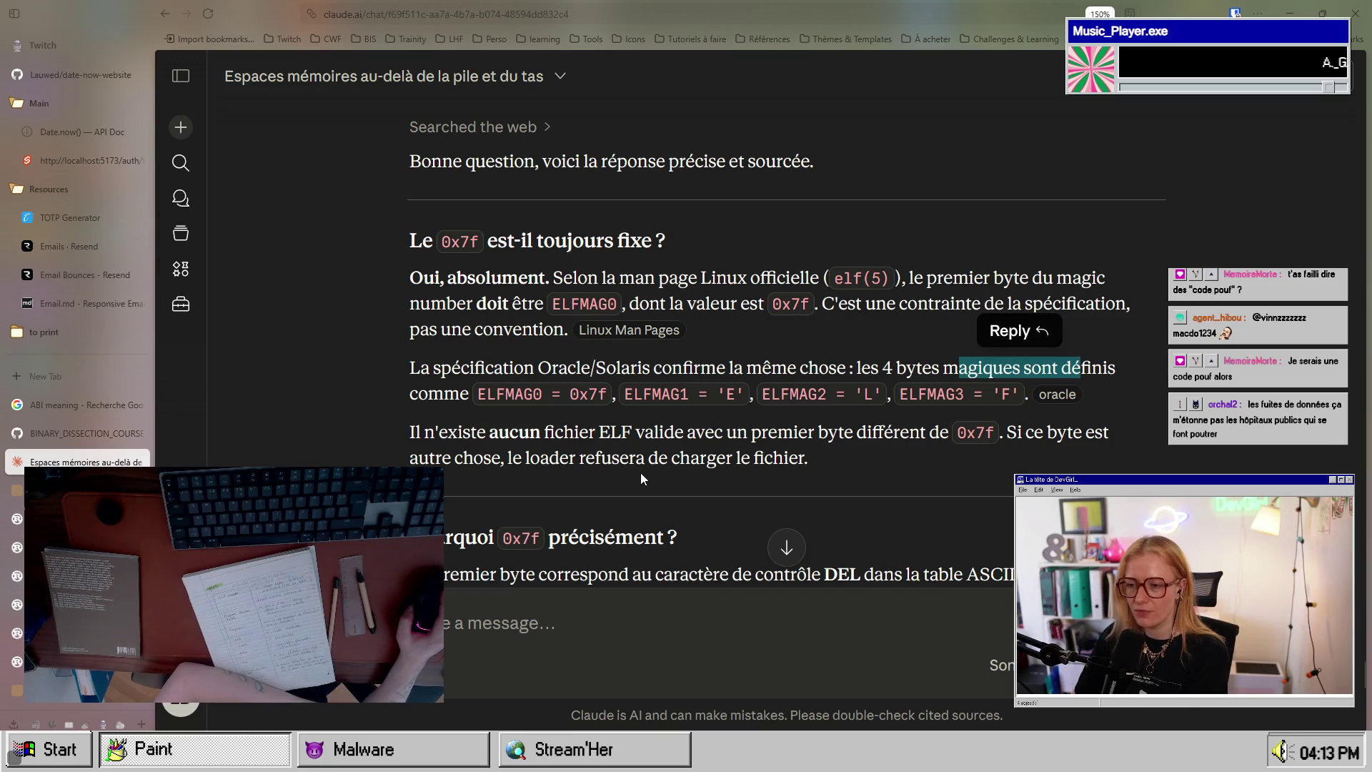
{"action": "left_click_drag", "start_coordinate": [816, 432], "coordinate": [995, 433]}
{"action": "left_click", "coordinate": [980, 433]}
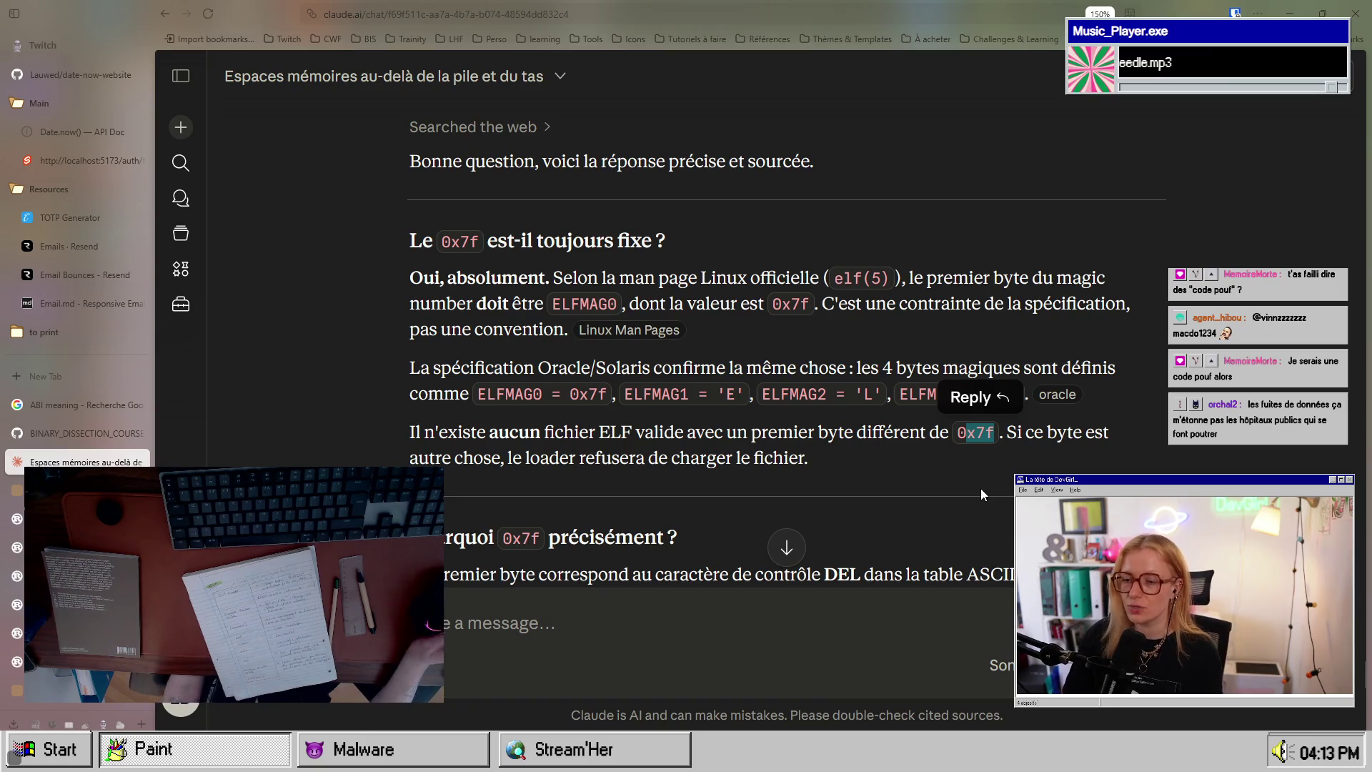
{"action": "scroll", "coordinate": [980, 488], "scroll_direction": "down", "scroll_amount": 5}
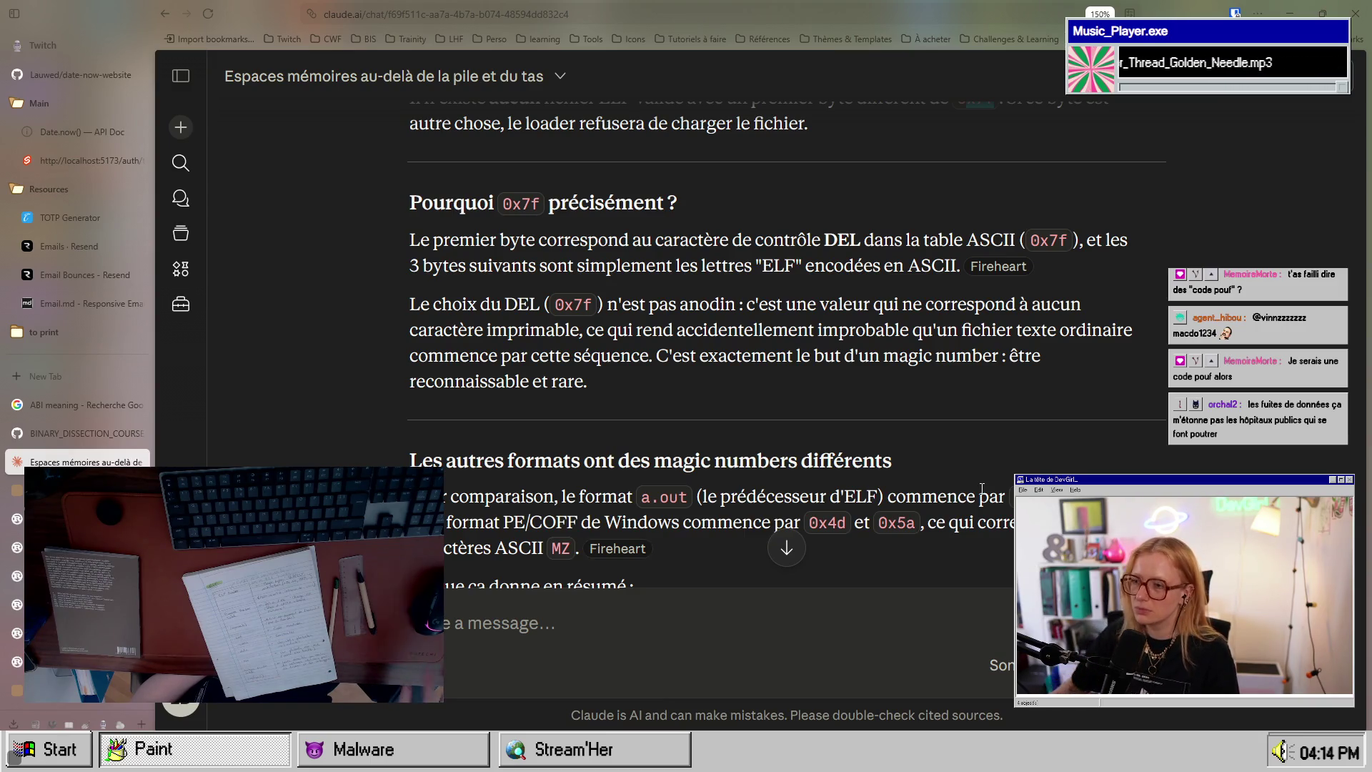
Step: Highlight the a.out 0x01, PE/COFF 0x4d and MZ mentions, then scroll to the magic-bytes table
{"action": "scroll", "coordinate": [910, 532], "scroll_direction": "down", "scroll_amount": 3}
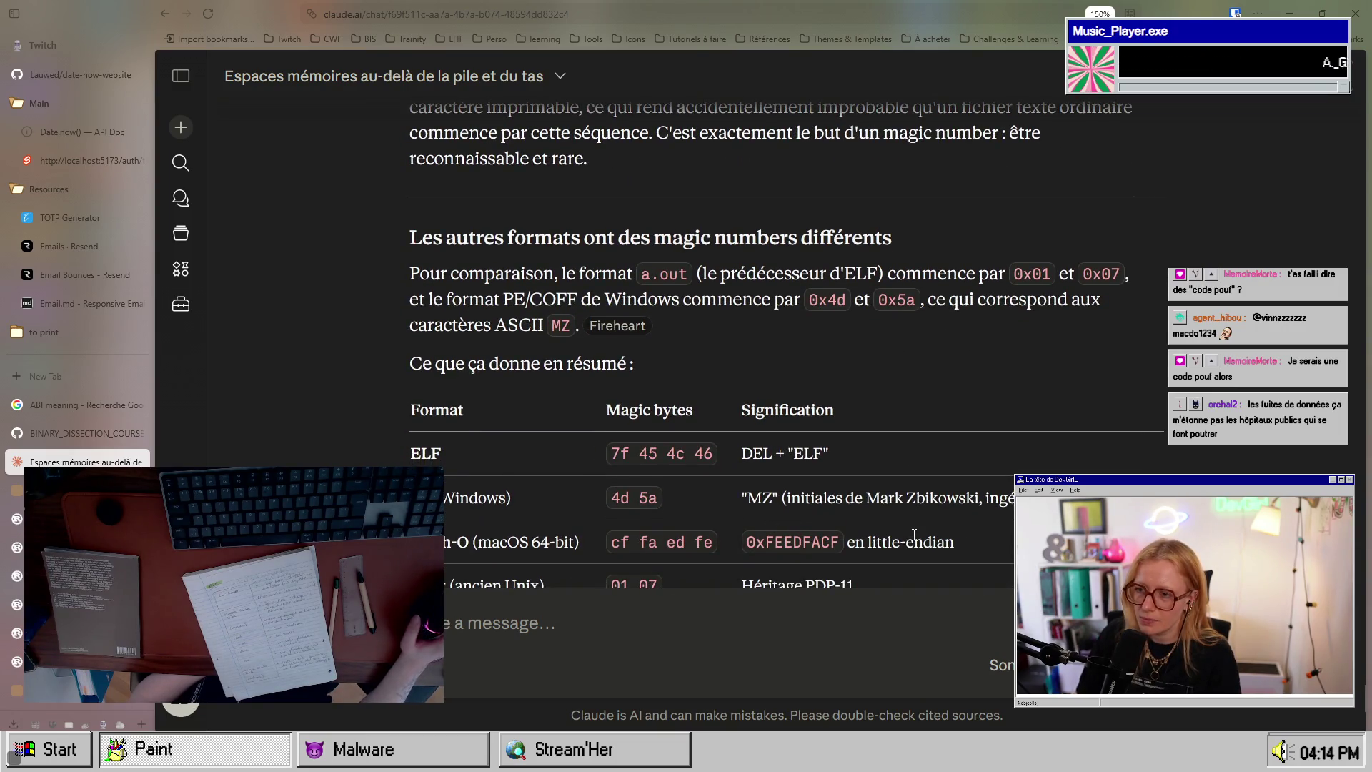
{"action": "mouse_move", "coordinate": [613, 277]}
{"action": "left_mouse_down"}
{"action": "mouse_move", "coordinate": [607, 237]}
{"action": "mouse_move", "coordinate": [613, 277]}
{"action": "mouse_move", "coordinate": [876, 274]}
{"action": "left_mouse_up"}
{"action": "left_click_drag", "start_coordinate": [1014, 274], "coordinate": [1129, 274]}
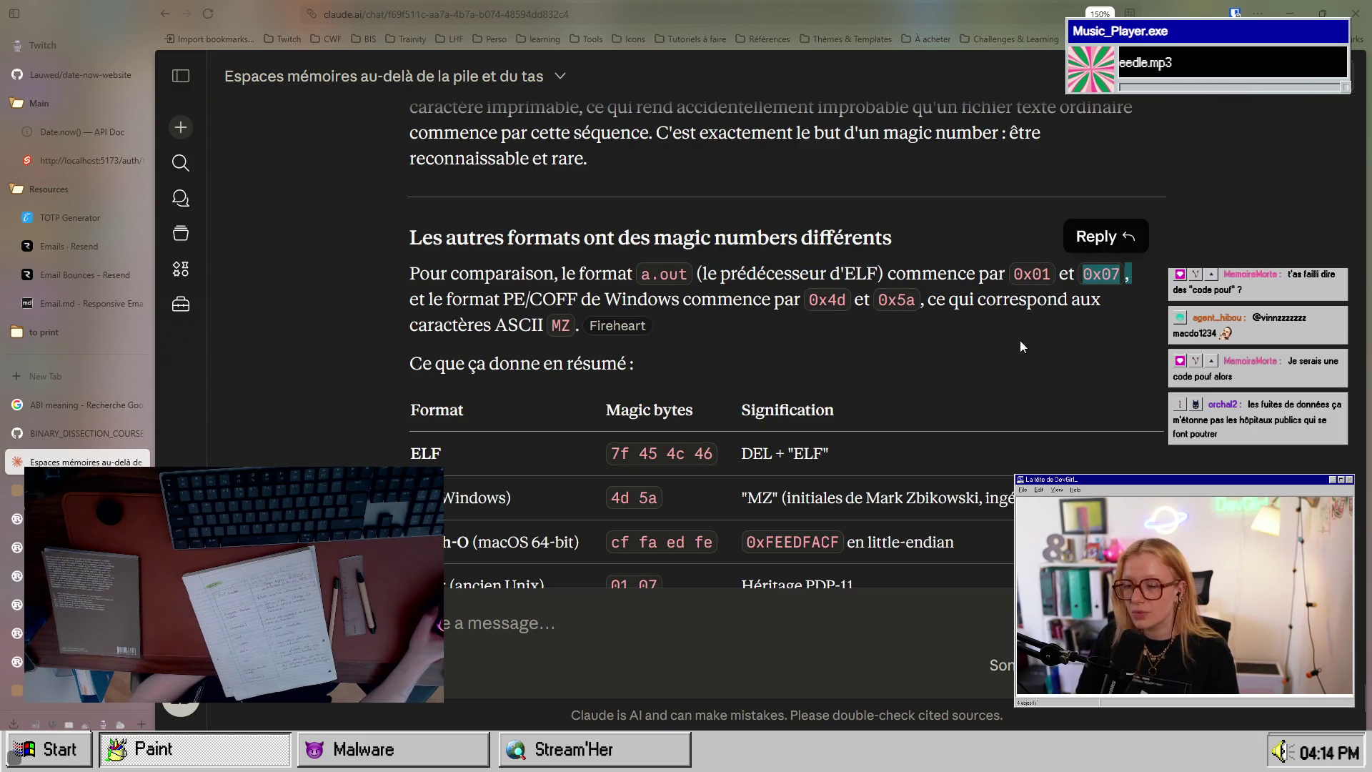
{"action": "left_click_drag", "start_coordinate": [948, 300], "coordinate": [959, 300]}
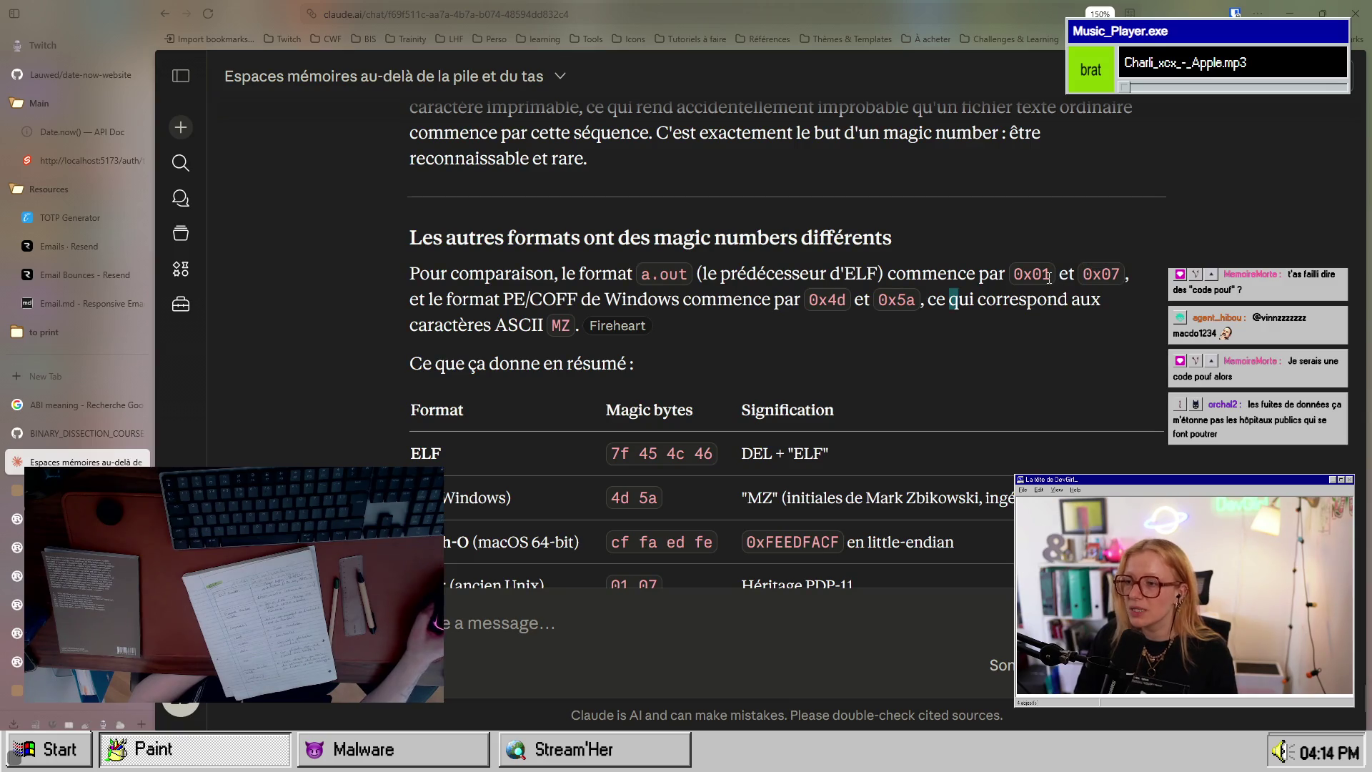
{"action": "left_click_drag", "start_coordinate": [417, 301], "coordinate": [582, 300]}
{"action": "left_click_drag", "start_coordinate": [681, 301], "coordinate": [914, 303]}
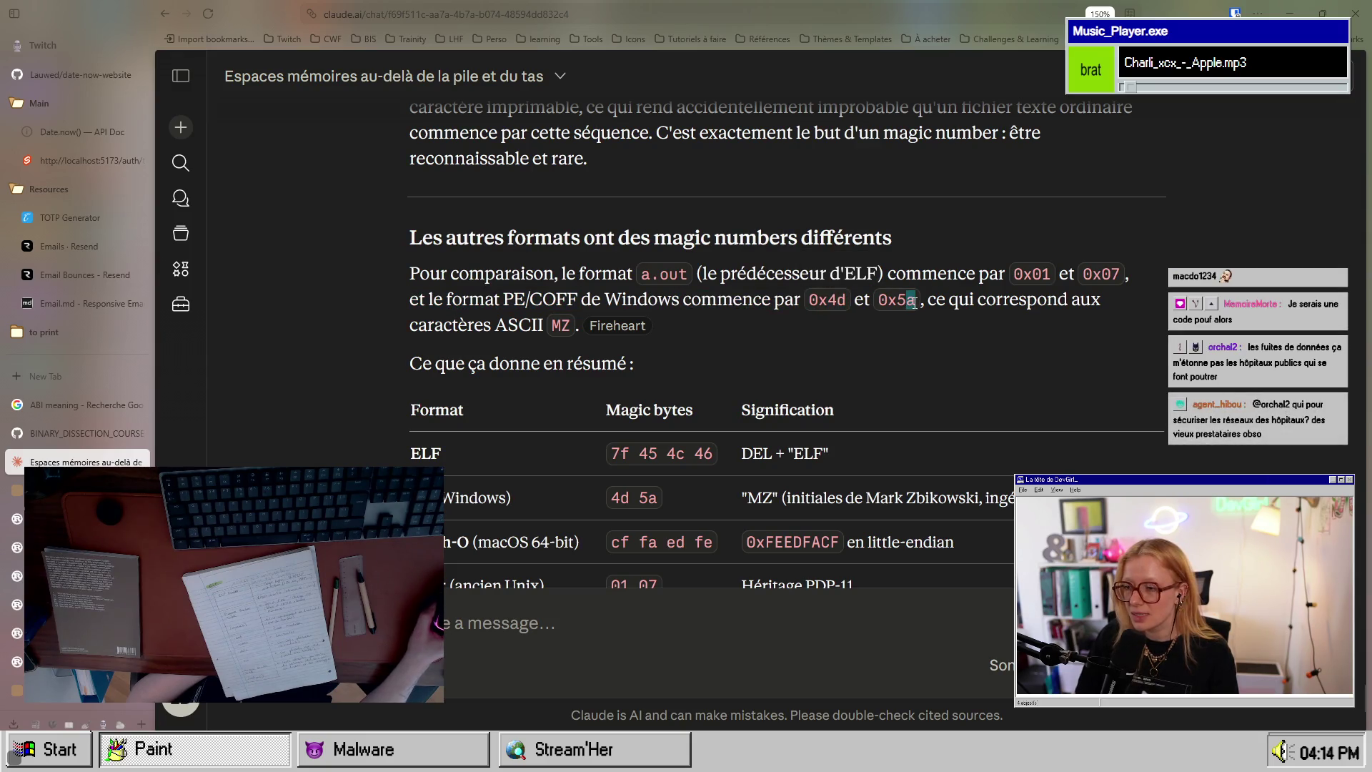
{"action": "left_click_drag", "start_coordinate": [450, 326], "coordinate": [569, 325]}
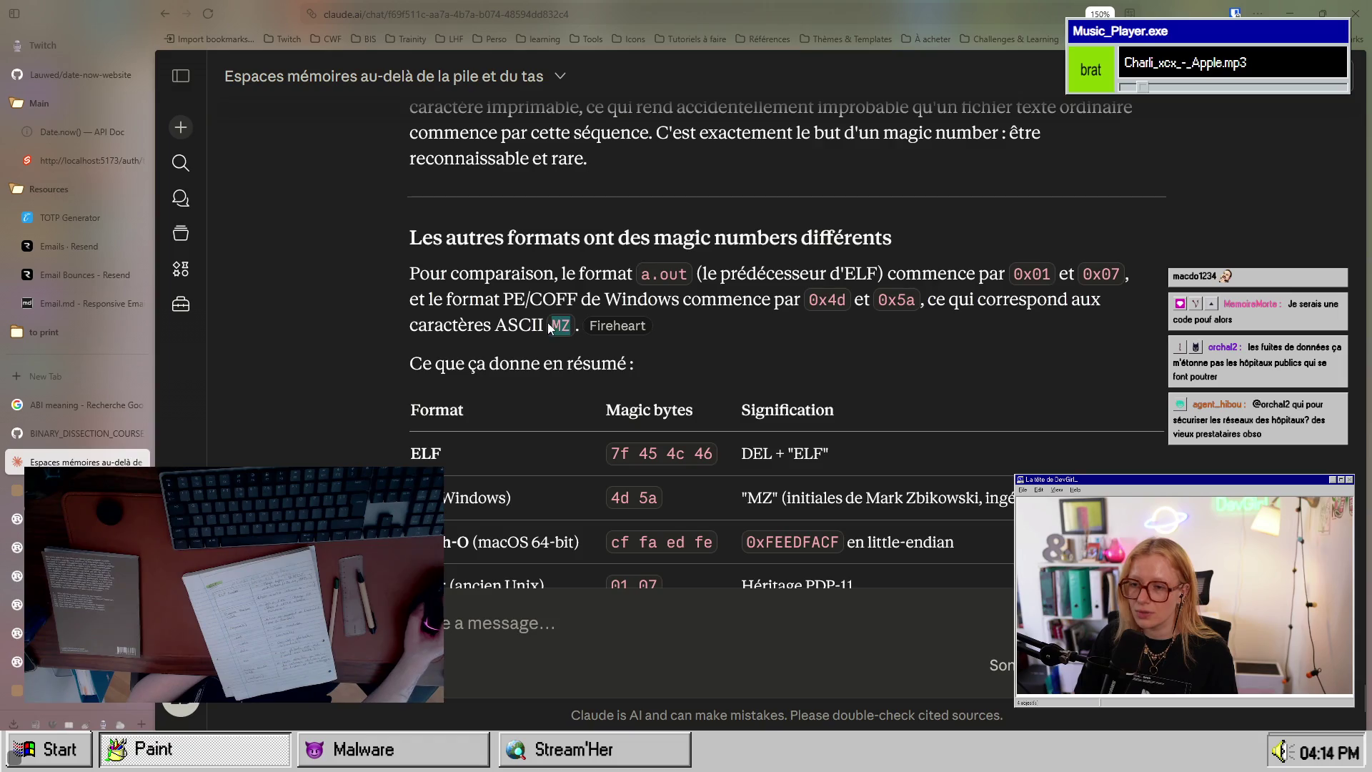
{"action": "scroll", "coordinate": [787, 465], "scroll_direction": "down", "scroll_amount": 2}
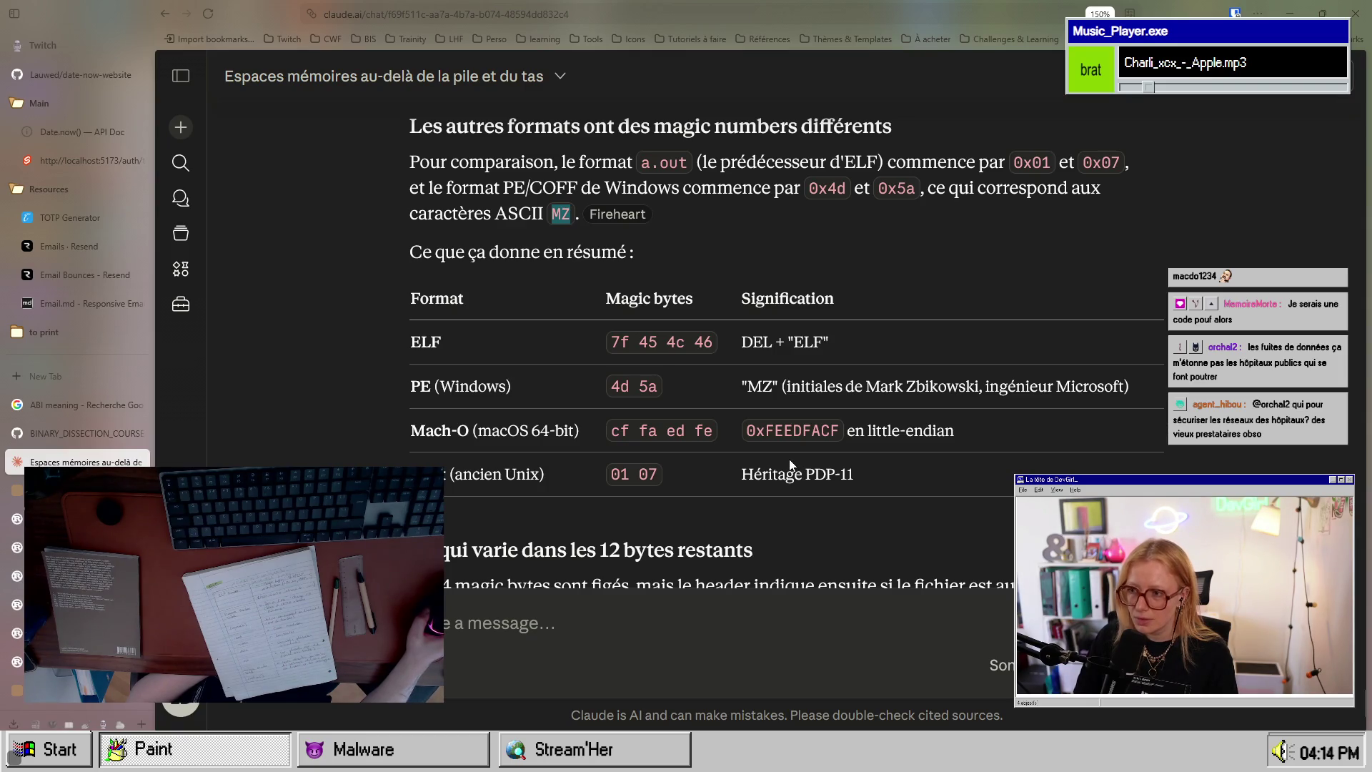
{"action": "left_click_drag", "start_coordinate": [421, 342], "coordinate": [712, 342]}
{"action": "double_click", "coordinate": [624, 343]}
{"action": "left_click_drag", "start_coordinate": [611, 386], "coordinate": [657, 386]}
{"action": "left_click_drag", "start_coordinate": [846, 386], "coordinate": [984, 386]}
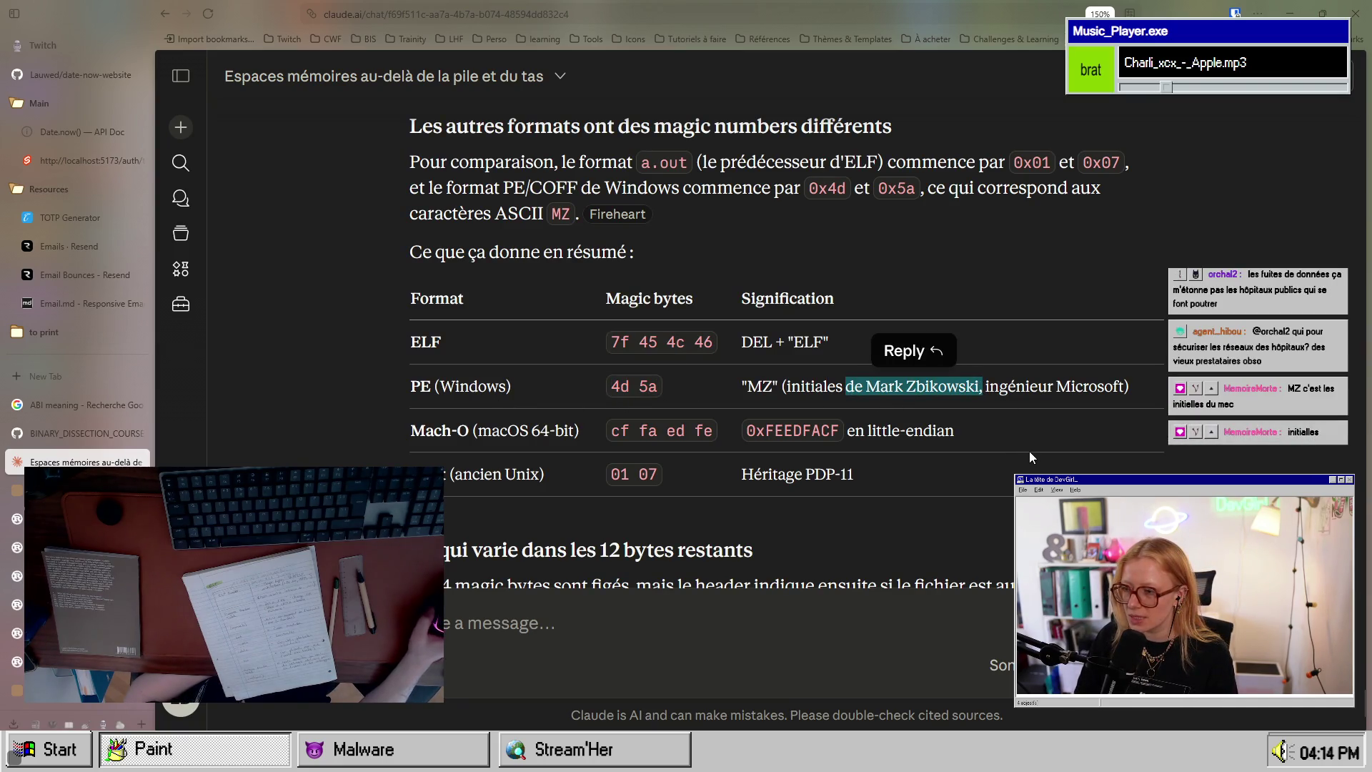
{"action": "scroll", "coordinate": [1031, 457], "scroll_direction": "down", "scroll_amount": 3}
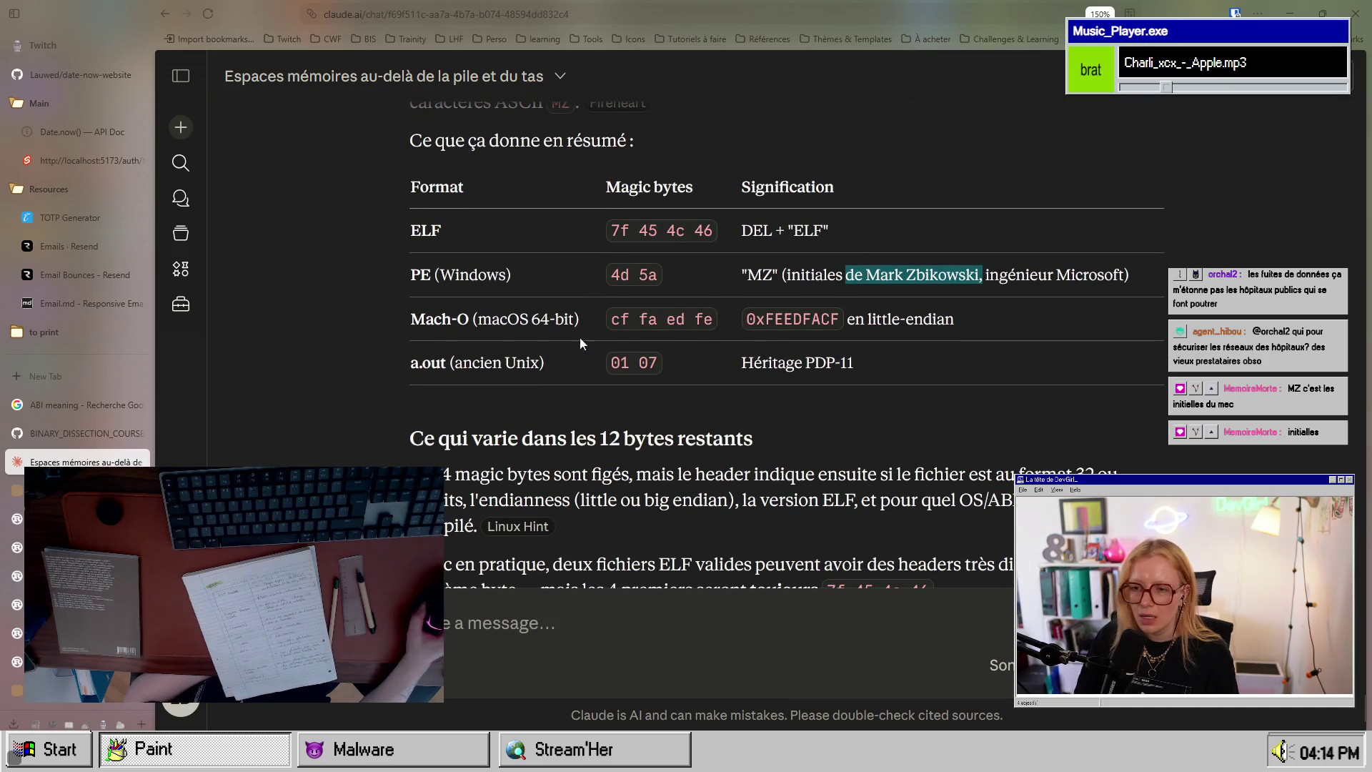
{"action": "left_click_drag", "start_coordinate": [613, 319], "coordinate": [717, 323]}
{"action": "left_click_drag", "start_coordinate": [607, 320], "coordinate": [723, 325]}
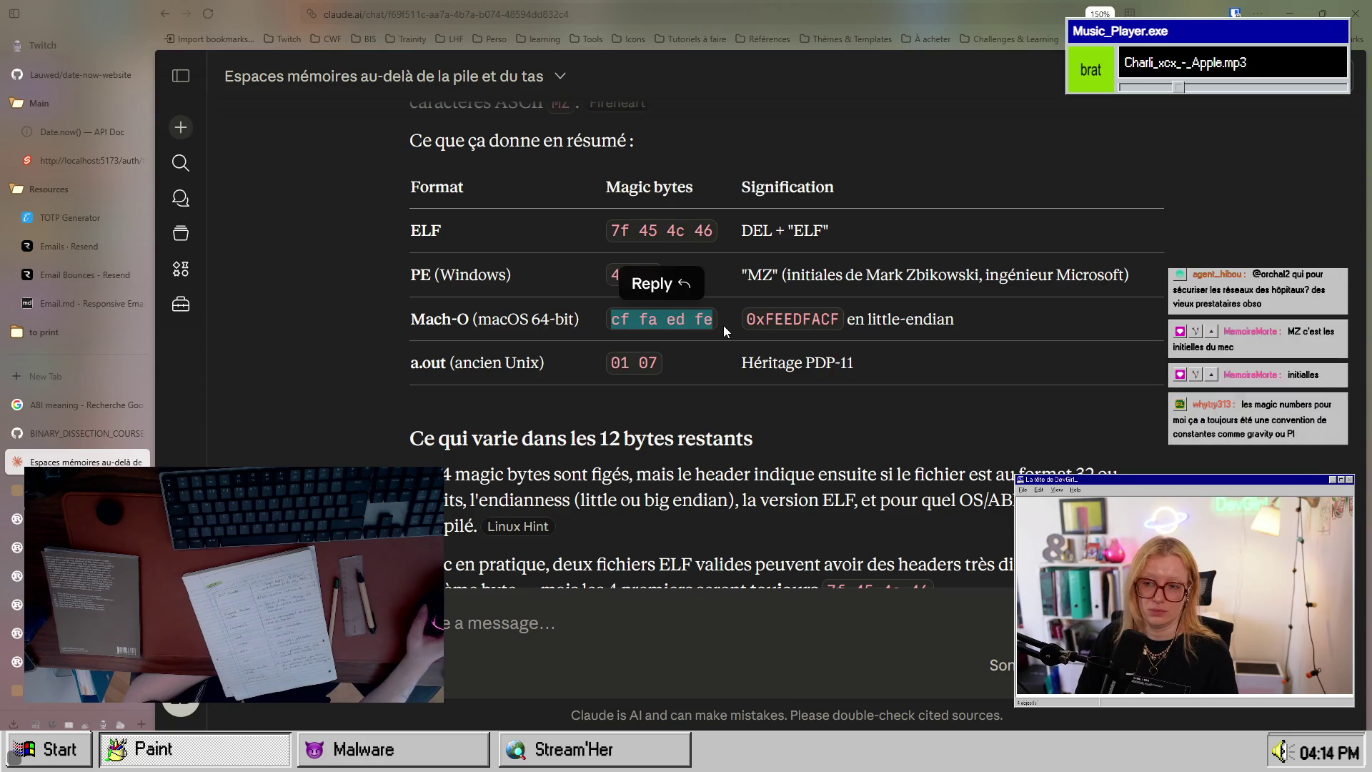
{"action": "left_click_drag", "start_coordinate": [775, 319], "coordinate": [954, 319]}
{"action": "left_click", "coordinate": [762, 398]}
{"action": "left_click_drag", "start_coordinate": [418, 363], "coordinate": [477, 386]}
{"action": "left_click", "coordinate": [621, 361]}
{"action": "left_click_drag", "start_coordinate": [639, 363], "coordinate": [652, 357]}
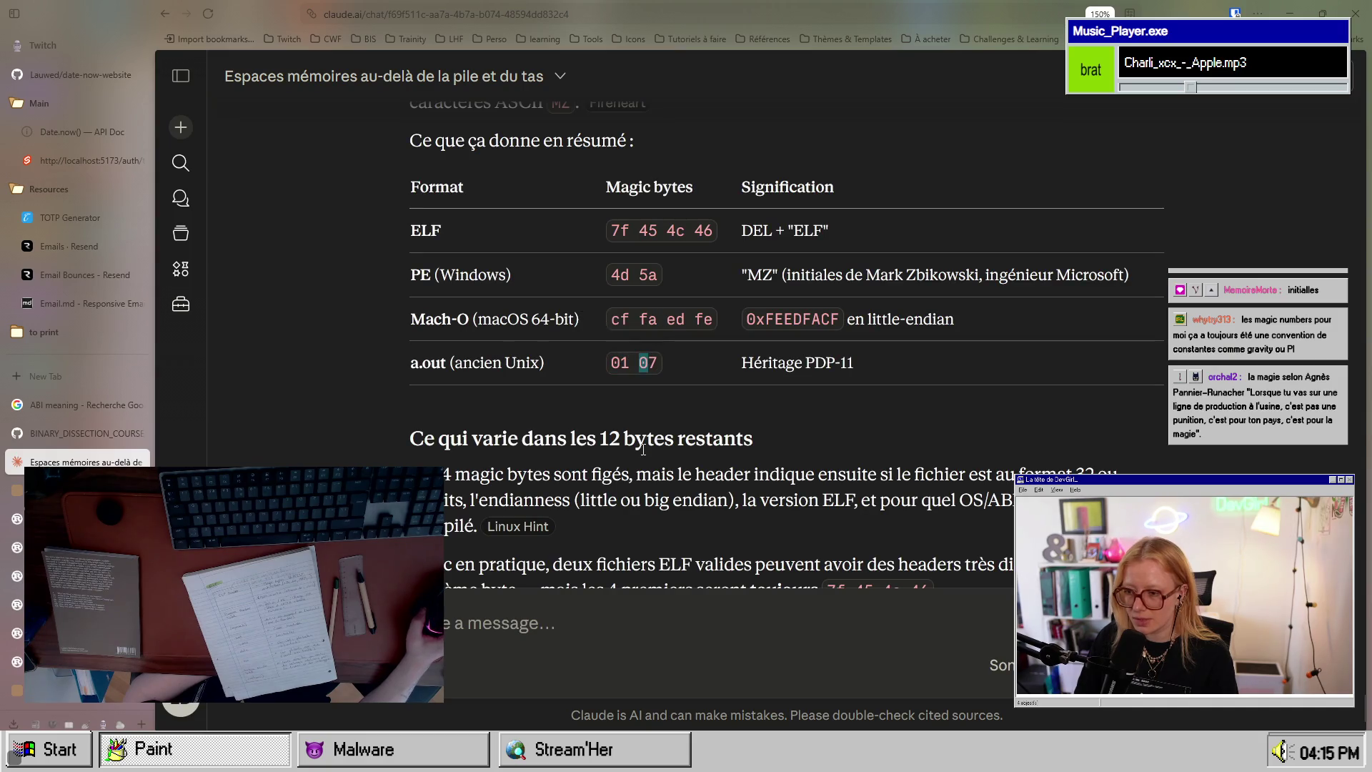
{"action": "left_click_drag", "start_coordinate": [857, 365], "coordinate": [856, 367]}
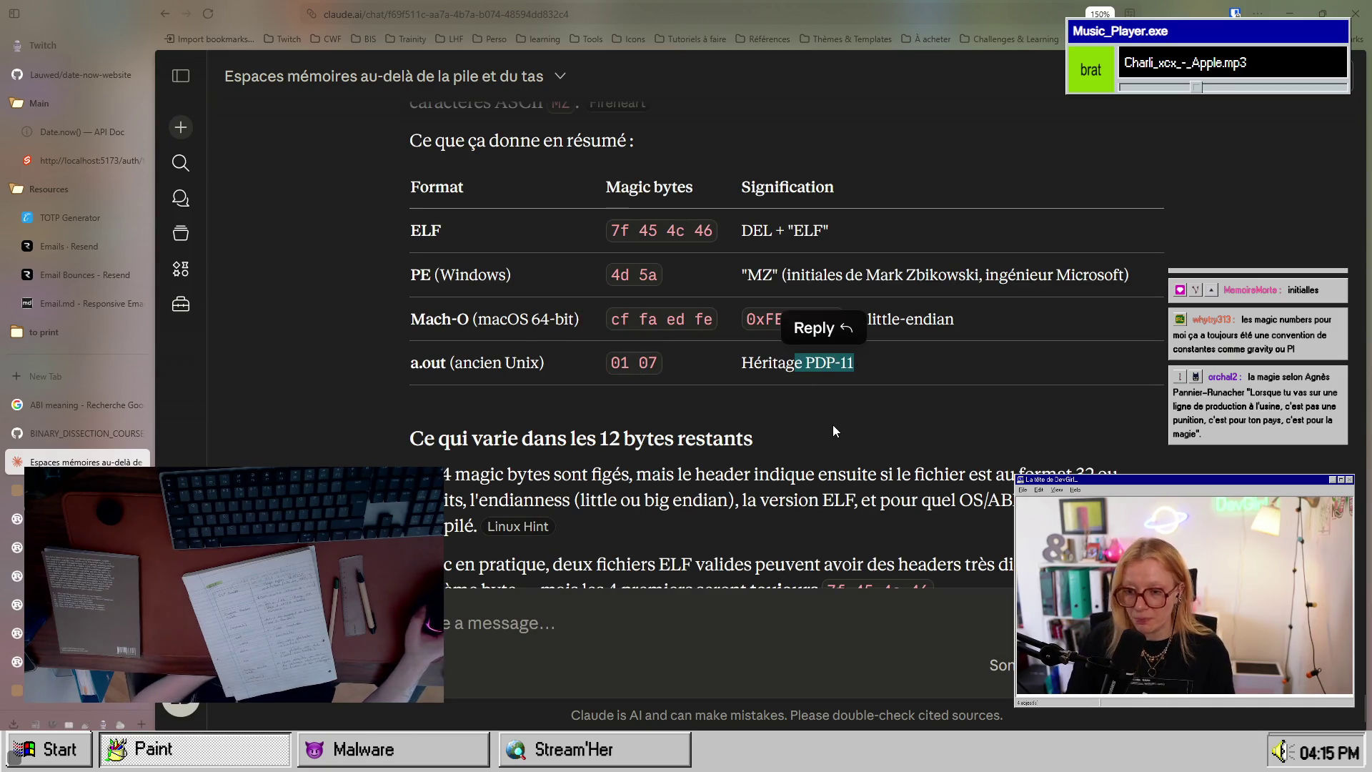
{"action": "scroll", "coordinate": [833, 426], "scroll_direction": "down", "scroll_amount": 2}
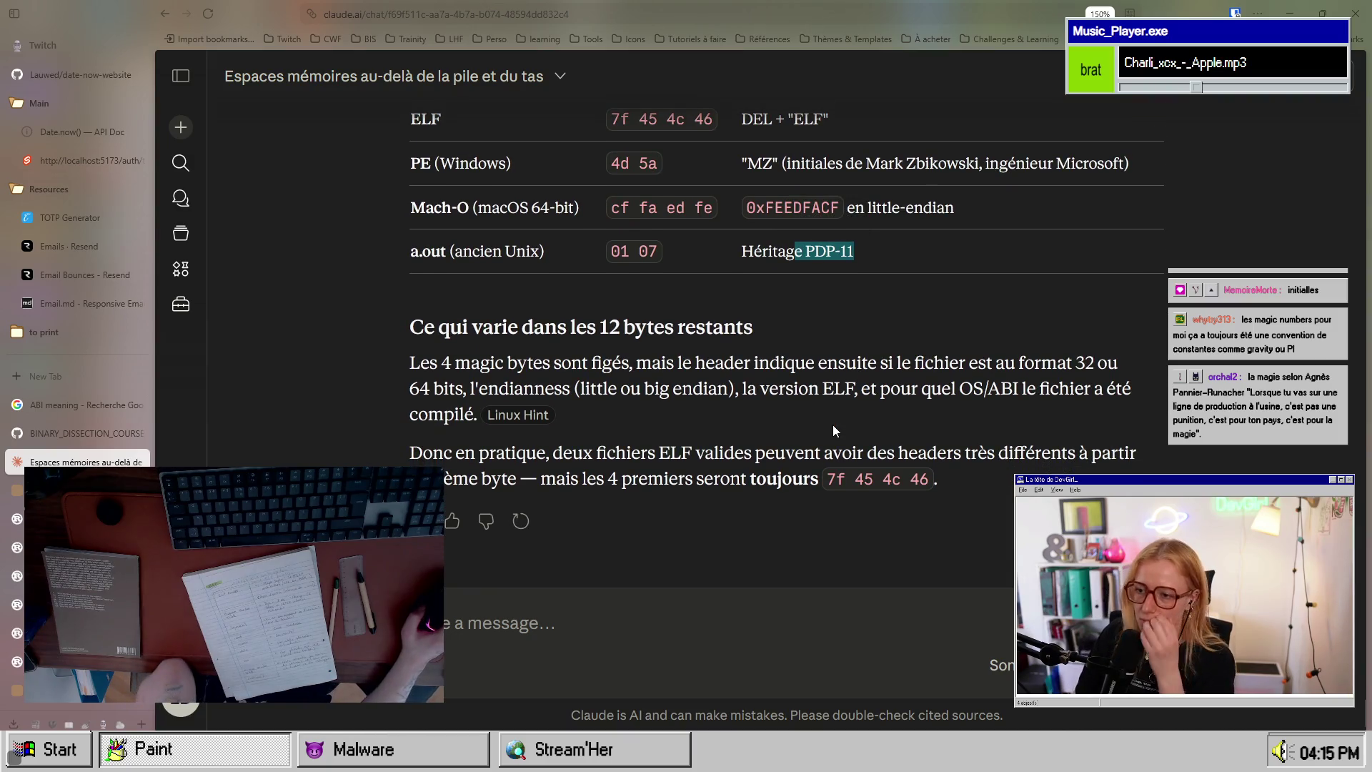
{"action": "left_click_drag", "start_coordinate": [430, 362], "coordinate": [736, 364]}
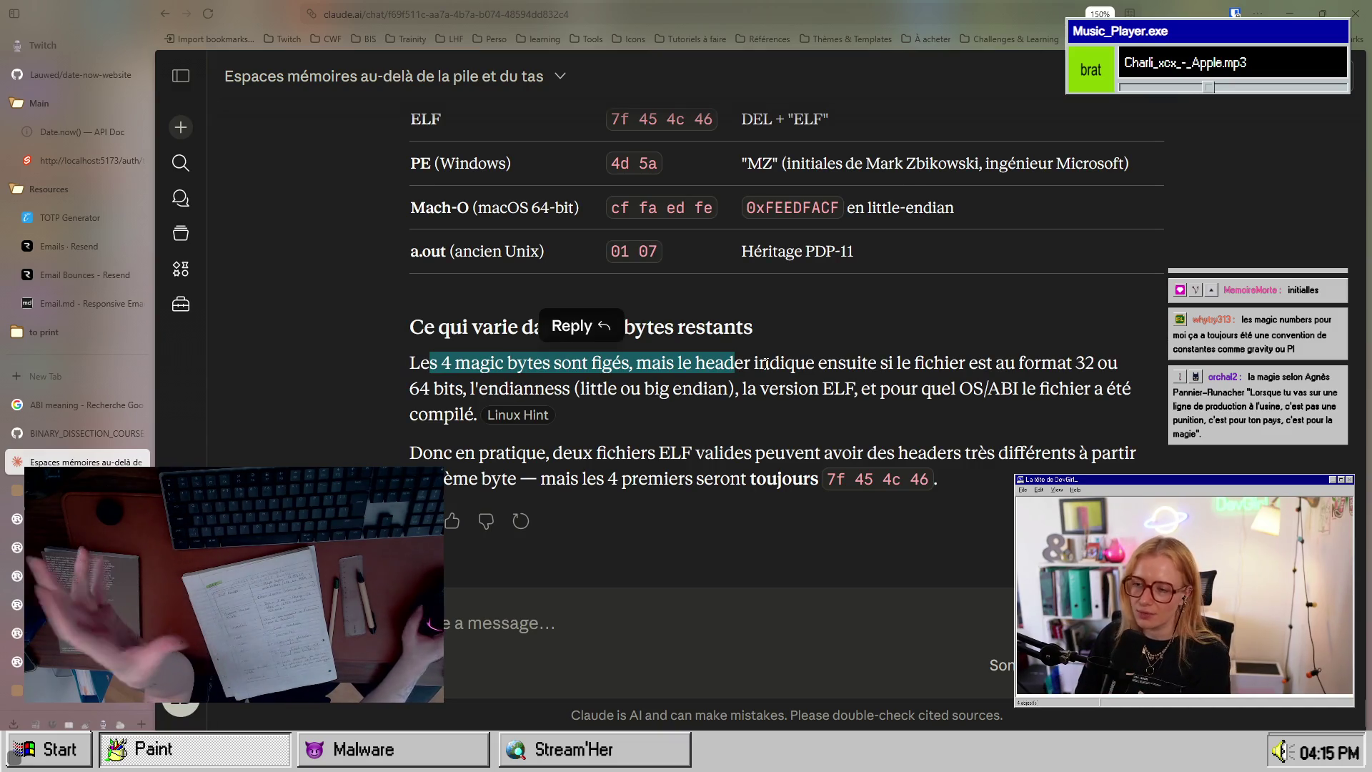
{"action": "left_click_drag", "start_coordinate": [677, 363], "coordinate": [1096, 362]}
{"action": "mouse_move", "coordinate": [459, 389]}
{"action": "left_mouse_down"}
{"action": "mouse_move", "coordinate": [570, 362]}
{"action": "mouse_move", "coordinate": [692, 388]}
{"action": "mouse_move", "coordinate": [1065, 389]}
{"action": "left_mouse_up"}
{"action": "left_click", "coordinate": [565, 395]}
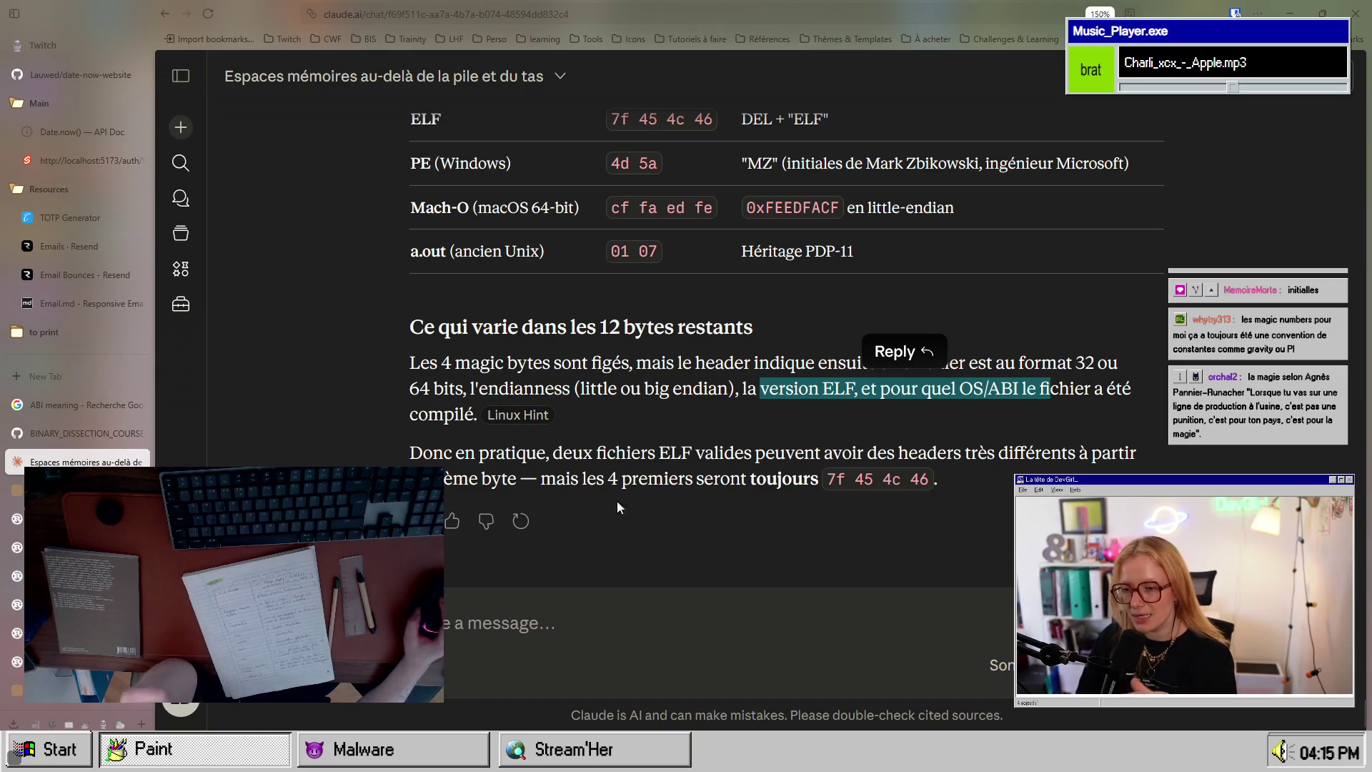
{"action": "left_click_drag", "start_coordinate": [620, 478], "coordinate": [792, 478]}
{"action": "scroll", "coordinate": [613, 532], "scroll_direction": "up", "scroll_amount": 15}
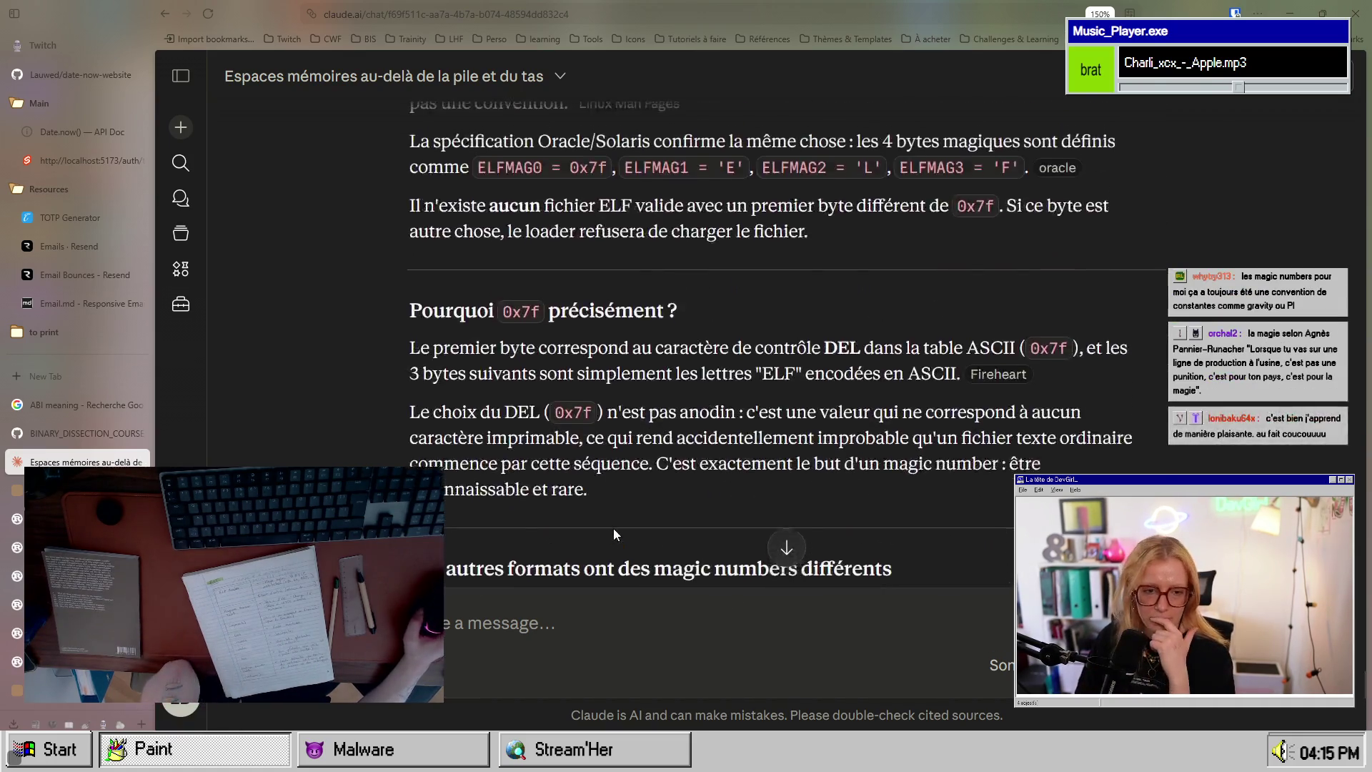
Step: Scroll up and down the Claude conversation to locate the ELF file structure diagram
{"action": "scroll", "coordinate": [613, 529], "scroll_direction": "down", "scroll_amount": 10}
{"action": "scroll", "coordinate": [614, 529], "scroll_direction": "up", "scroll_amount": 15}
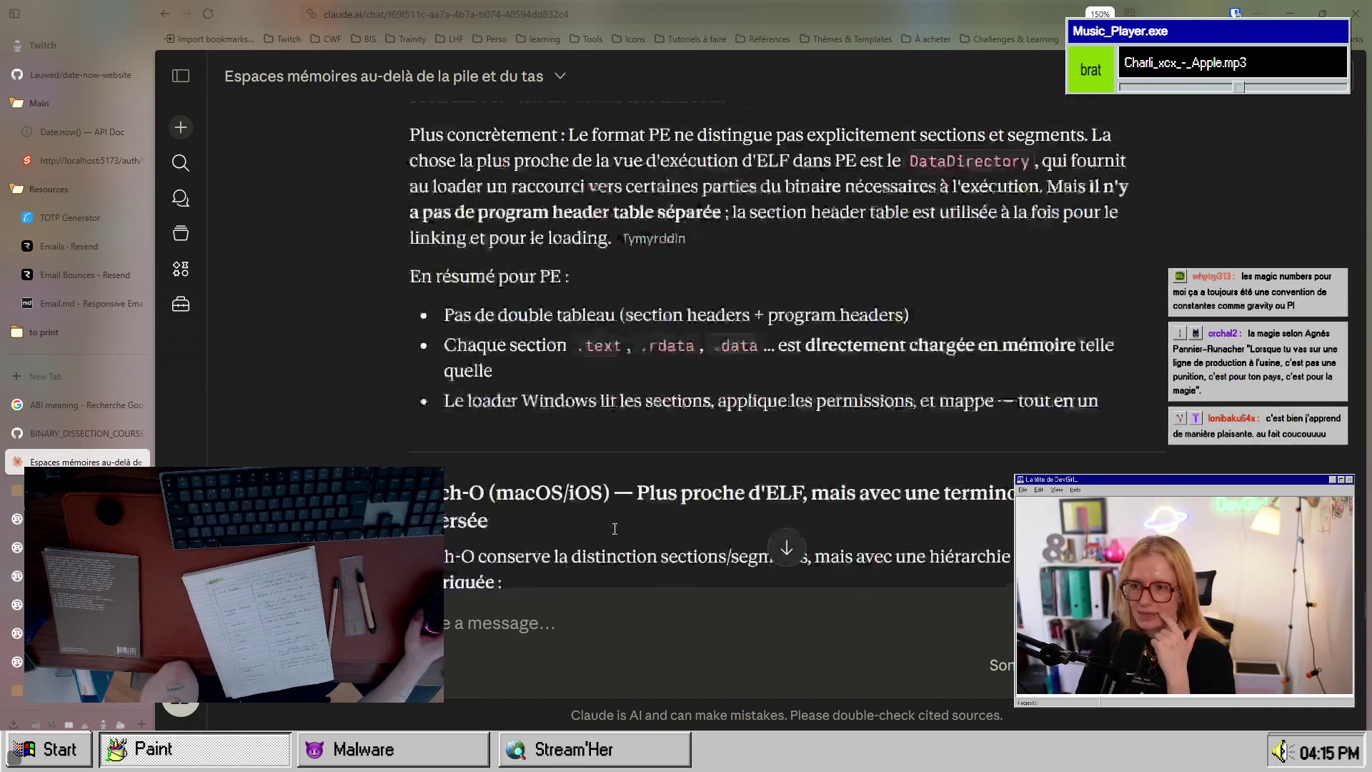
{"action": "scroll", "coordinate": [615, 529], "scroll_direction": "up", "scroll_amount": 20}
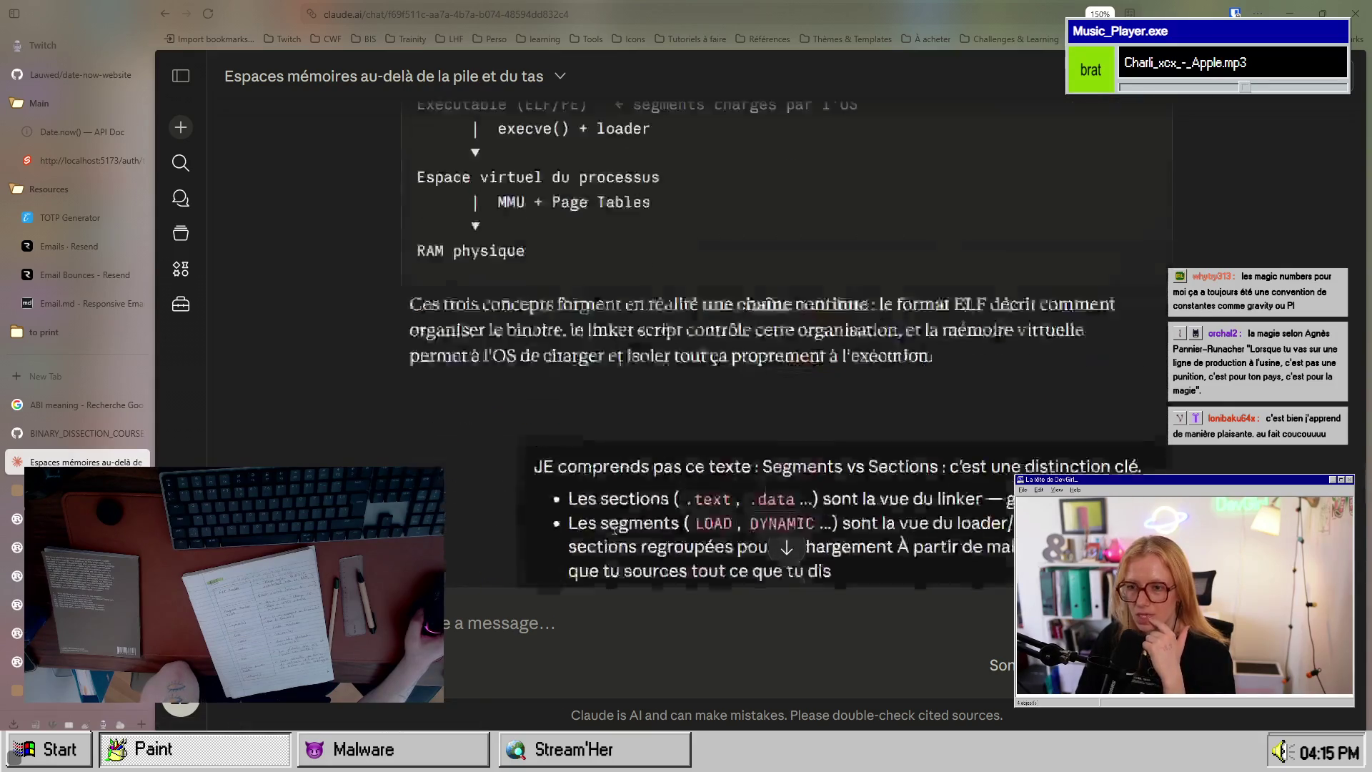
{"action": "scroll", "coordinate": [615, 528], "scroll_direction": "down", "scroll_amount": 20}
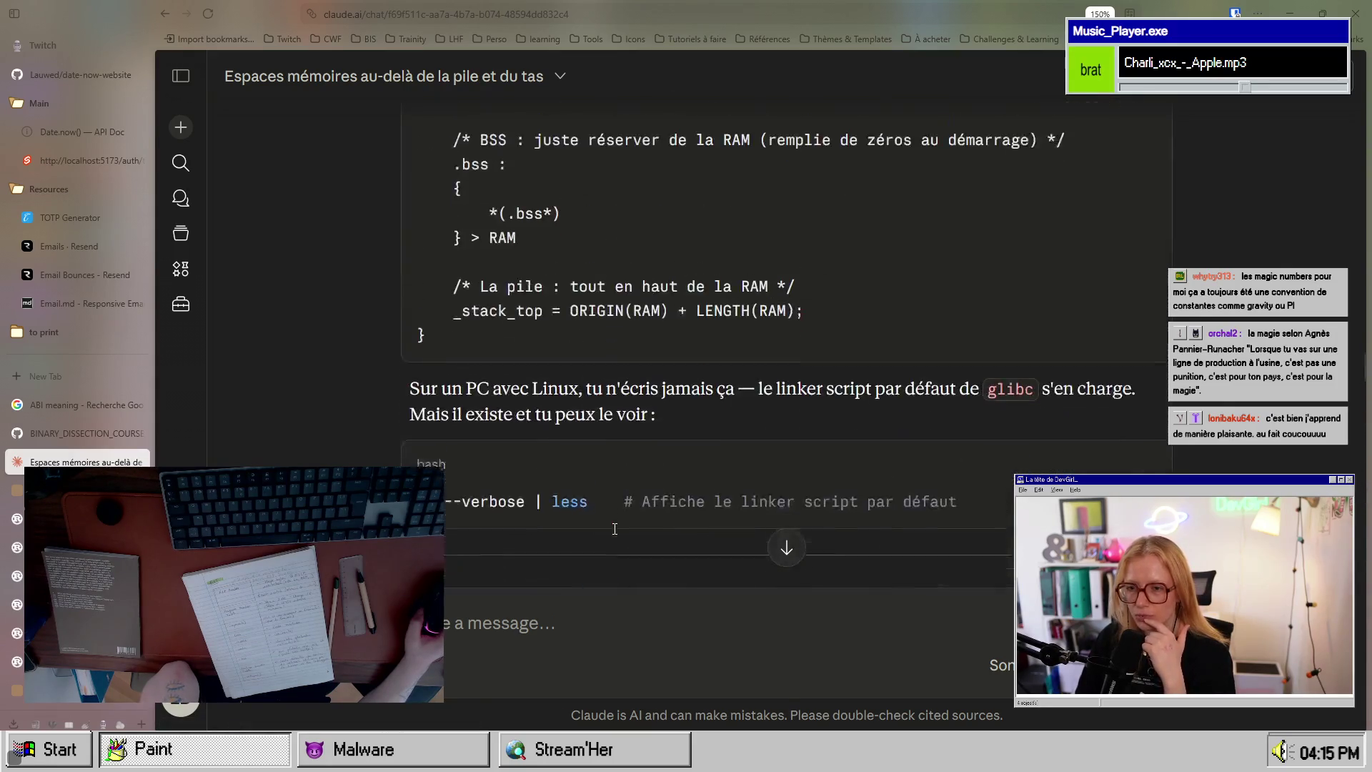
{"action": "scroll", "coordinate": [613, 529], "scroll_direction": "down", "scroll_amount": 5}
{"action": "scroll", "coordinate": [613, 529], "scroll_direction": "up", "scroll_amount": 13}
{"action": "scroll", "coordinate": [613, 529], "scroll_direction": "up", "scroll_amount": 5}
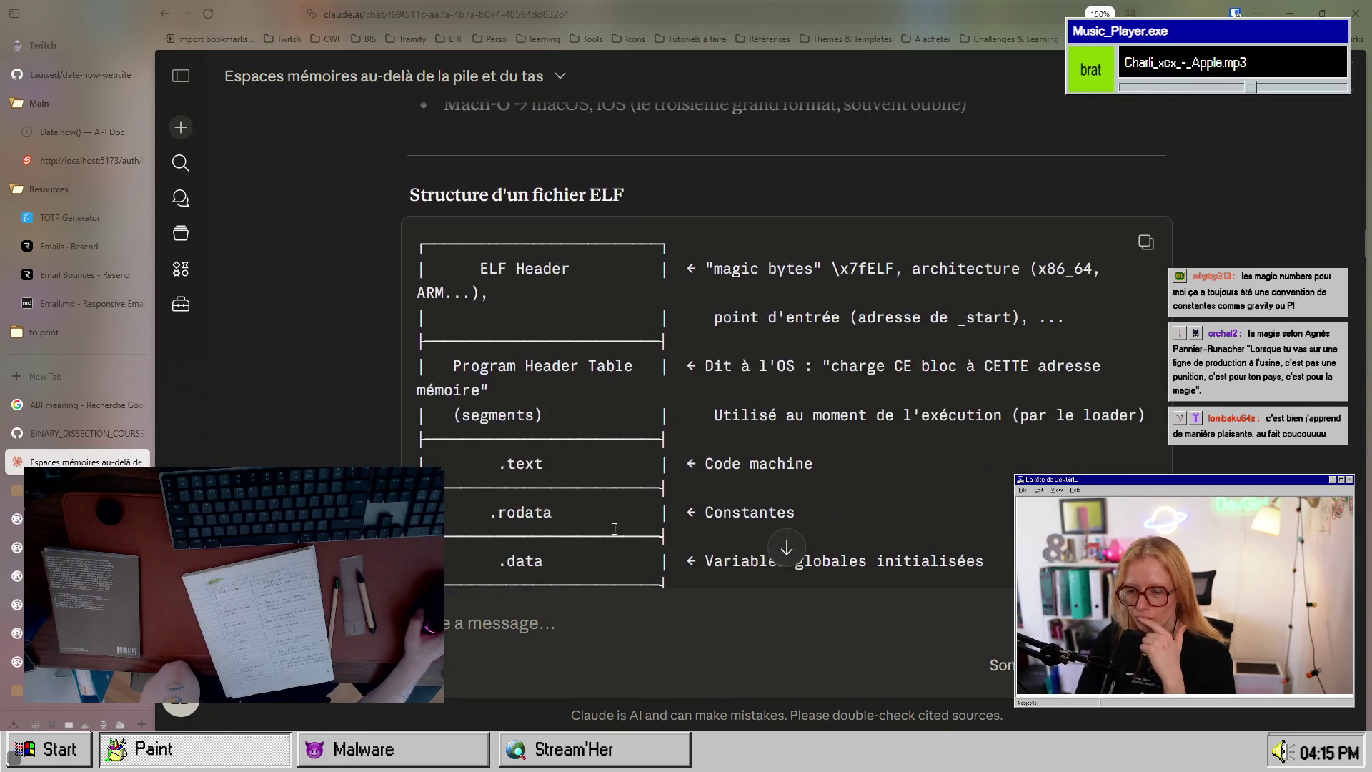
{"action": "scroll", "coordinate": [597, 470], "scroll_direction": "down", "scroll_amount": 15}
{"action": "scroll", "coordinate": [598, 470], "scroll_direction": "down", "scroll_amount": 15}
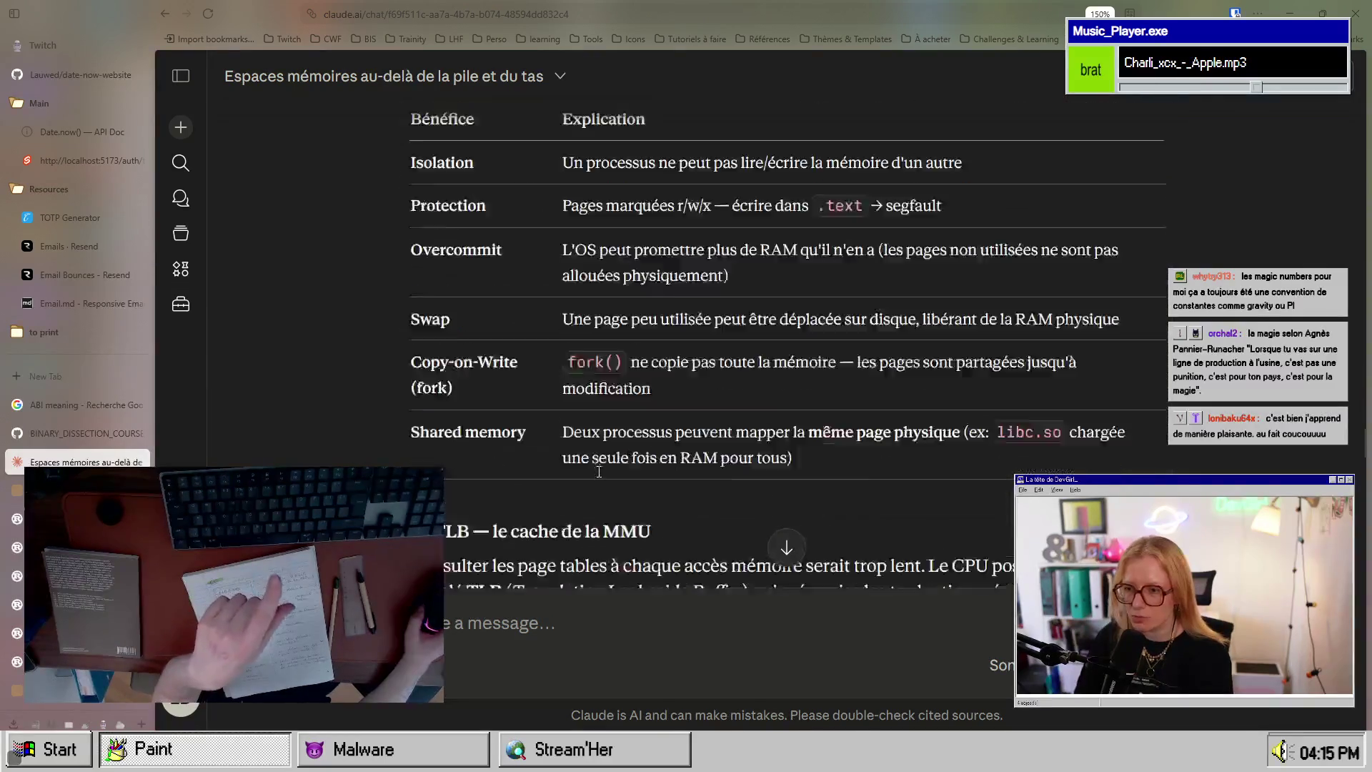
{"action": "scroll", "coordinate": [602, 473], "scroll_direction": "up", "scroll_amount": 6}
{"action": "scroll", "coordinate": [602, 473], "scroll_direction": "down", "scroll_amount": 5}
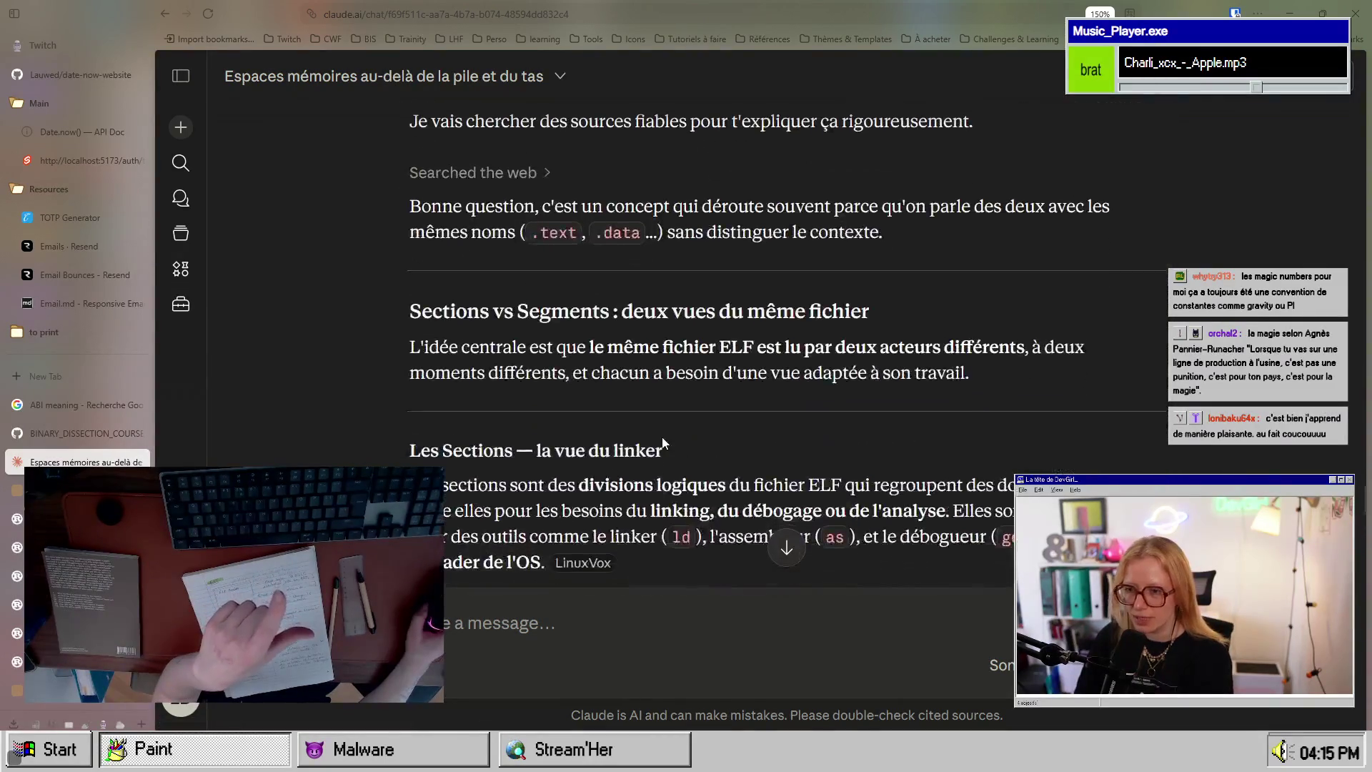
Step: Highlight 'ELF Header' in the 'Structure d'un fichier ELF' diagram, then go to the GitHub notes
{"action": "left_click_drag", "start_coordinate": [551, 307], "coordinate": [736, 369]}
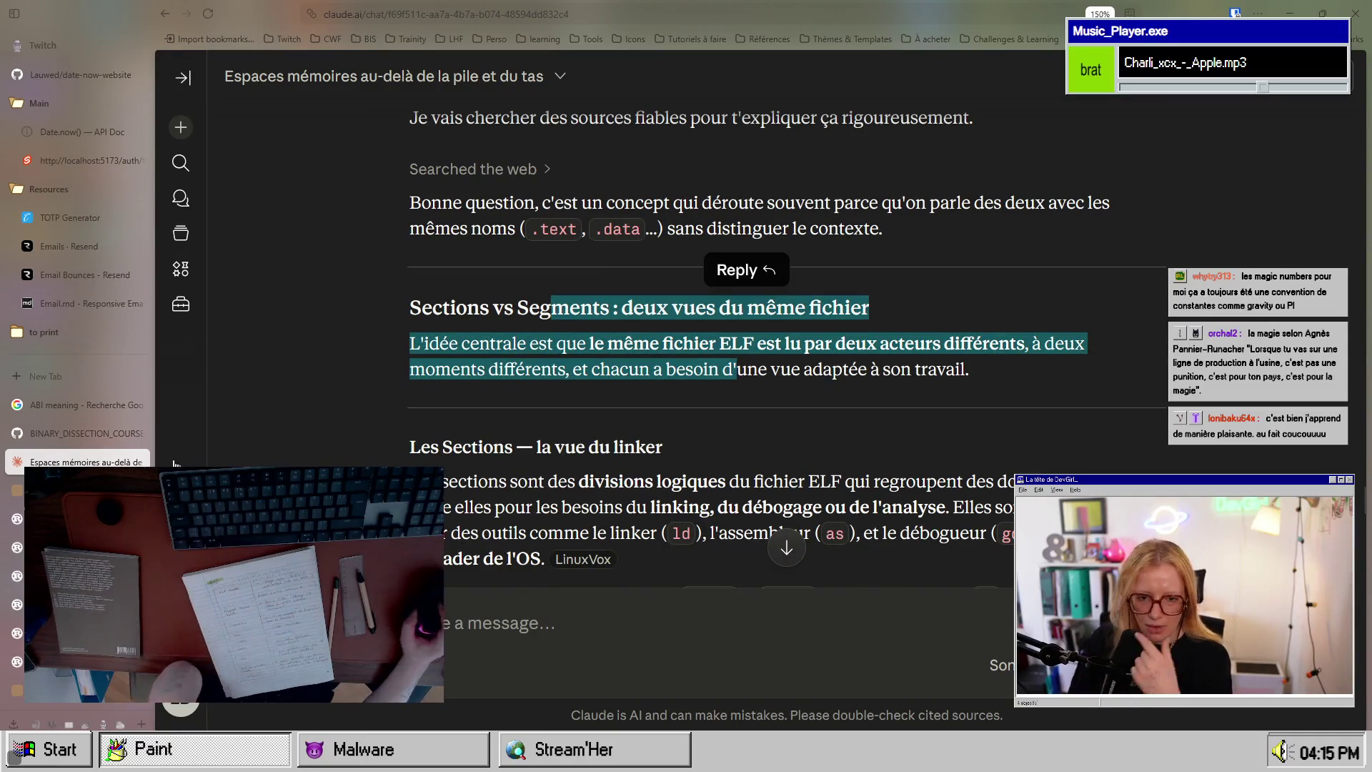
{"action": "scroll", "coordinate": [572, 430], "scroll_direction": "down", "scroll_amount": 10}
{"action": "scroll", "coordinate": [572, 430], "scroll_direction": "up", "scroll_amount": 20}
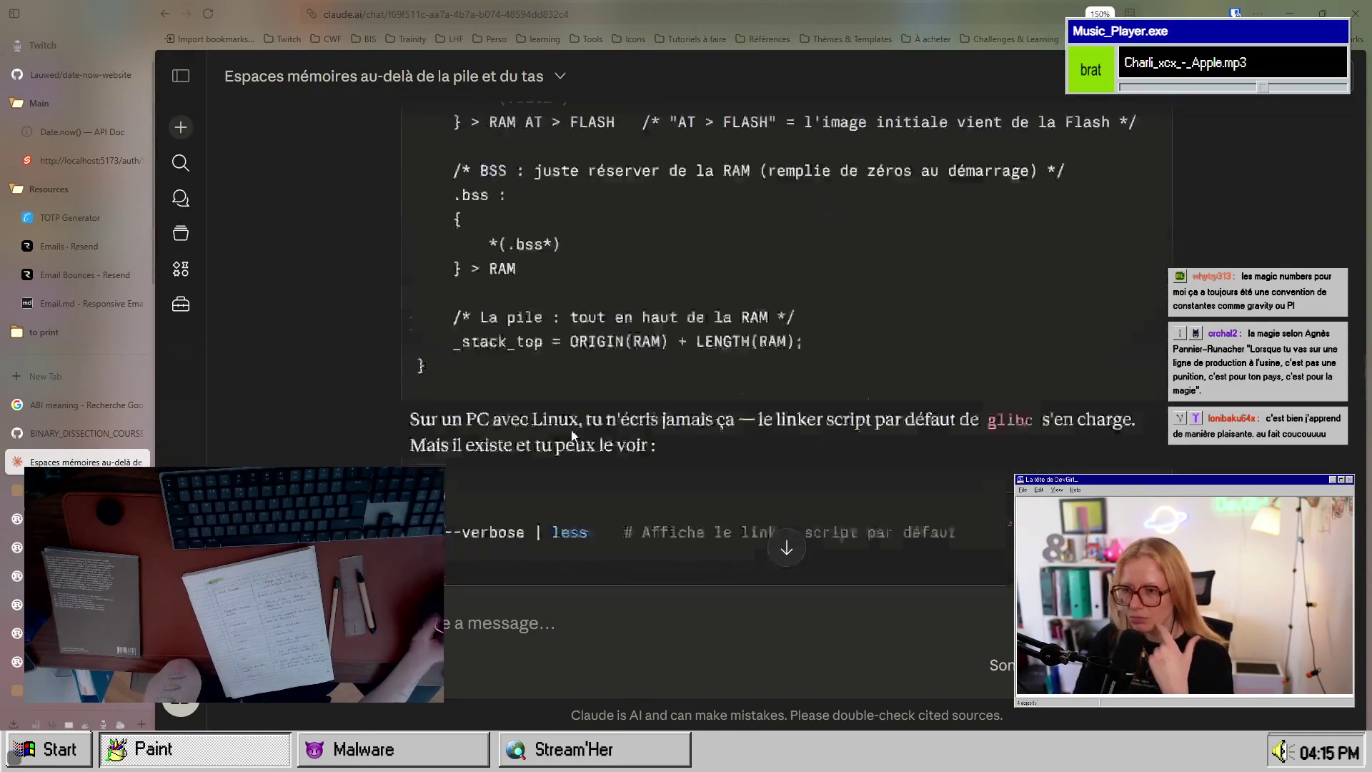
{"action": "scroll", "coordinate": [572, 434], "scroll_direction": "down", "scroll_amount": 4}
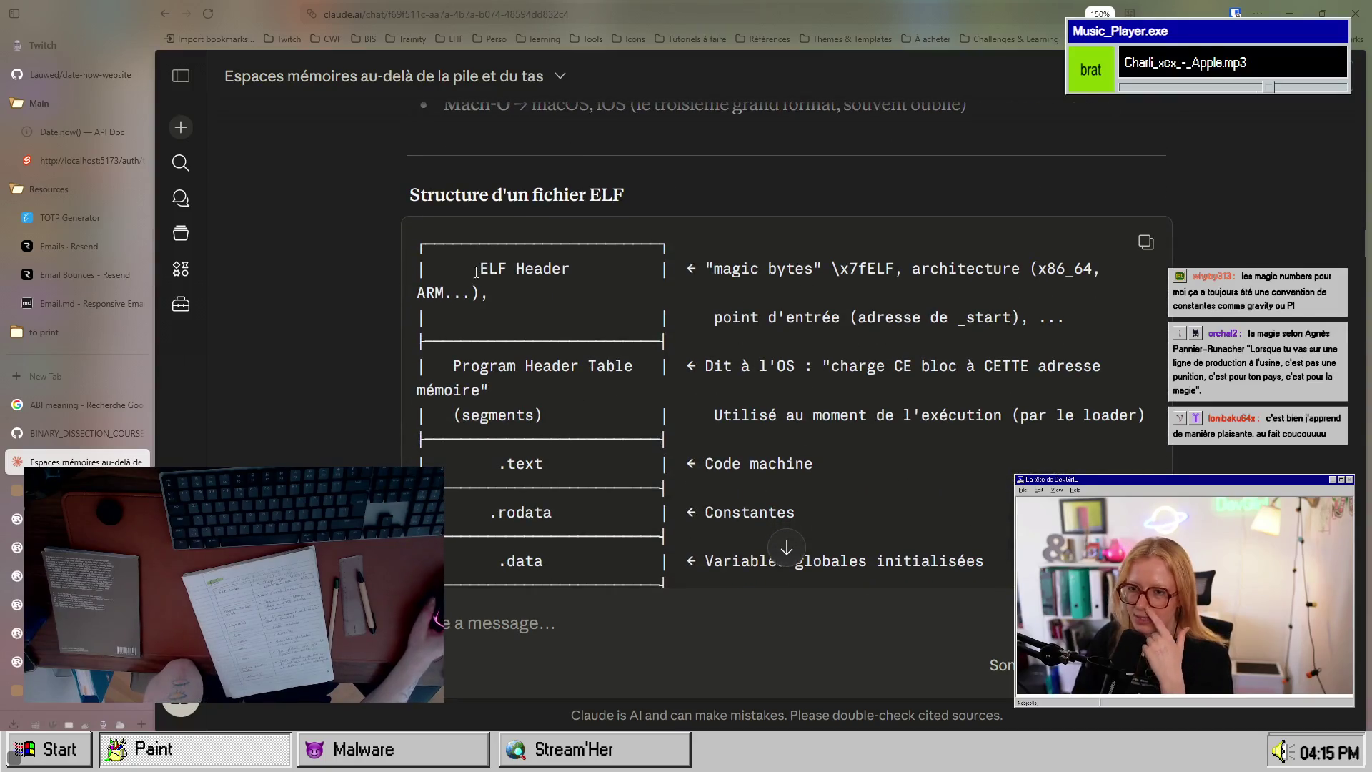
{"action": "left_click_drag", "start_coordinate": [471, 268], "coordinate": [623, 268]}
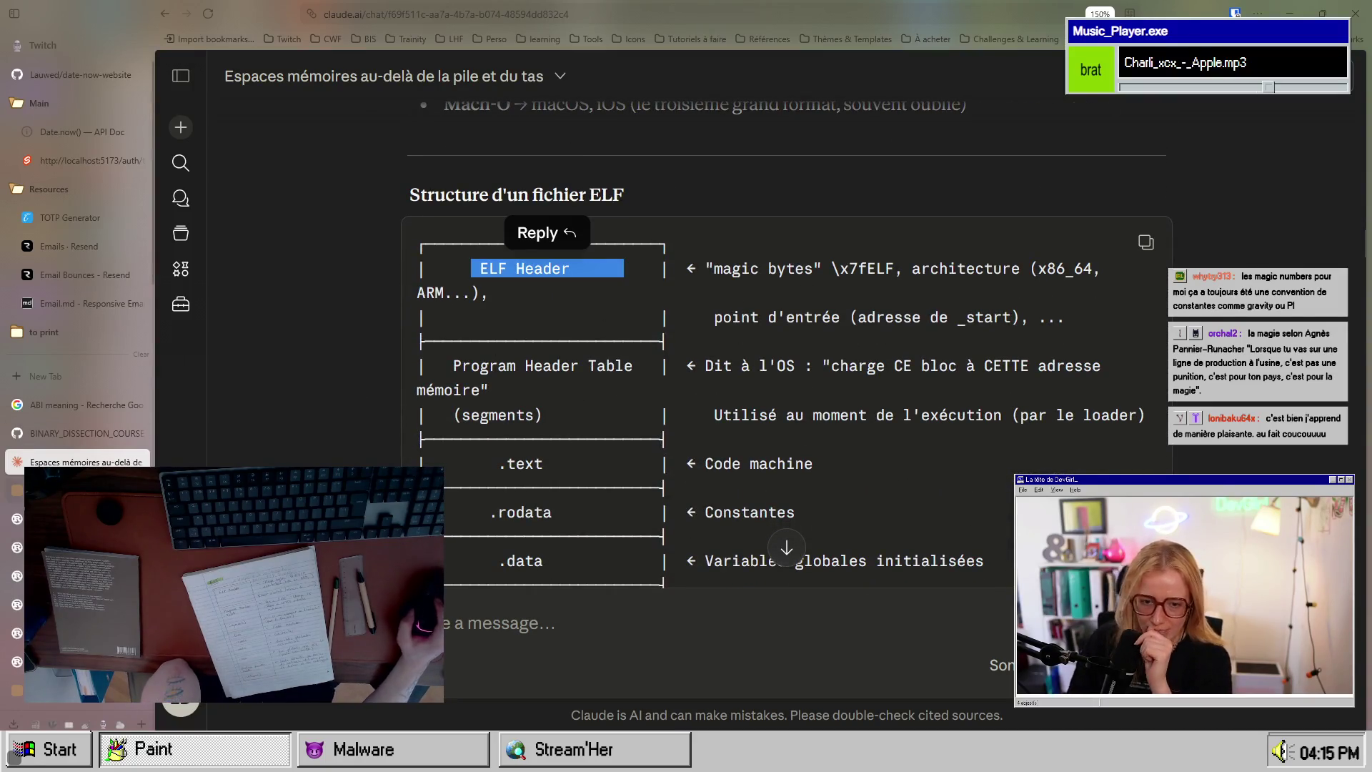
{"action": "left_click", "coordinate": [86, 433]}
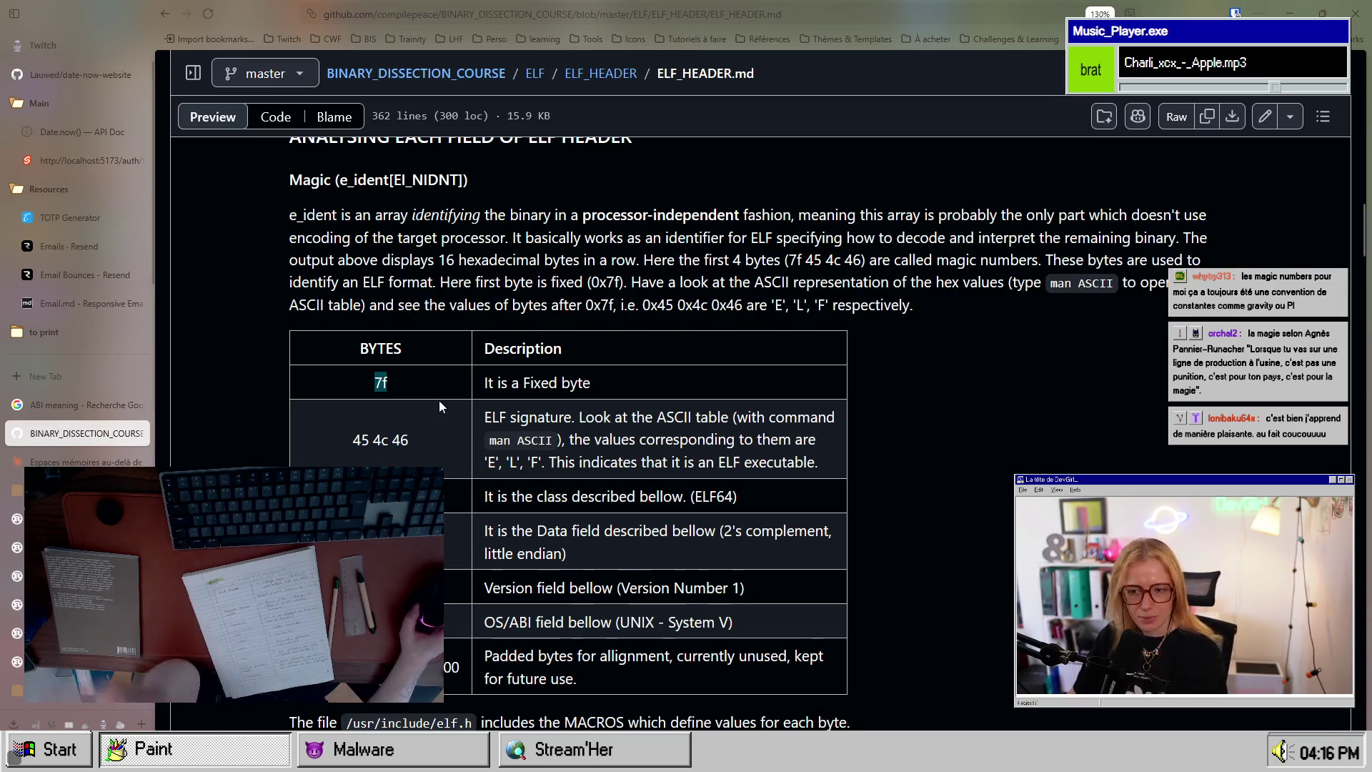
{"action": "scroll", "coordinate": [458, 397], "scroll_direction": "down", "scroll_amount": 3}
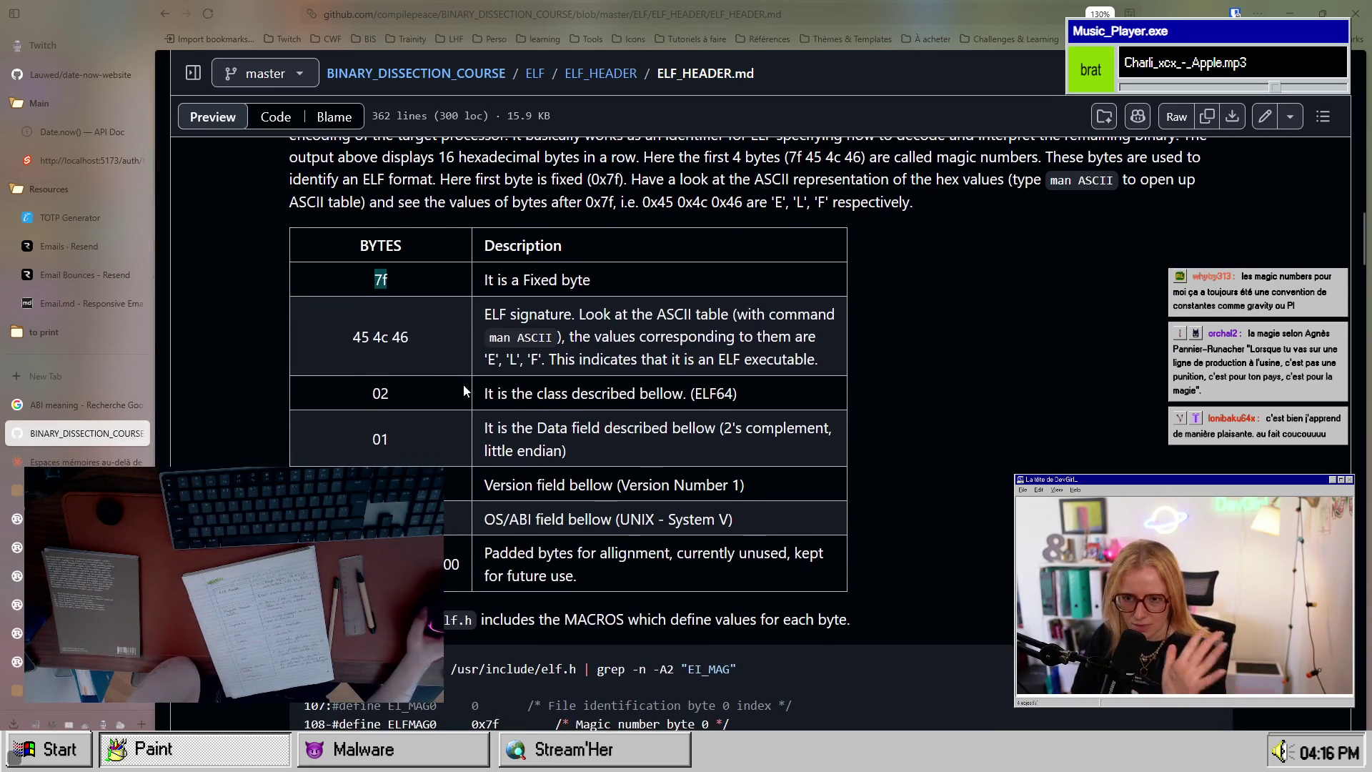
{"action": "left_click_drag", "start_coordinate": [396, 318], "coordinate": [364, 287]}
{"action": "left_click", "coordinate": [423, 311]}
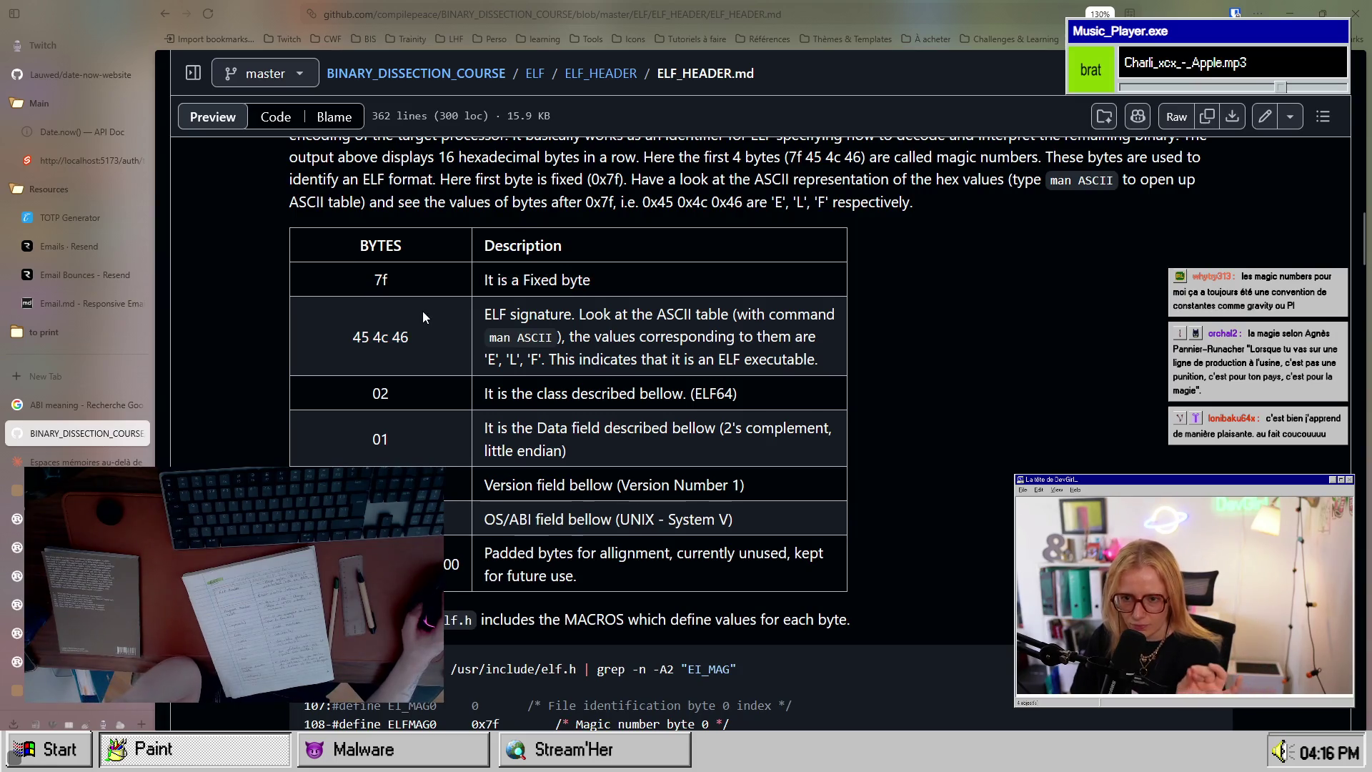
{"action": "left_click_drag", "start_coordinate": [387, 279], "coordinate": [379, 282]}
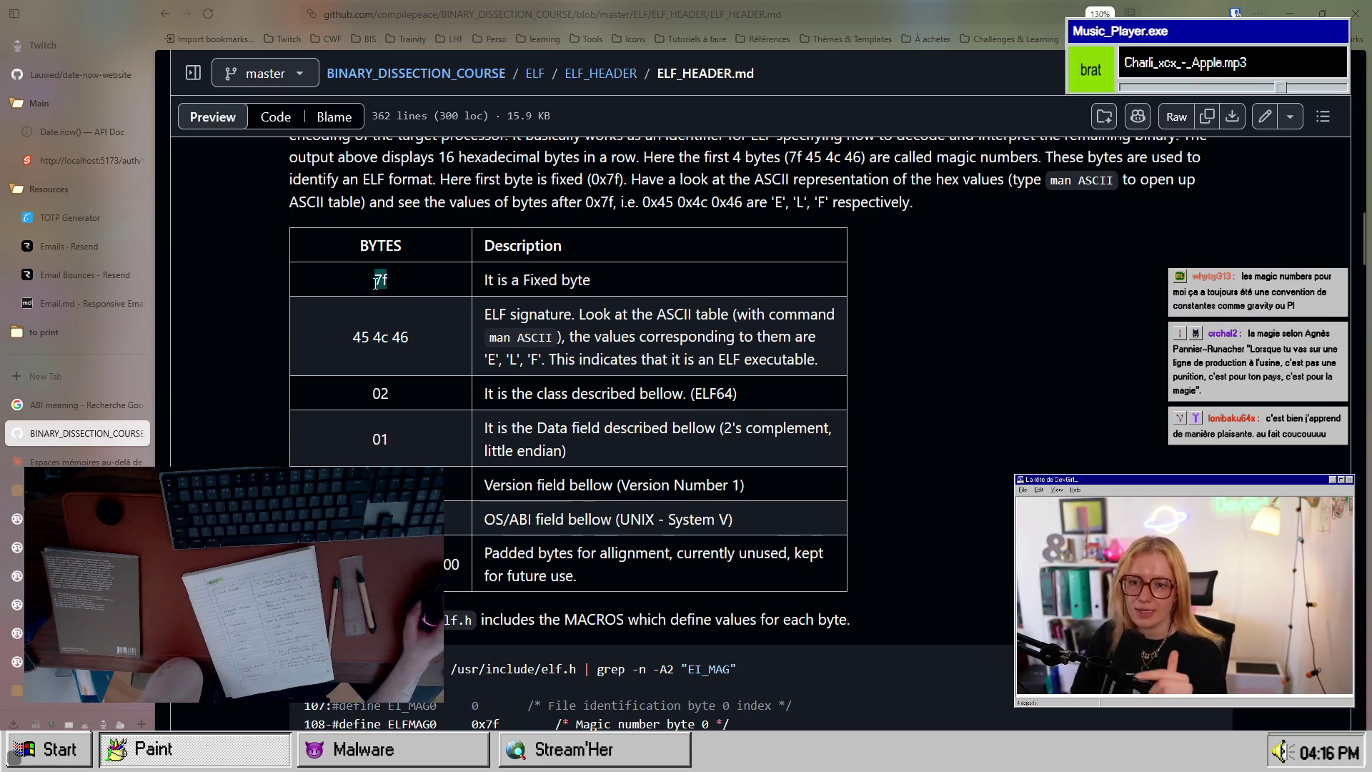
{"action": "scroll", "coordinate": [391, 327], "scroll_direction": "up", "scroll_amount": 3}
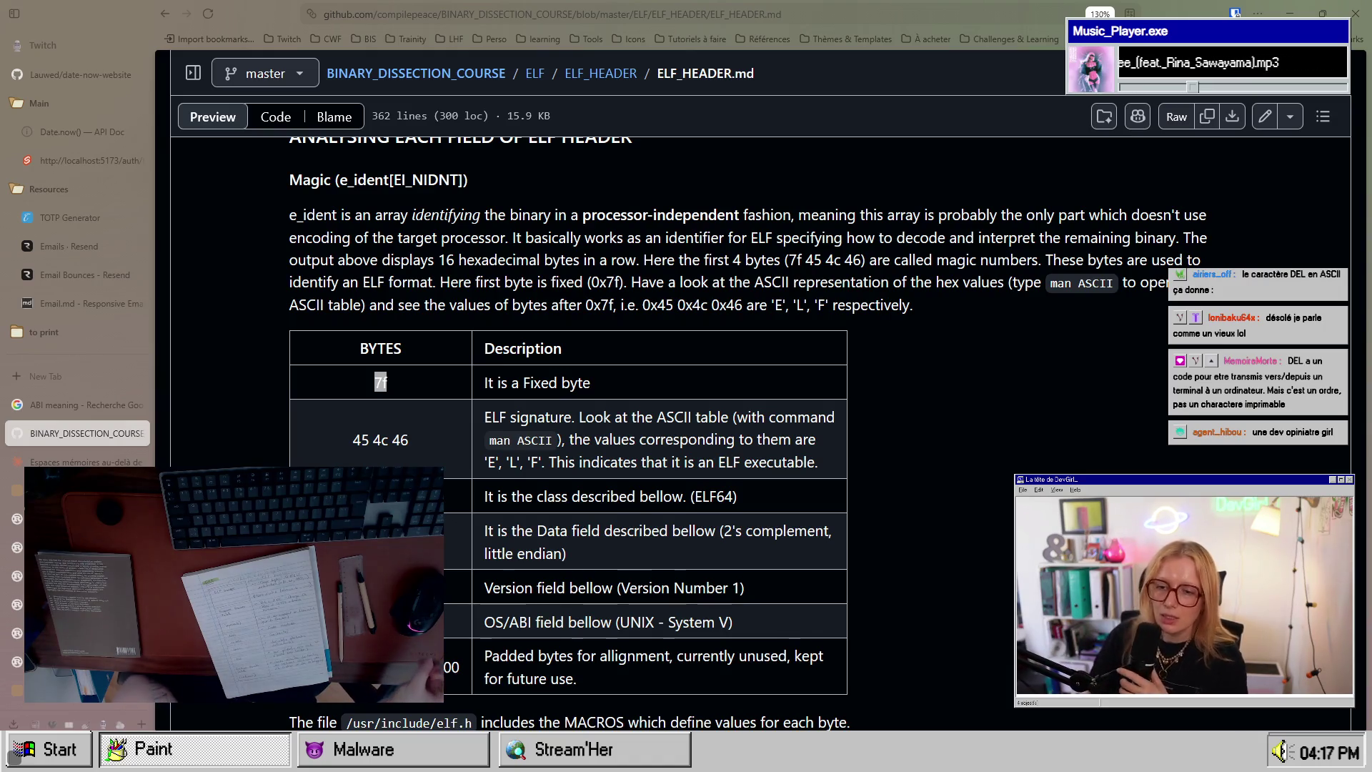
{"action": "left_click", "coordinate": [349, 417]}
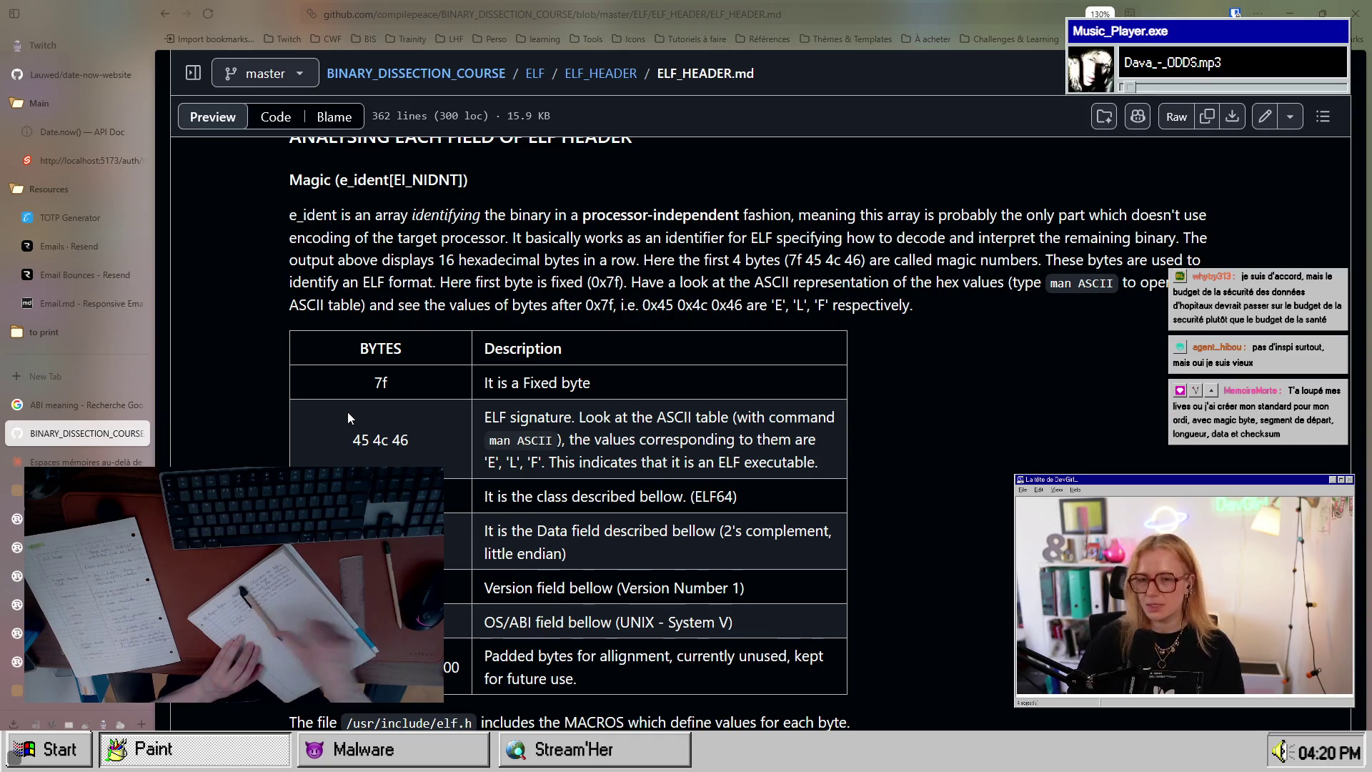
{"action": "left_click", "coordinate": [57, 461]}
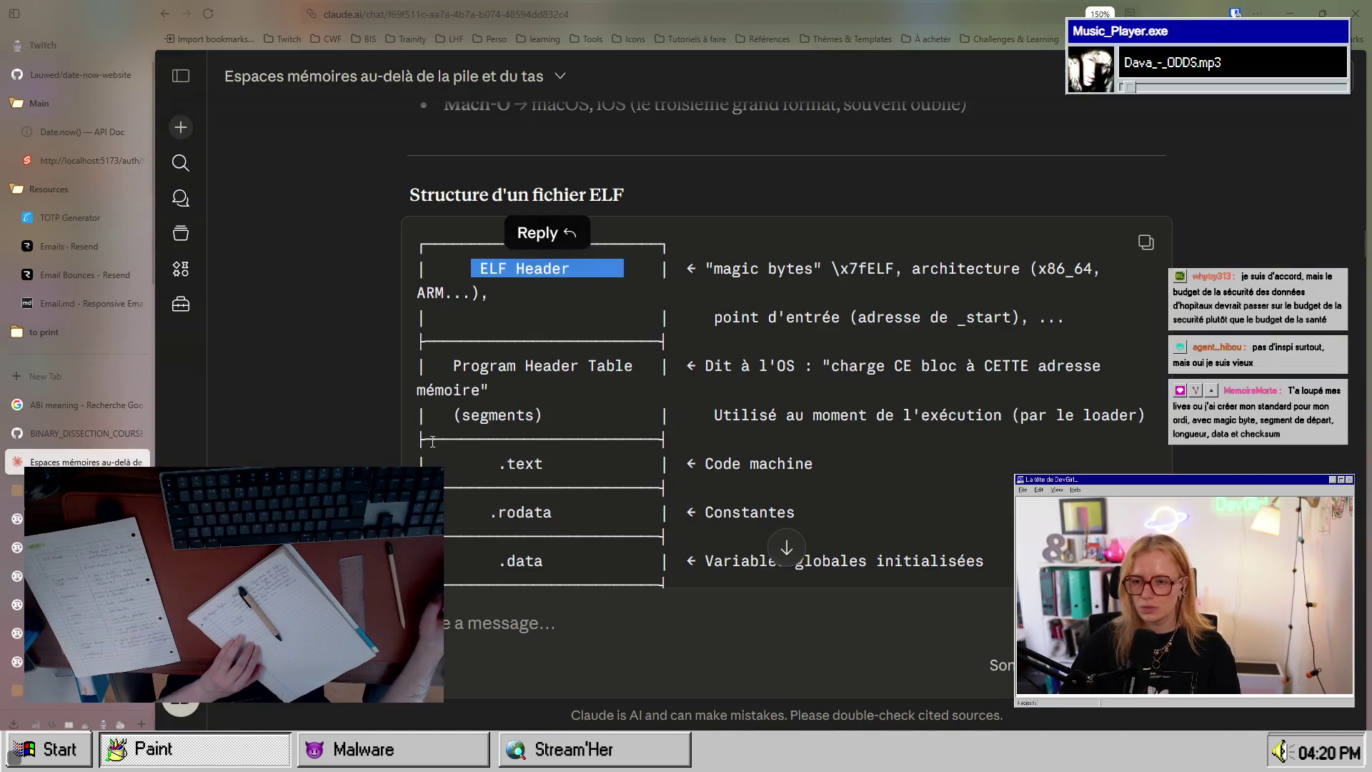
{"action": "scroll", "coordinate": [425, 441], "scroll_direction": "down", "scroll_amount": 5}
{"action": "scroll", "coordinate": [424, 441], "scroll_direction": "up", "scroll_amount": 3}
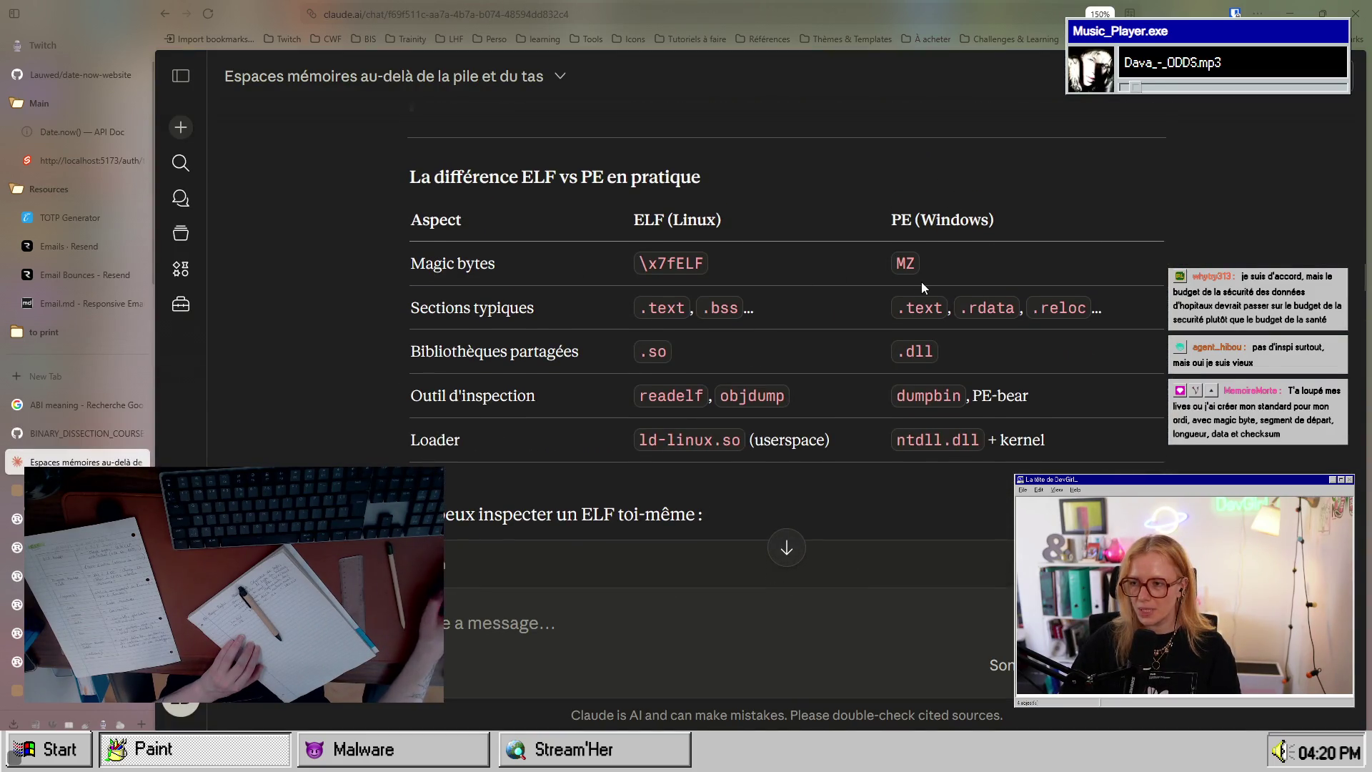
{"action": "scroll", "coordinate": [859, 389], "scroll_direction": "down", "scroll_amount": 20}
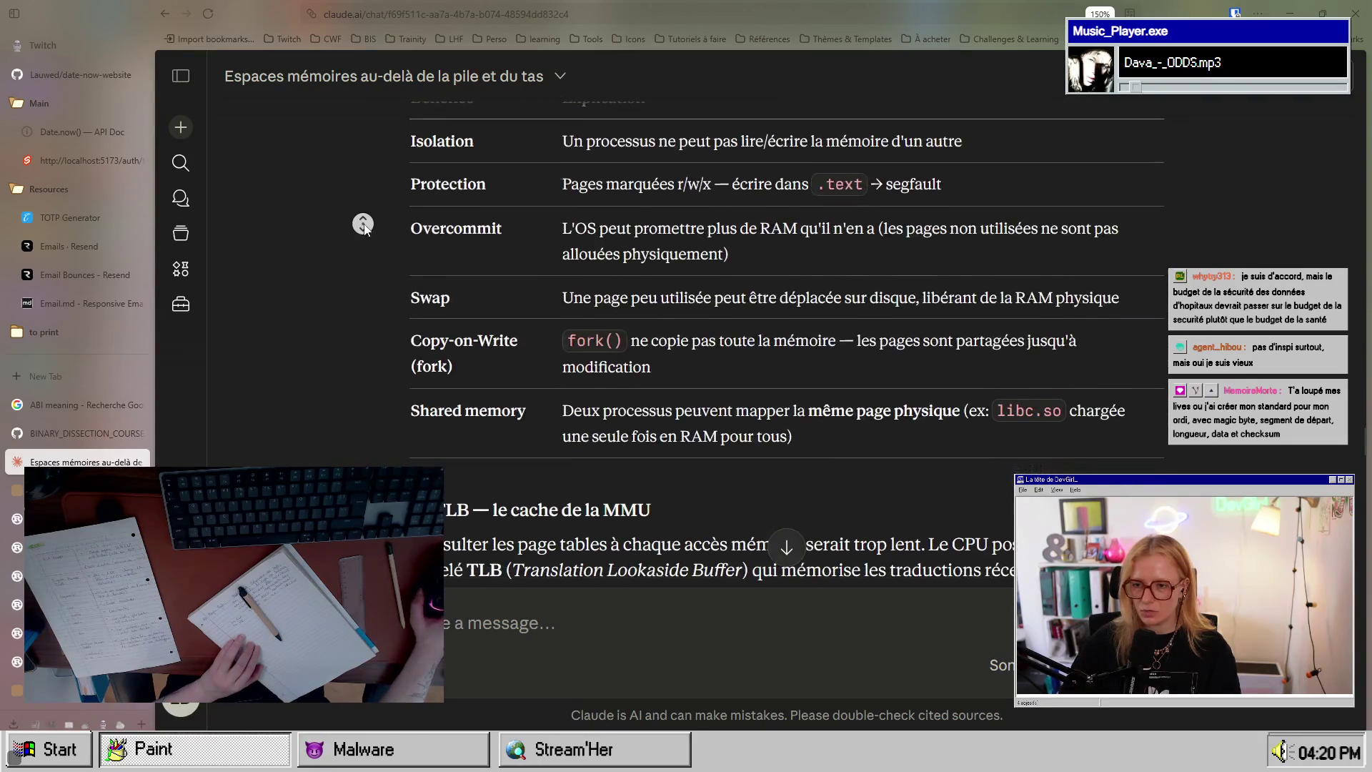
{"action": "scroll", "coordinate": [359, 464], "scroll_direction": "up", "scroll_amount": 15}
{"action": "scroll", "coordinate": [359, 465], "scroll_direction": "up", "scroll_amount": 3}
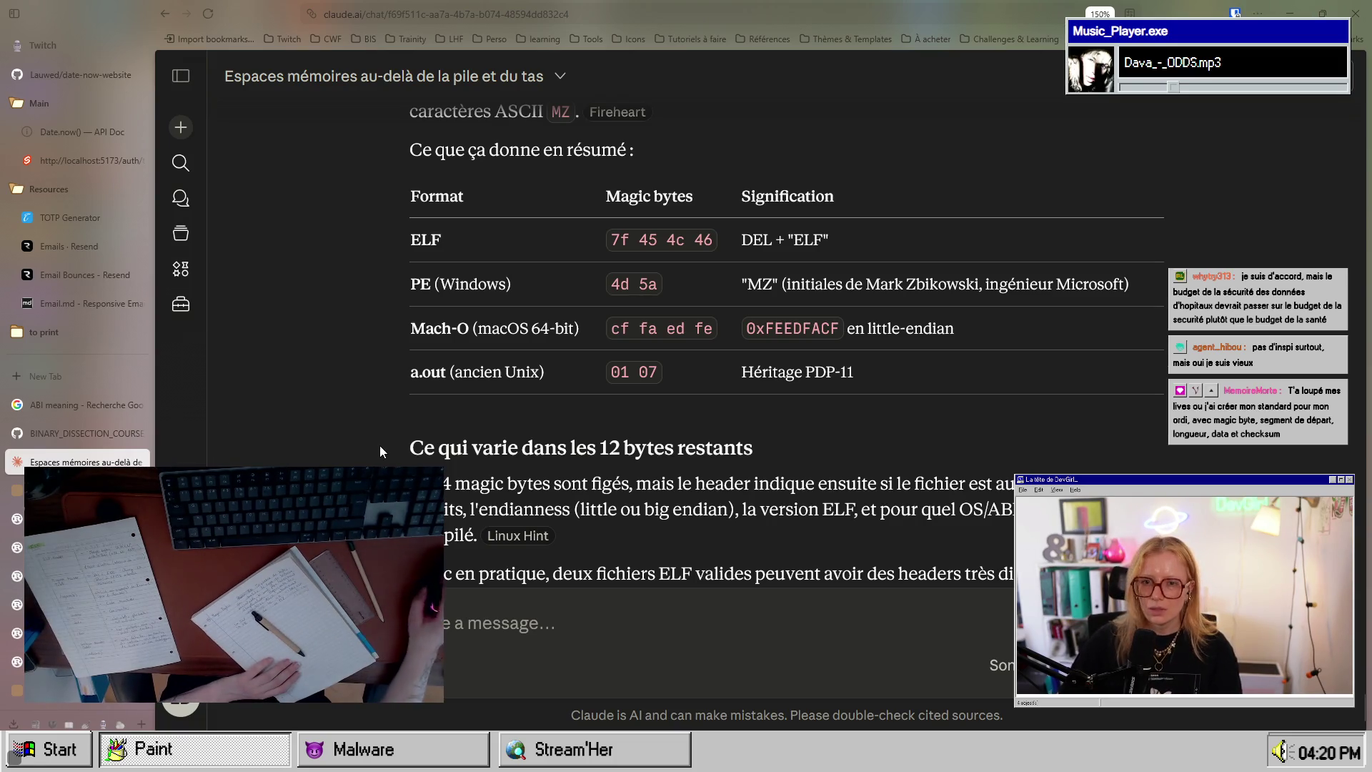
{"action": "scroll", "coordinate": [379, 445], "scroll_direction": "down", "scroll_amount": 15}
{"action": "scroll", "coordinate": [785, 357], "scroll_direction": "down", "scroll_amount": 20}
{"action": "scroll", "coordinate": [786, 357], "scroll_direction": "up", "scroll_amount": 10}
{"action": "scroll", "coordinate": [786, 358], "scroll_direction": "down", "scroll_amount": 2}
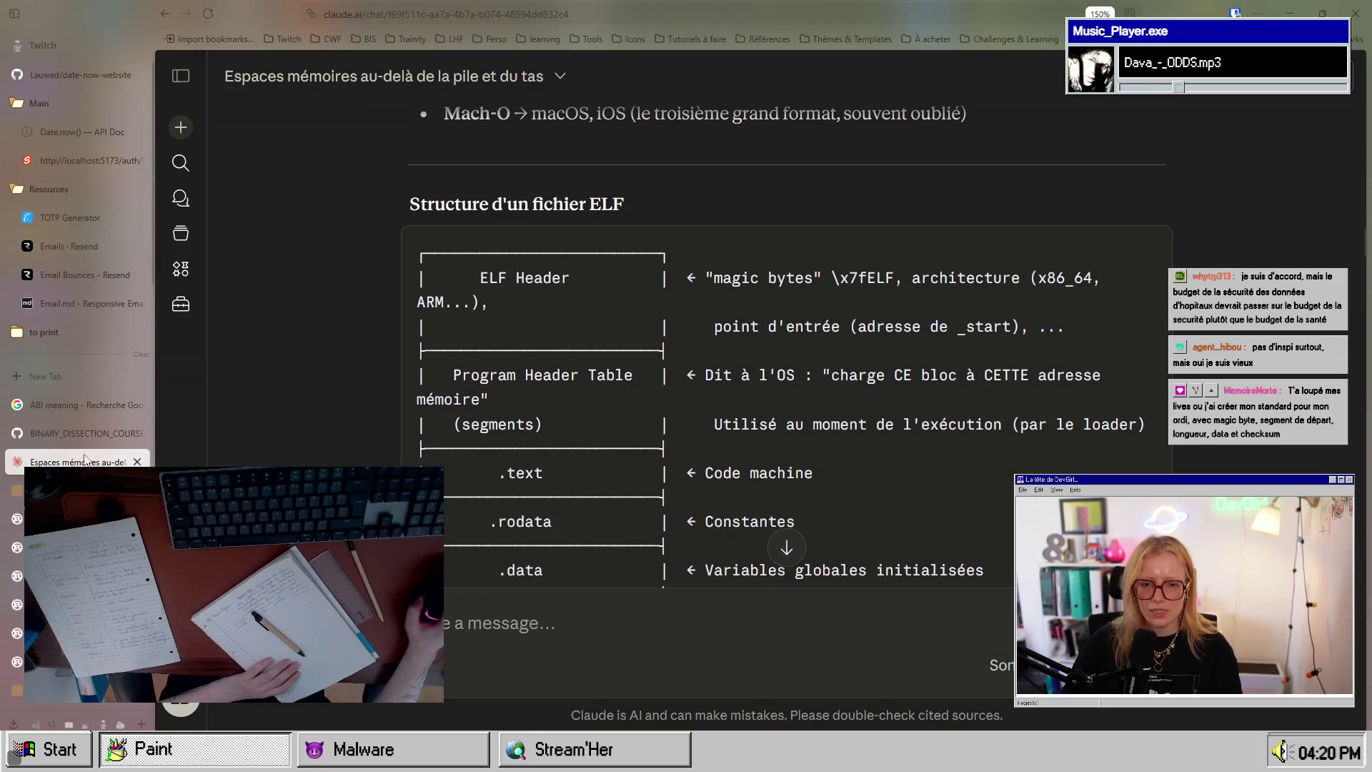
{"action": "left_click", "coordinate": [88, 433]}
{"action": "scroll", "coordinate": [610, 499], "scroll_direction": "down", "scroll_amount": 4}
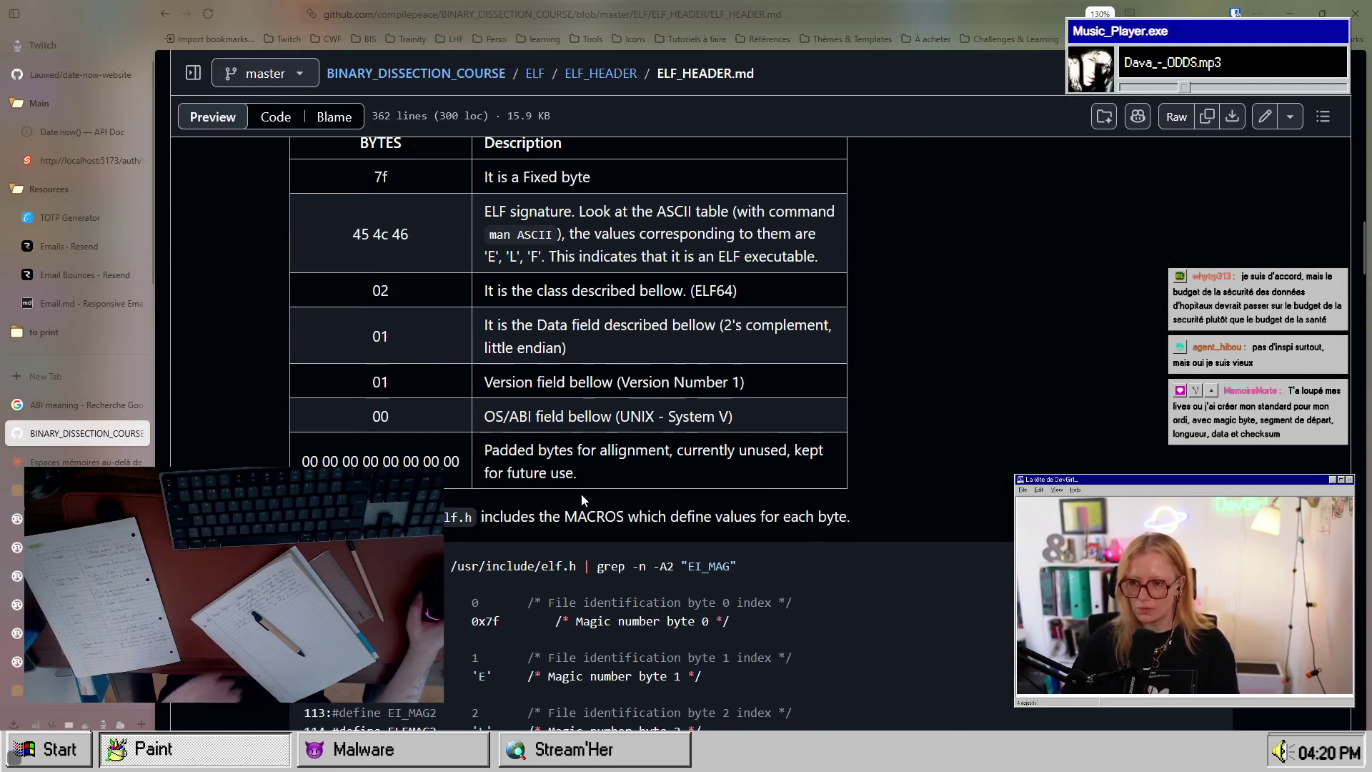
{"action": "scroll", "coordinate": [581, 493], "scroll_direction": "up", "scroll_amount": 4}
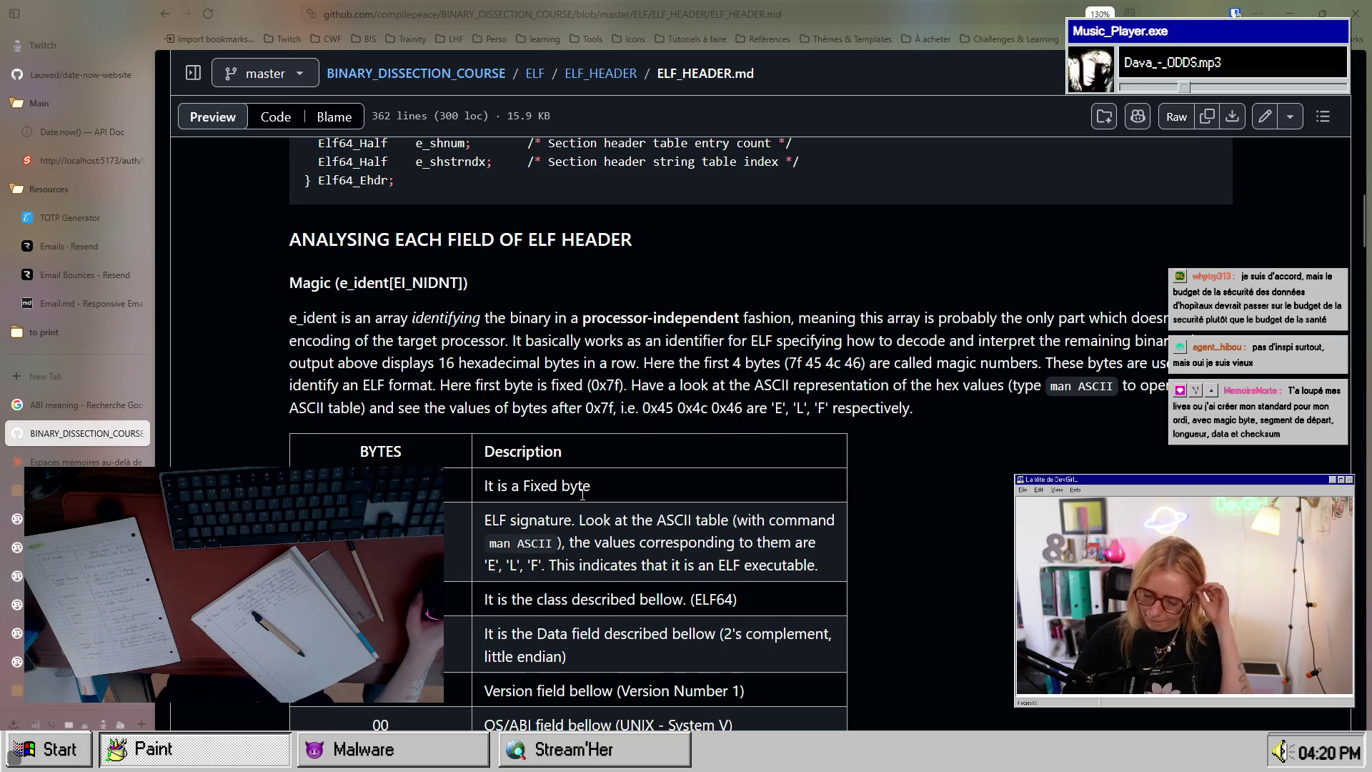
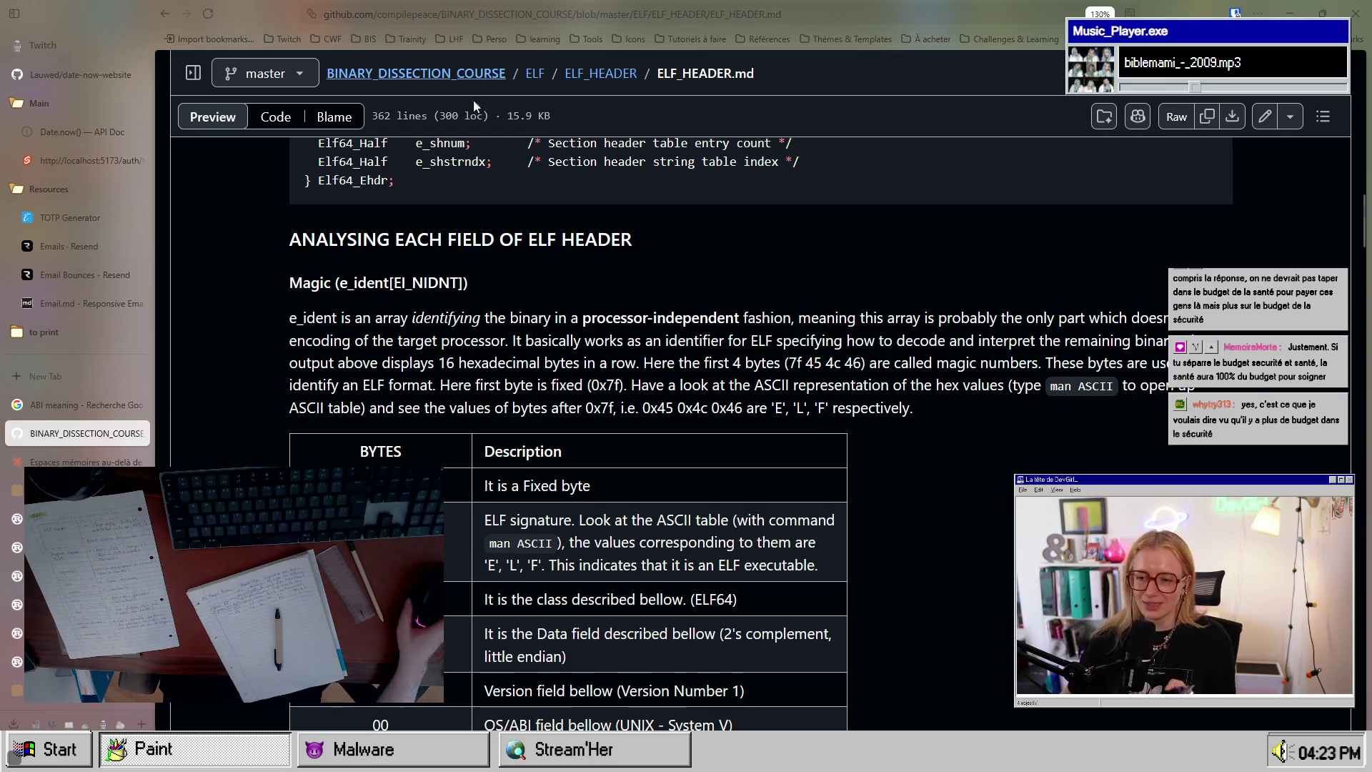
Step: In the Claude memory-spaces chat, scroll to the magic-bytes summary table and select 0xFEEDFACF
{"action": "scroll", "coordinate": [624, 326], "scroll_direction": "down", "scroll_amount": 4}
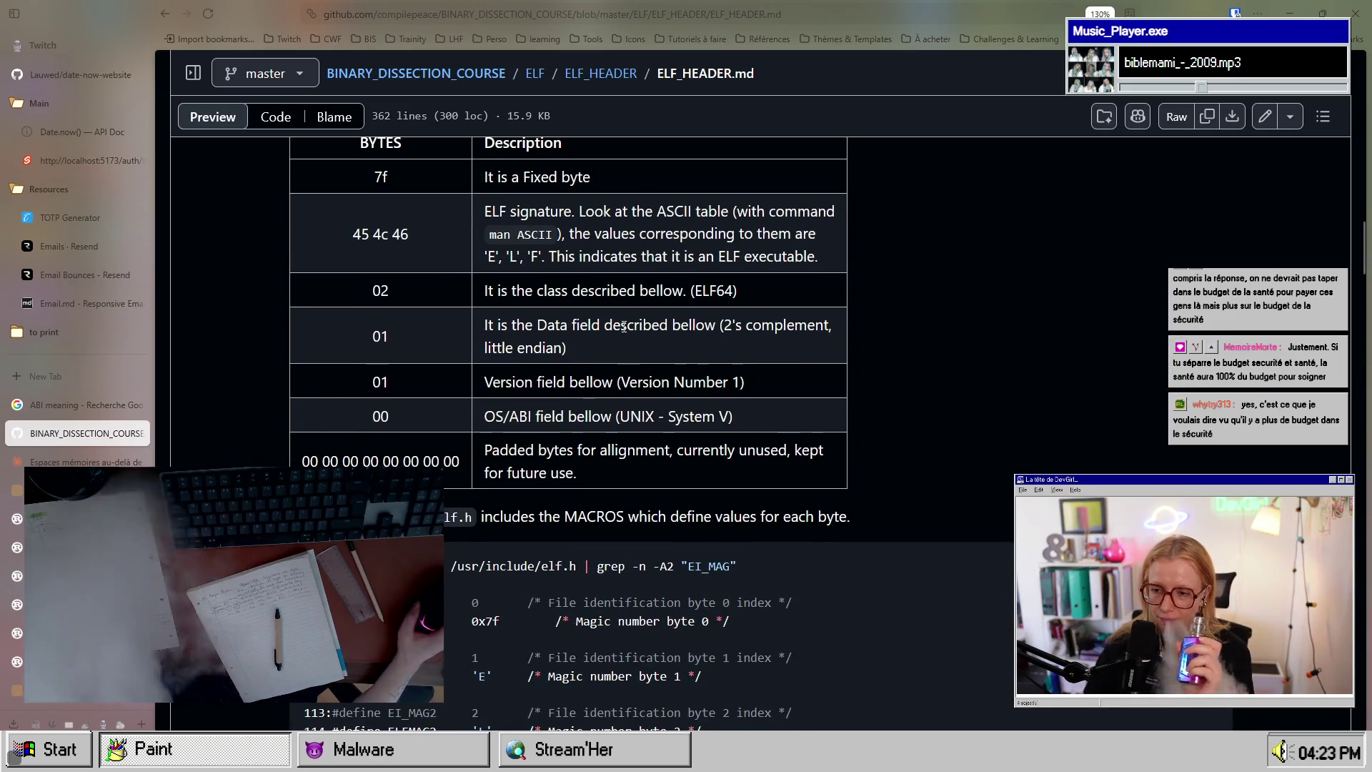
{"action": "scroll", "coordinate": [624, 327], "scroll_direction": "up", "scroll_amount": 2}
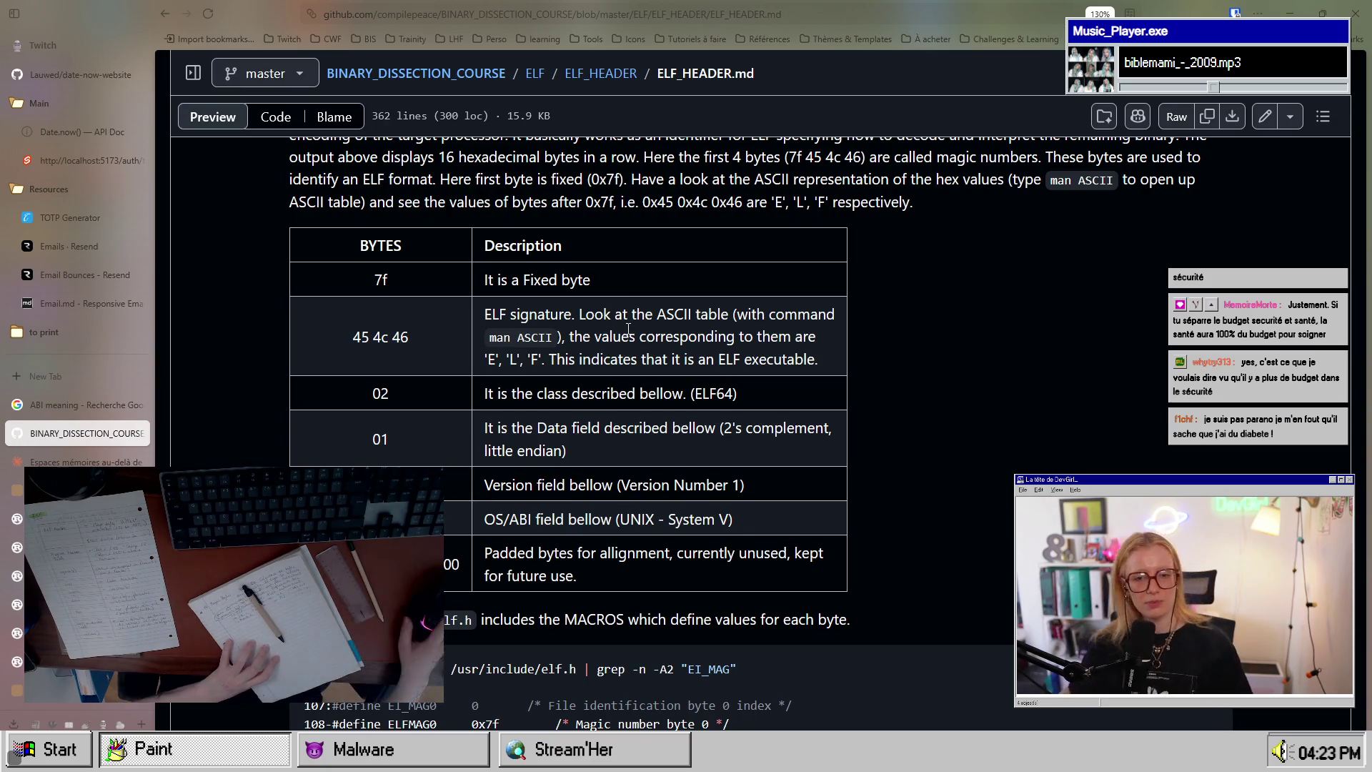
{"action": "key", "text": "ctrl+Tab"}
{"action": "scroll", "coordinate": [696, 496], "scroll_direction": "down", "scroll_amount": 10}
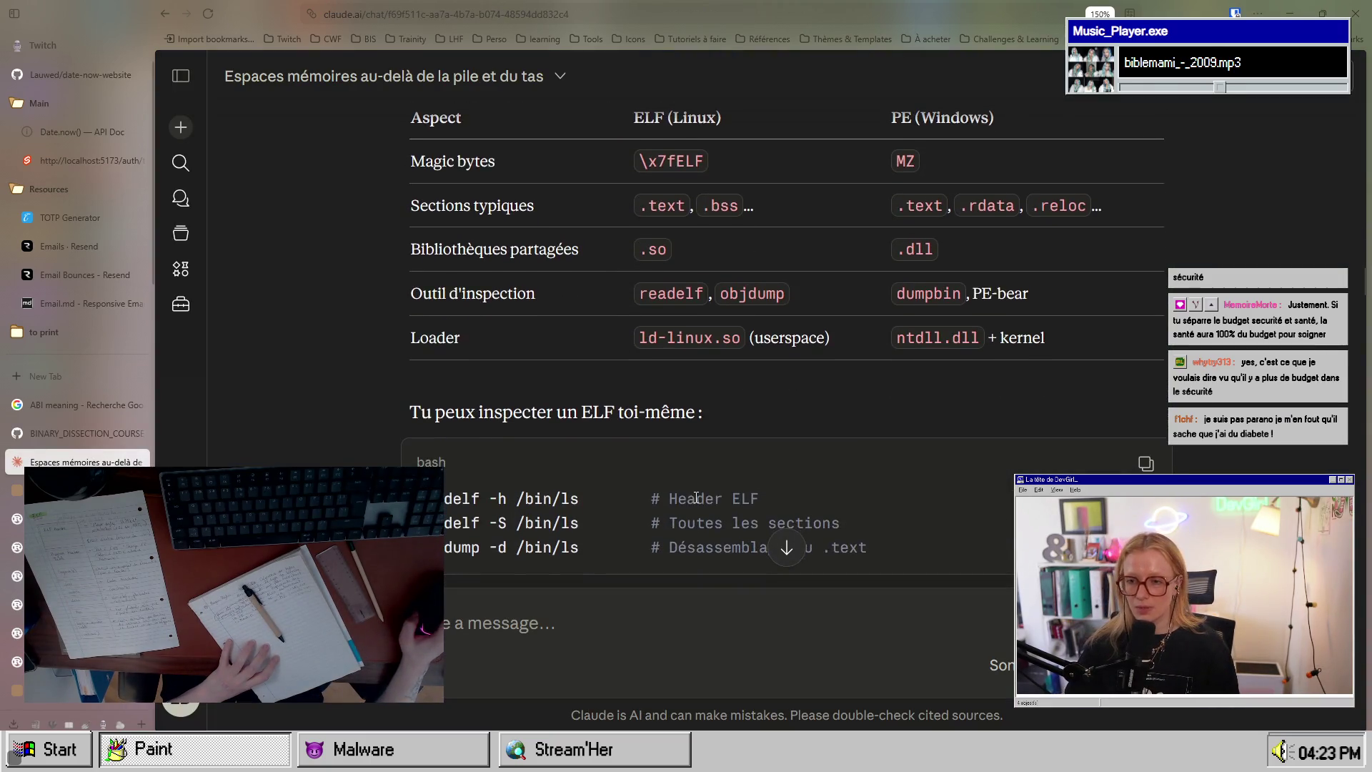
{"action": "middle_click", "coordinate": [393, 312]}
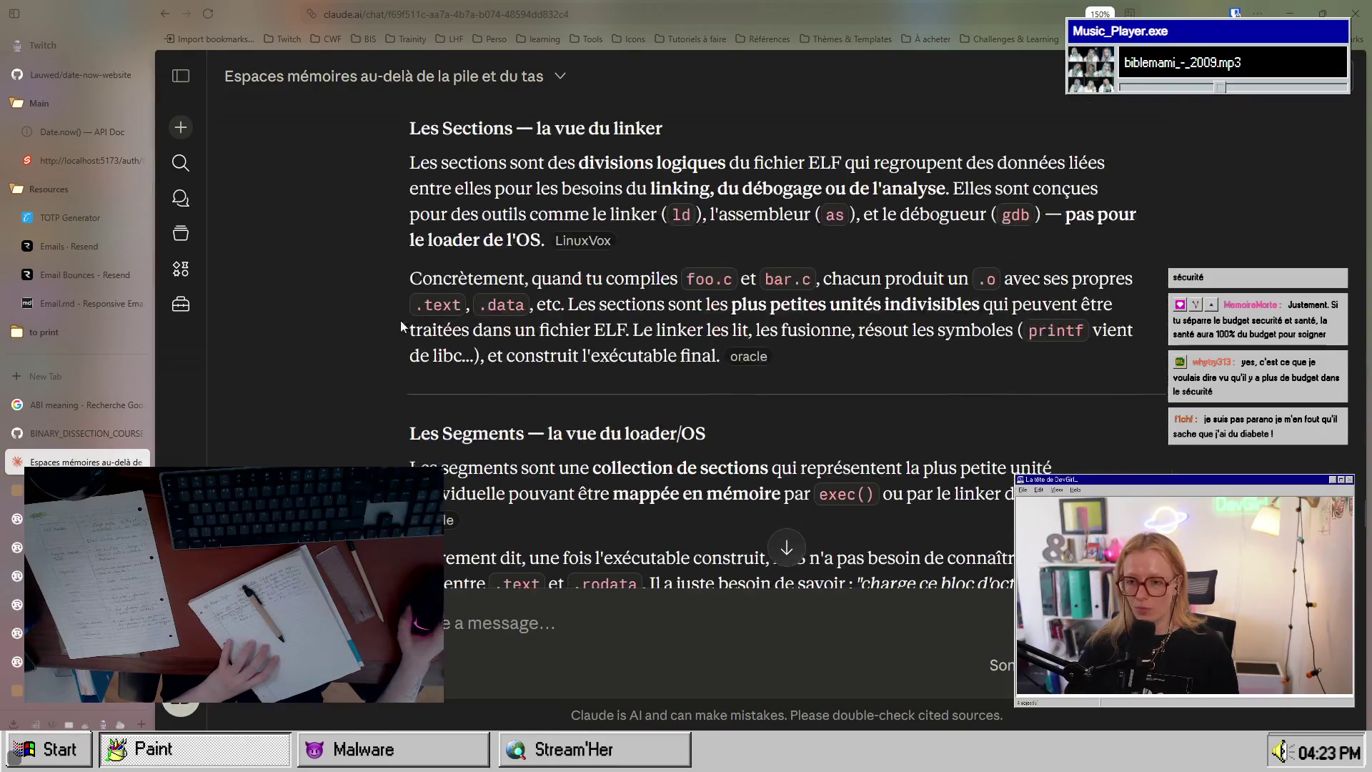
{"action": "scroll", "coordinate": [786, 342], "scroll_direction": "up", "scroll_amount": 5}
{"action": "scroll", "coordinate": [786, 343], "scroll_direction": "down", "scroll_amount": 1}
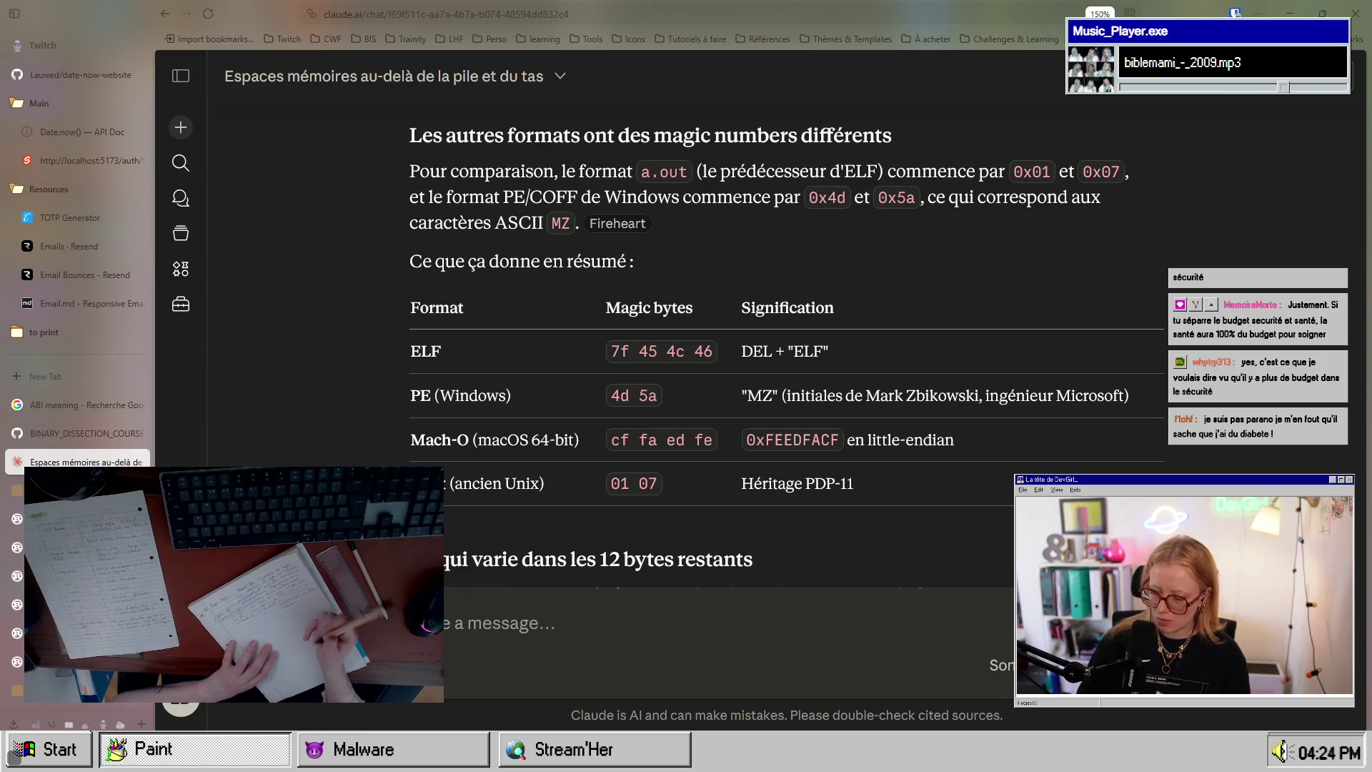
{"action": "double_click", "coordinate": [826, 437]}
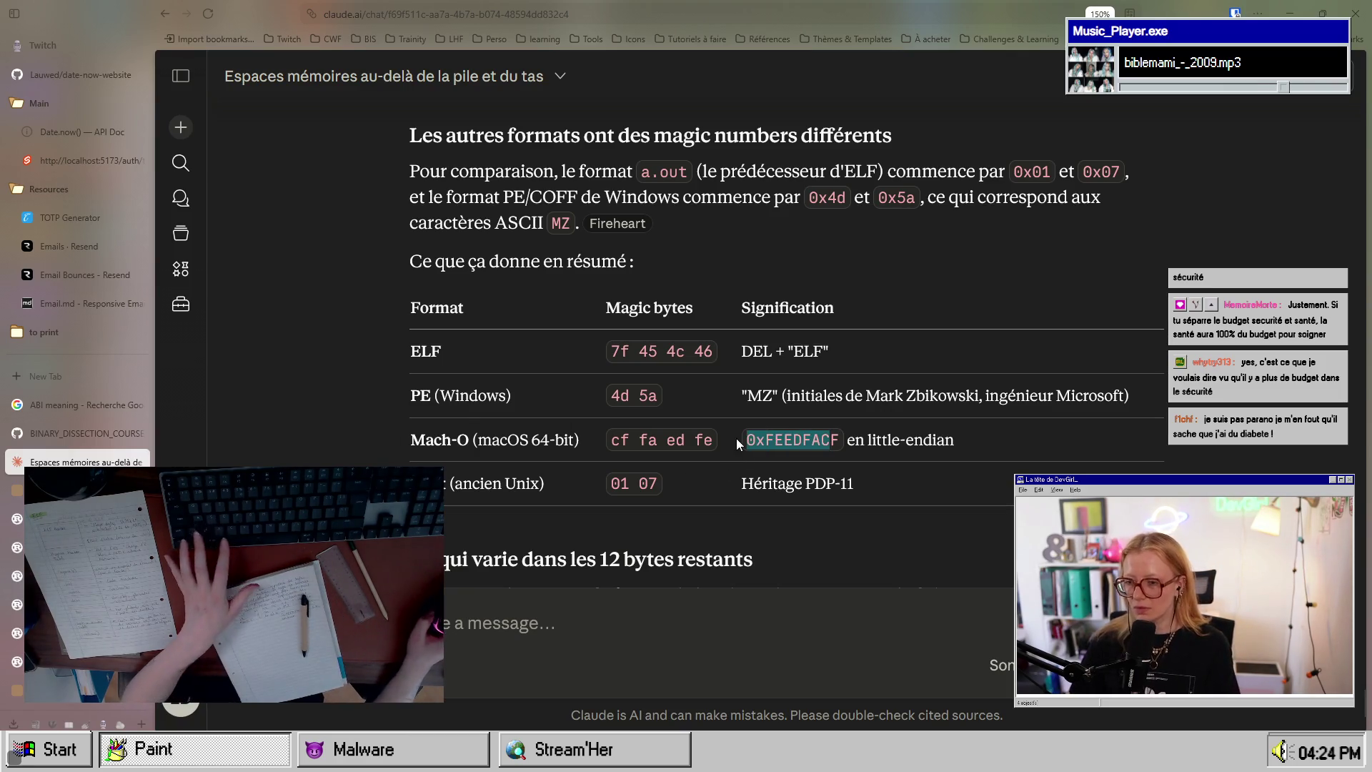
Step: Copy 0xFEEDFACF, search it on Google in a new tab, and open Wikipedia's Mach-O article
{"action": "left_click", "coordinate": [840, 440]}
{"action": "double_click", "coordinate": [840, 440]}
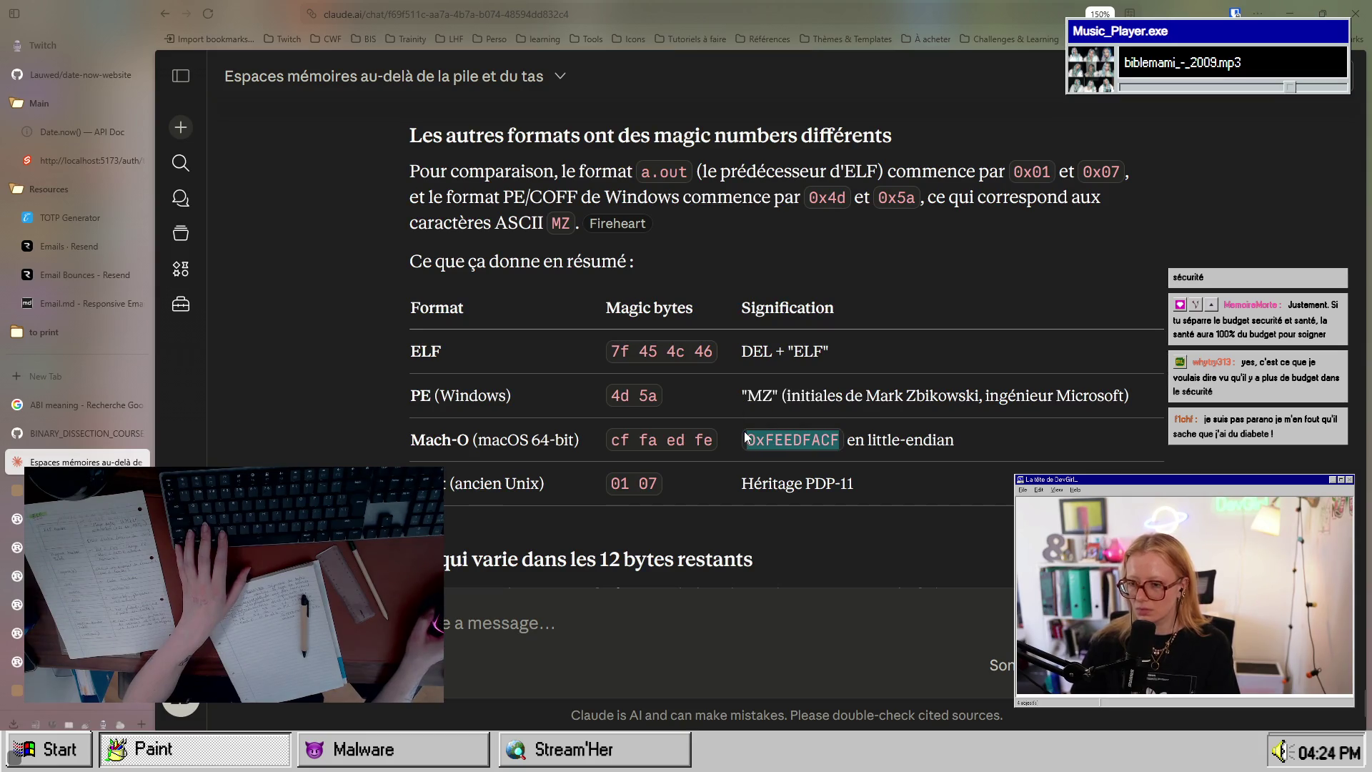
{"action": "key", "text": "ctrl+c"}
{"action": "key", "text": "ctrl+t"}
{"action": "key", "text": "ctrl+v"}
{"action": "key", "text": "Return"}
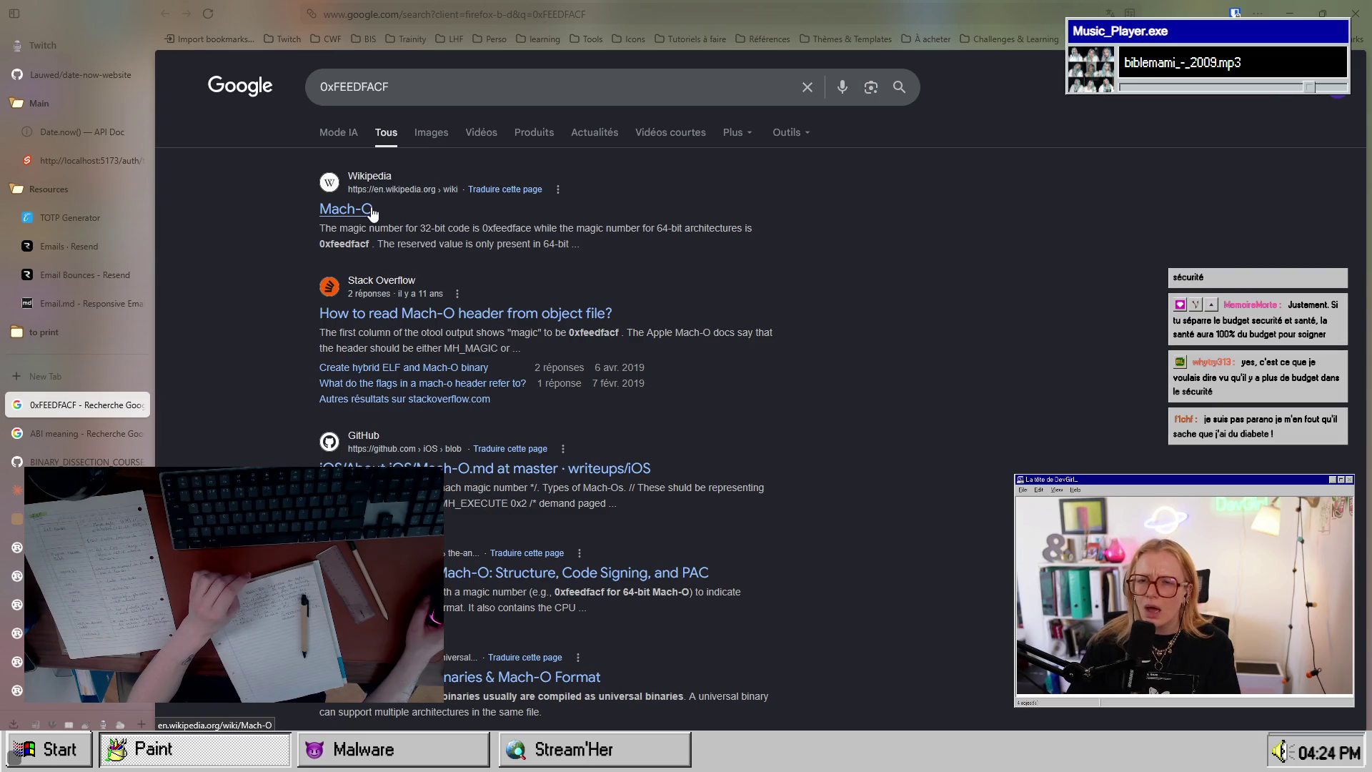
{"action": "left_click", "coordinate": [371, 211]}
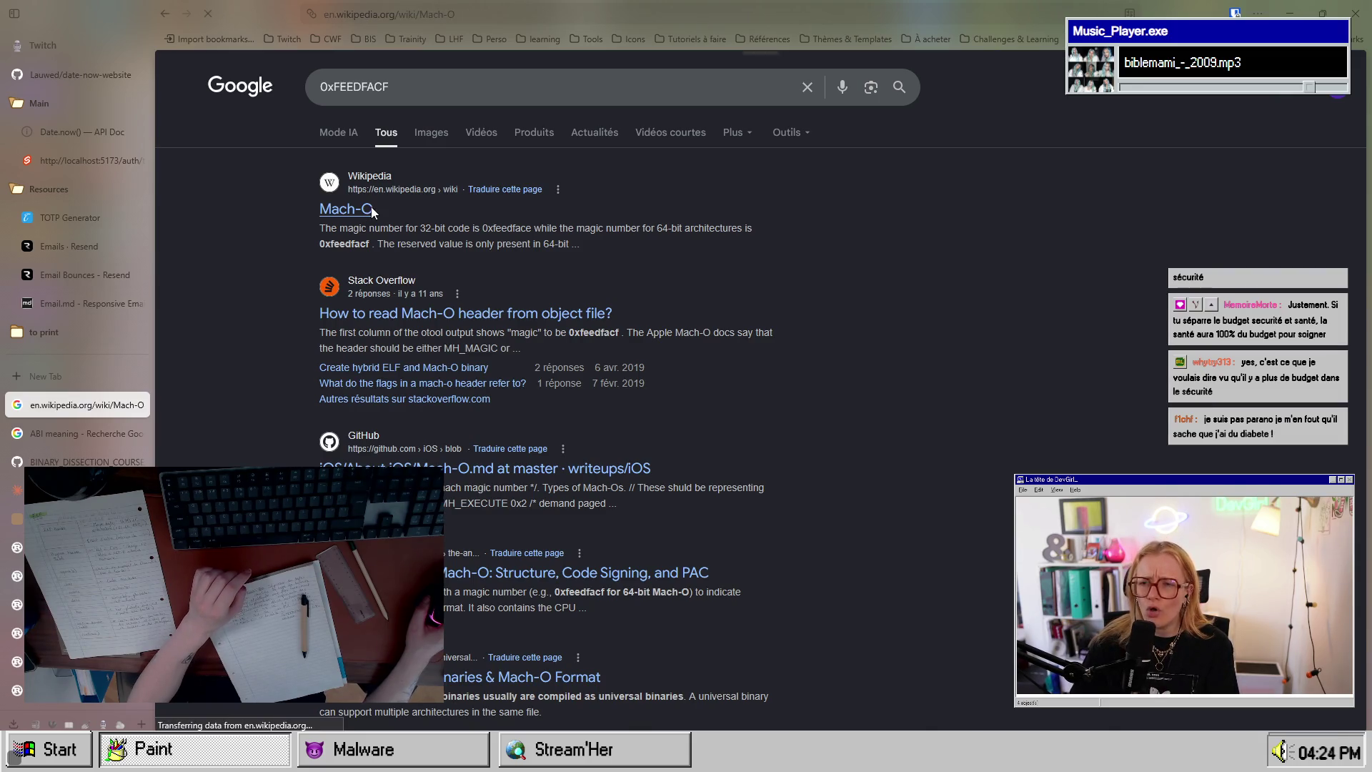
{"action": "scroll", "coordinate": [586, 463], "scroll_direction": "down", "scroll_amount": 6}
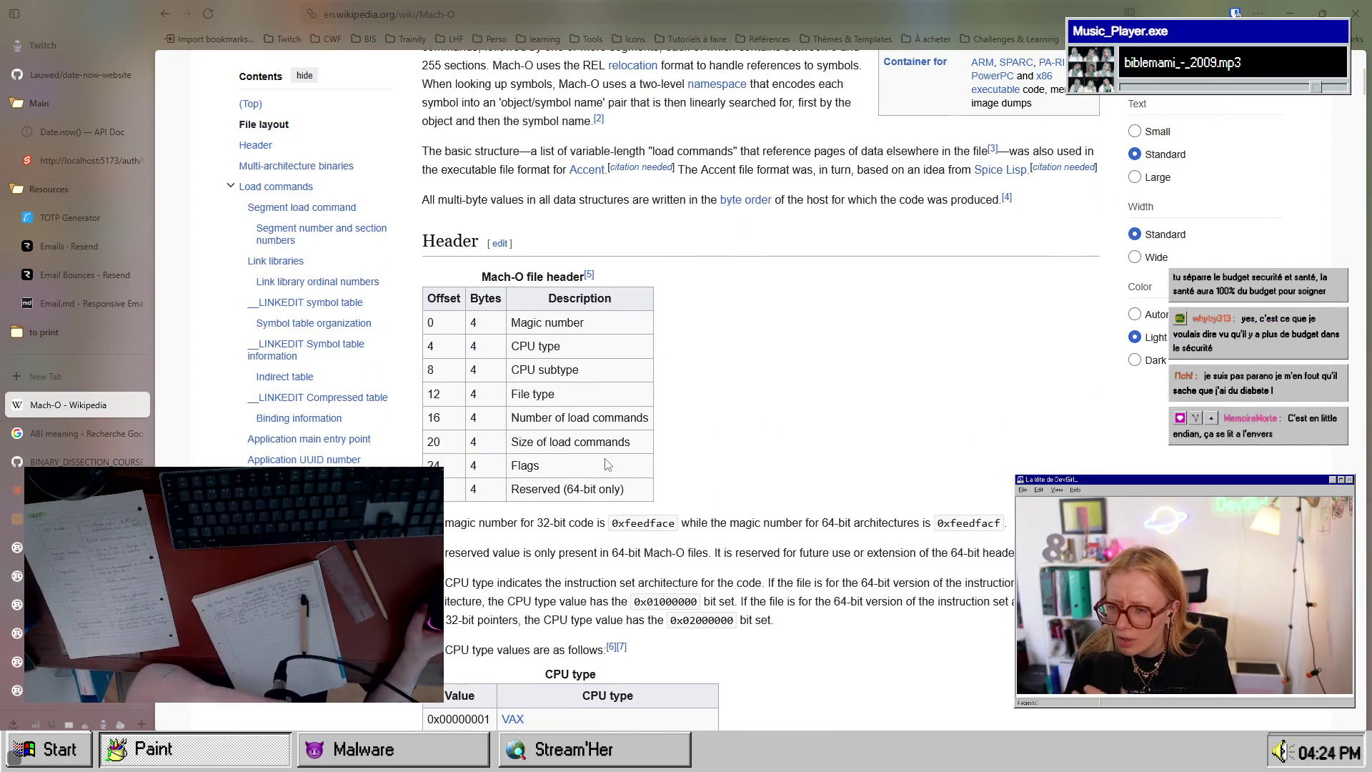
Step: Scroll the Mach-O article to the header section listing the magic numbers
{"action": "scroll", "coordinate": [606, 464], "scroll_direction": "up", "scroll_amount": 4}
{"action": "scroll", "coordinate": [607, 463], "scroll_direction": "down", "scroll_amount": 5}
{"action": "scroll", "coordinate": [606, 463], "scroll_direction": "down", "scroll_amount": 3}
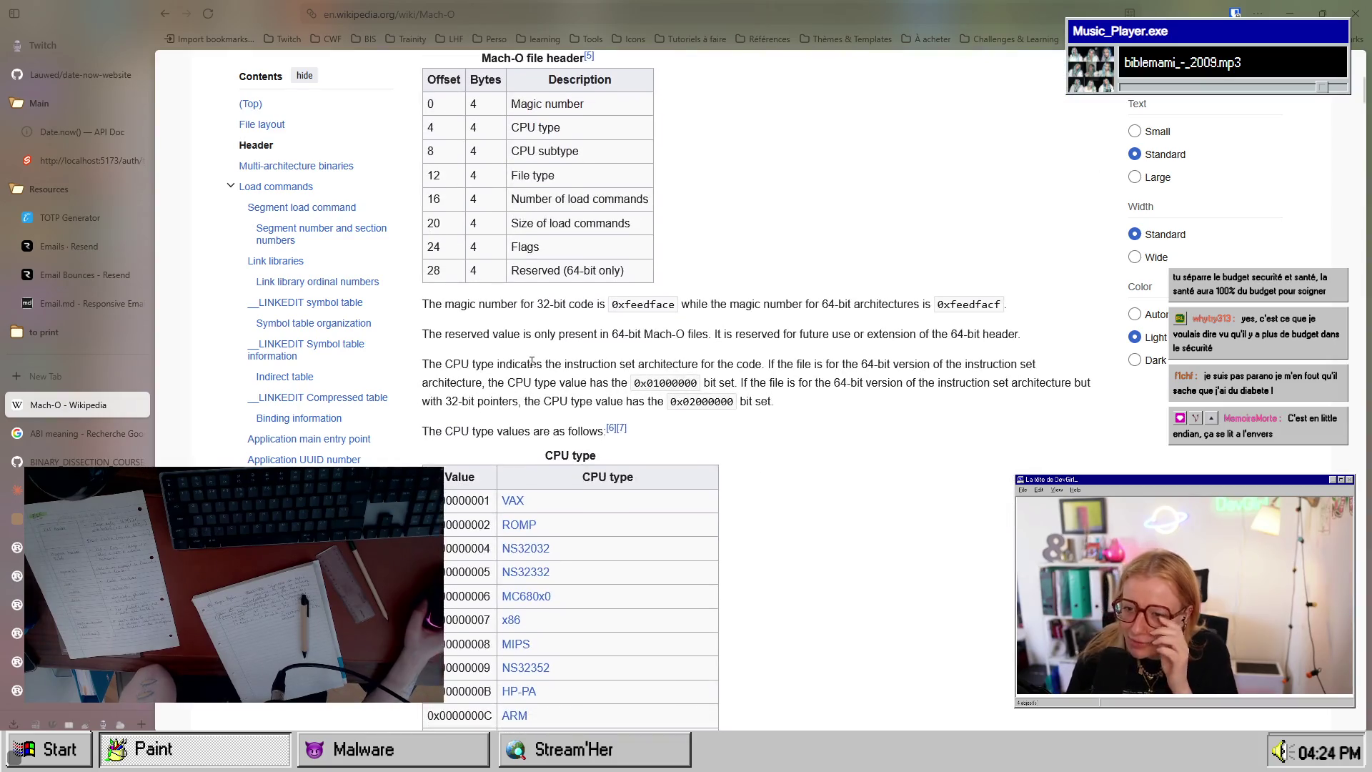
{"action": "scroll", "coordinate": [606, 463], "scroll_direction": "up", "scroll_amount": 2}
{"action": "left_click_drag", "start_coordinate": [485, 376], "coordinate": [582, 375]}
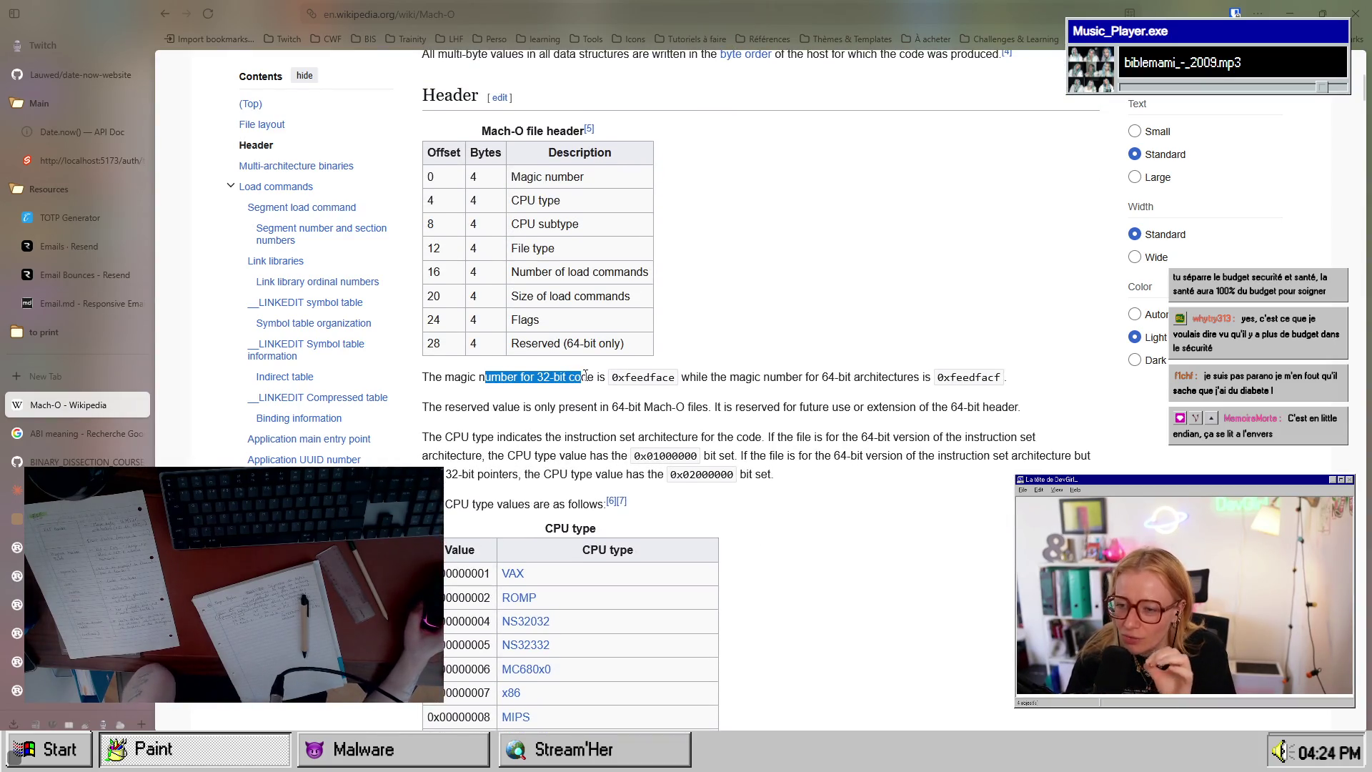
{"action": "scroll", "coordinate": [598, 377], "scroll_direction": "up", "scroll_amount": 4}
{"action": "scroll", "coordinate": [599, 377], "scroll_direction": "up", "scroll_amount": 4}
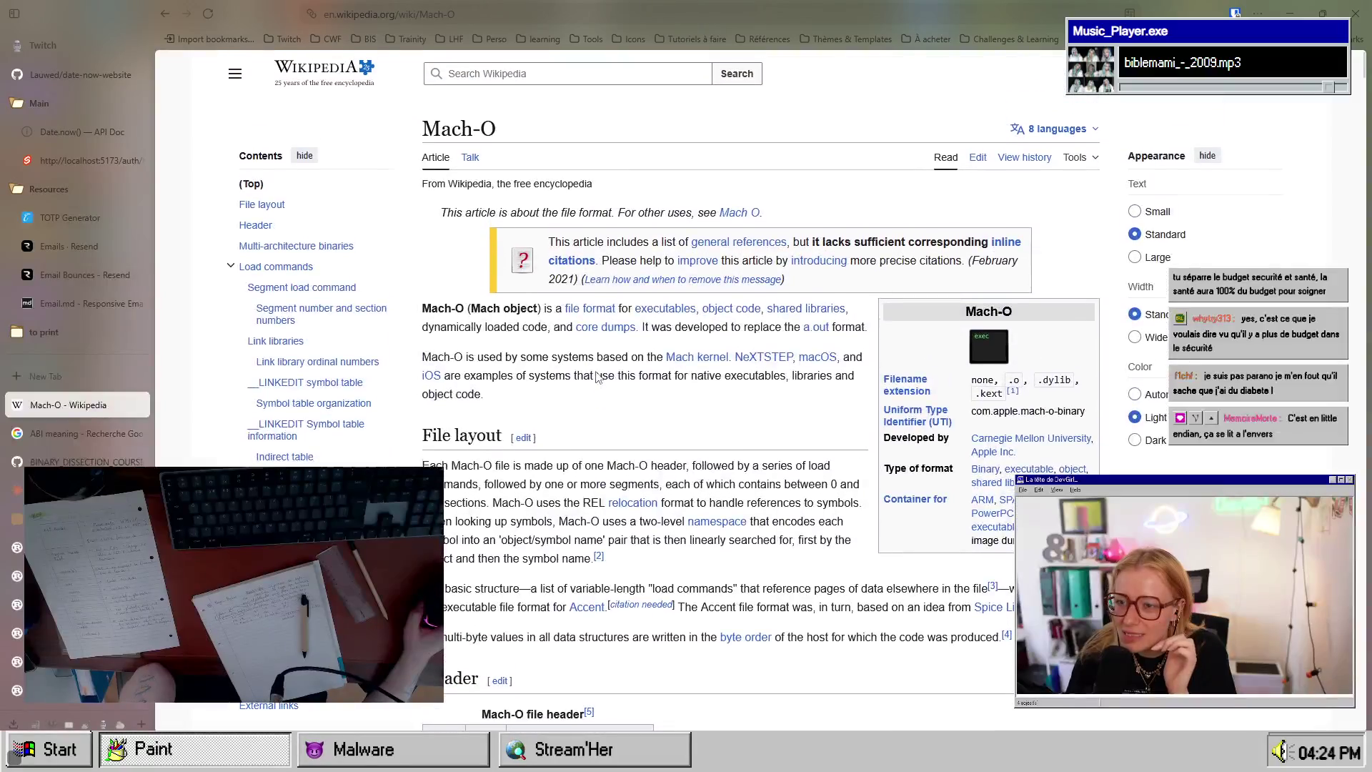
{"action": "scroll", "coordinate": [597, 371], "scroll_direction": "down", "scroll_amount": 6}
{"action": "scroll", "coordinate": [597, 373], "scroll_direction": "up", "scroll_amount": 4}
{"action": "scroll", "coordinate": [597, 375], "scroll_direction": "down", "scroll_amount": 6}
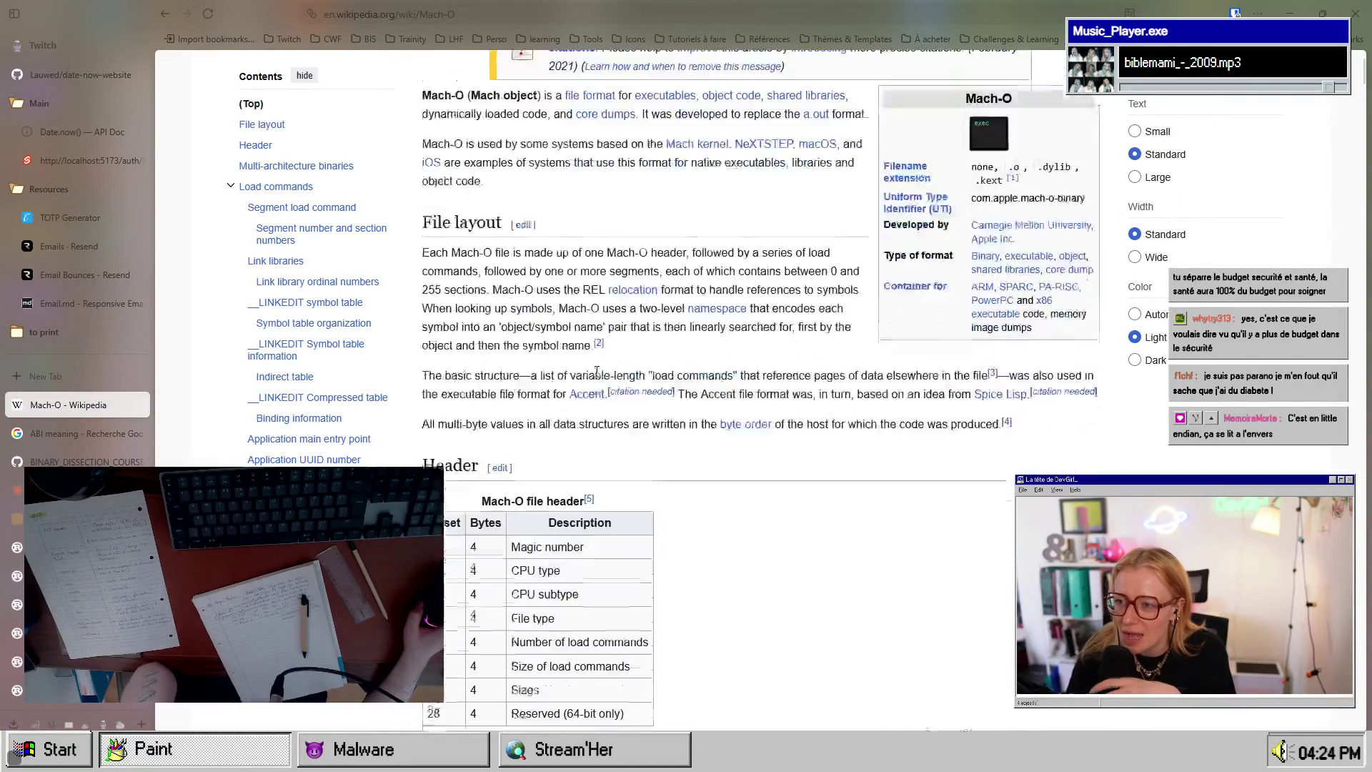
Step: Highlight 0xfeedface (32-bit) and 0xfeedfacf (64-bit architectures) to compare the two magic numbers
{"action": "left_click_drag", "start_coordinate": [625, 377], "coordinate": [649, 380]}
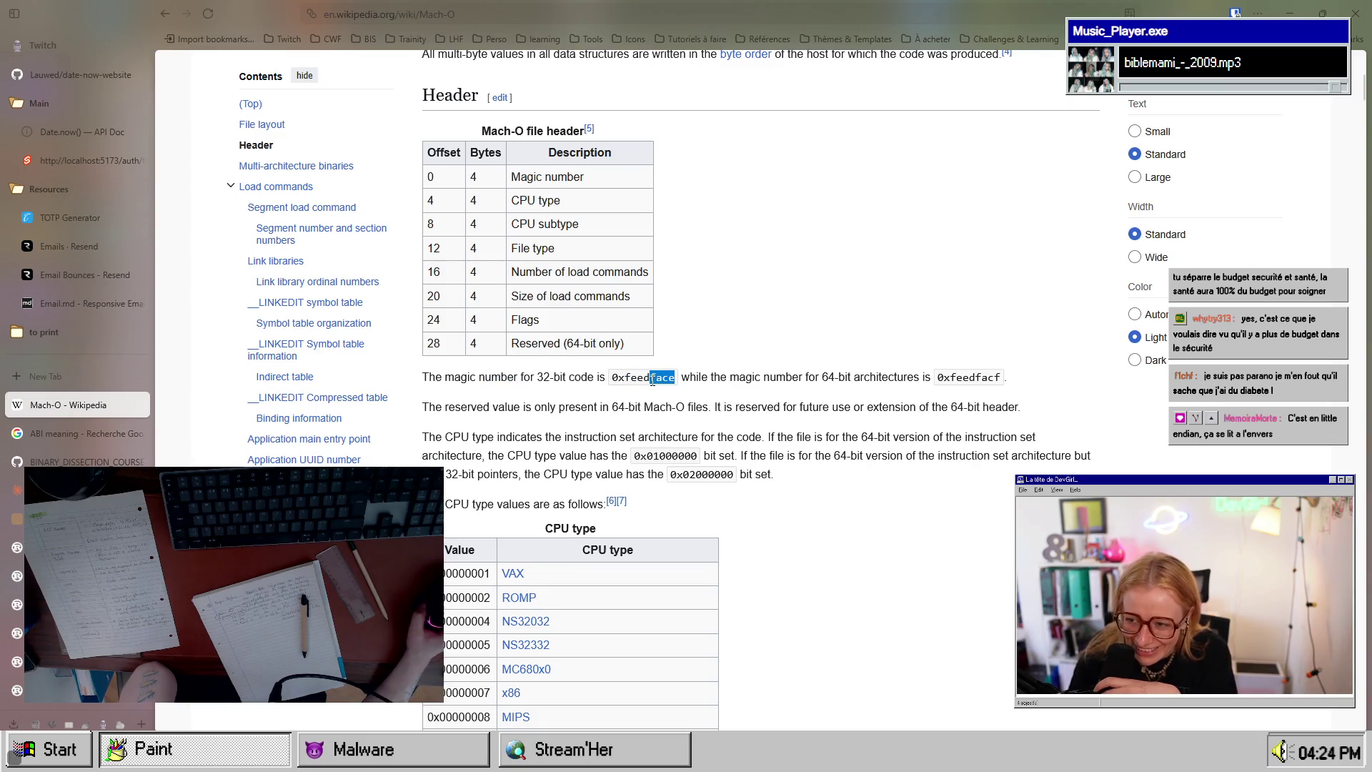
{"action": "left_click_drag", "start_coordinate": [821, 377], "coordinate": [854, 381]}
{"action": "left_click_drag", "start_coordinate": [957, 377], "coordinate": [986, 379]}
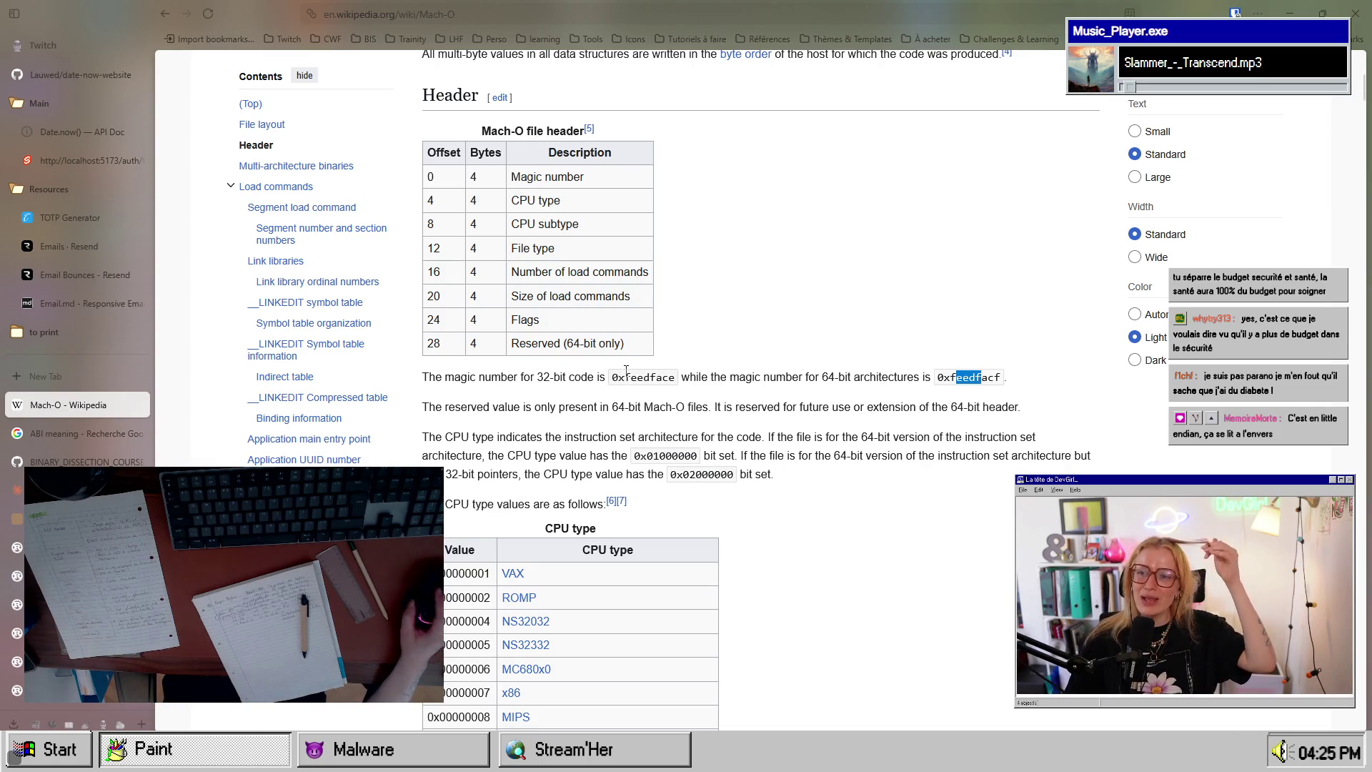
{"action": "left_click_drag", "start_coordinate": [625, 377], "coordinate": [681, 379]}
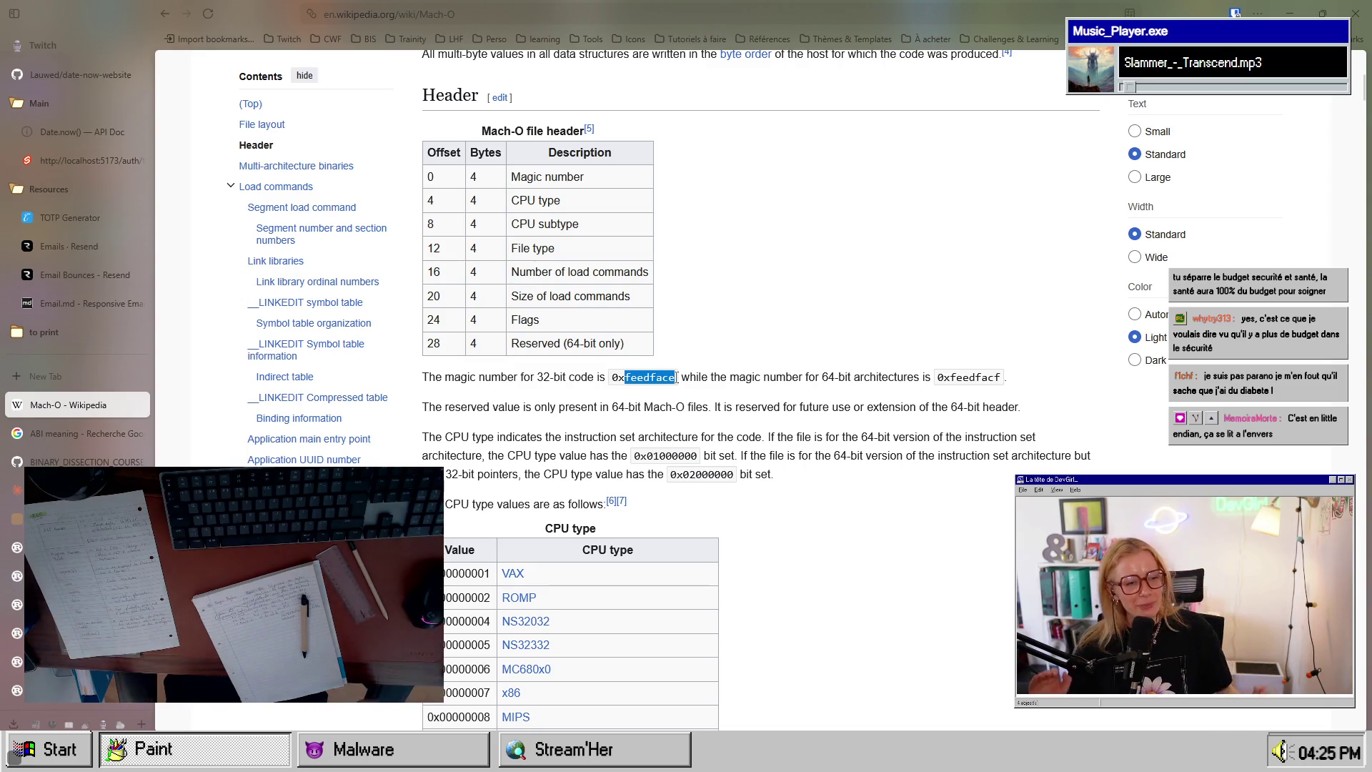
{"action": "left_click_drag", "start_coordinate": [951, 377], "coordinate": [998, 377]}
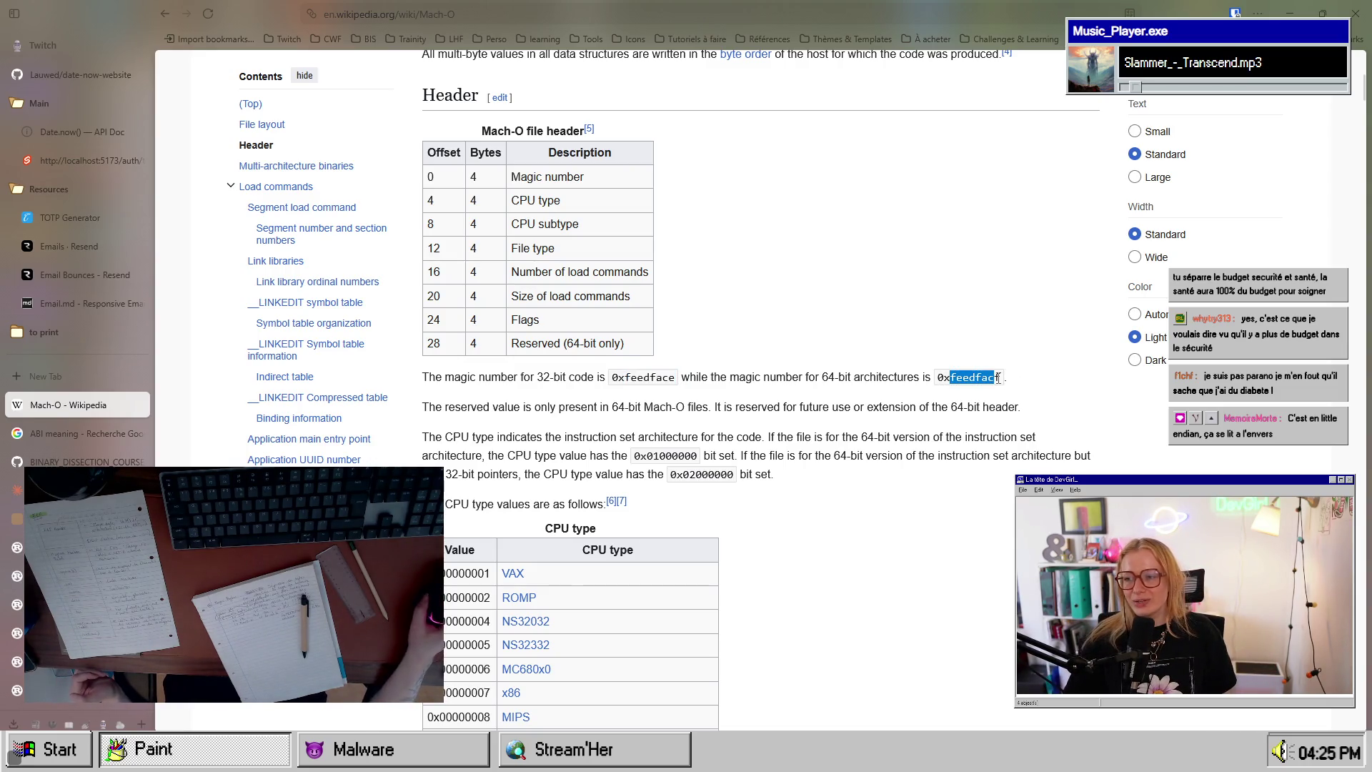